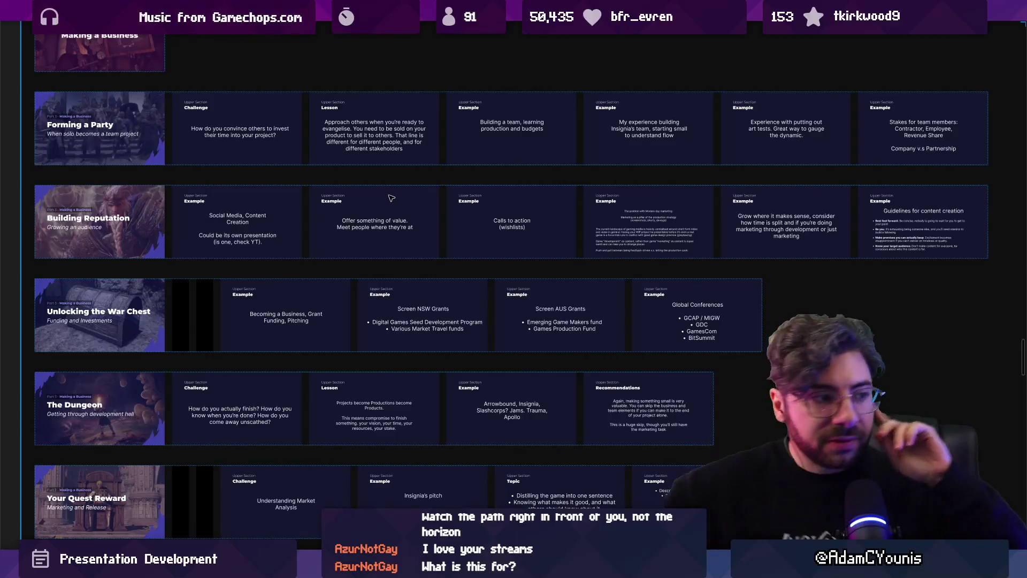
- Select the whole Making a Business section frame and look over the nearby slides
scroll(415, 180, "down", 5)
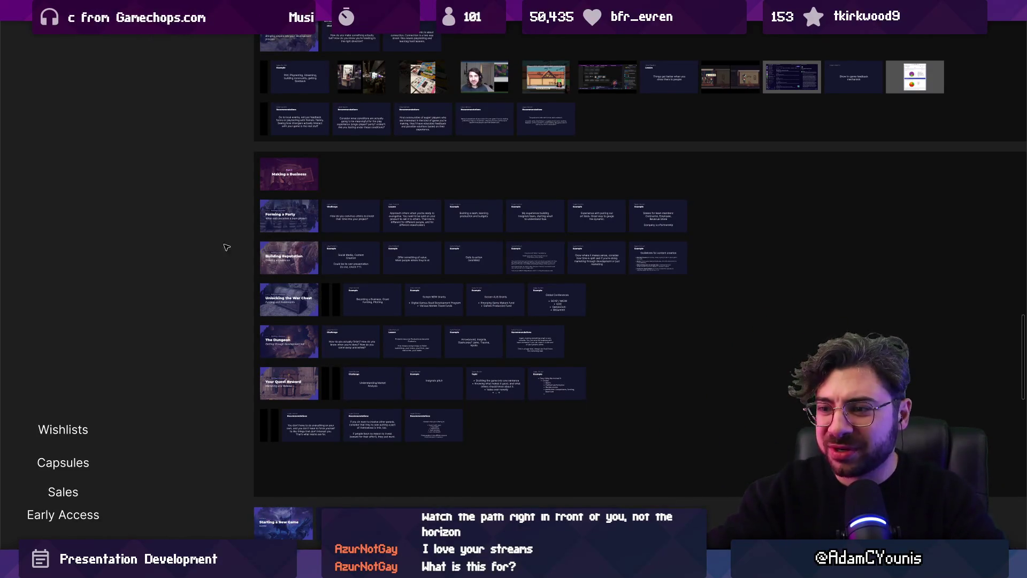
left_click(315, 468)
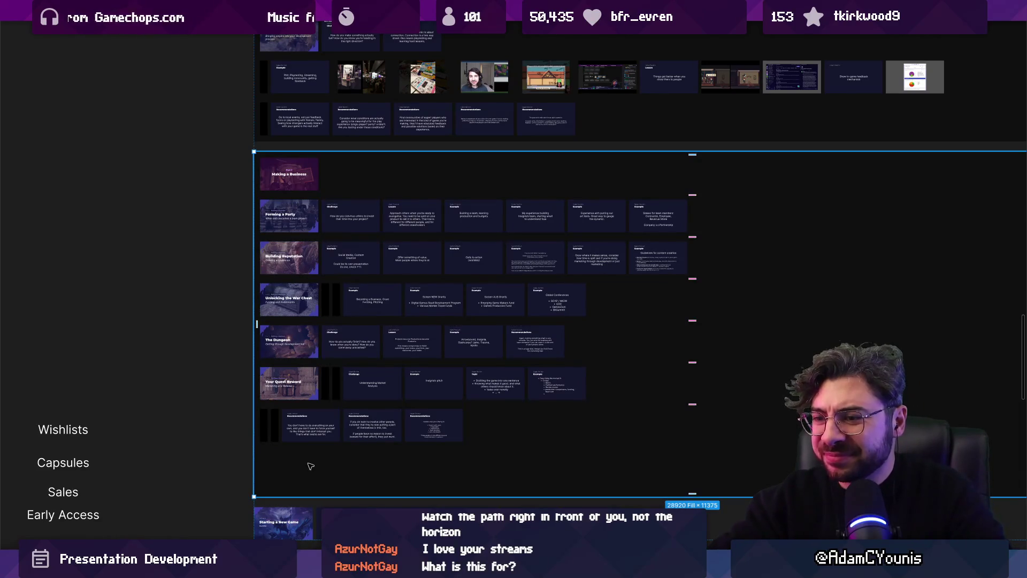
left_click(290, 436)
left_click(288, 461)
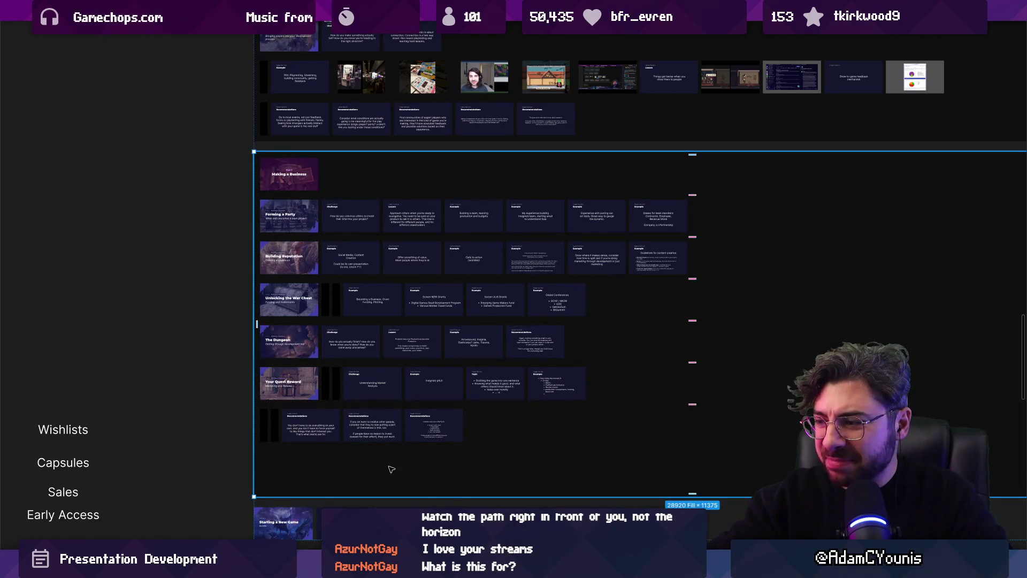
scroll(320, 353, "down", 5)
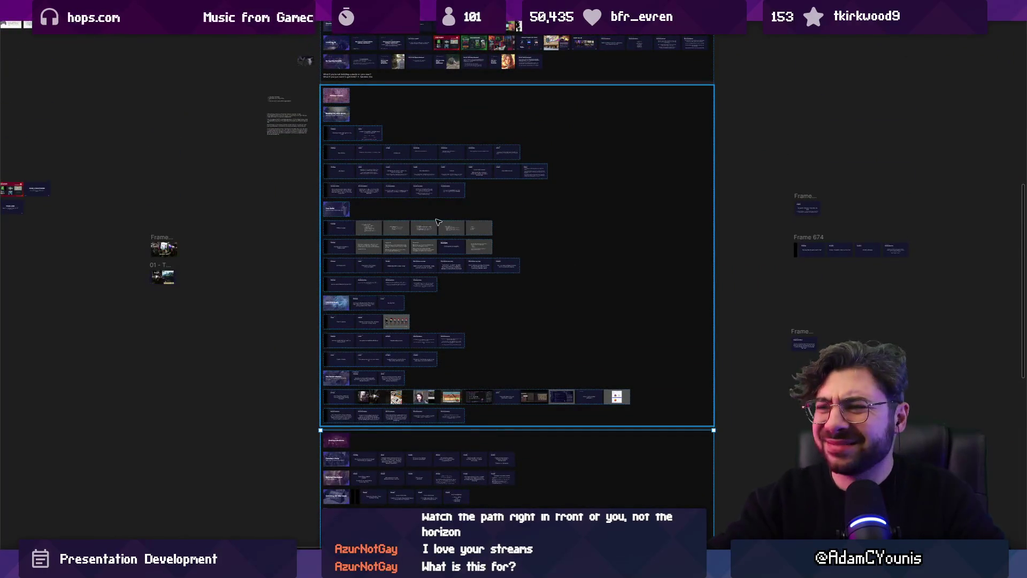
scroll(436, 222, "up", 2)
scroll(492, 172, "up", 2)
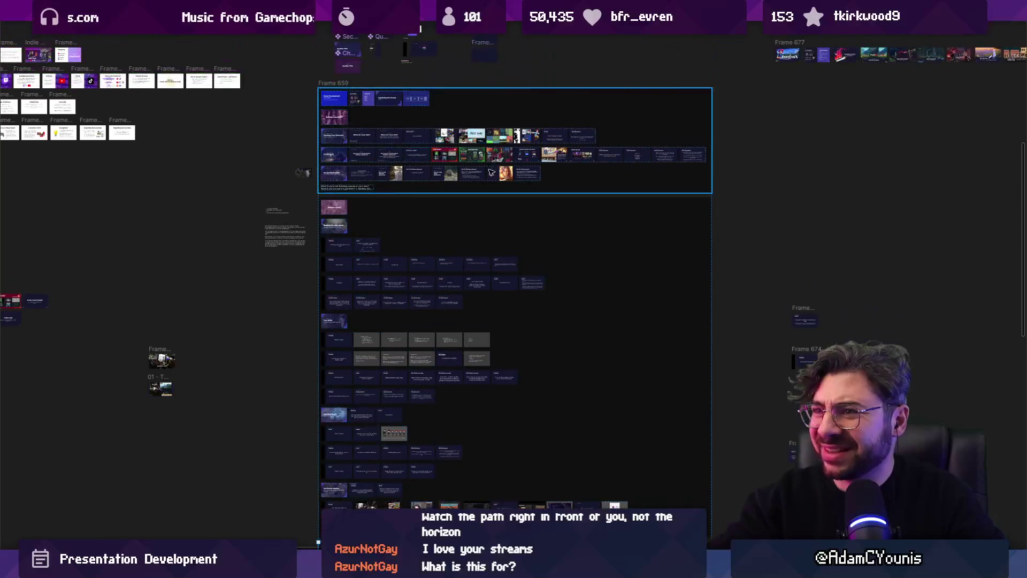
scroll(449, 222, "up", 5)
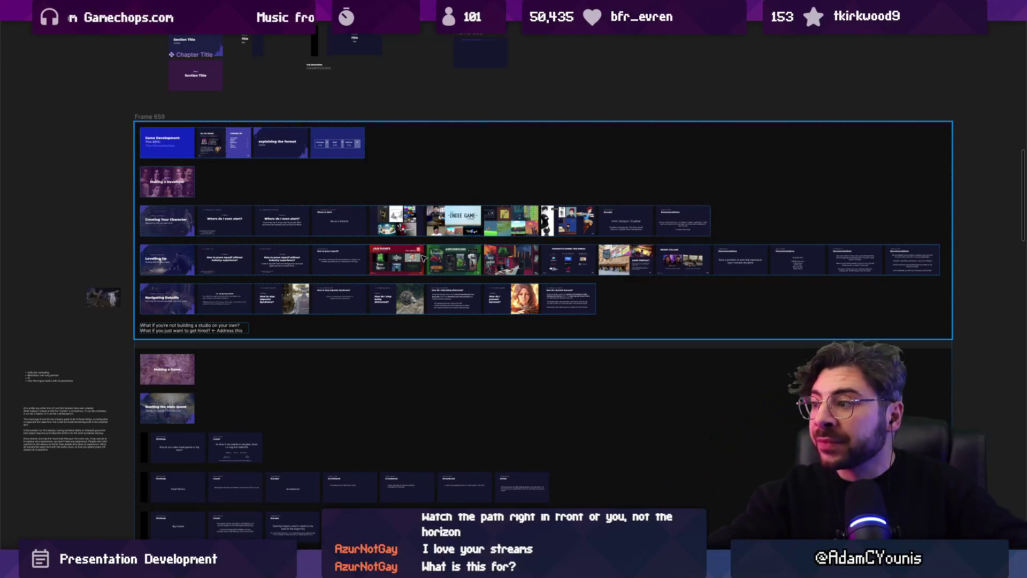
scroll(564, 254, "down", 3)
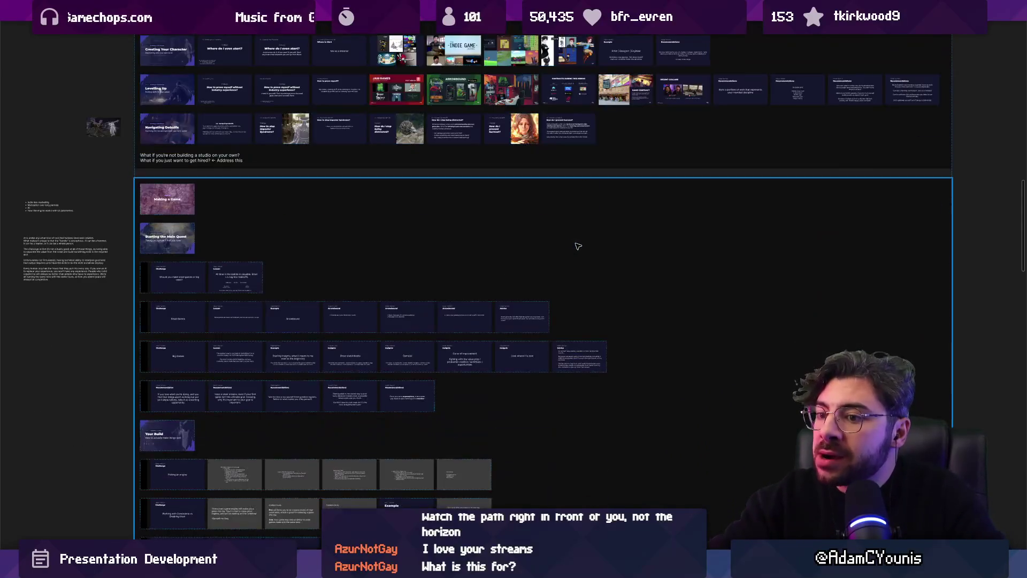
scroll(564, 253, "down", 3)
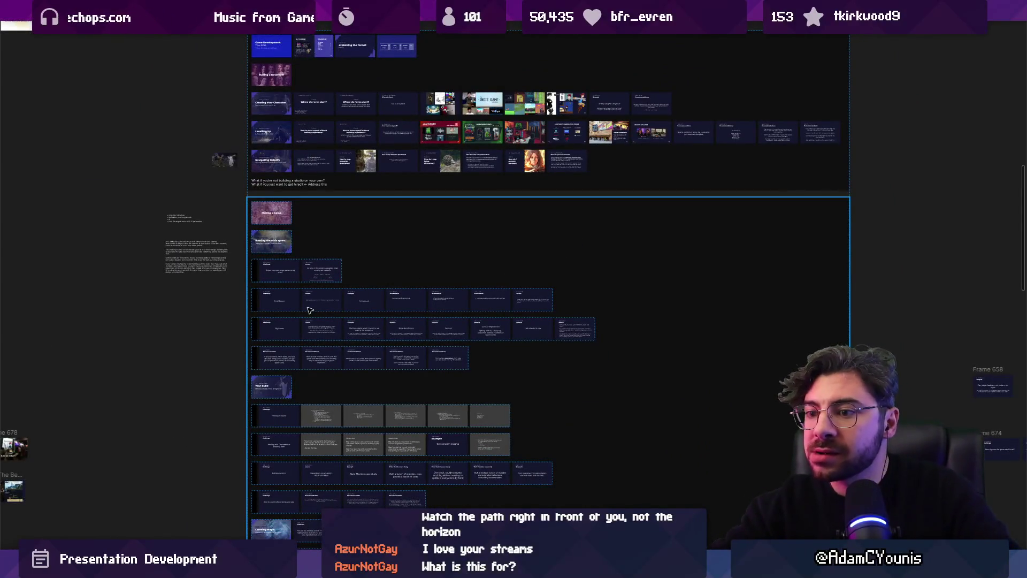
scroll(278, 270, "up", 5)
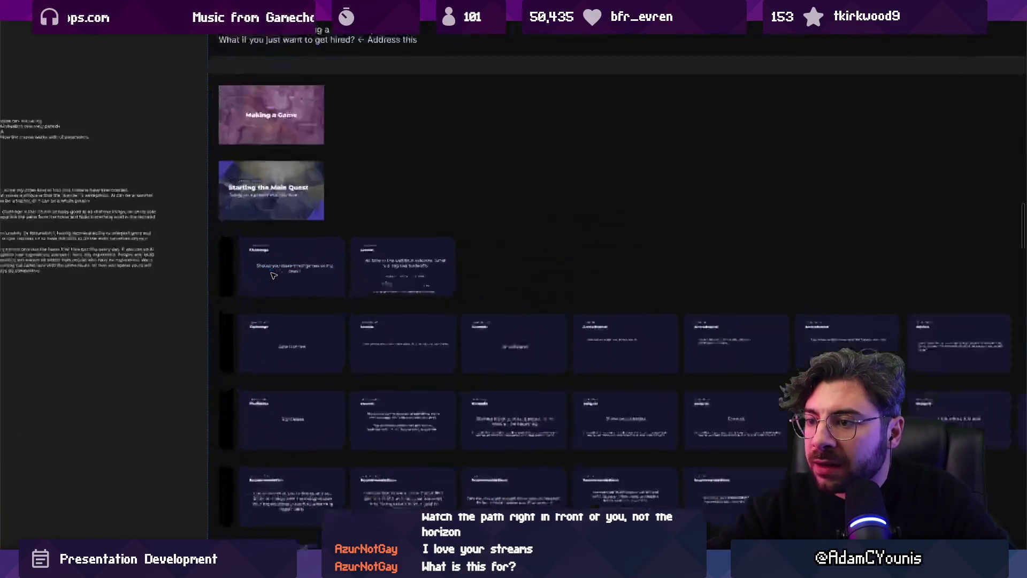
- Select the Starting the Main Quest title slide and the stacked slide rows below it
left_click(289, 200)
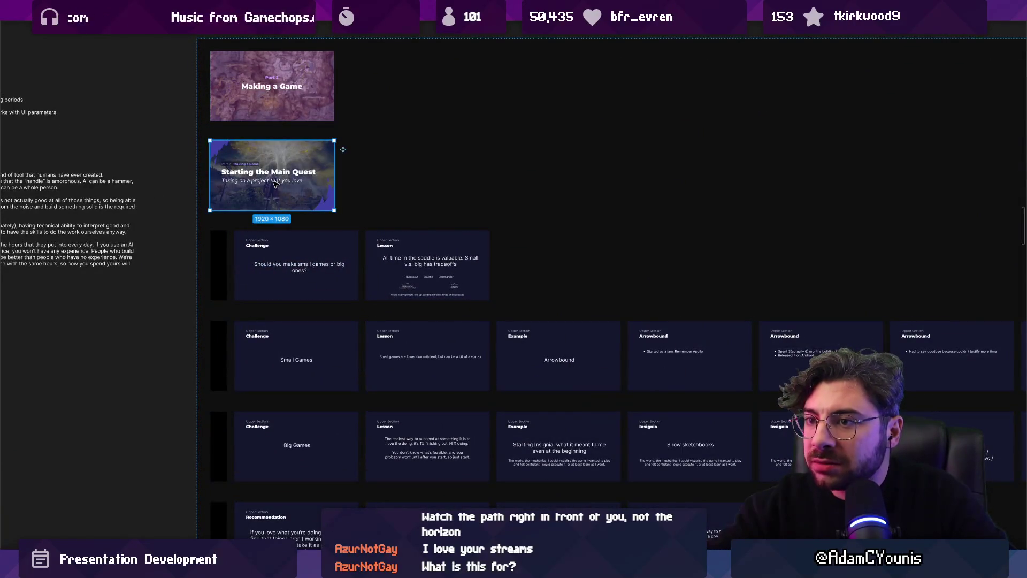
scroll(322, 226, "down", 5)
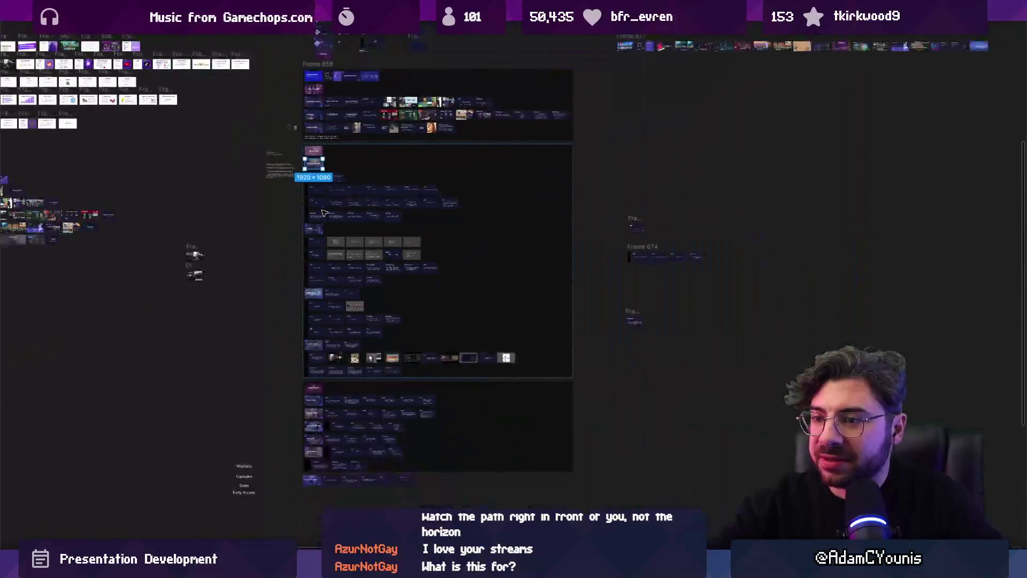
scroll(336, 236, "up", 2)
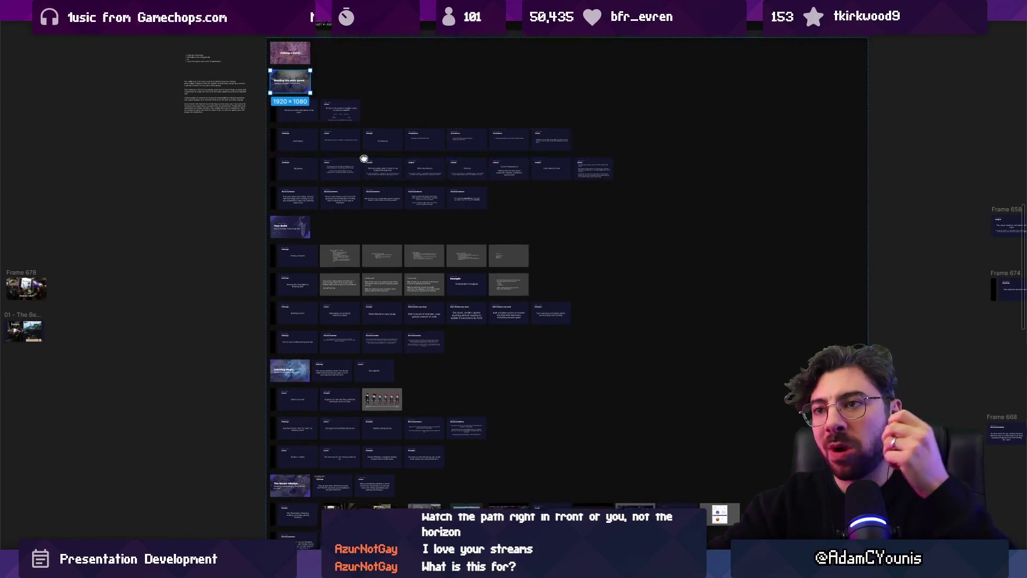
scroll(354, 171, "up", 4)
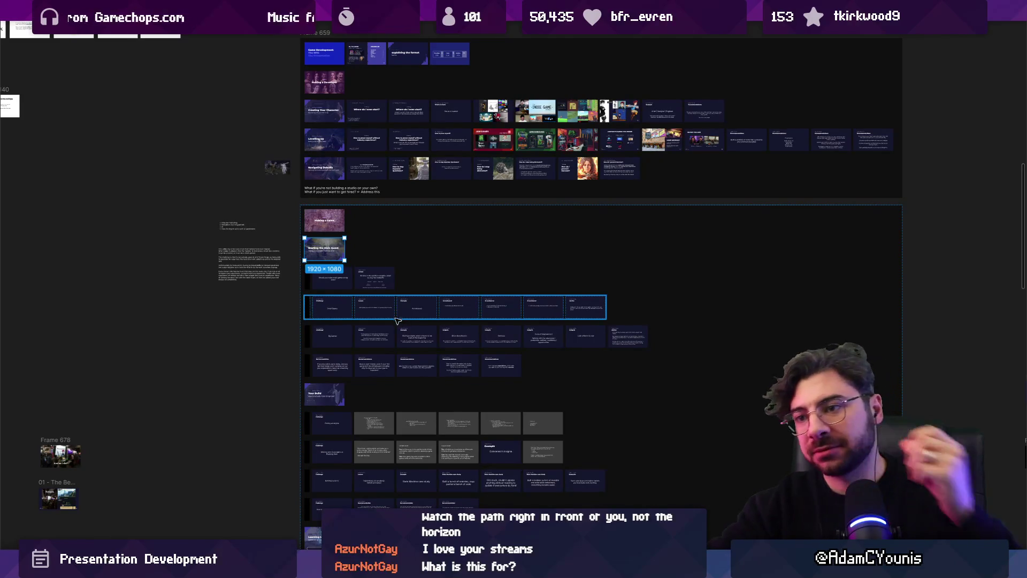
scroll(343, 232, "up", 5)
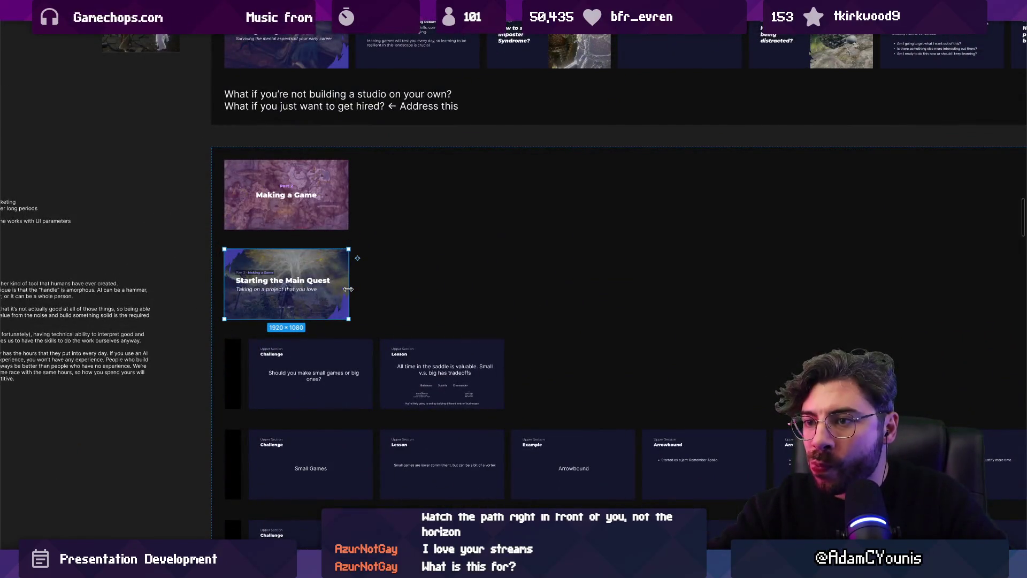
scroll(348, 289, "down", 4)
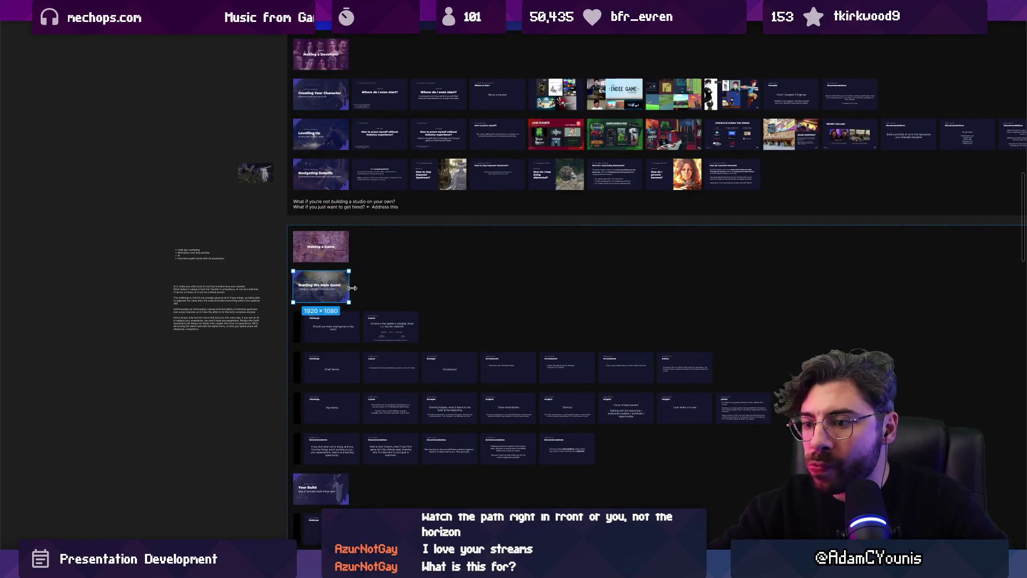
scroll(351, 292, "down", 3)
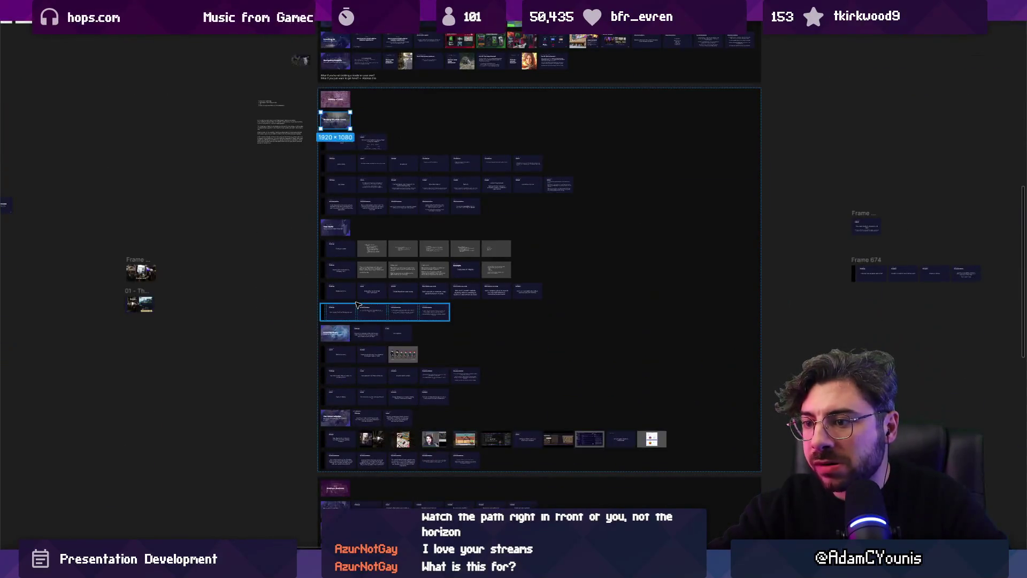
scroll(348, 491, "up", 8)
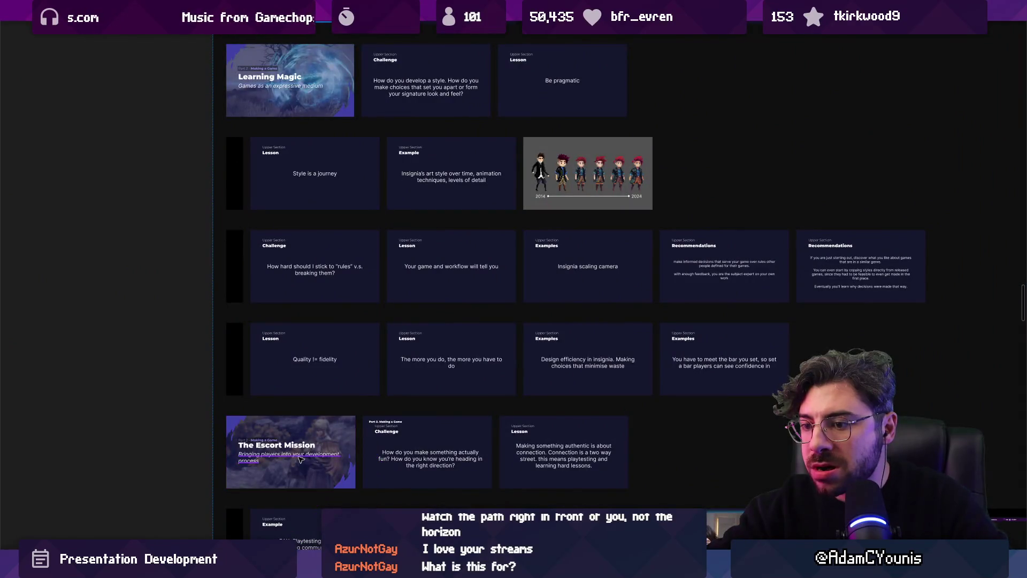
scroll(353, 472, "down", 4)
scroll(371, 451, "down", 3)
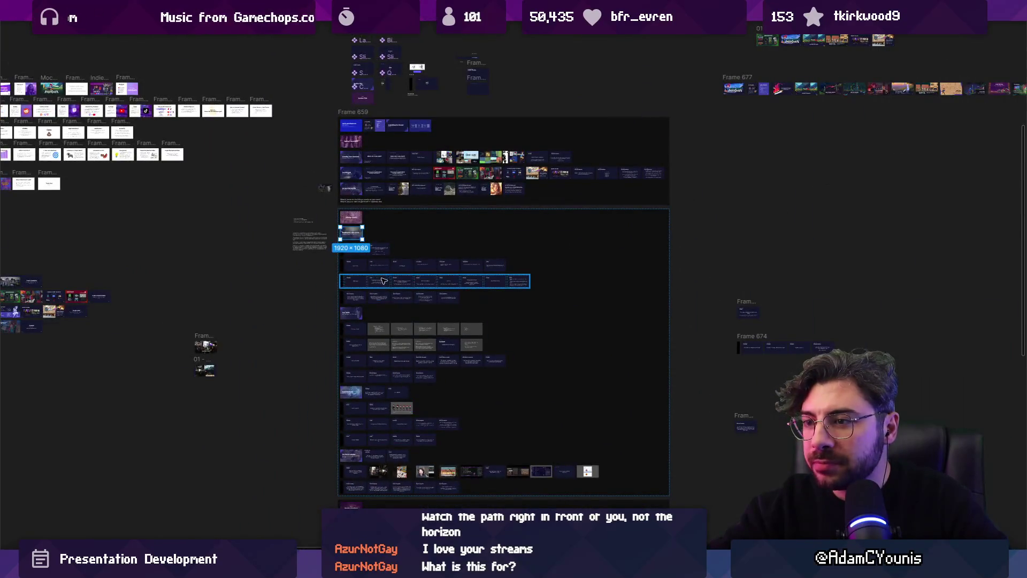
left_click(382, 303)
left_click(377, 280, "shift")
left_click(369, 265, "shift")
left_click(361, 249, "shift")
left_click(350, 228, "shift")
left_click(351, 218, "shift")
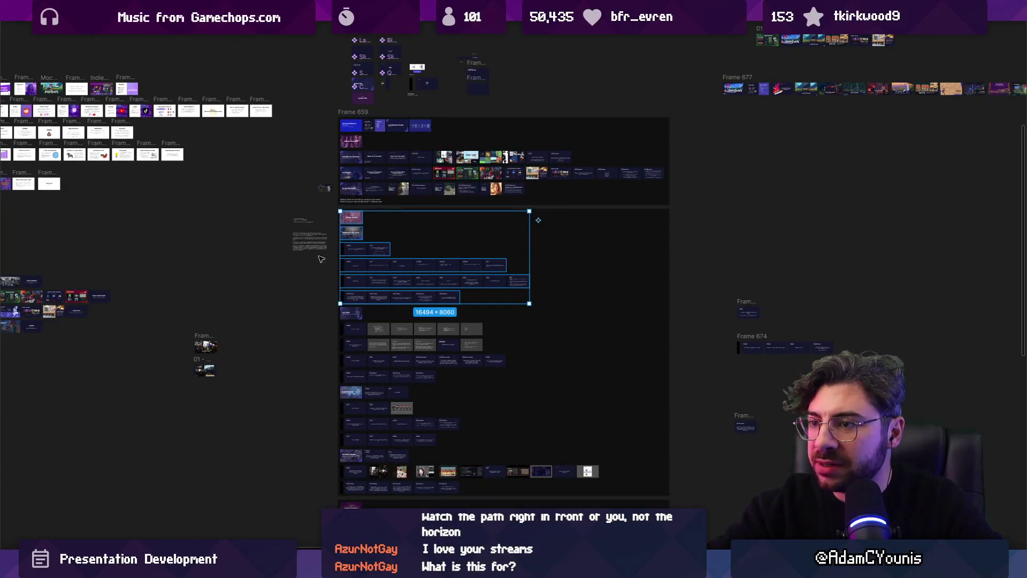
scroll(356, 198, "up", 5)
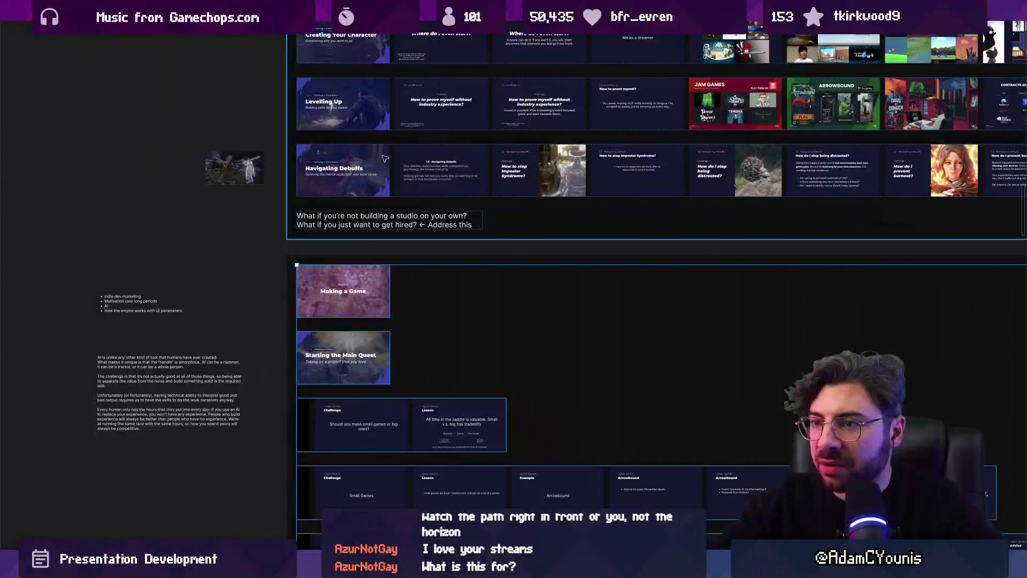
scroll(351, 241, "down", 5)
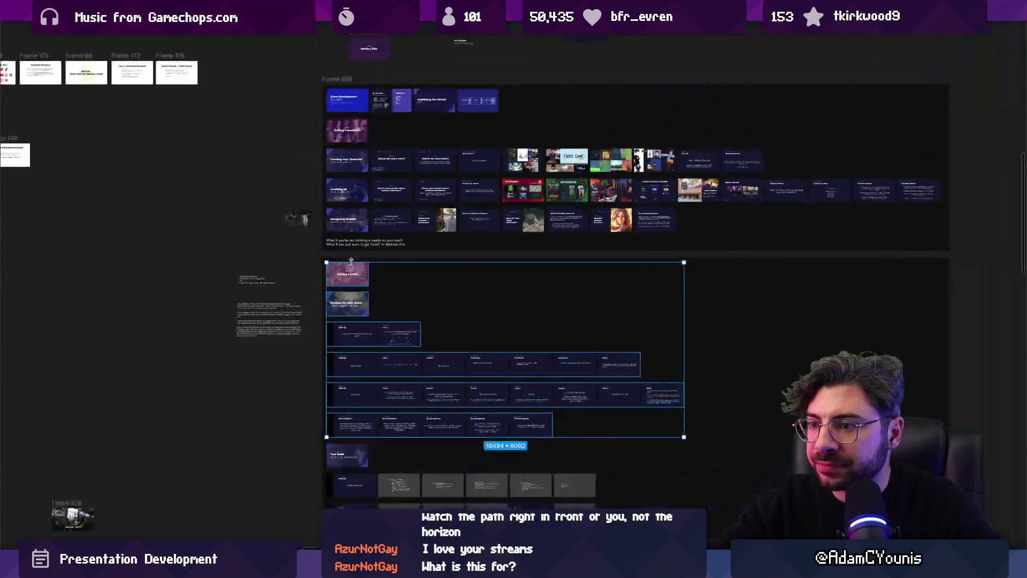
- Select the Starting the Main Quest slide with its rows and fit the group on screen
left_click(352, 297)
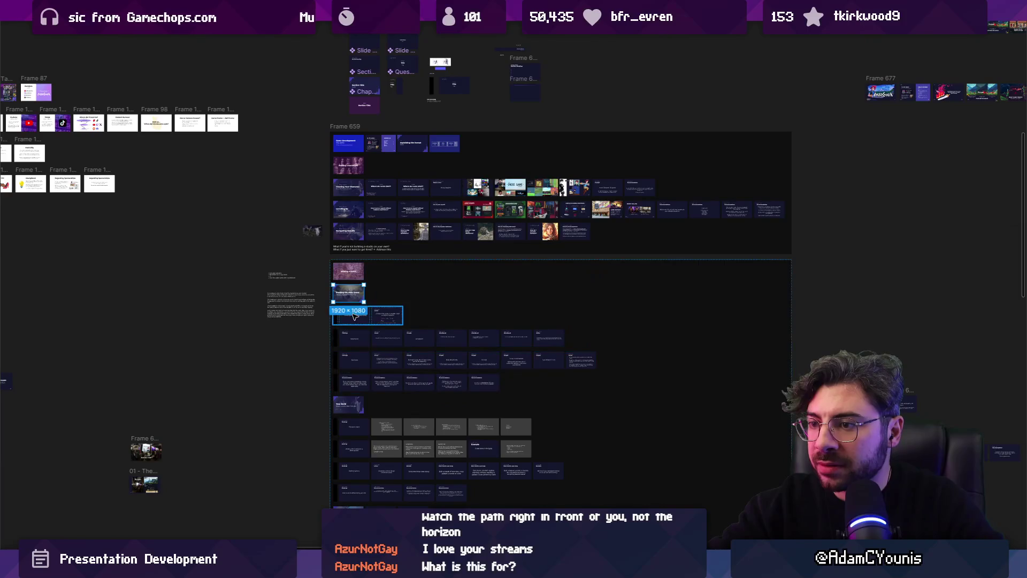
scroll(353, 299, "up", 3)
scroll(363, 309, "up", 3)
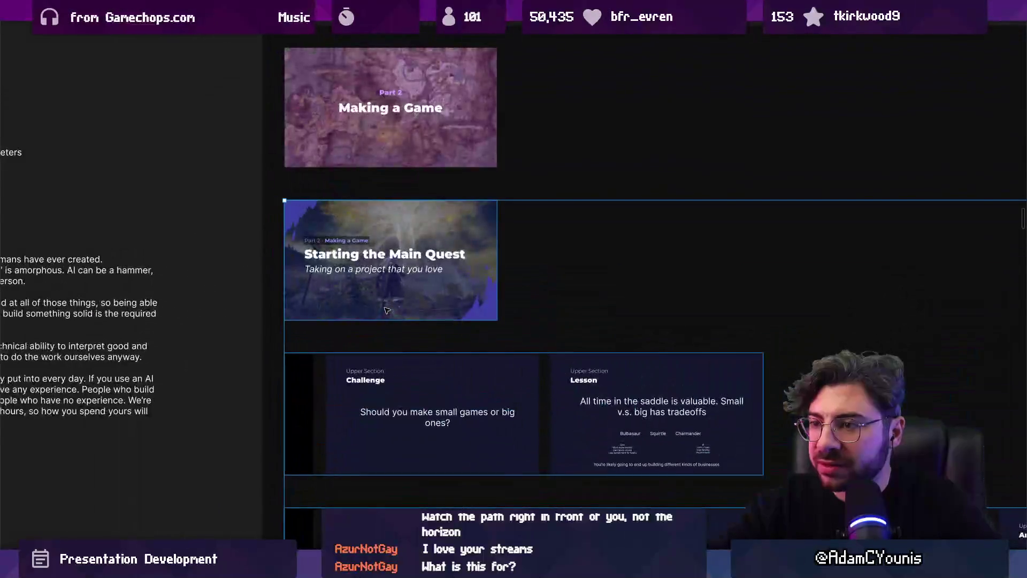
scroll(385, 302, "down", 3)
scroll(336, 252, "down", 3)
scroll(336, 251, "right", 3)
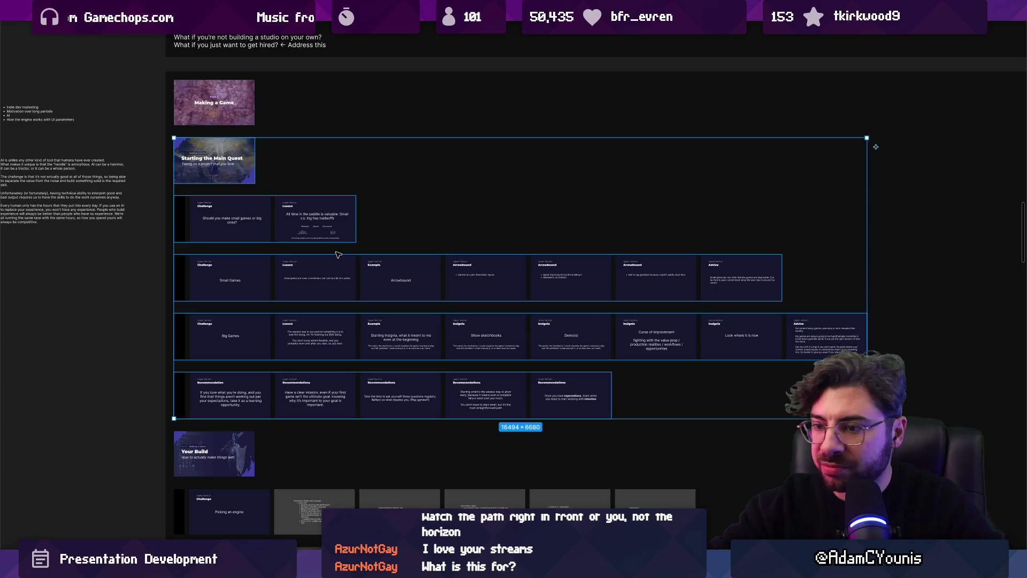
scroll(388, 303, "up", 3)
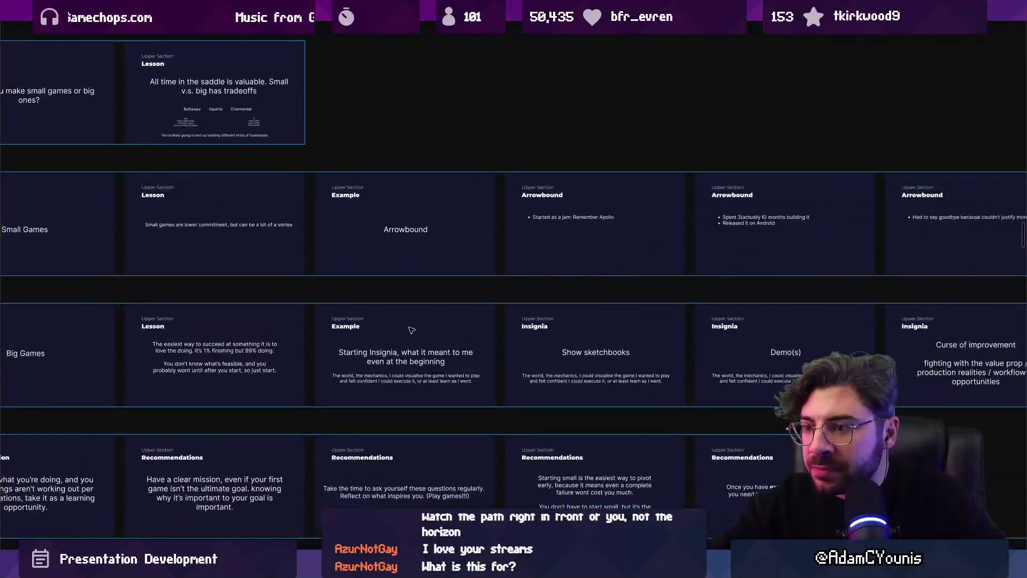
scroll(436, 286, "down", 1)
left_click_drag(244, 232, 314, 280)
scroll(318, 280, "down", 3)
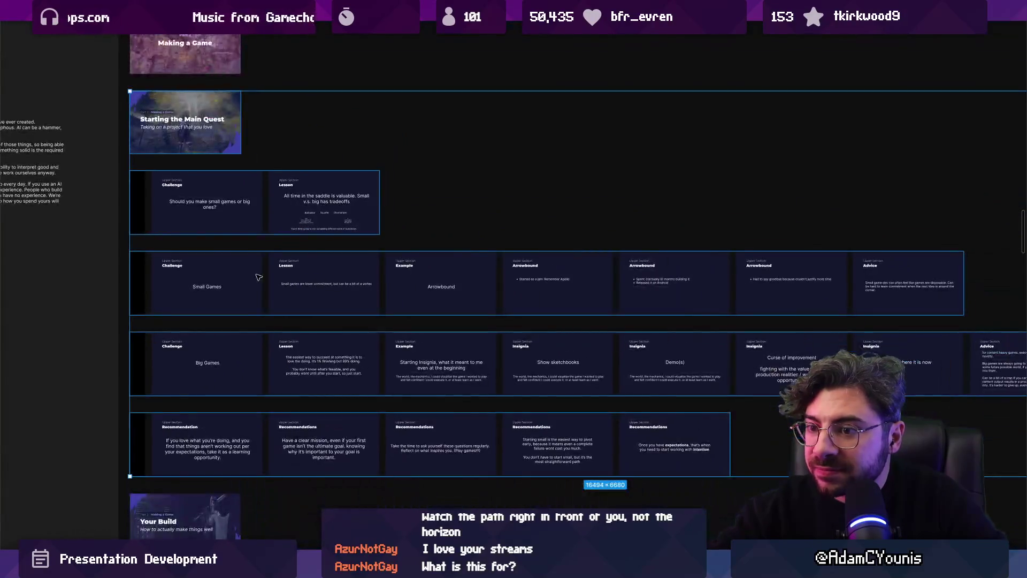
scroll(313, 262, "down", 2)
scroll(307, 236, "down", 4)
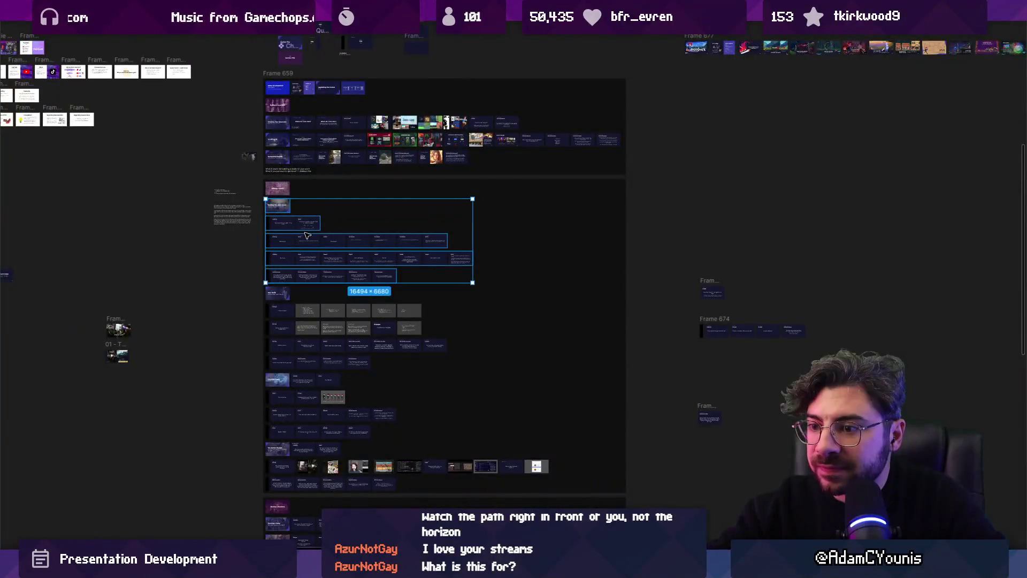
scroll(307, 237, "down", 2)
key("shift+2")
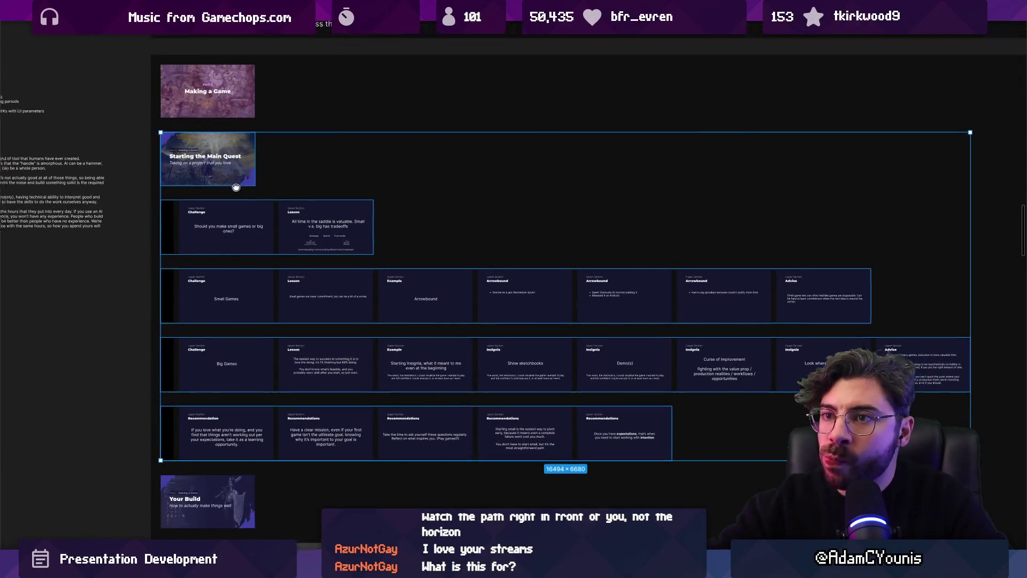
- Select the Challenge slide holding the small-or-big-games question
scroll(297, 235, "up", 2)
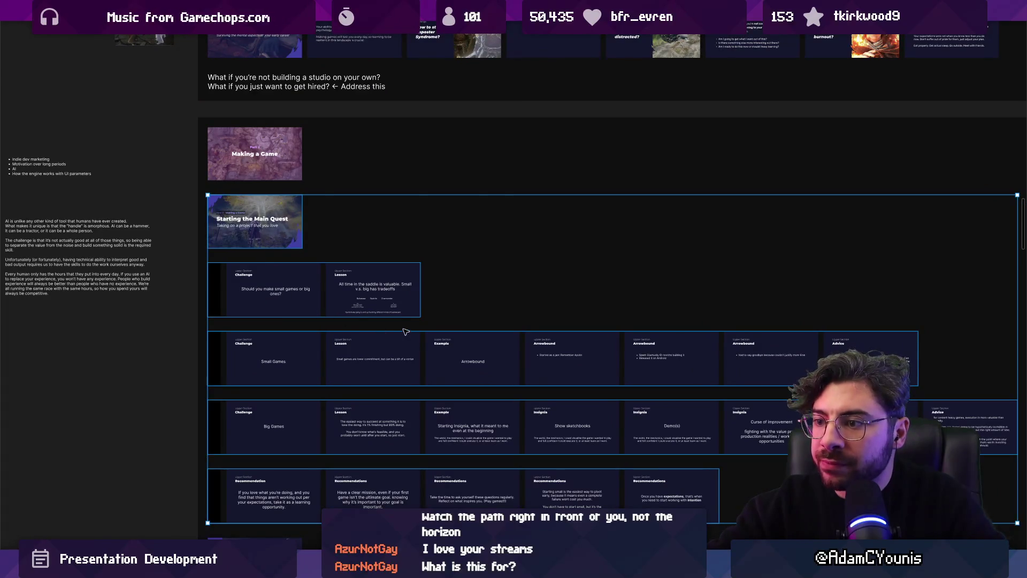
scroll(313, 247, "down", 2)
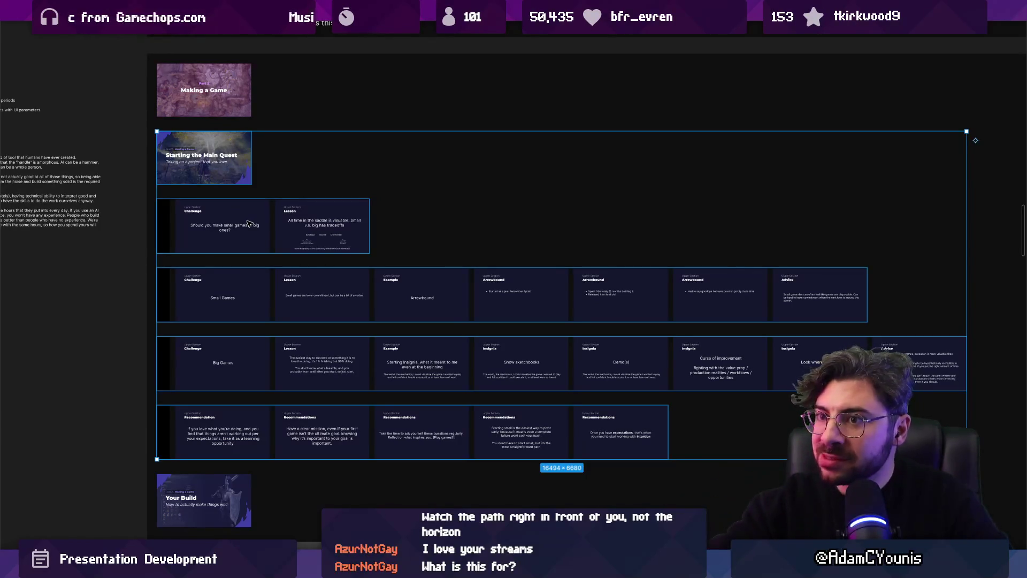
scroll(190, 239, "up", 5)
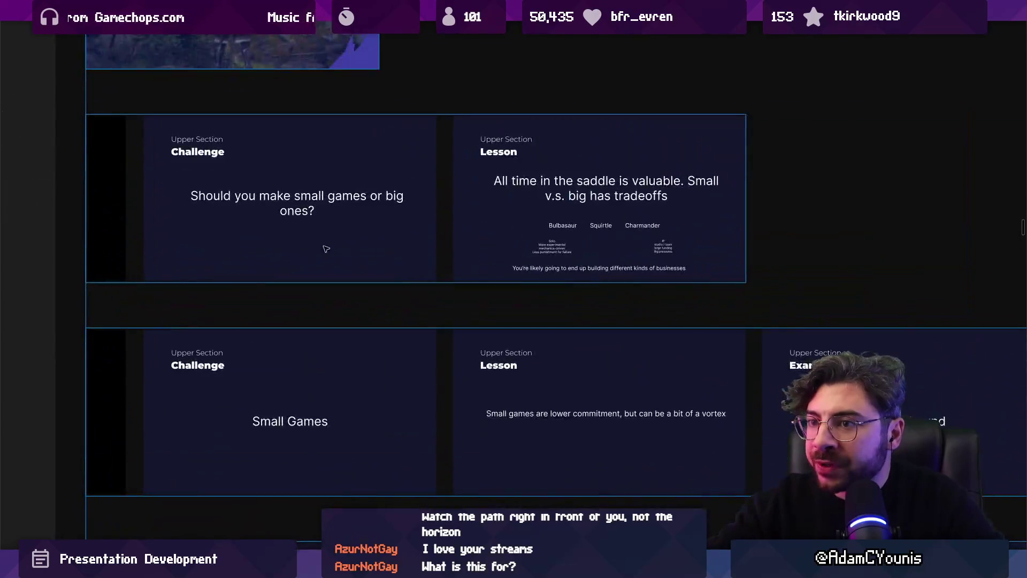
scroll(328, 242, "down", 5)
scroll(375, 294, "down", 5)
scroll(424, 353, "up", 8)
scroll(342, 284, "down", 5)
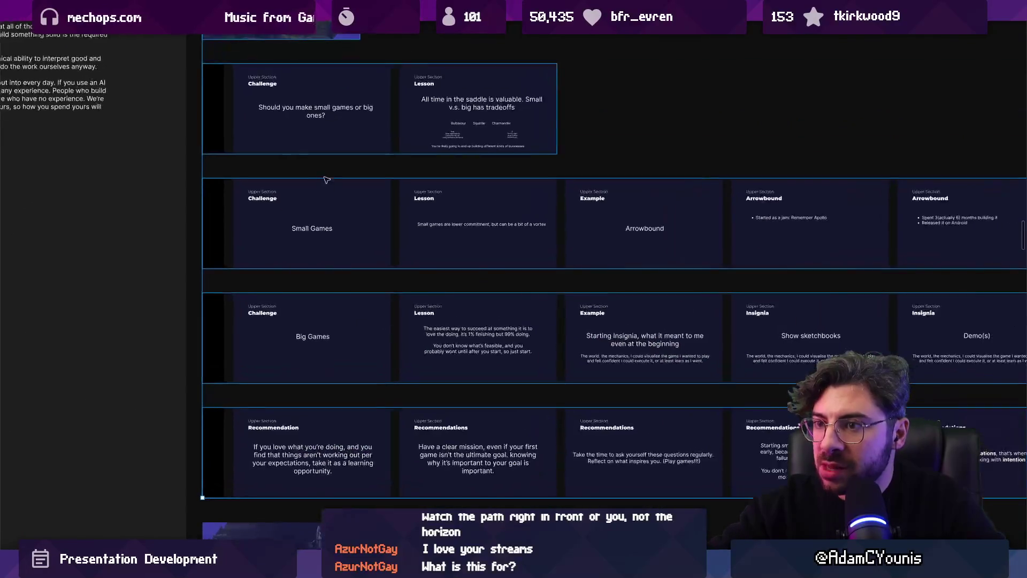
scroll(374, 236, "up", 3)
left_click(394, 232)
key("Escape")
scroll(393, 232, "down", 3)
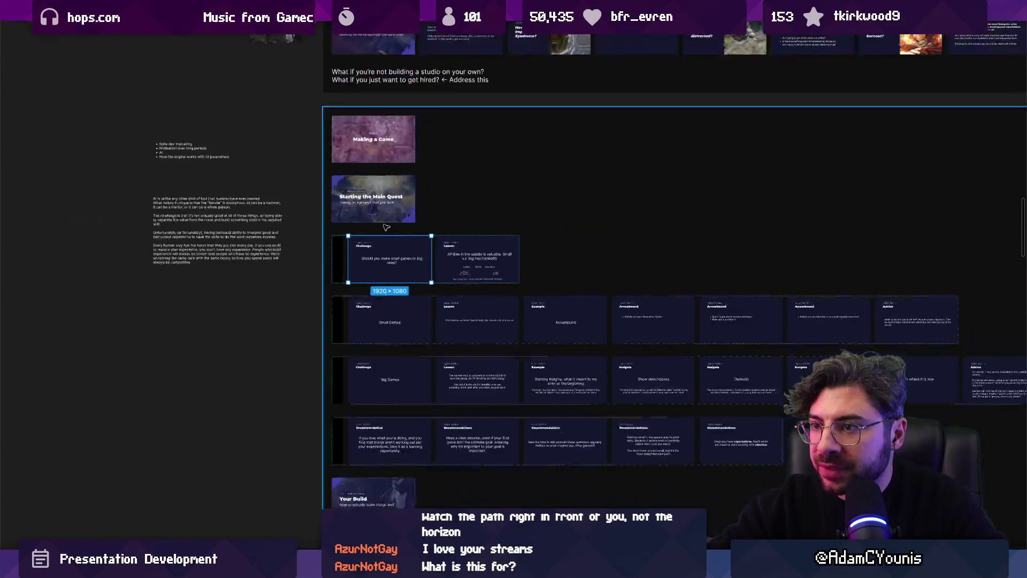
scroll(481, 209, "up", 2)
scroll(487, 225, "up", 3)
scroll(487, 225, "right", 1)
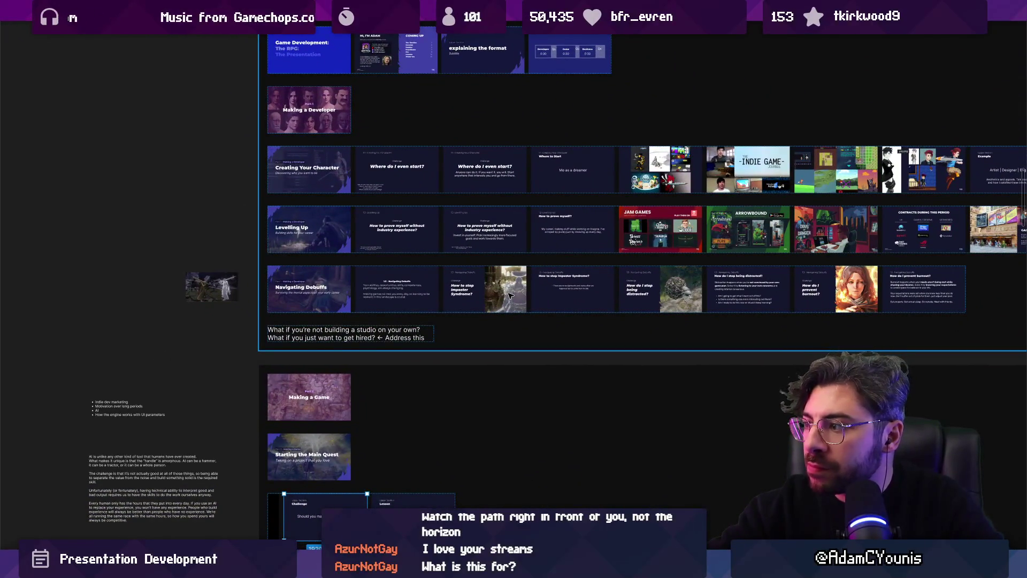
scroll(510, 294, "down", 5)
scroll(428, 348, "down", 2)
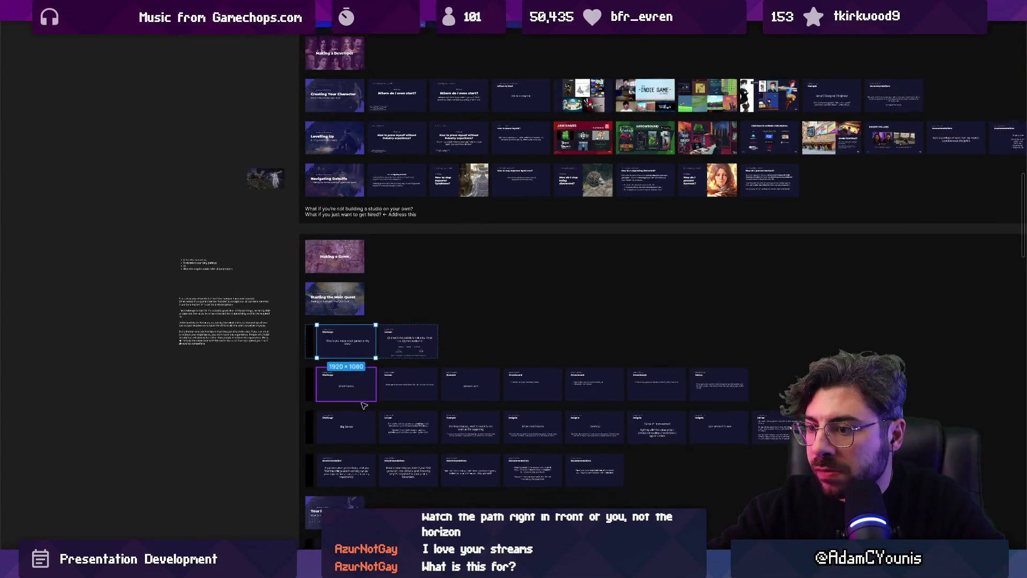
scroll(374, 407, "up", 4)
scroll(374, 406, "up", 2)
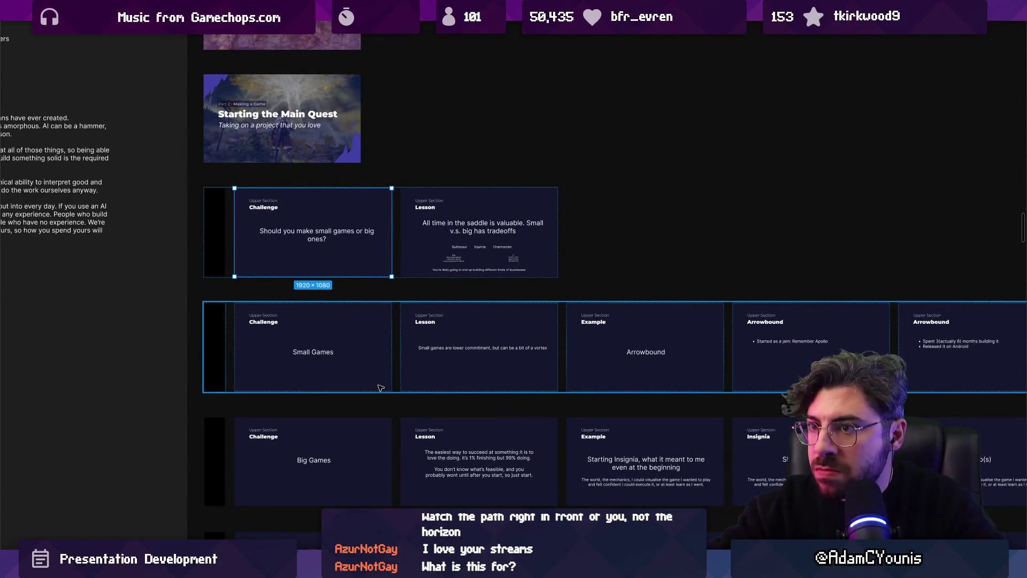
scroll(270, 200, "up", 3)
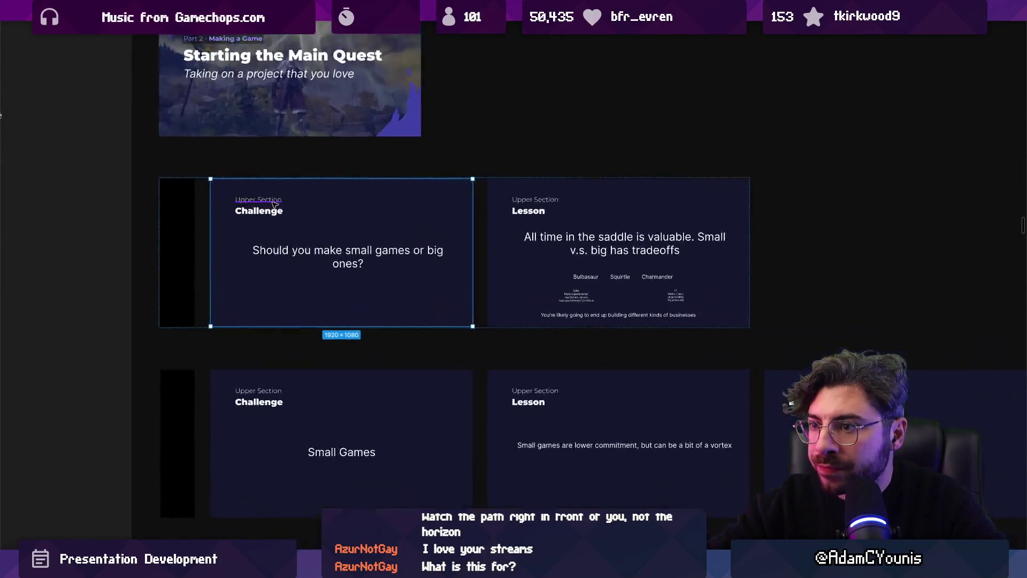
left_click(303, 244)
scroll(304, 244, "down", 5)
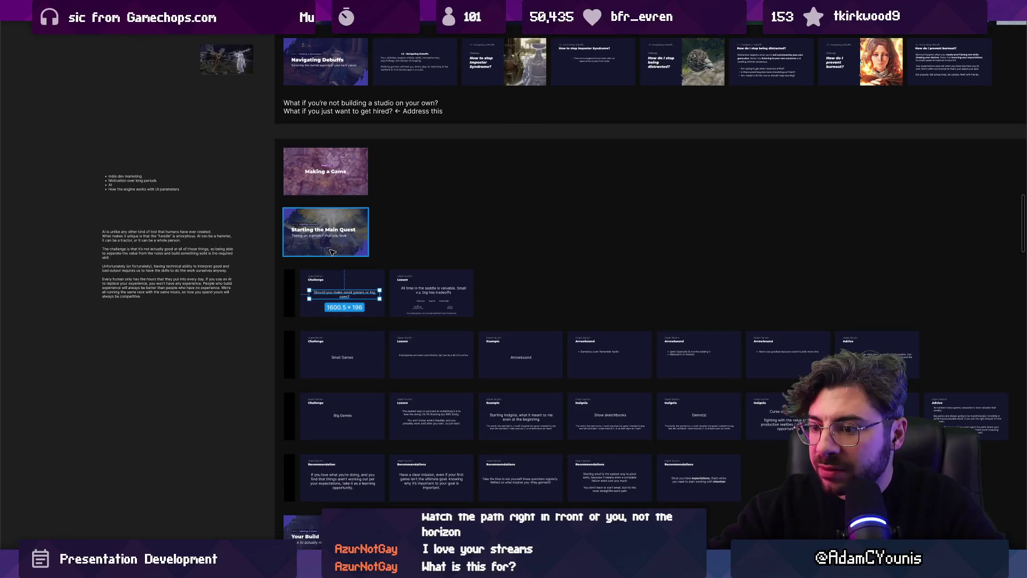
key("Escape")
- Select the Challenge and Lesson slides, then check the Small Games, Big Games and title rows
right_click(391, 265)
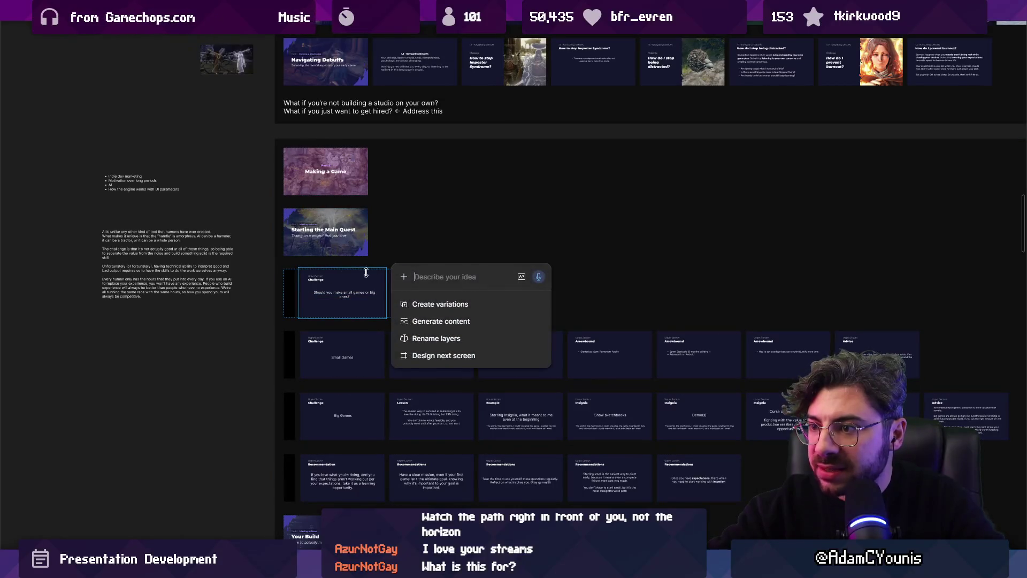
key("Escape")
key("Escape")
scroll(347, 299, "up", 3)
key("Return")
key("Tab")
scroll(367, 215, "down", 3)
scroll(367, 216, "down", 2)
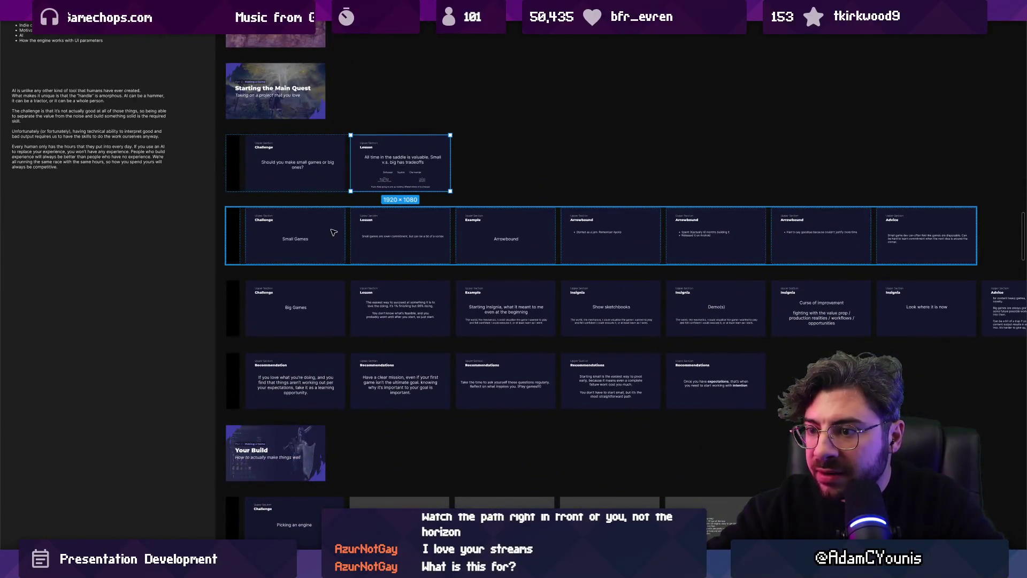
scroll(333, 232, "up", 3)
left_click(348, 244, "shift")
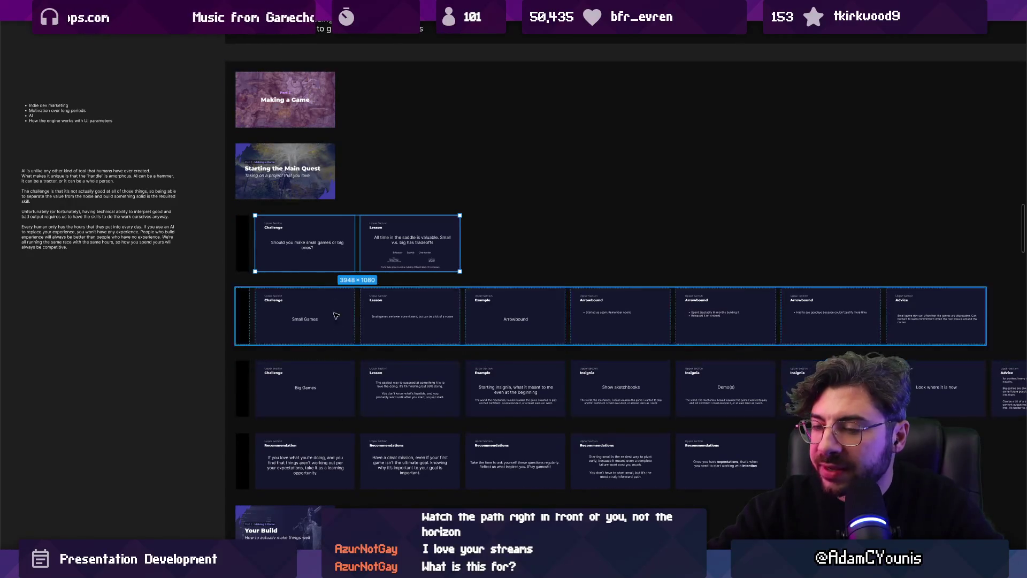
left_click(300, 319)
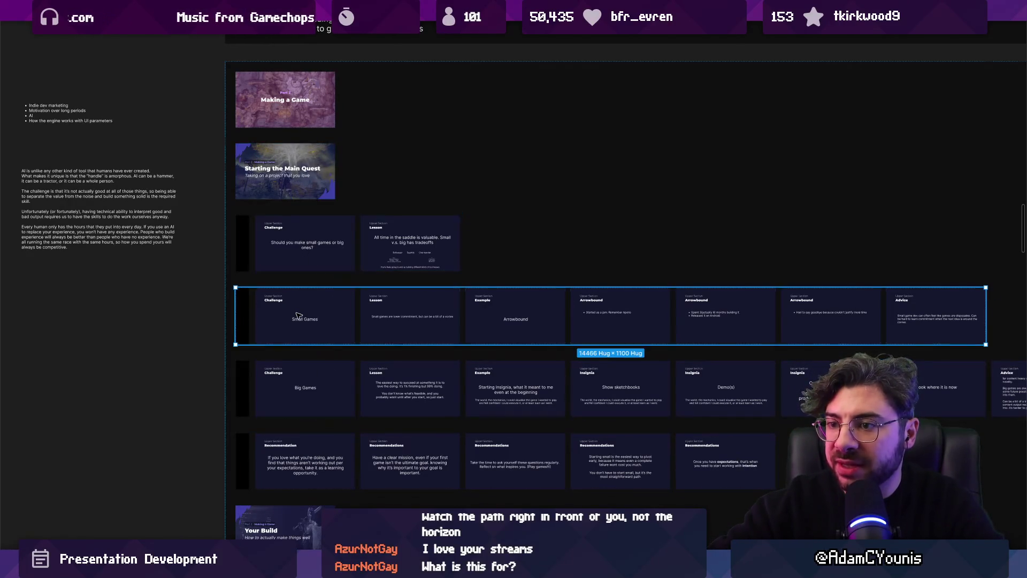
left_click(302, 378)
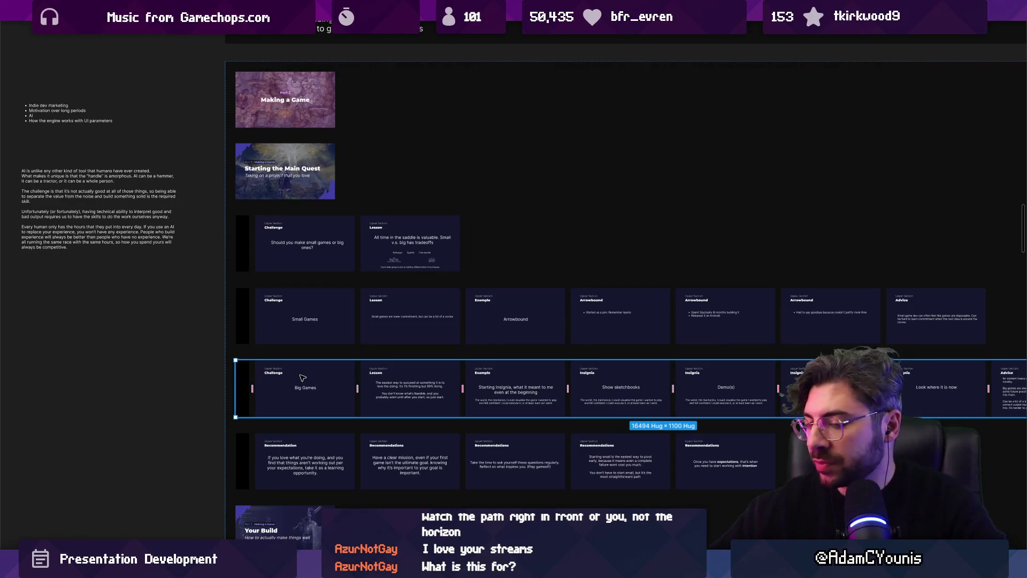
left_click(290, 260)
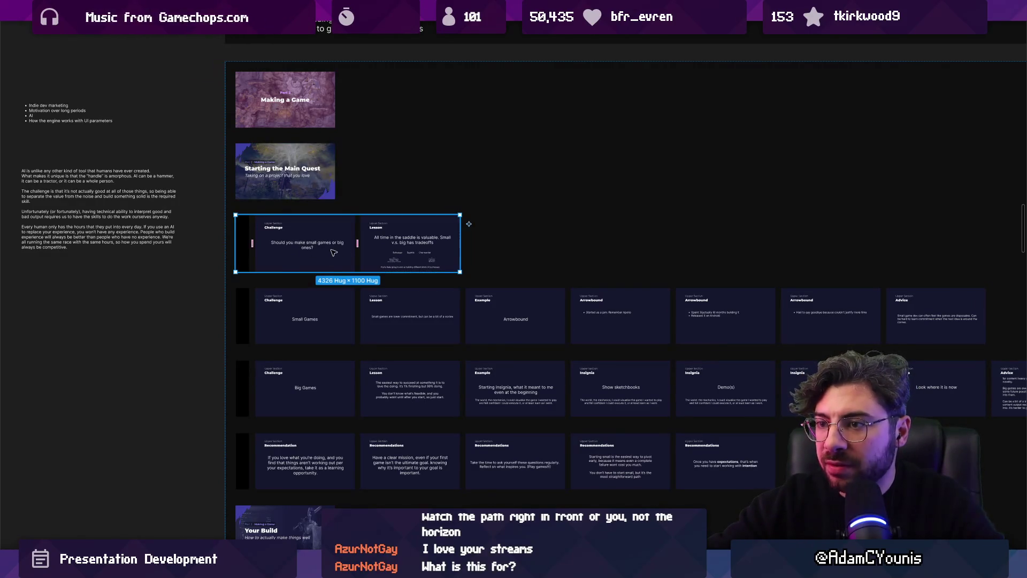
left_click(266, 167)
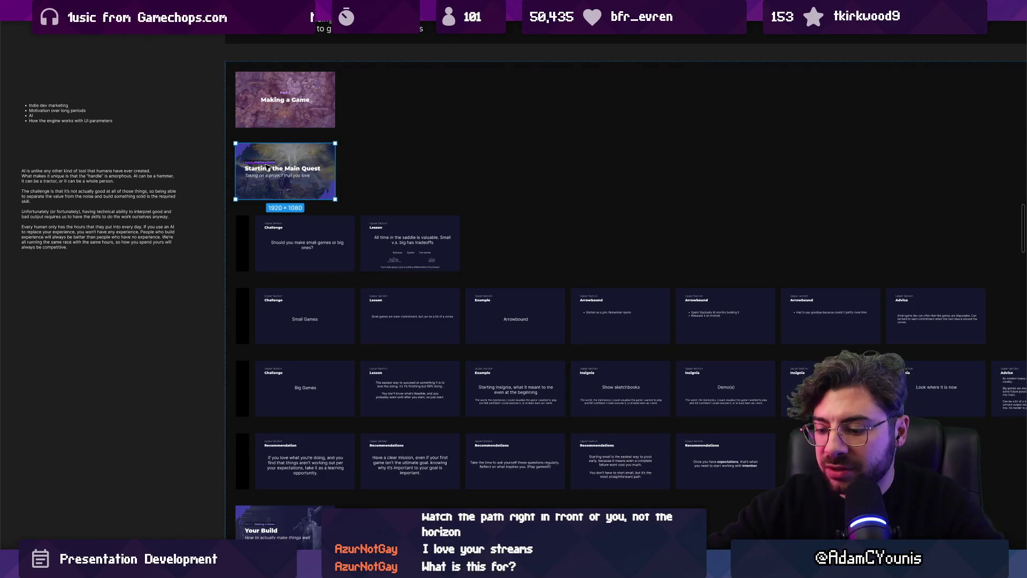
- With the panels shown, drag Challenge slide Frame 660 into the title row and undo the misdrop
key("ctrl+backslash")
left_click(88, 163)
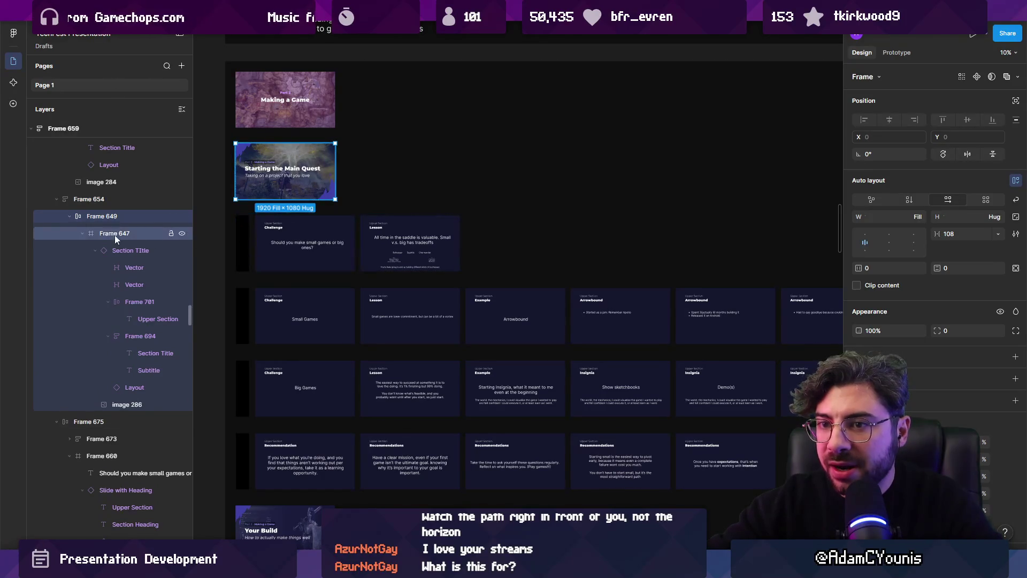
left_click(84, 233)
left_click(305, 240)
left_click(305, 240)
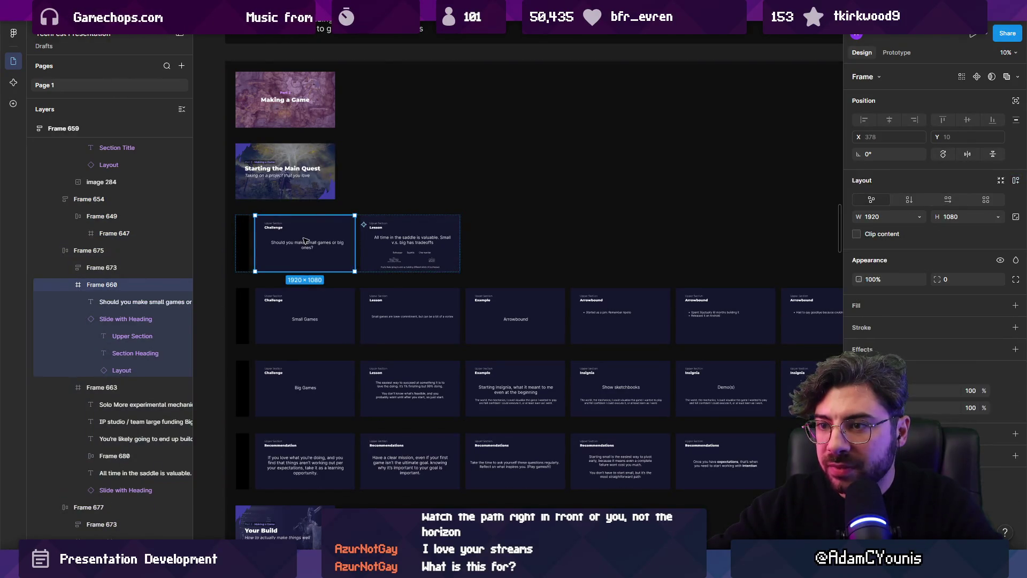
left_click_drag(305, 240, 304, 173)
key("Escape")
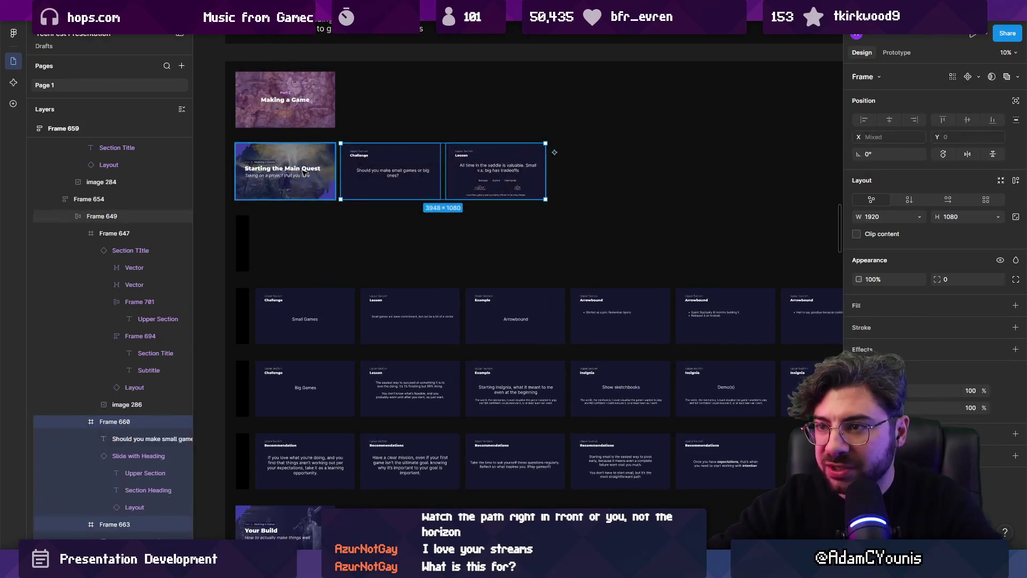
- Delete the empty frame left behind by the old Challenge/Lesson row
left_click(244, 250)
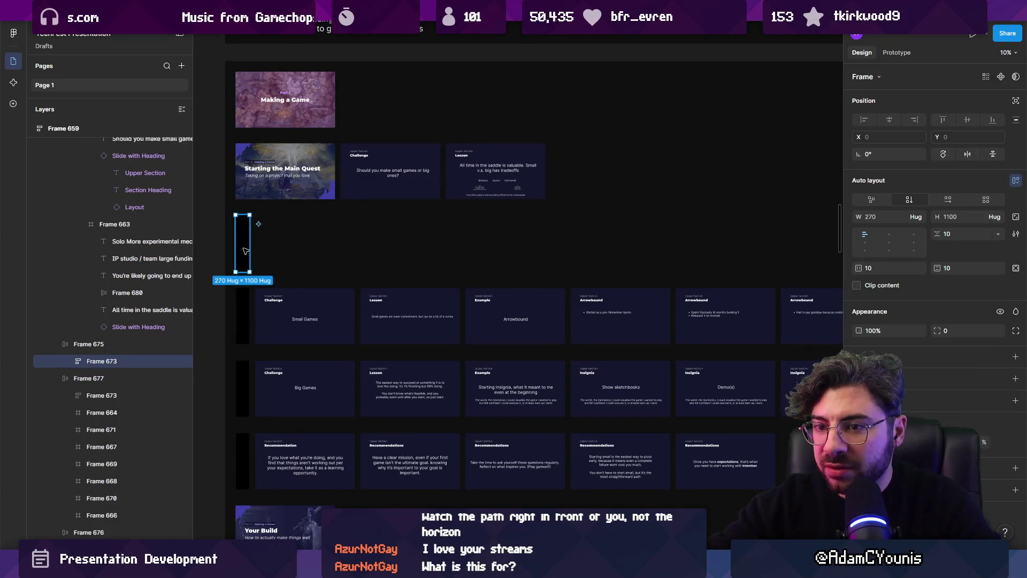
key("Delete")
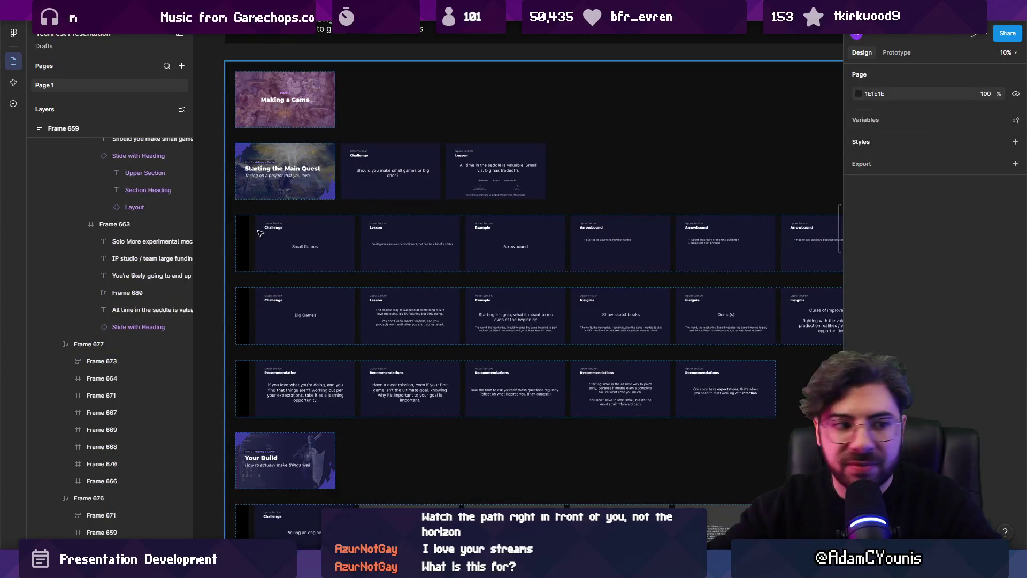
scroll(396, 174, "up", 1)
scroll(396, 175, "right", 1)
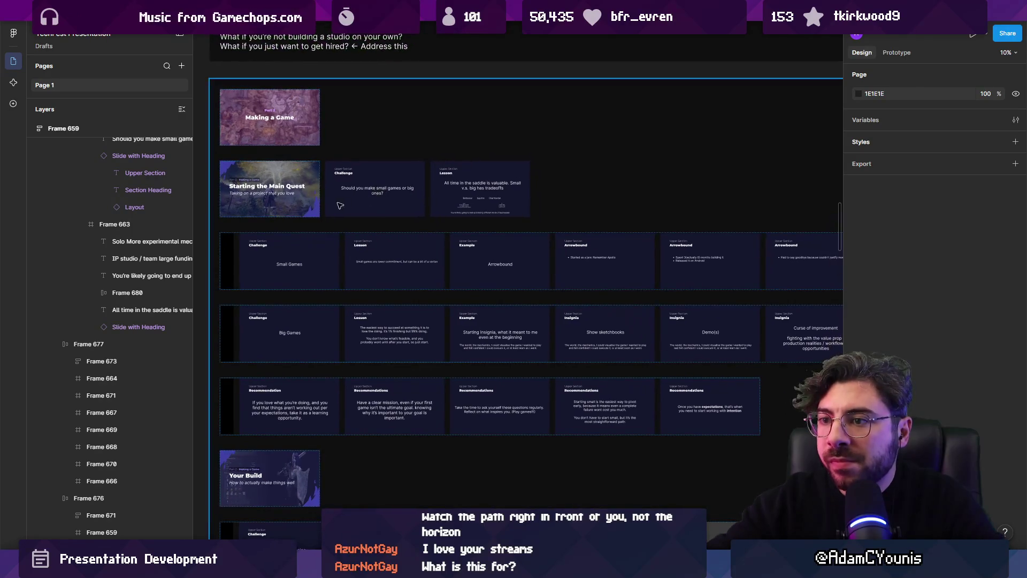
scroll(347, 197, "up", 5)
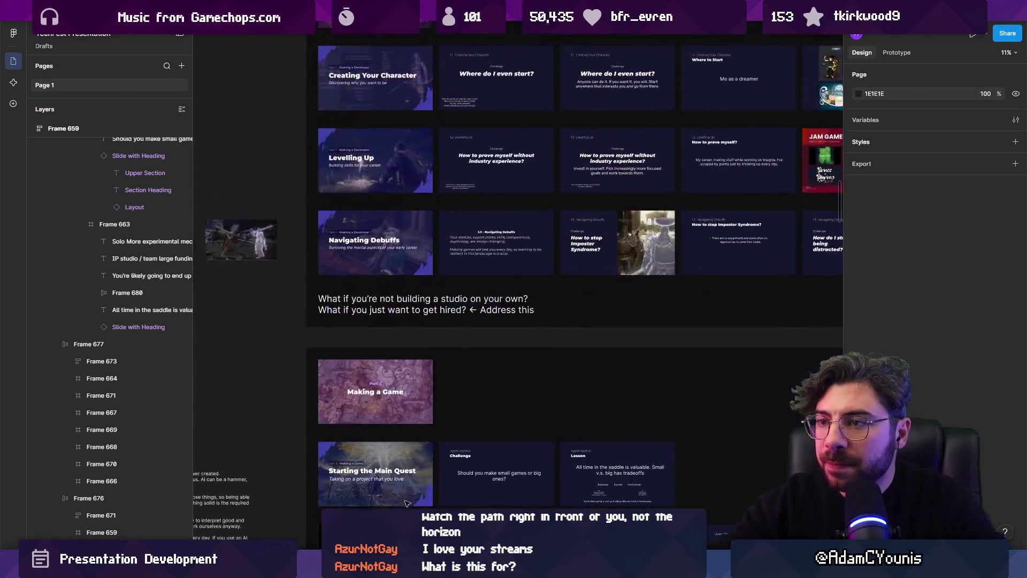
left_click(656, 251)
scroll(656, 252, "down", 3)
scroll(656, 251, "right", 3)
left_click_drag(566, 150, 347, 367)
scroll(355, 367, "up", 3)
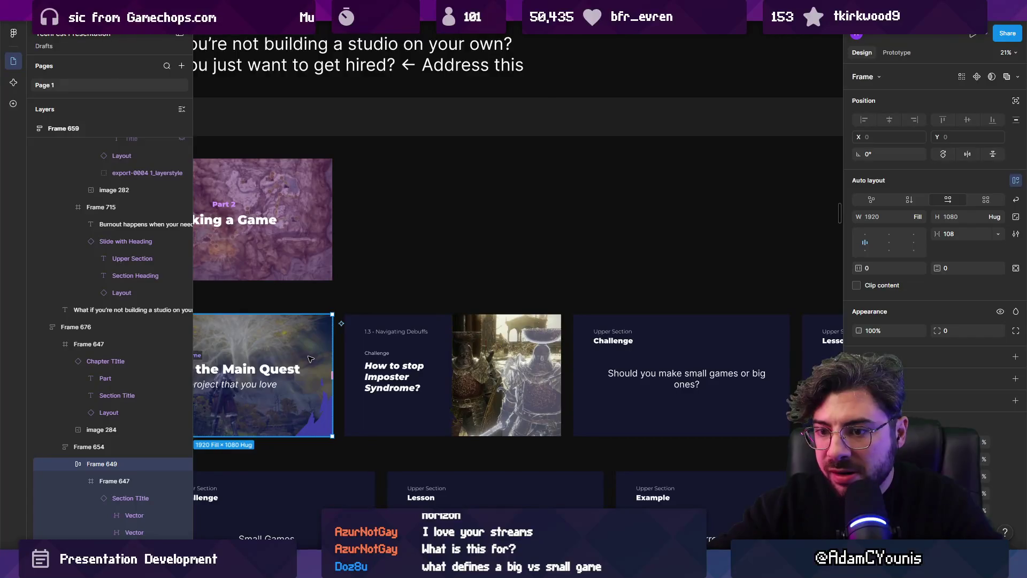
left_click(148, 447)
scroll(419, 333, "down", 4)
double_click(342, 353)
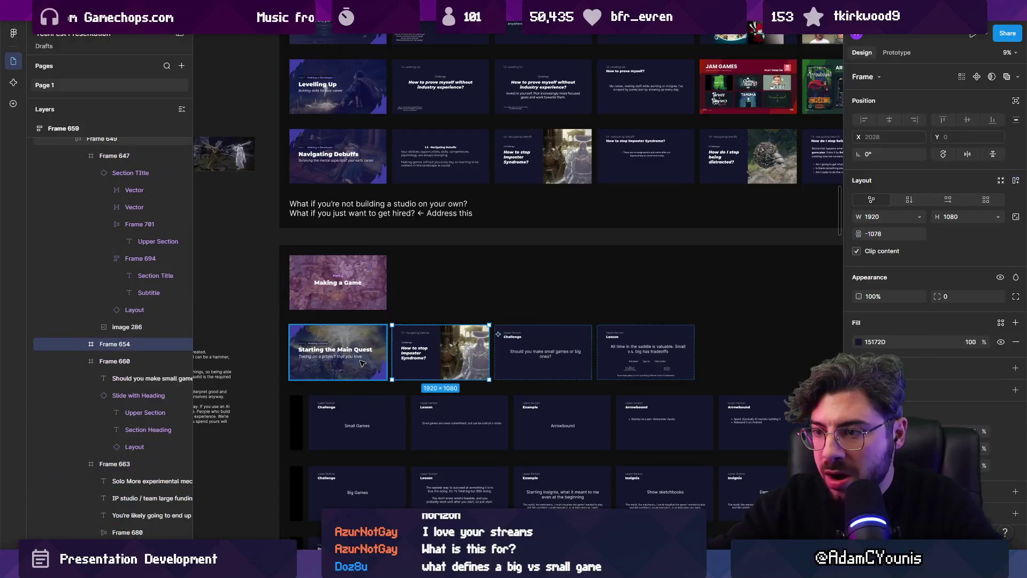
scroll(95, 225, "up", 1)
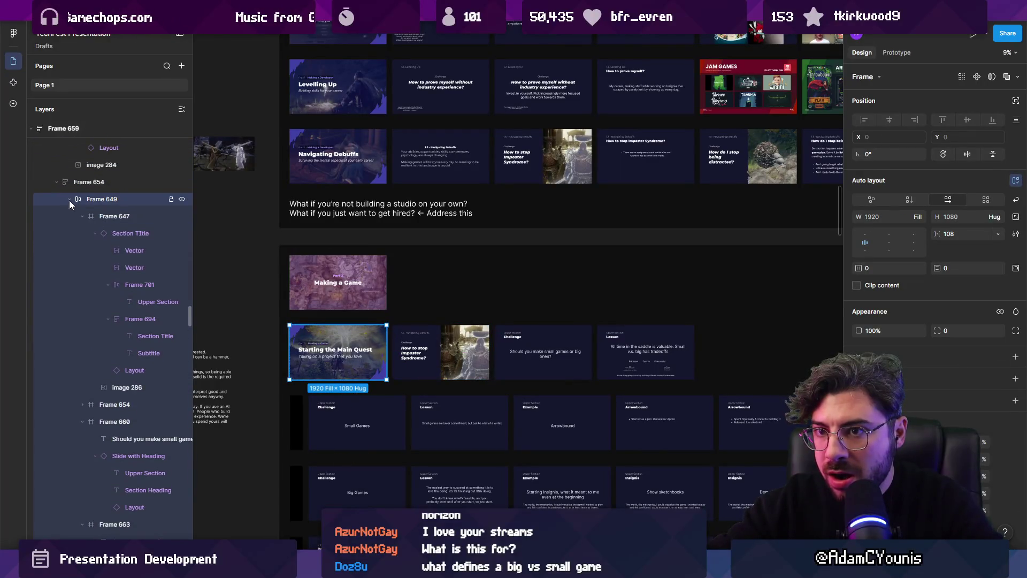
left_click(69, 200)
left_click(666, 357)
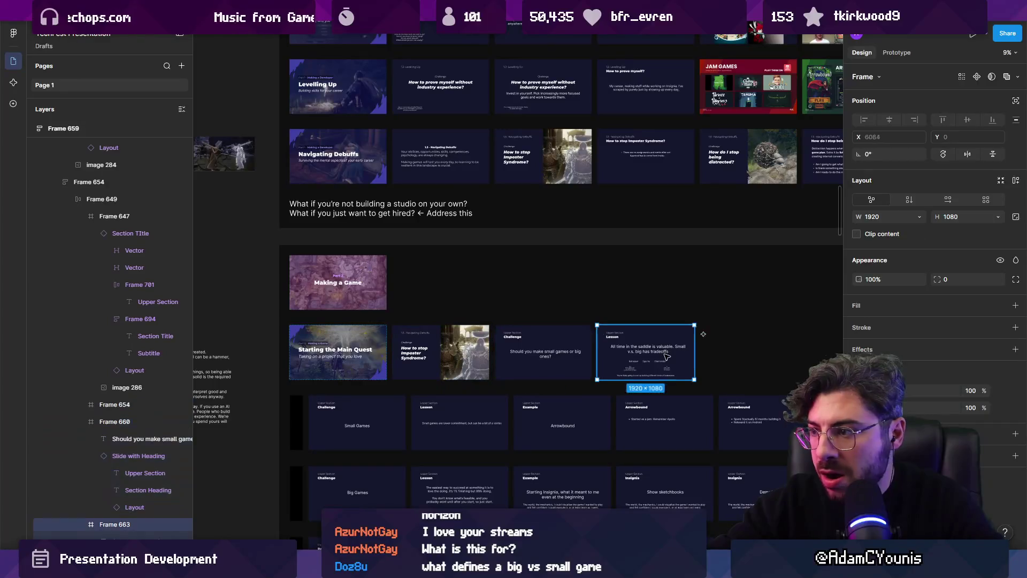
left_click(102, 199)
scroll(448, 385, "down", 4)
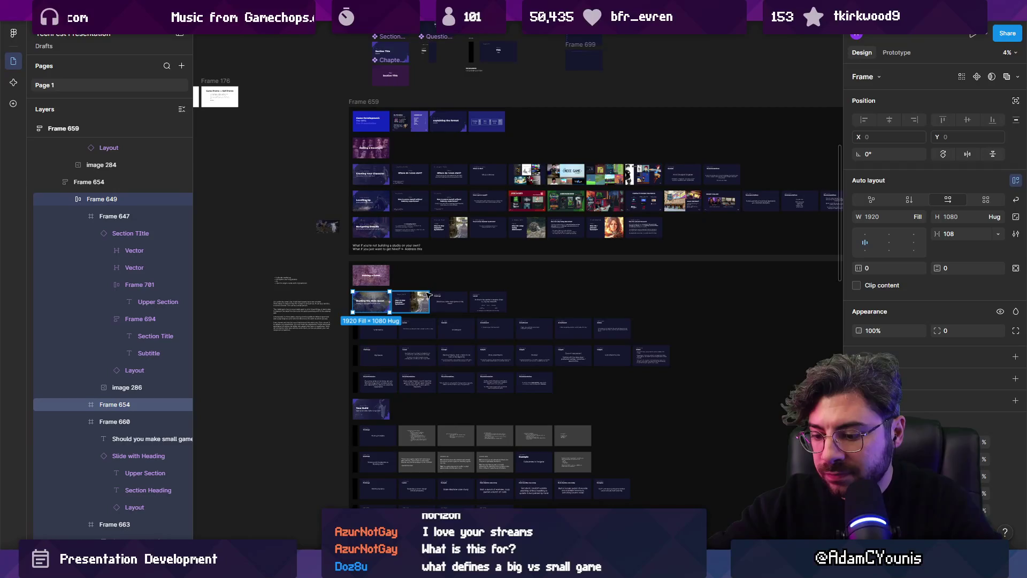
scroll(386, 295, "up", 3)
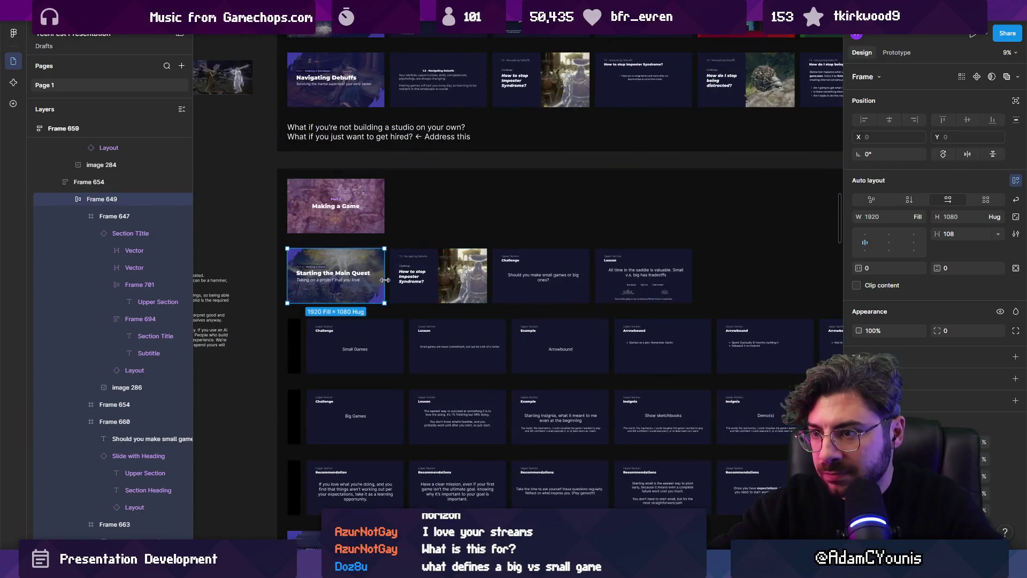
scroll(343, 299, "up", 1)
left_click(342, 319)
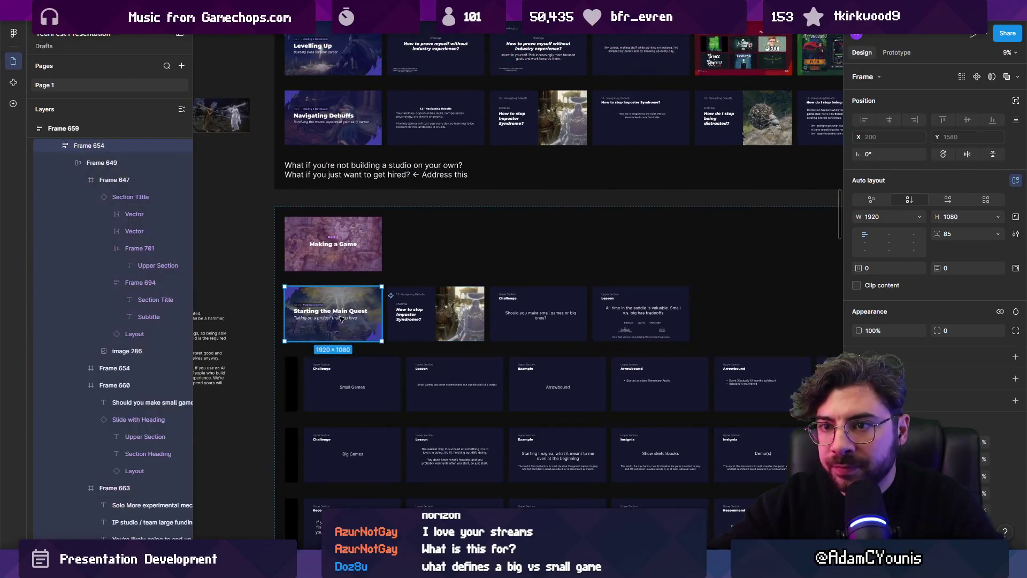
left_click(80, 162)
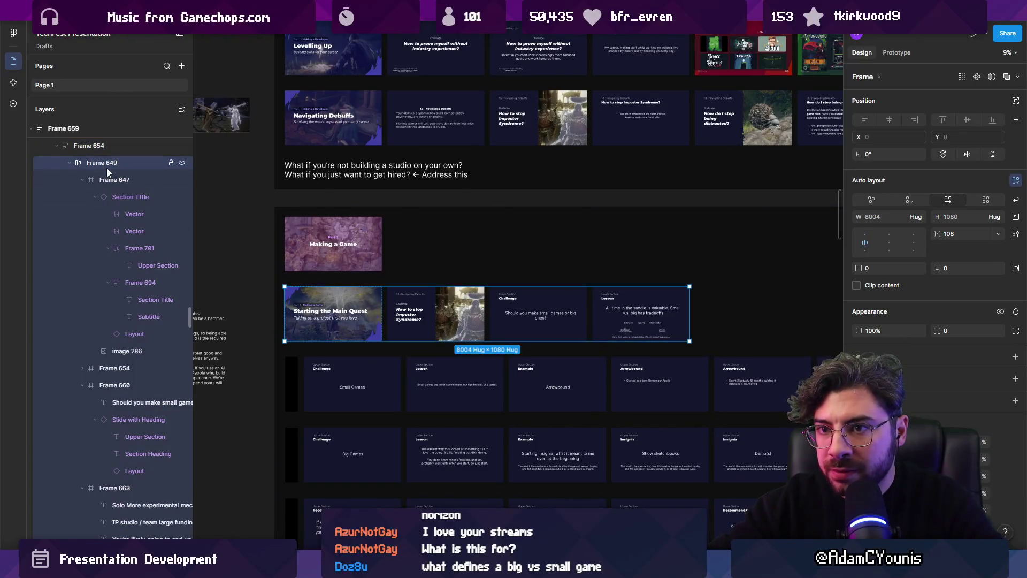
key("ctrl+shift+g")
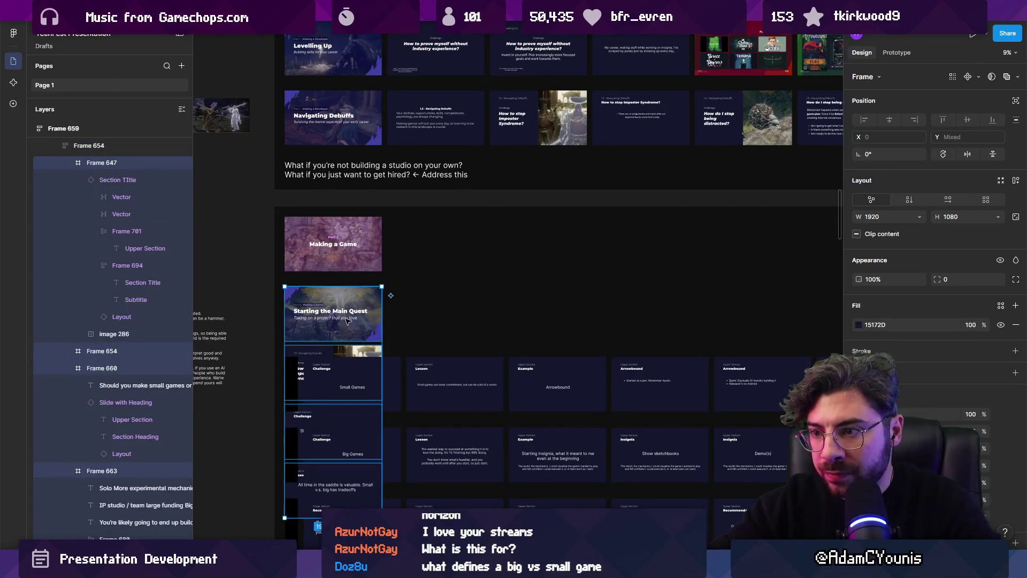
left_click(907, 199)
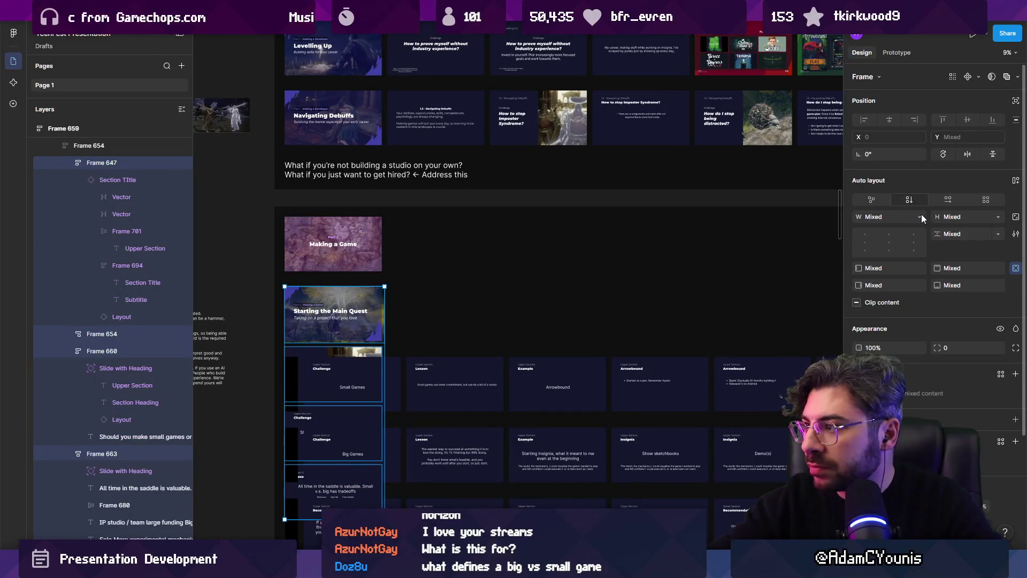
left_click(920, 215)
left_click(914, 226)
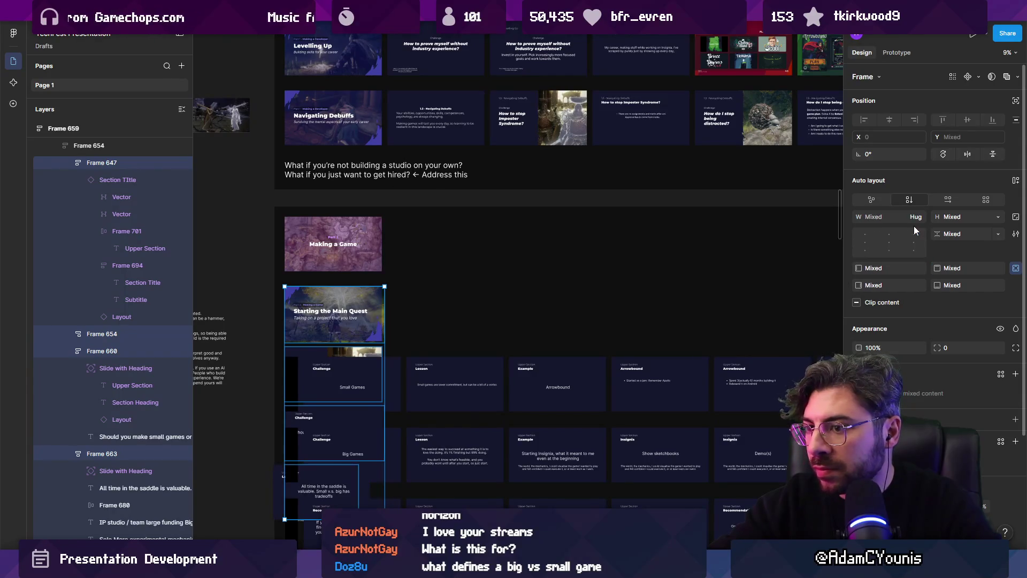
key("ctrl+z")
key("ctrl+z")
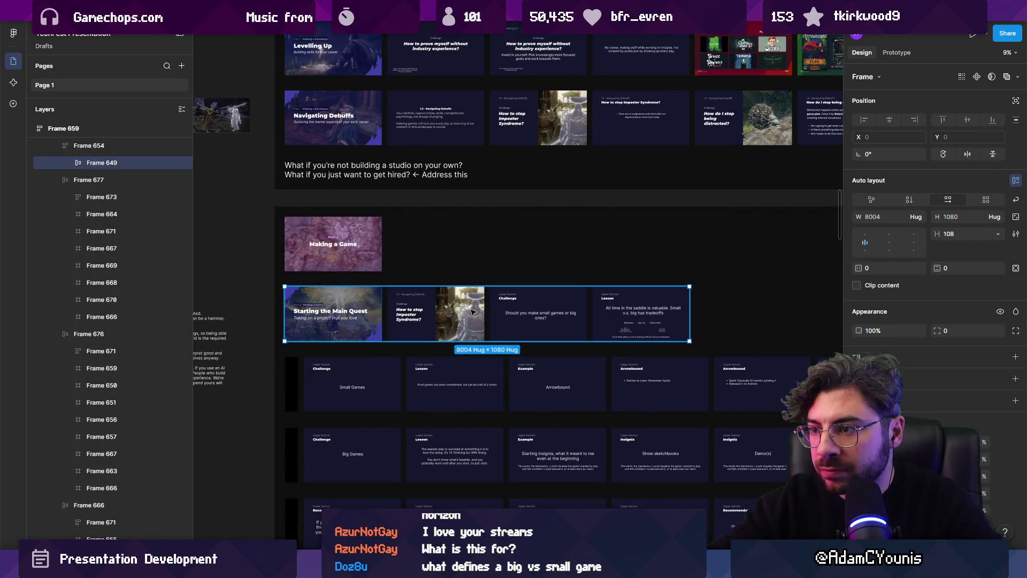
left_click(551, 314)
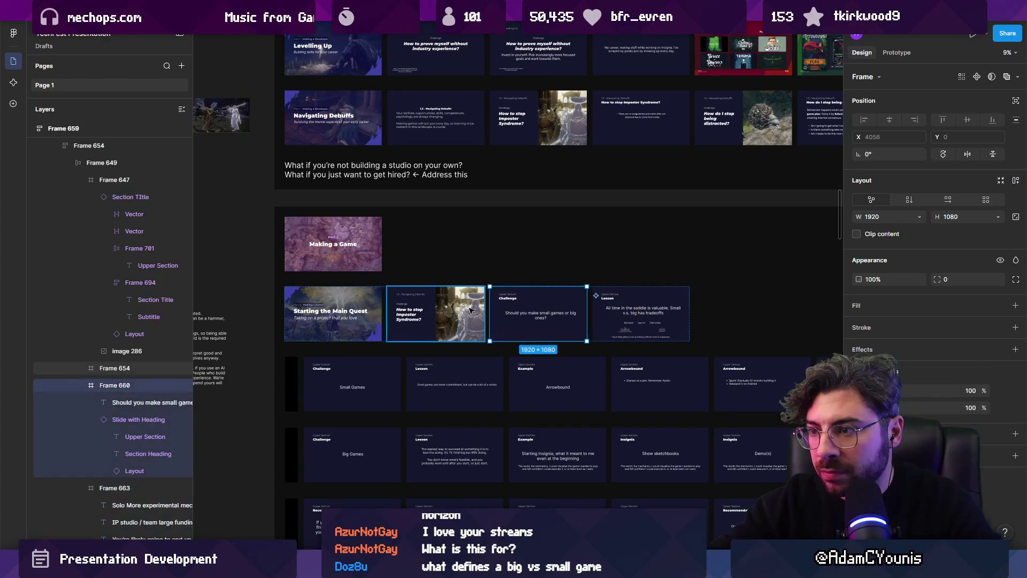
left_click(362, 308)
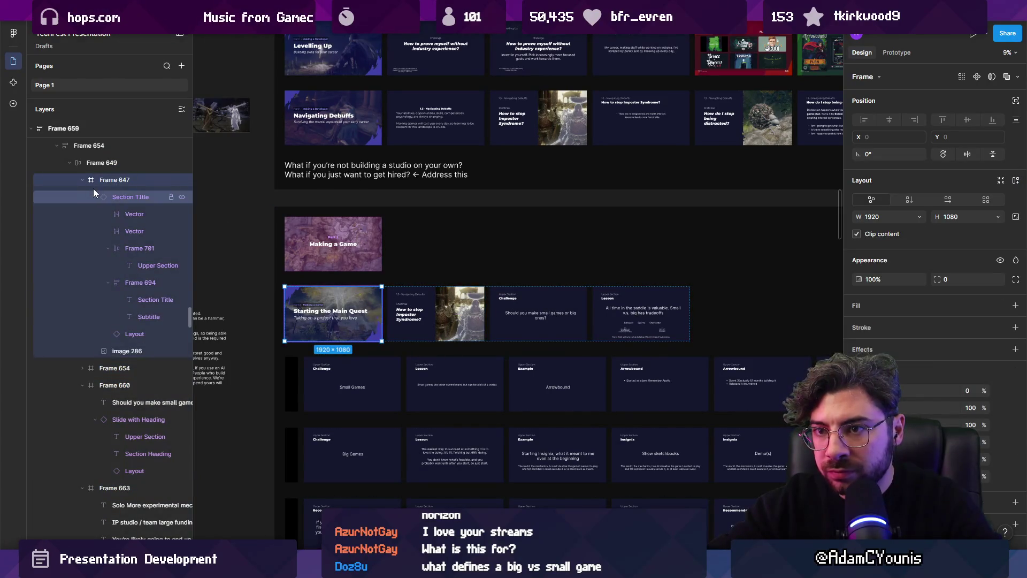
left_click(82, 180)
left_click(92, 162)
left_click(70, 163)
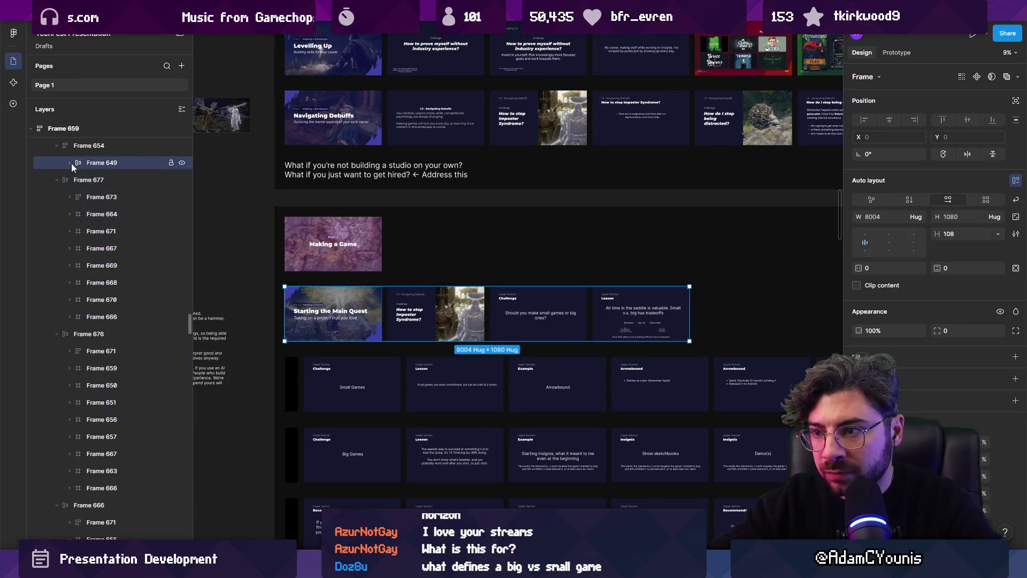
left_click(539, 313)
left_click(641, 313)
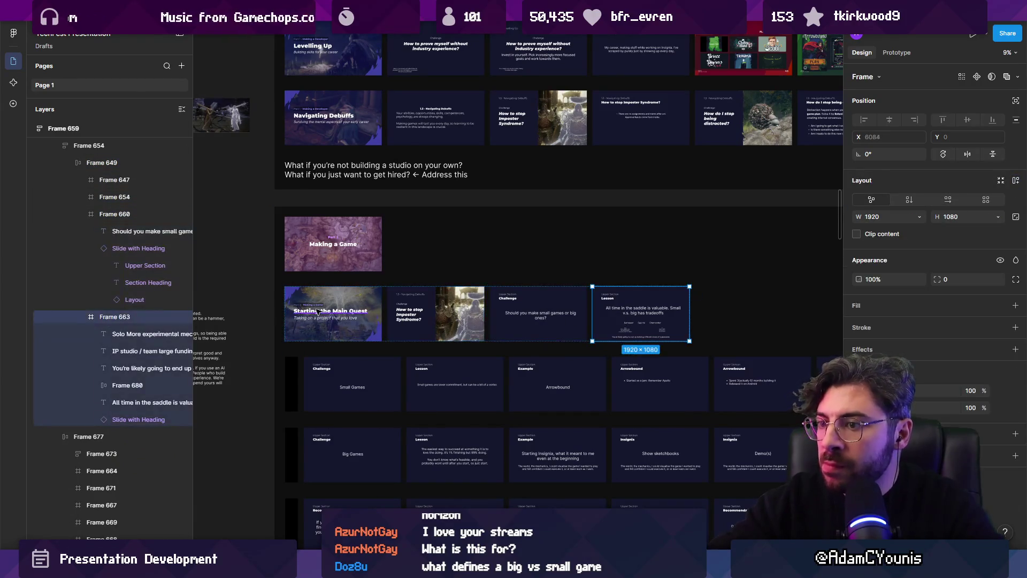
scroll(396, 328, "up", 5)
scroll(396, 327, "down", 3)
scroll(409, 318, "up", 3)
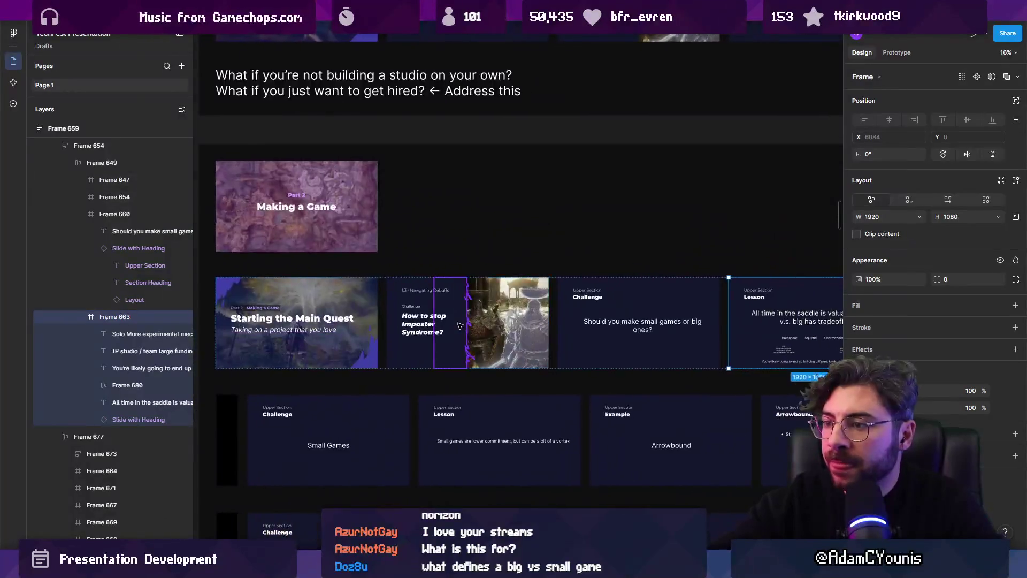
- Replace the 'How to stop Imposter Syndrome?' title with 'Do I make small or big games?'
double_click(409, 318)
type("H")
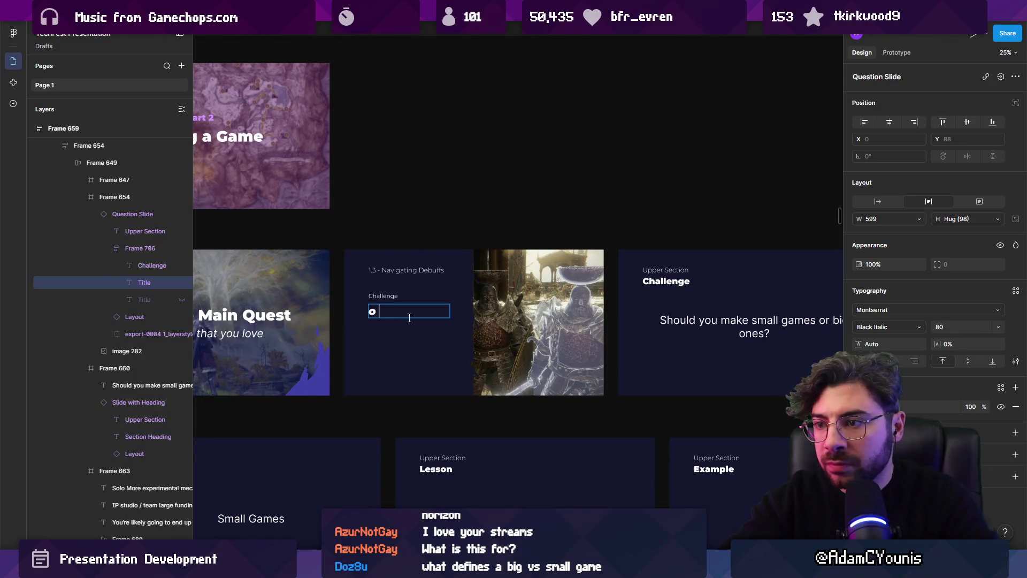
type("Big")
key("BackSpace")
key("BackSpace")
key("BackSpace")
type("all games or big gam")
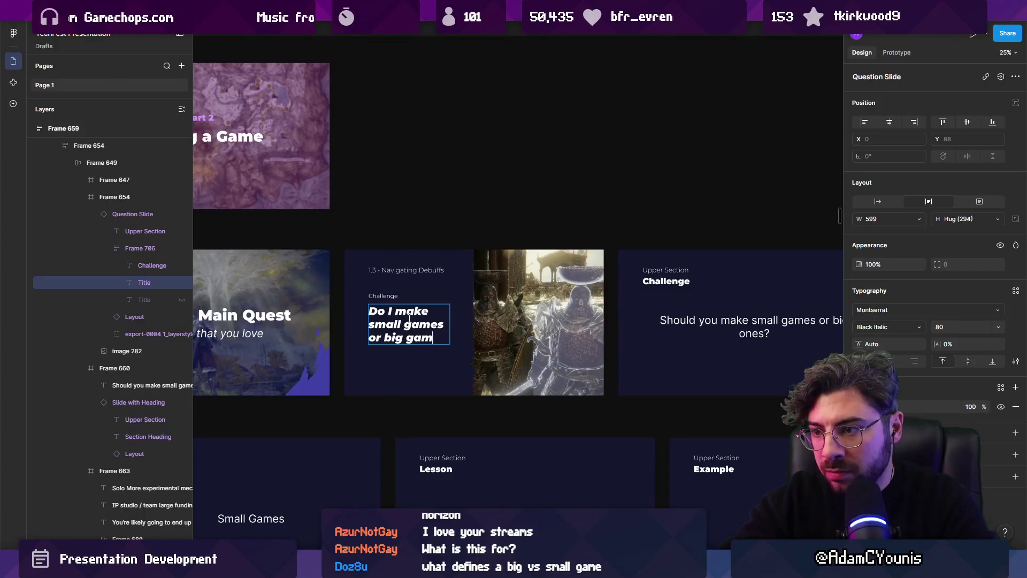
type("es?")
scroll(409, 317, "up", 3)
double_click(391, 320)
double_click(422, 323)
key("BackSpace")
key("Escape")
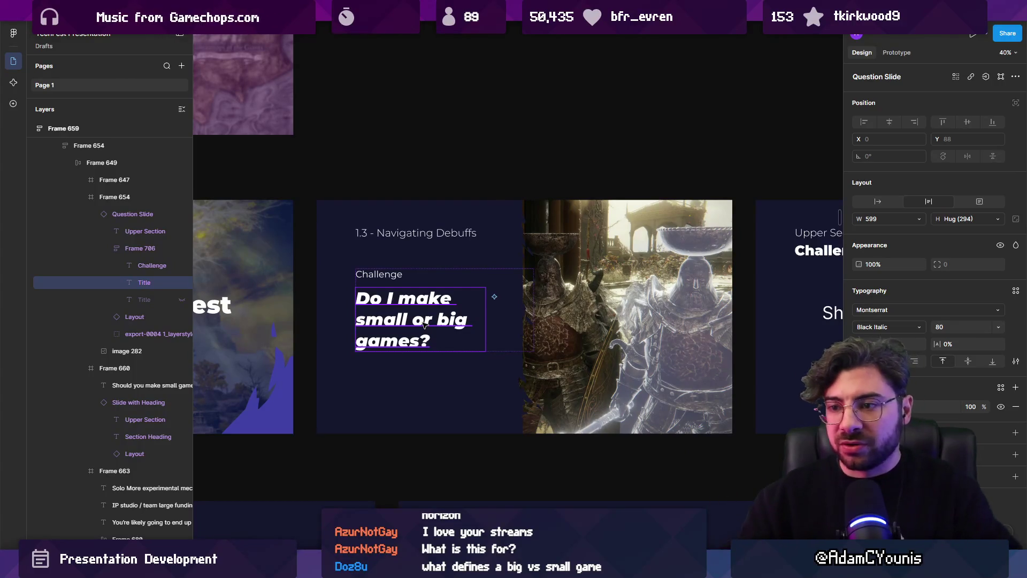
- Check the result by selecting the question slide, its row and the new title text
scroll(448, 311, "down", 2)
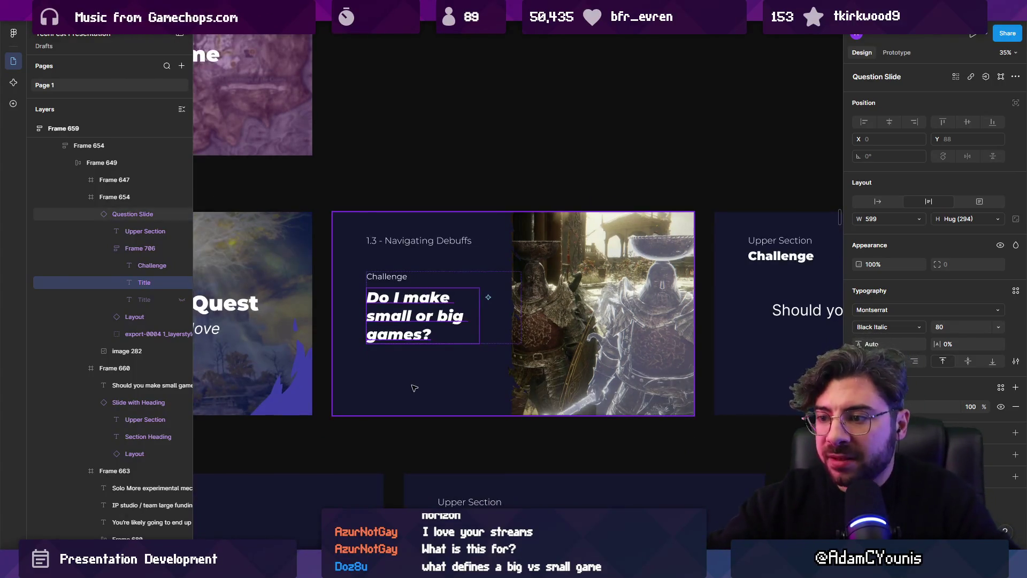
left_click(412, 385)
key("shift+Return")
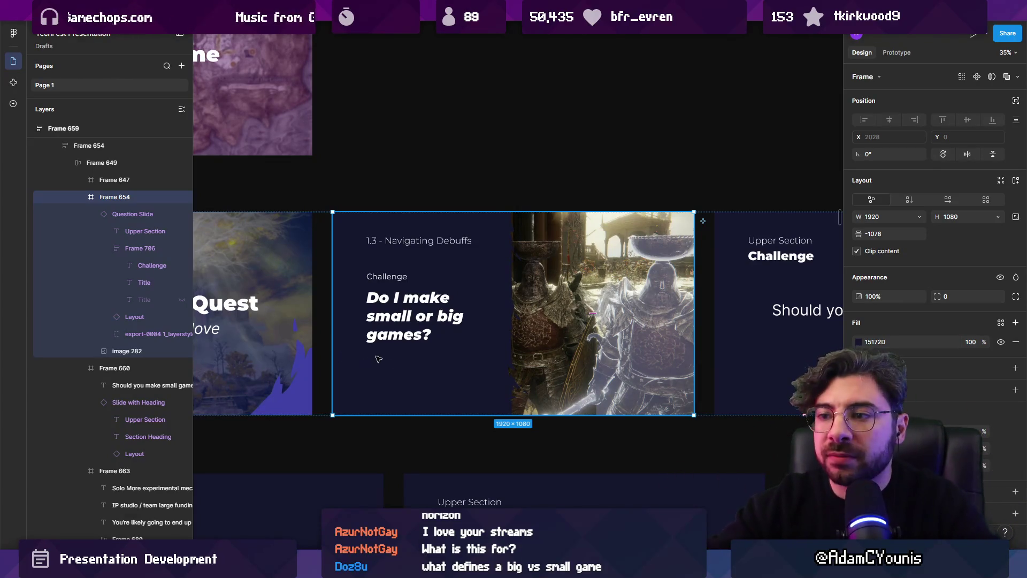
left_click(317, 341)
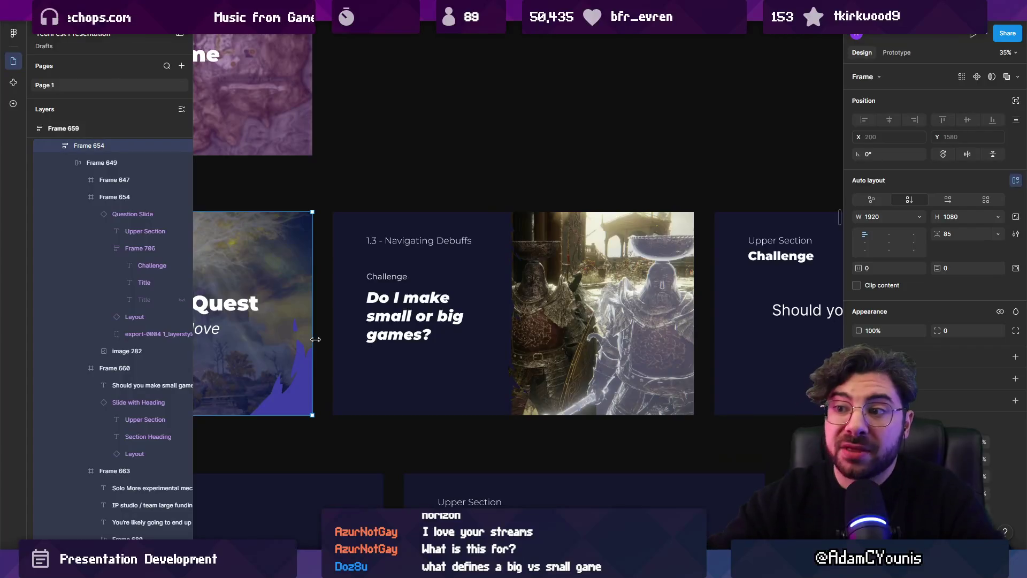
left_click(357, 339)
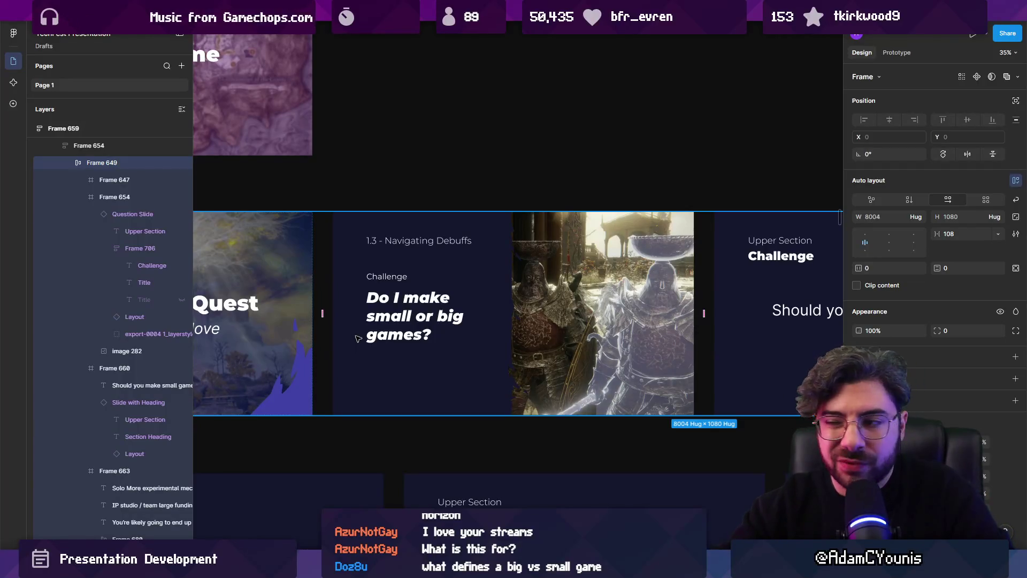
left_click(438, 303, "ctrl")
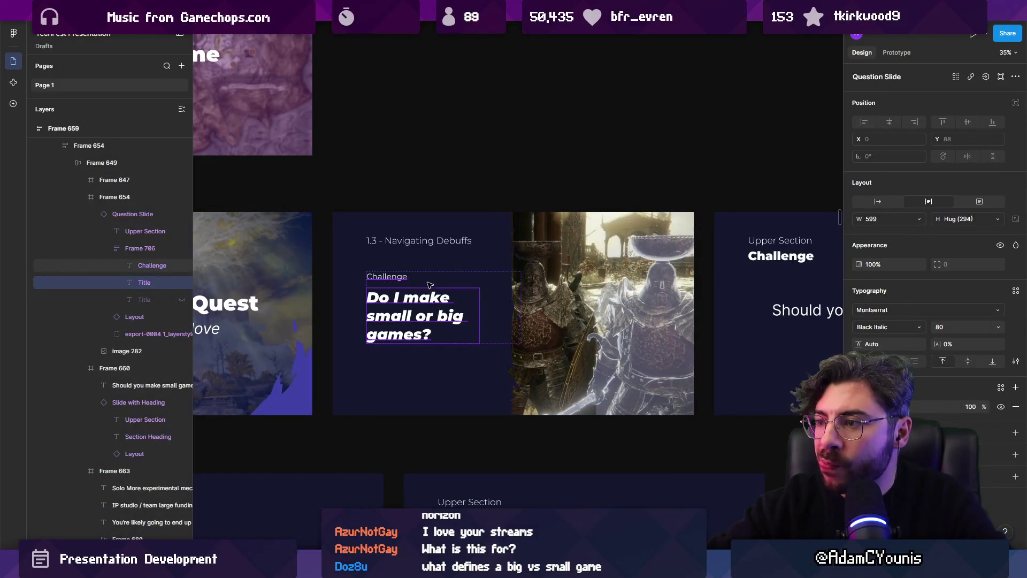
scroll(424, 306, "down", 3, "ctrl")
scroll(522, 303, "up", 2)
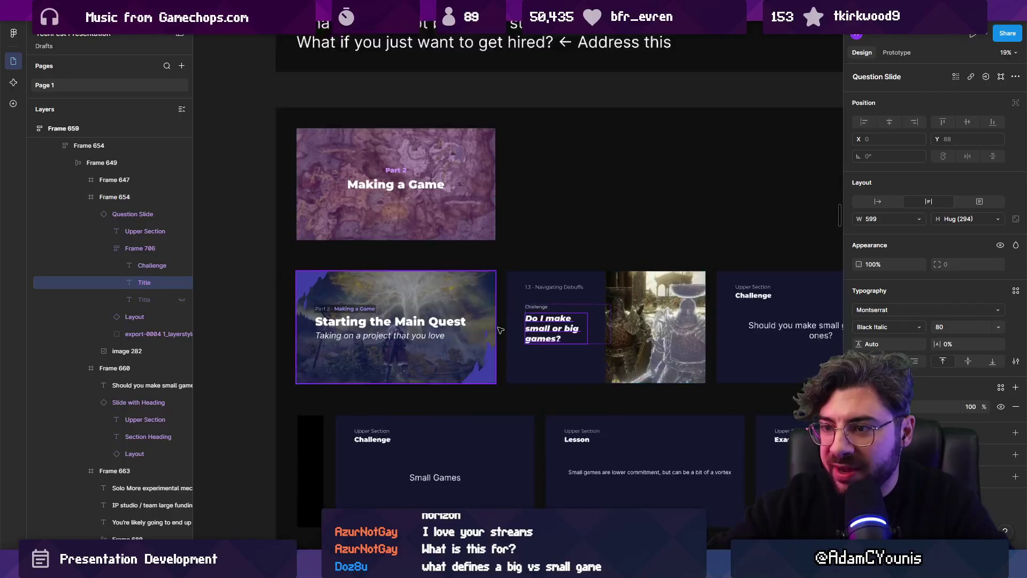
- Edit the question slide's section label so the header reads '2.1 - Starting the Main Quest'
scroll(502, 330, "up", 2, "ctrl")
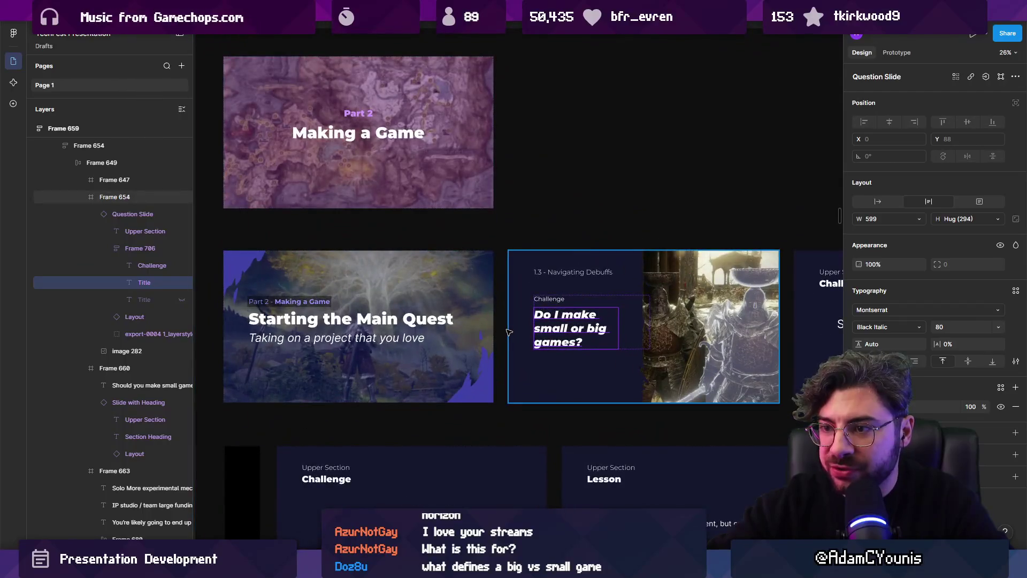
double_click(583, 273)
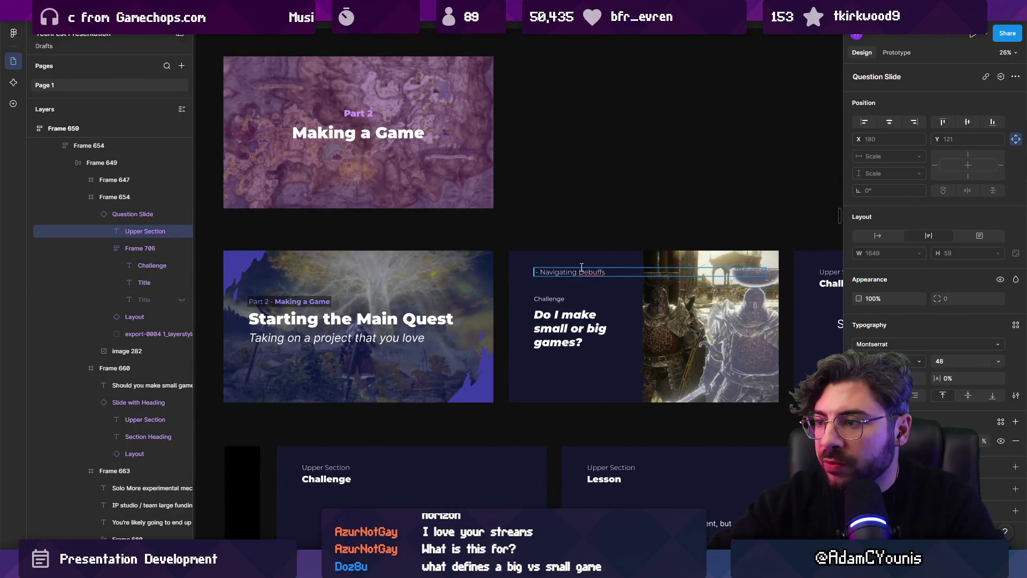
type("2.")
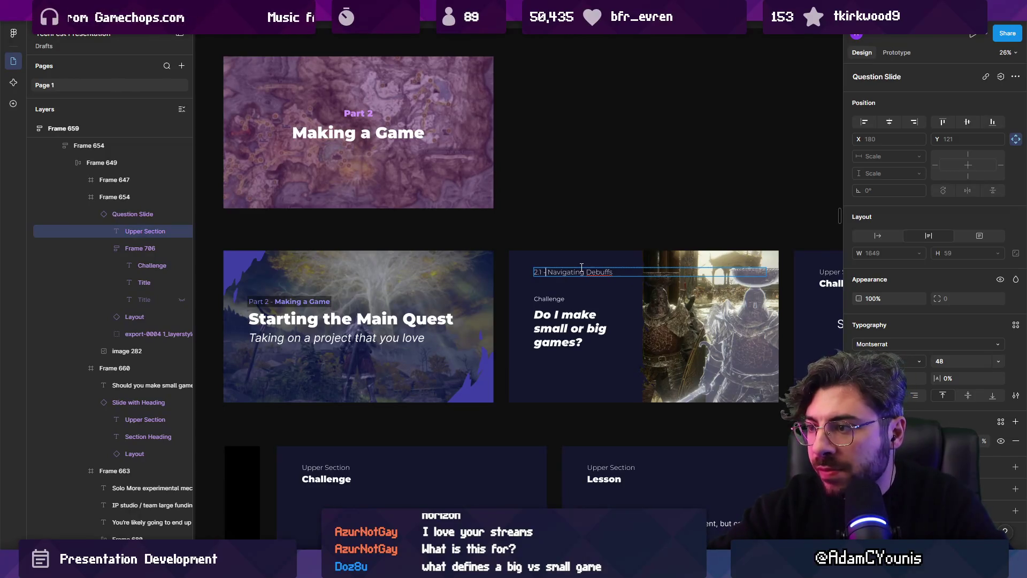
scroll(629, 319, "down", 5, "ctrl")
scroll(270, 294, "up", 2, "ctrl")
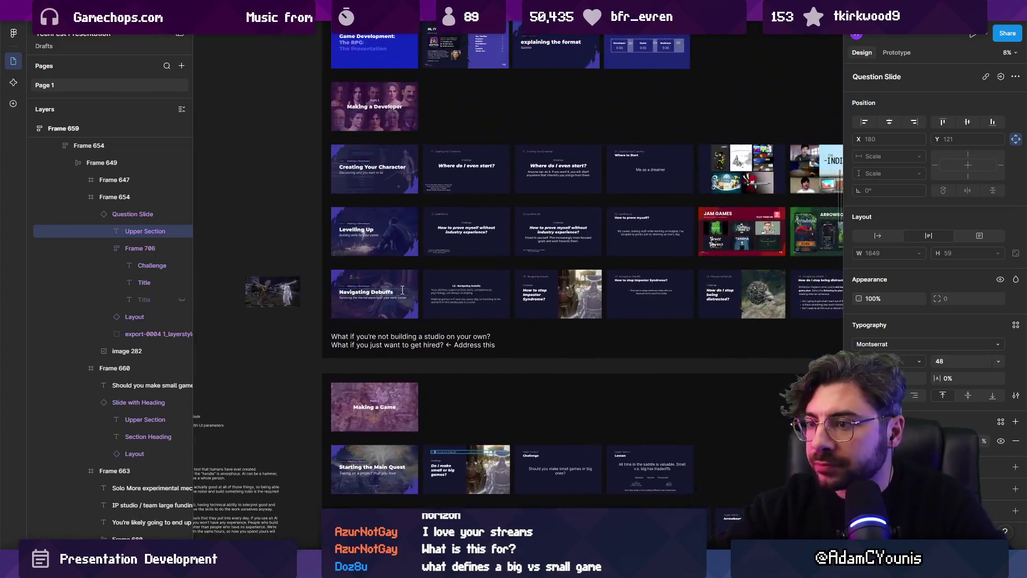
scroll(373, 419, "up", 2, "ctrl")
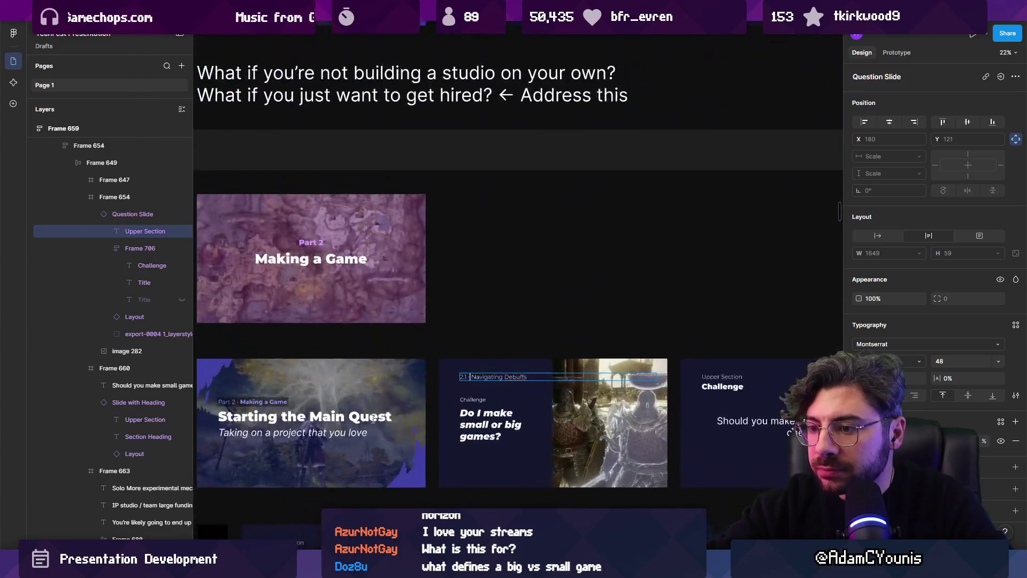
double_click(503, 376)
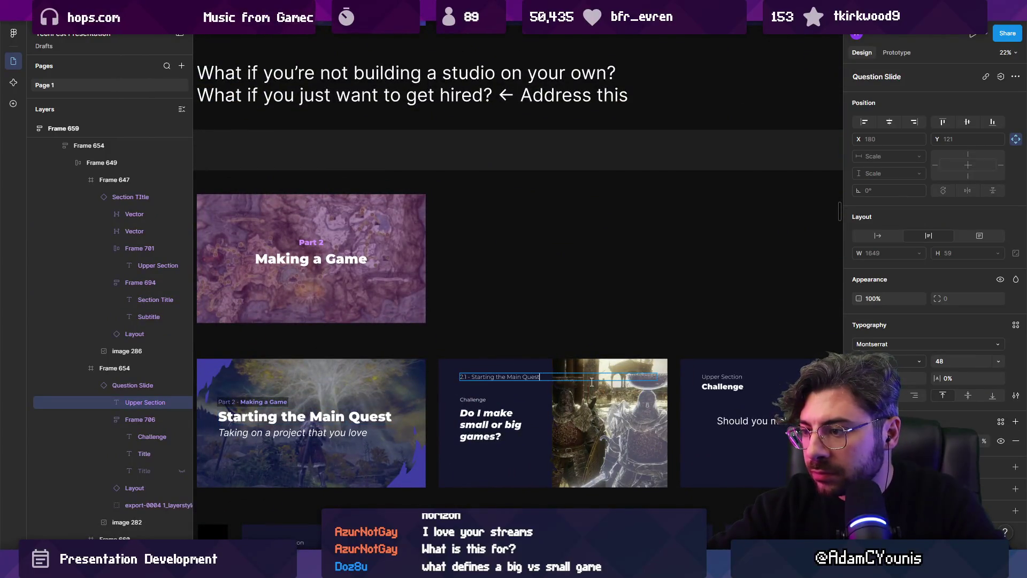
scroll(593, 380, "up", 2, "ctrl")
scroll(535, 375, "up", 1, "ctrl")
double_click(429, 333)
scroll(433, 367, "right", 3)
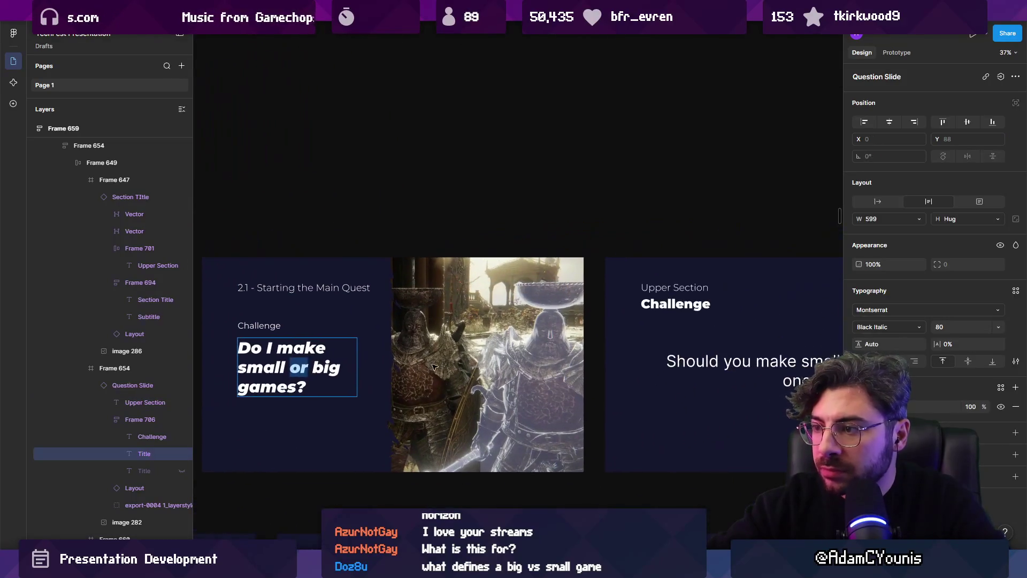
key("Escape")
key("Escape")
- Delete the text-only Challenge slide, Frame 660, from the row
scroll(503, 332, "down", 3)
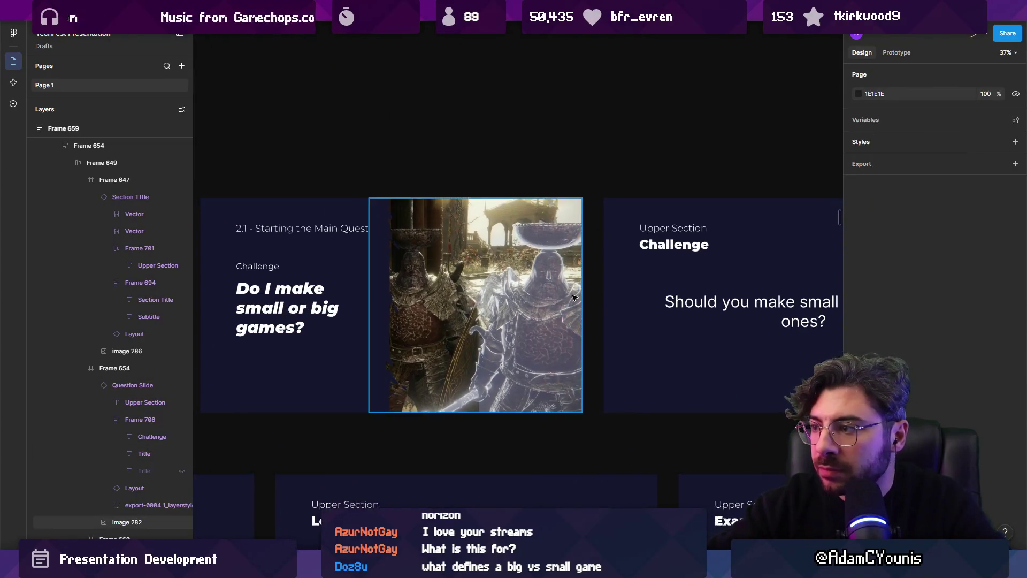
scroll(572, 298, "down", 4, "ctrl")
left_click(561, 306)
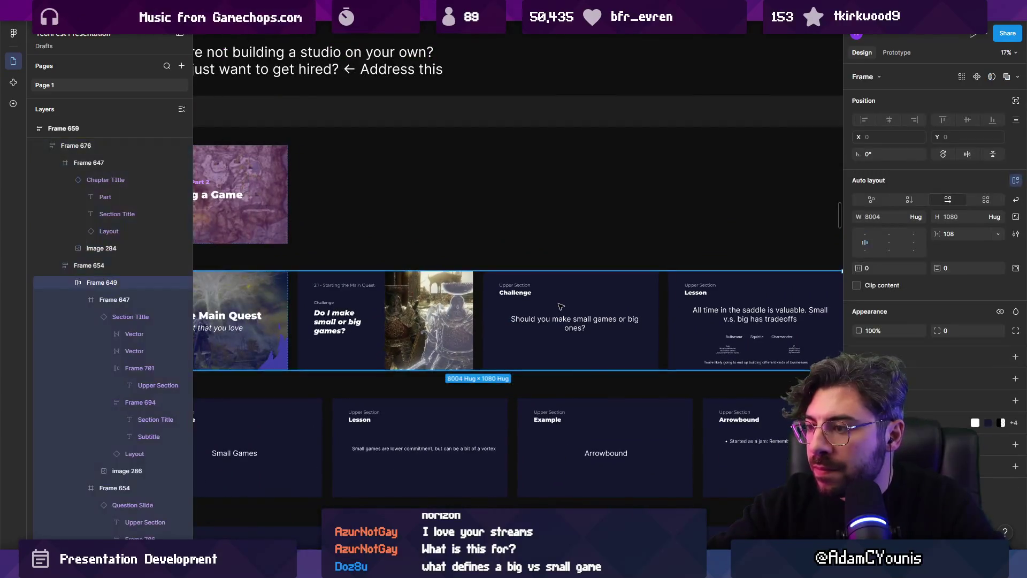
double_click(589, 307)
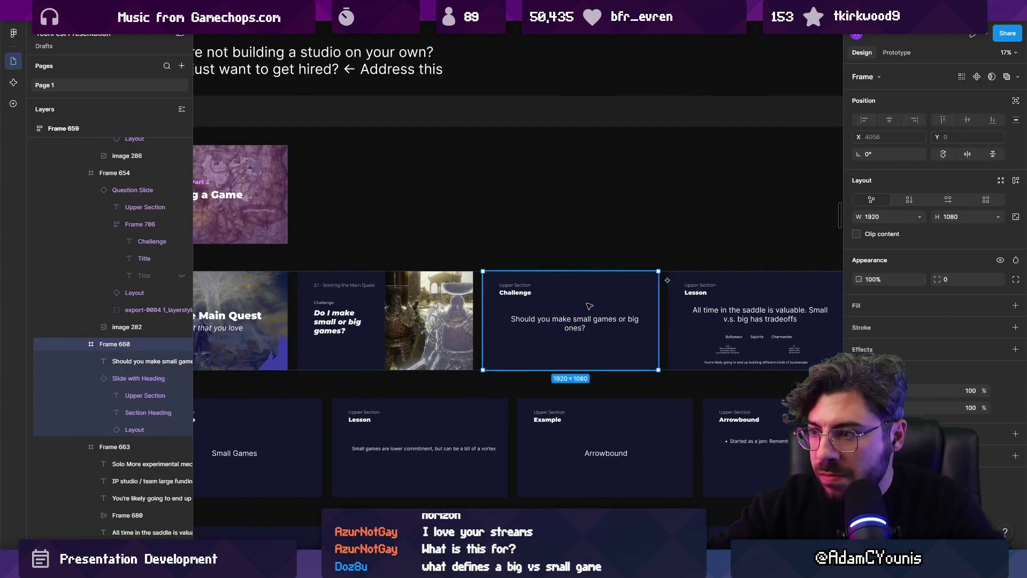
key("Delete")
scroll(363, 342, "up", 3)
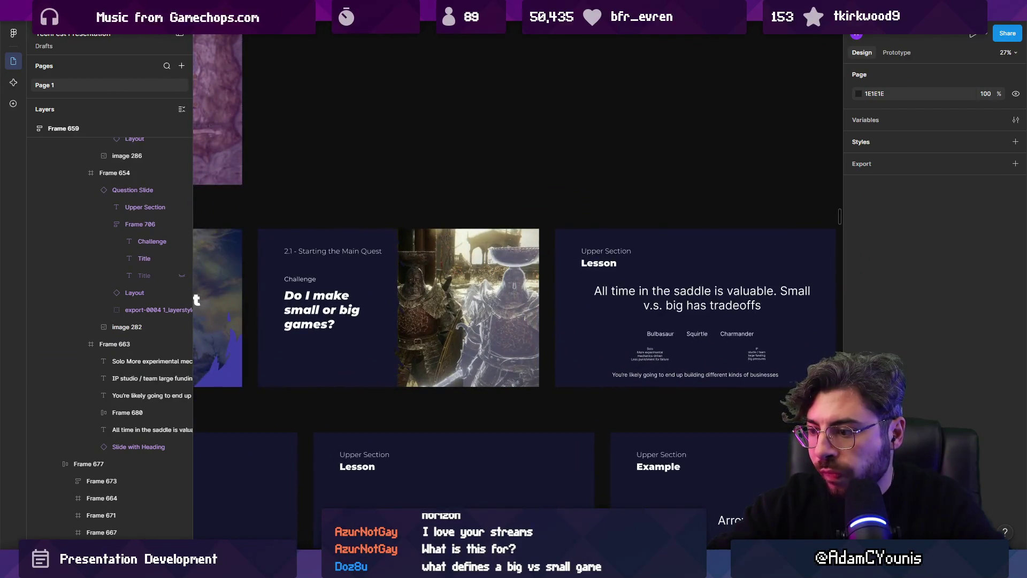
- Search Google Images for 'elden ring giant'
key("alt+Tab")
left_click(284, 36)
type("elden ring")
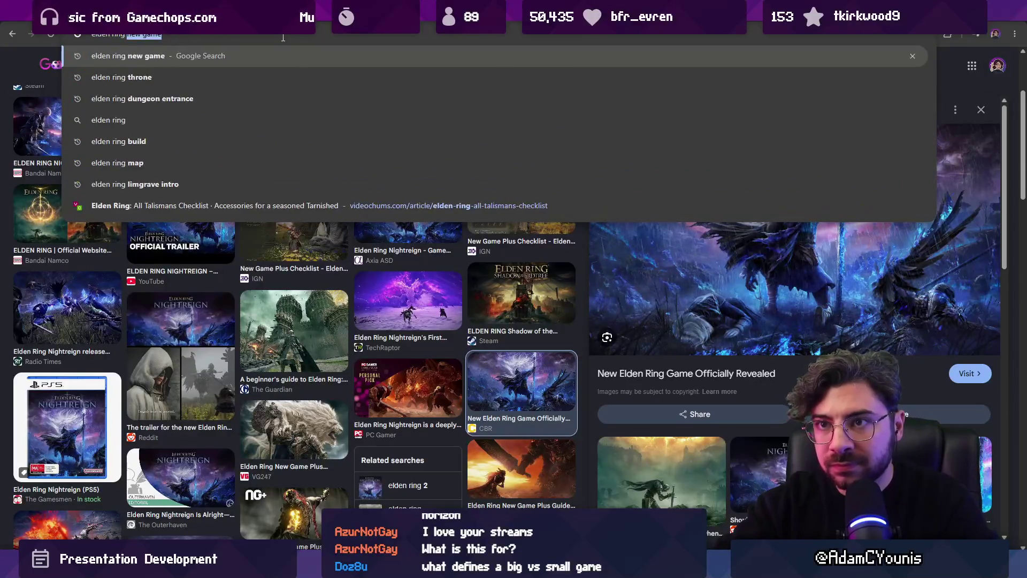
type(" giant")
key("Return")
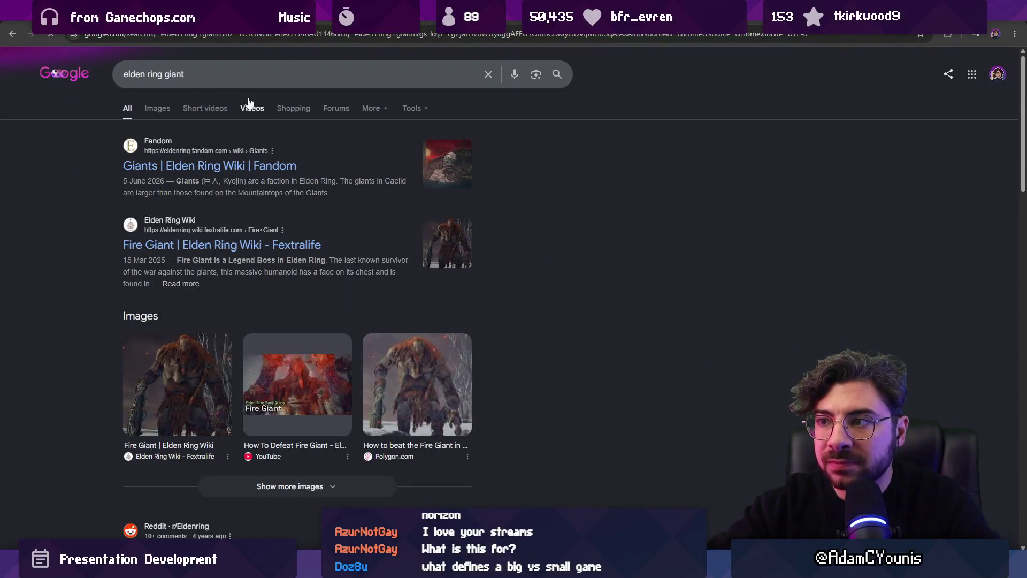
left_click(159, 110)
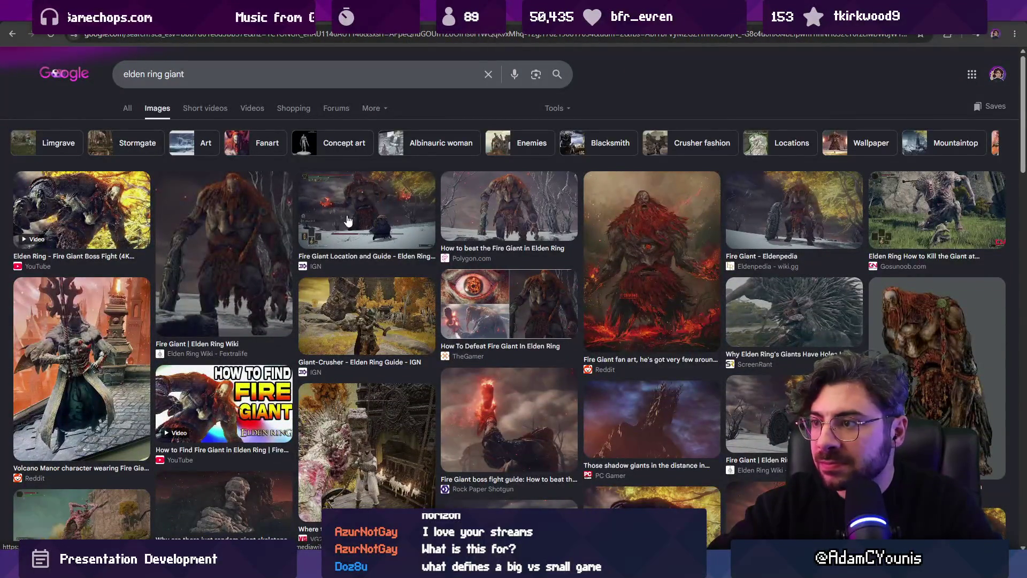
- Copy the Elden Ring Wiki Fire Giant image and paste it onto the question slide's picture
left_click(254, 238)
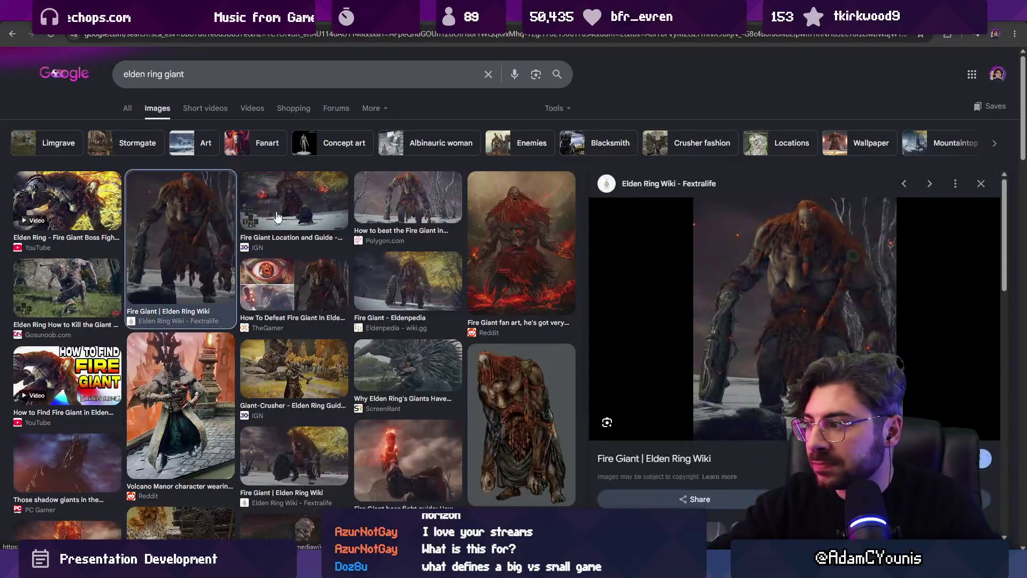
right_click(844, 342)
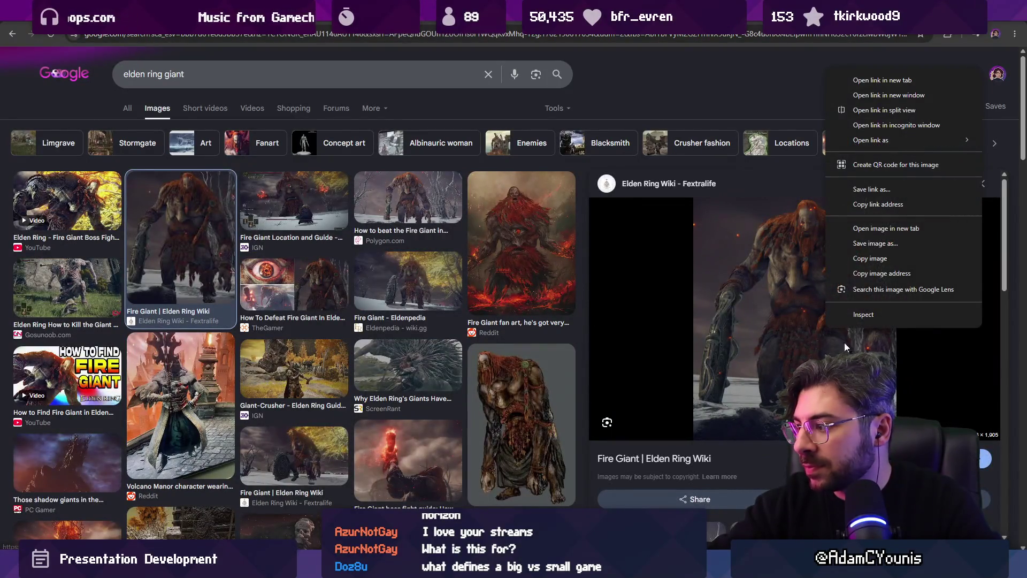
left_click(864, 260)
key("alt+Tab")
left_click(455, 294)
key("ctrl+v")
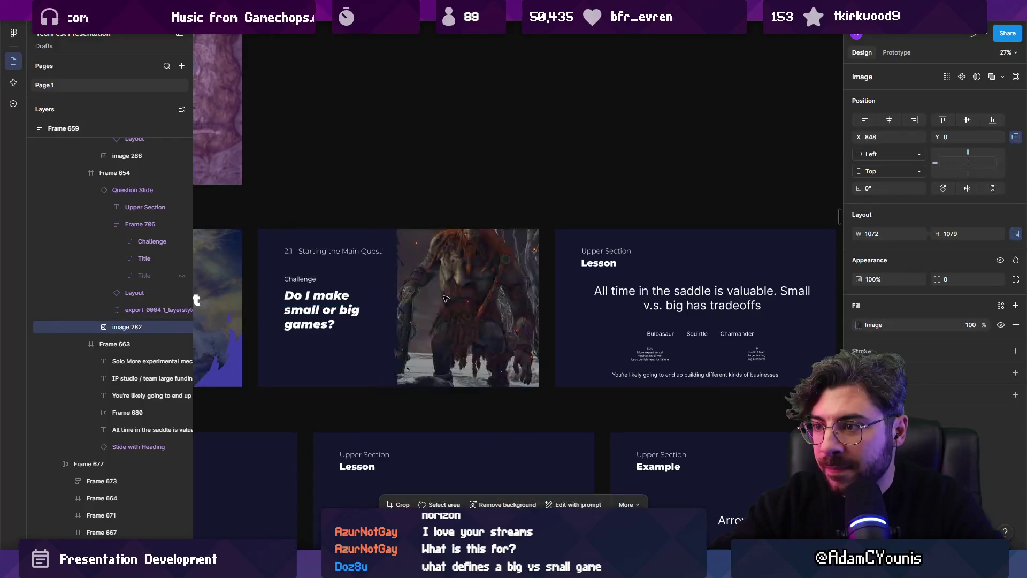
- Switch picture 282's fill to Crop, nudge the Fire Giant slightly lower, then return to Chrome
key("Escape")
left_click(127, 326)
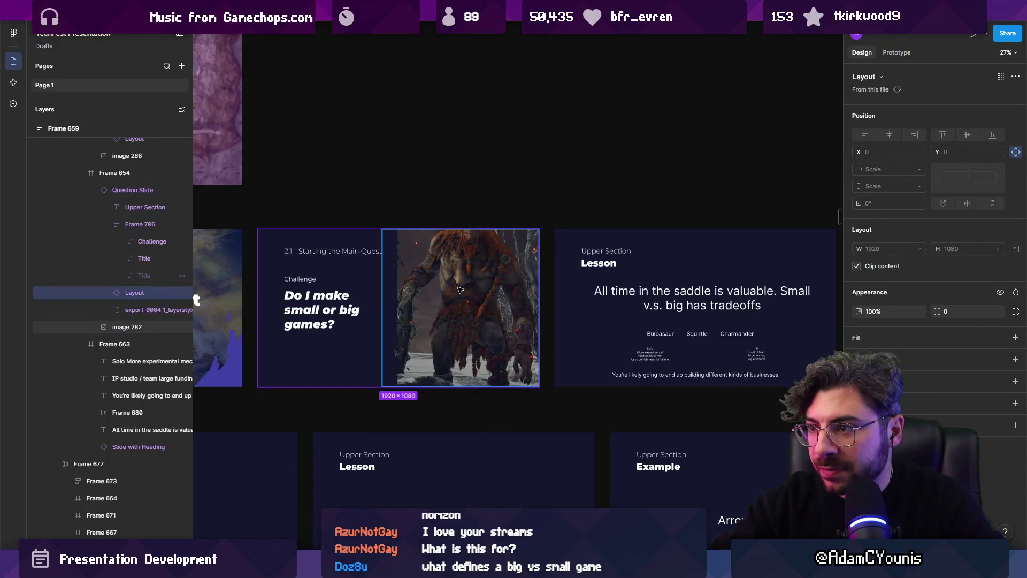
left_click(858, 324)
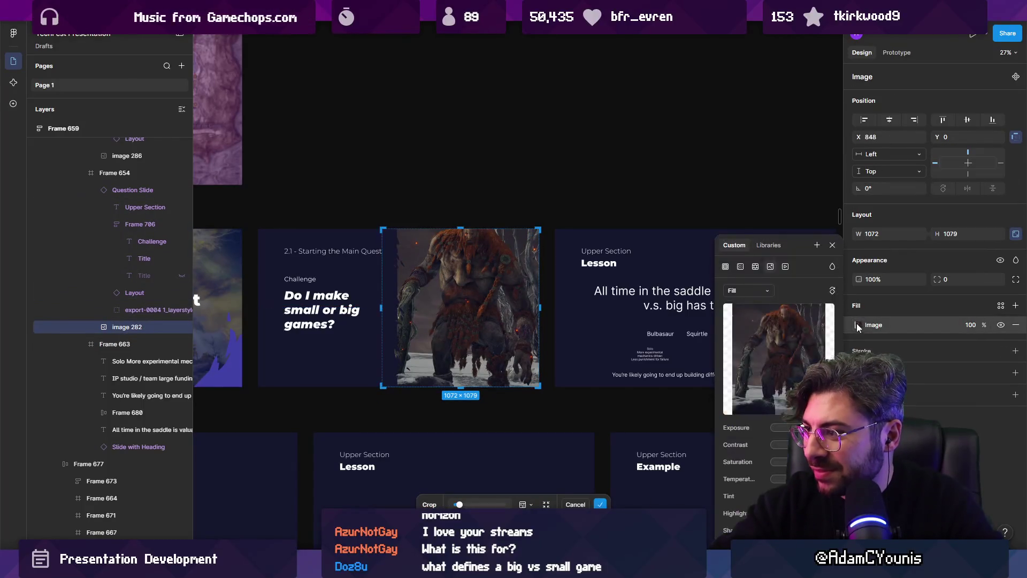
left_click(767, 290)
left_click(739, 314)
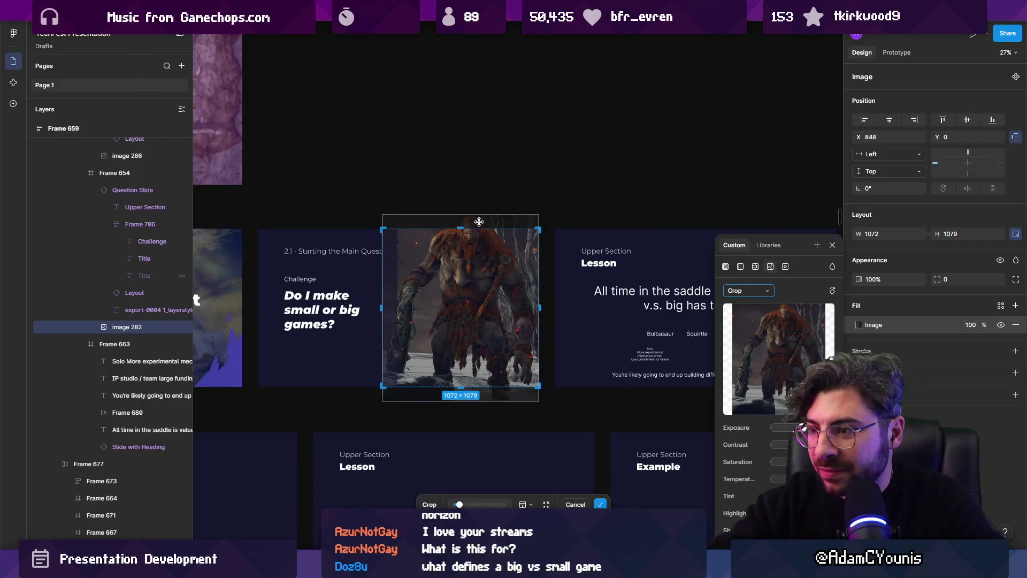
left_click_drag(477, 263, 476, 272)
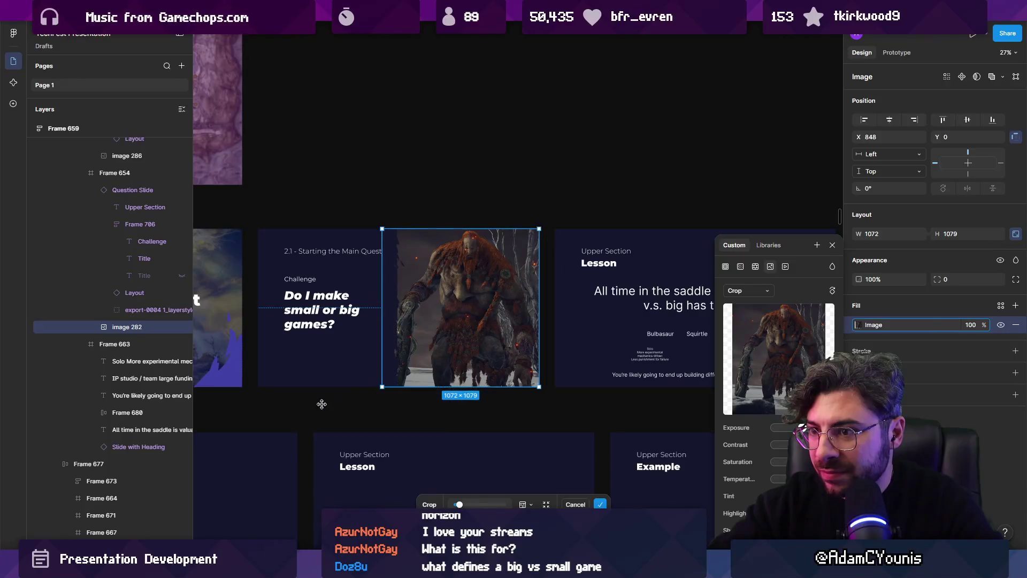
left_click(323, 403)
scroll(328, 380, "up", 5)
double_click(551, 273)
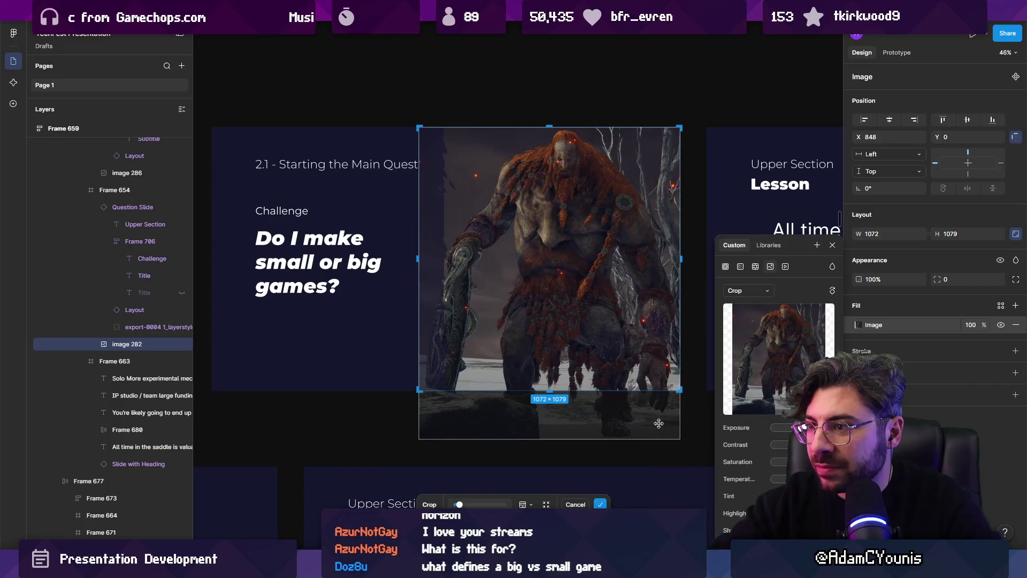
left_click(522, 499)
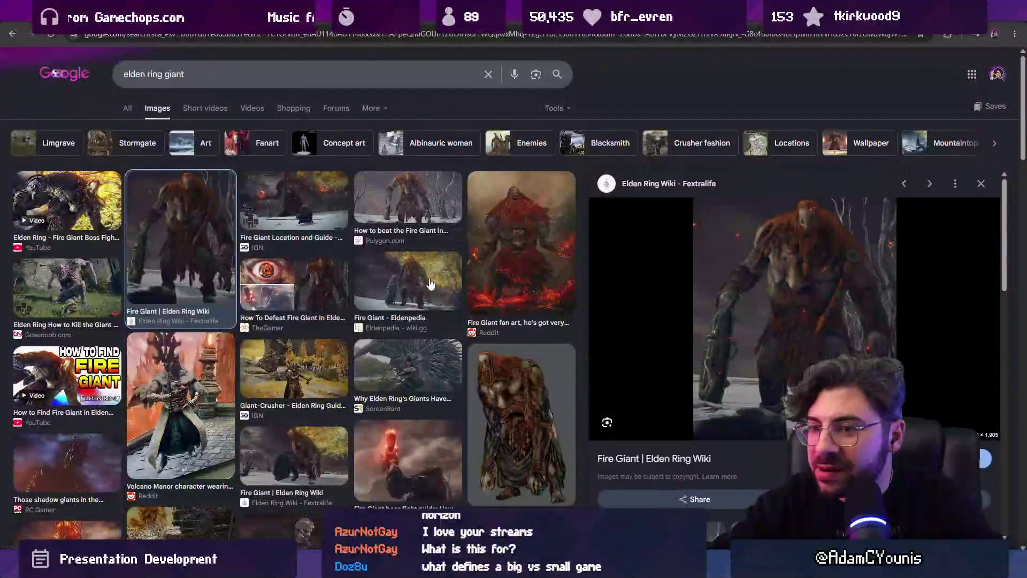
- Copy the Stormgate giant fight screenshot and paste it over the slide picture
scroll(282, 266, "down", 3)
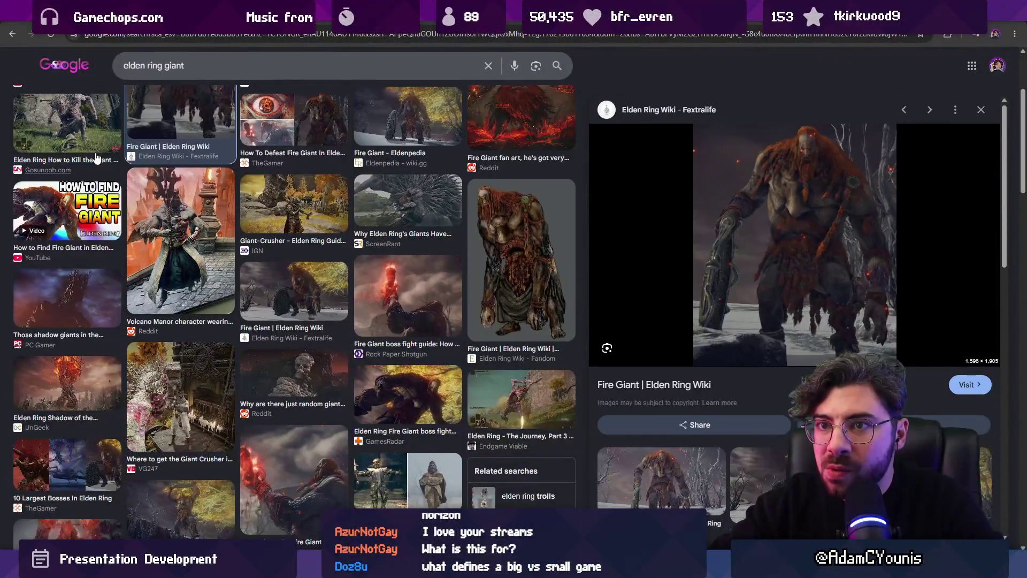
left_click(66, 128)
right_click(787, 245)
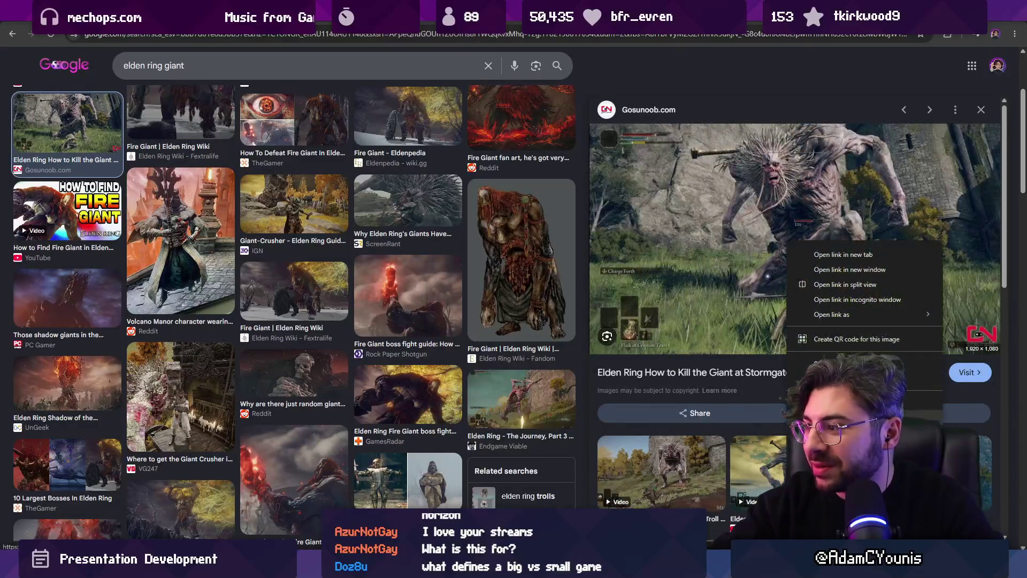
left_click(835, 407)
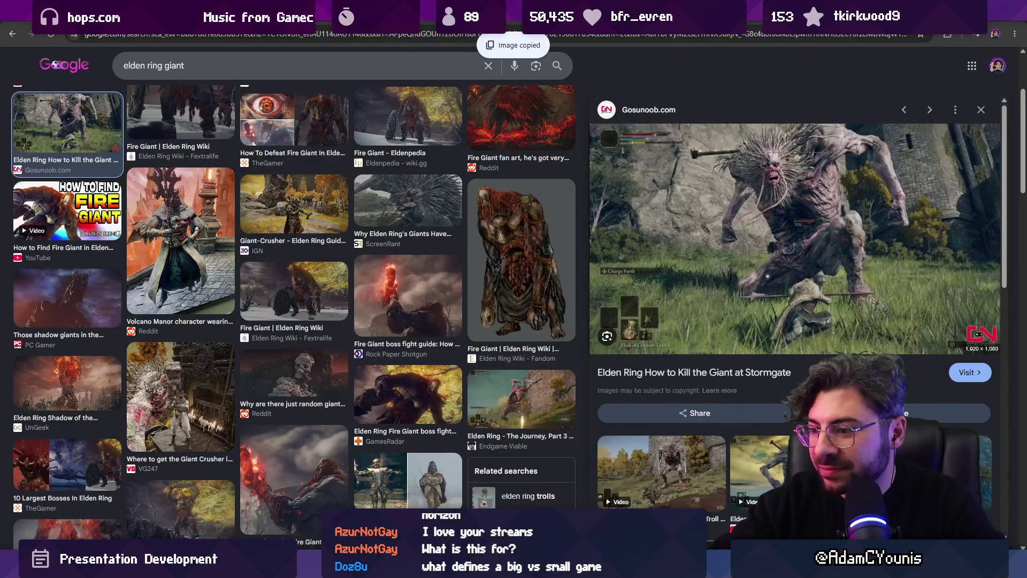
key("alt+Tab")
key("ctrl+shift+r")
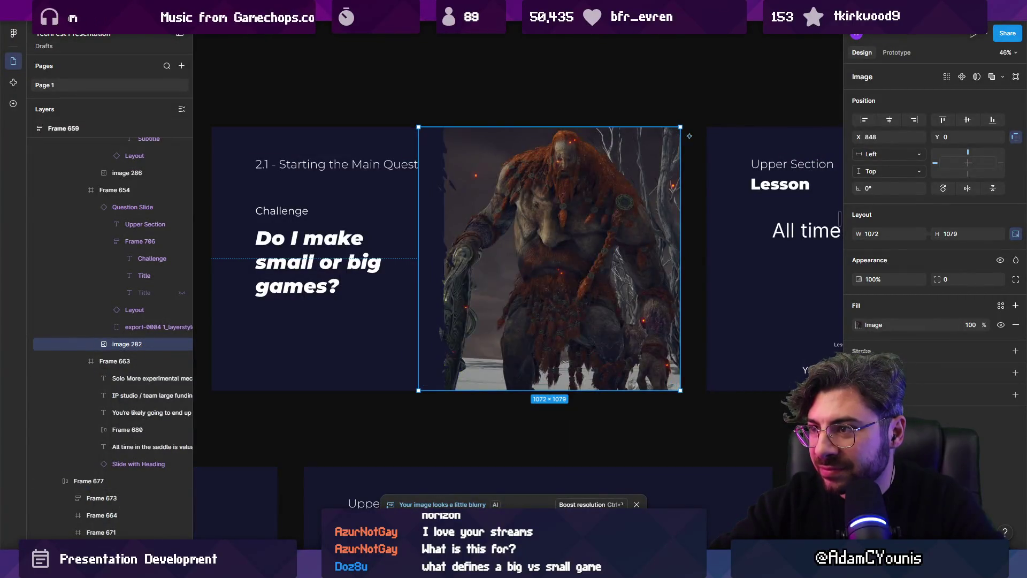
- Copy the GameRant Stormhill Golem battle image from the search results
key("alt+Tab")
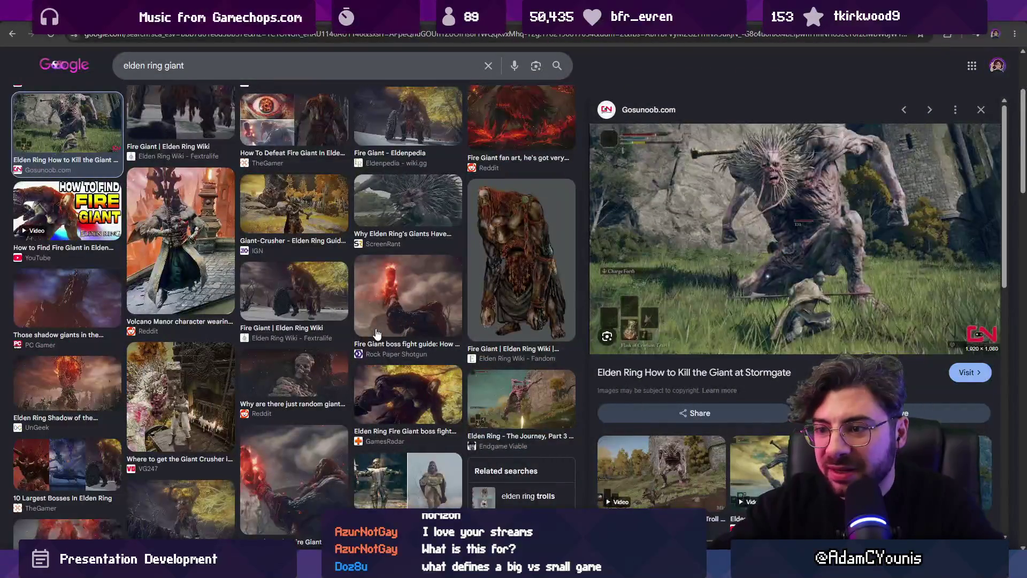
scroll(376, 328, "down", 5)
left_click(303, 168)
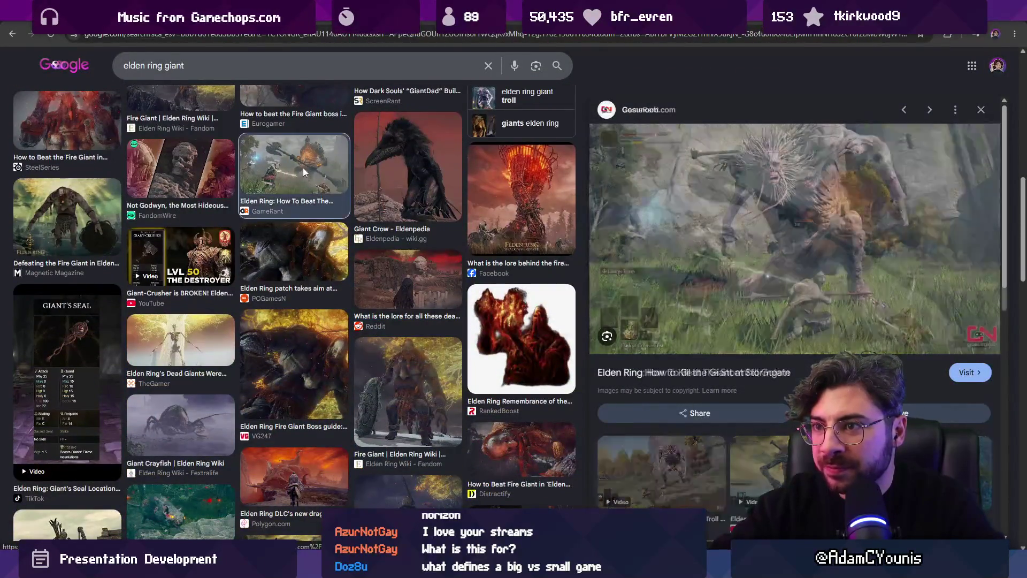
right_click(766, 246)
left_click(802, 429)
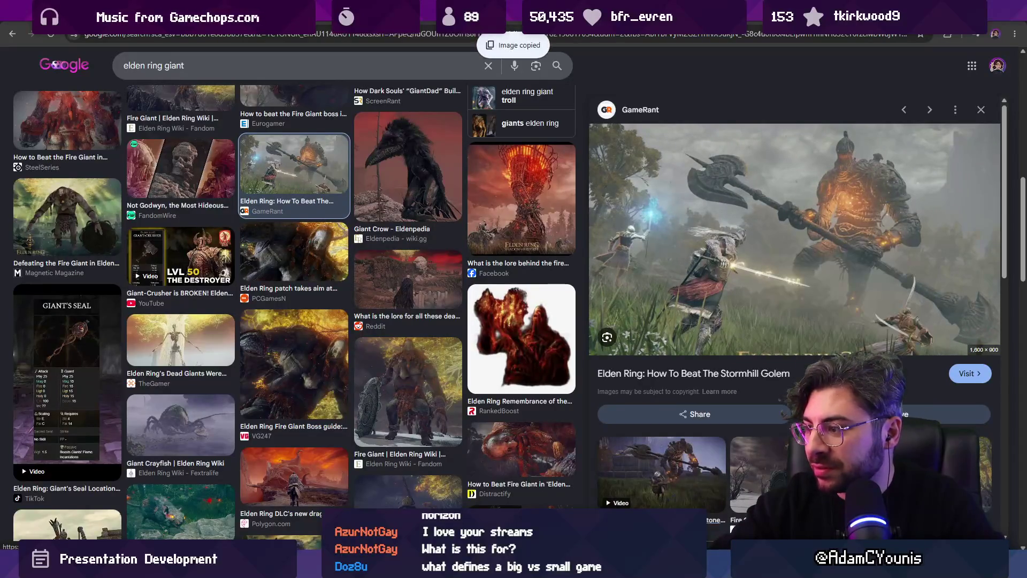
- Paste the Stormhill Golem image over picture 282 and set its fill to Crop
key("alt+Tab")
key("ctrl+v")
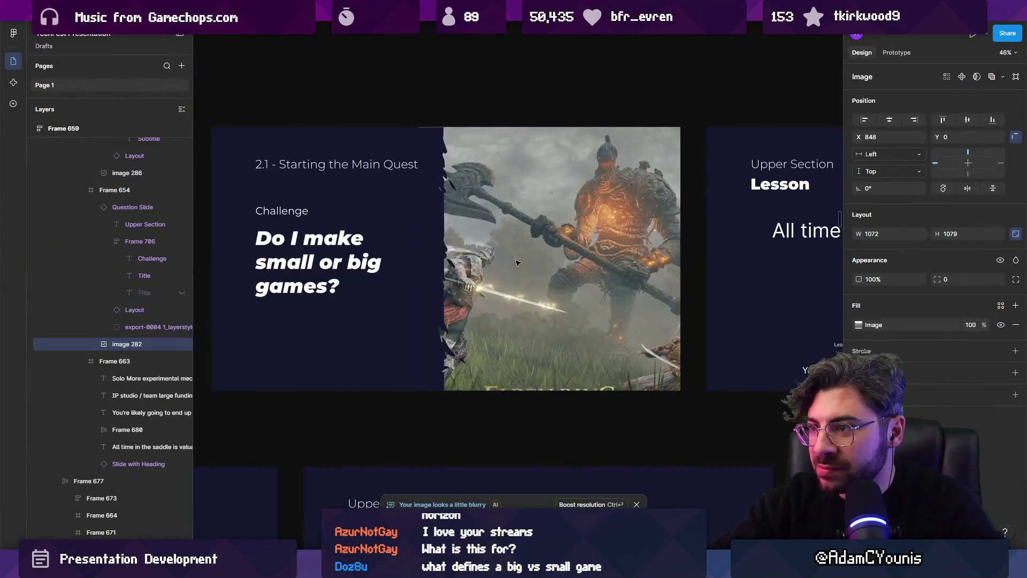
left_click(529, 256)
double_click(524, 250)
left_click(523, 250)
double_click(523, 249)
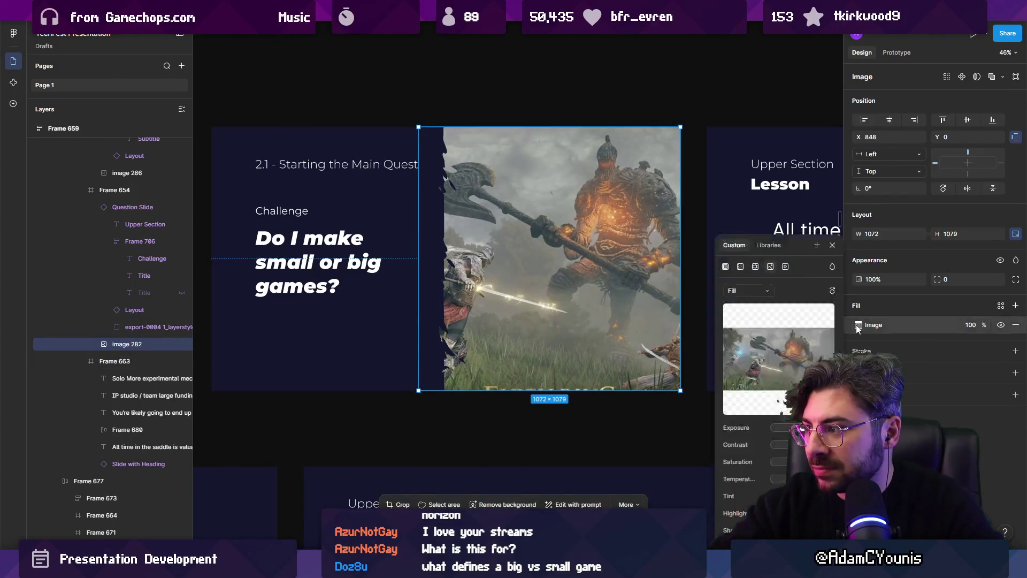
left_click(749, 291)
left_click(748, 313)
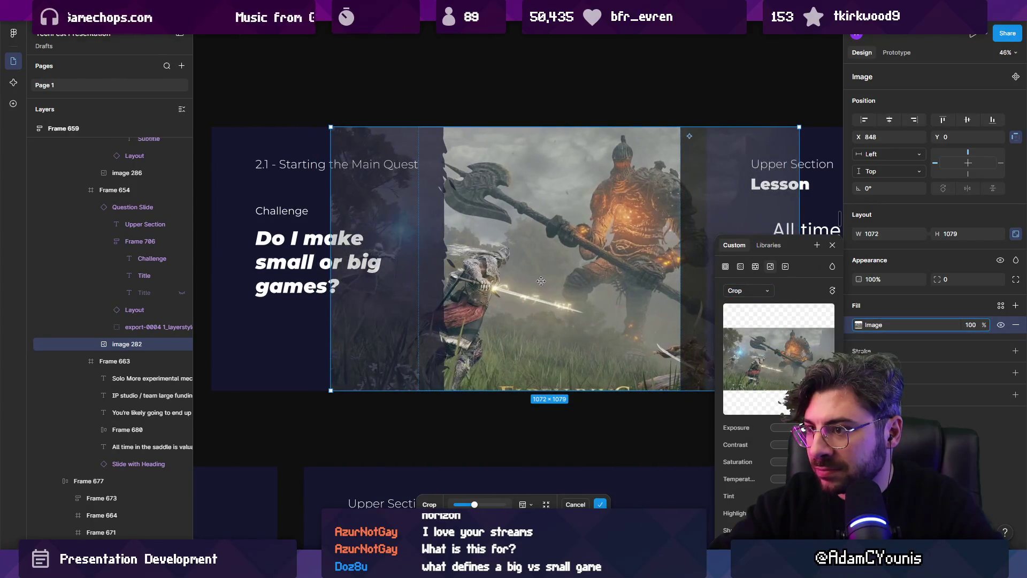
key("Escape")
key("Escape")
- Enlarge the cropped Golem image to fill the slide's right half
scroll(532, 289, "down", 5)
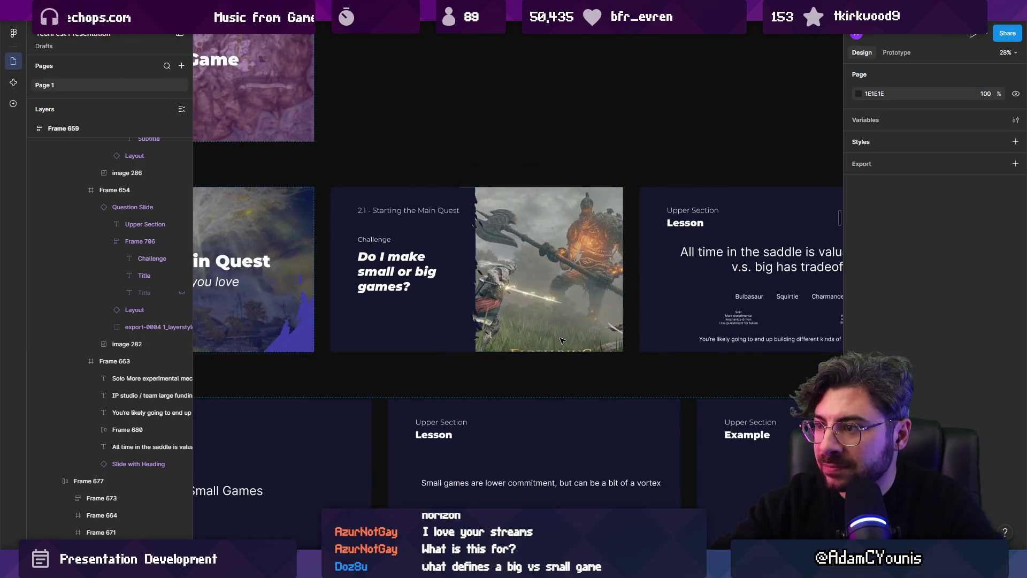
double_click(554, 303)
left_click_drag(697, 351, 706, 356)
left_click(641, 374)
scroll(510, 304, "up", 5)
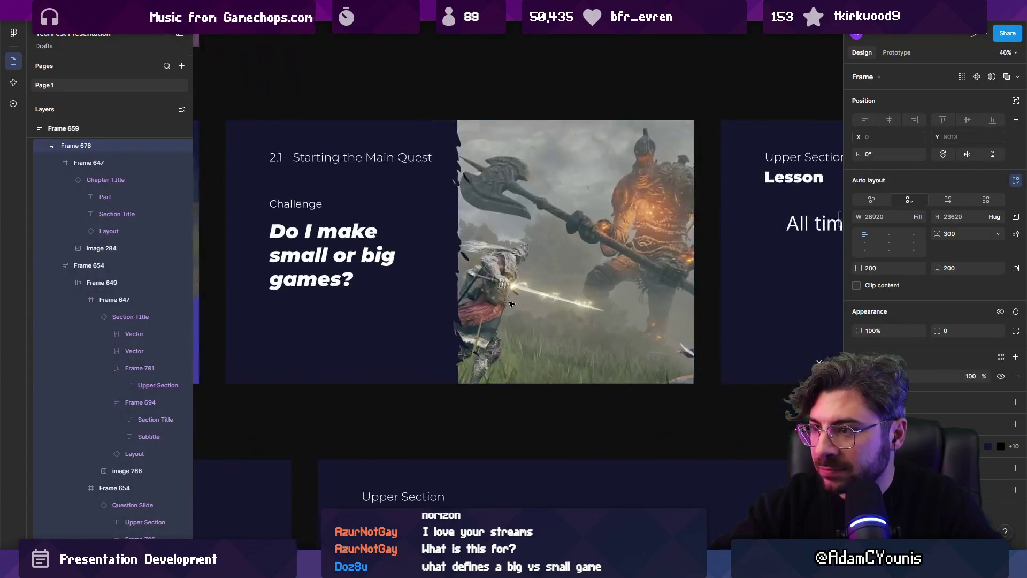
left_click(479, 488)
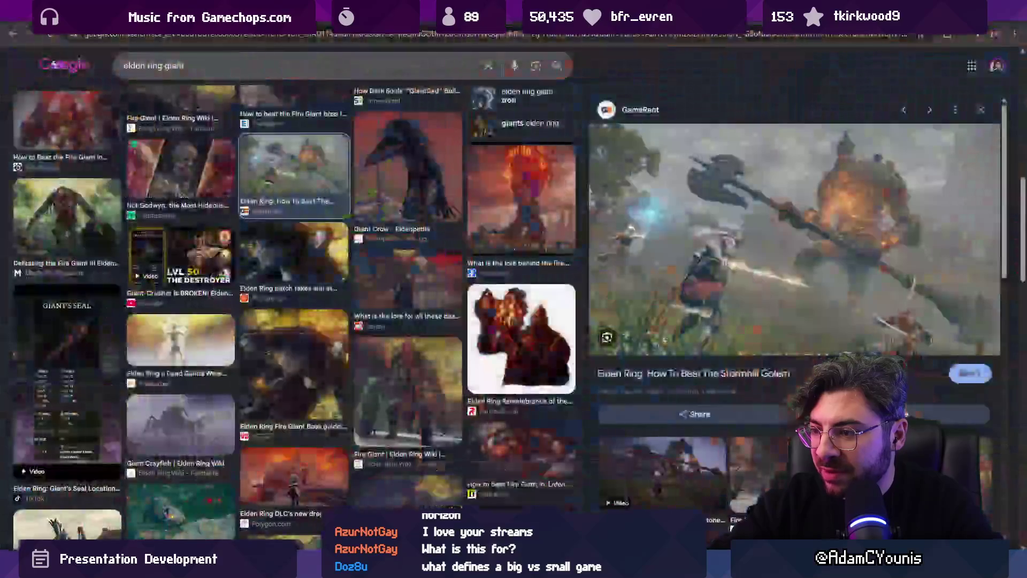
- Preview the Windows Central Fire Giant boss guide from the elden ring giant results
scroll(396, 279, "down", 5)
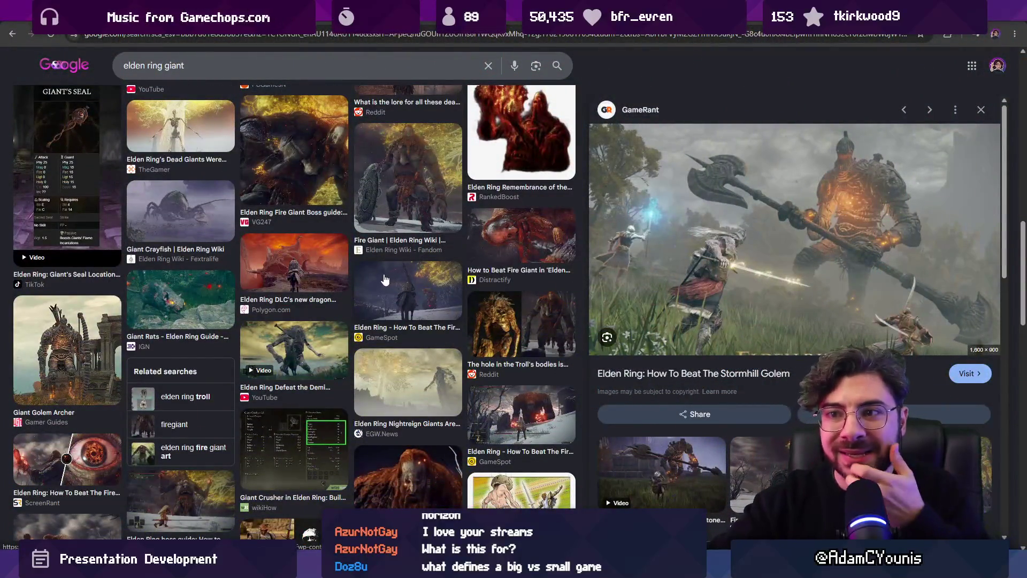
scroll(363, 284, "down", 6)
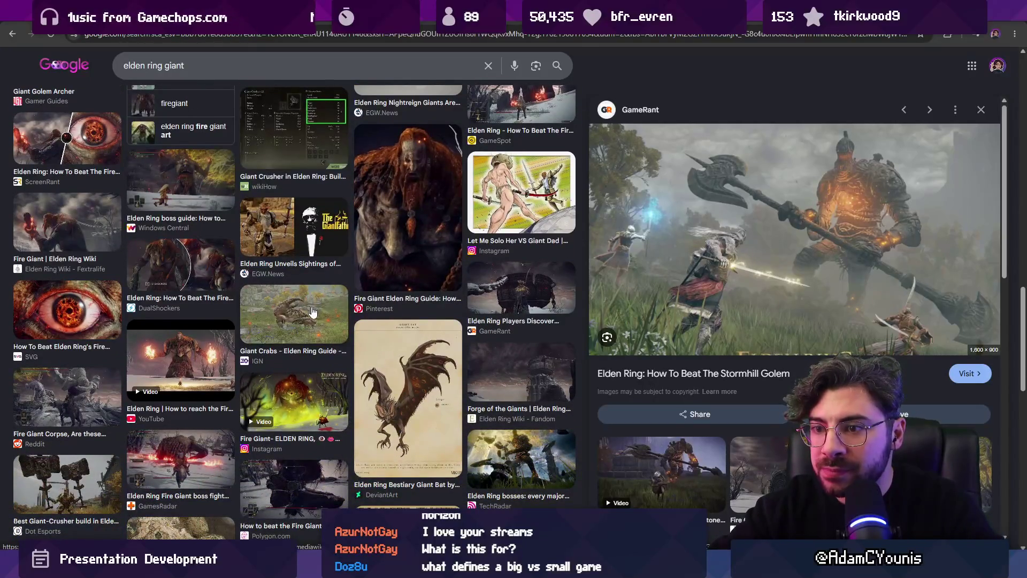
left_click(188, 349)
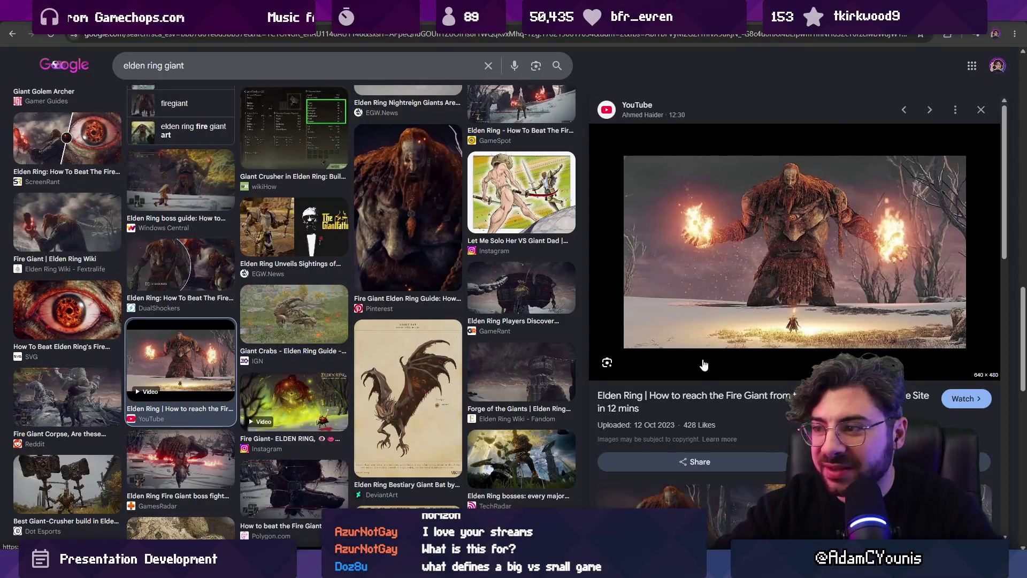
key("Left")
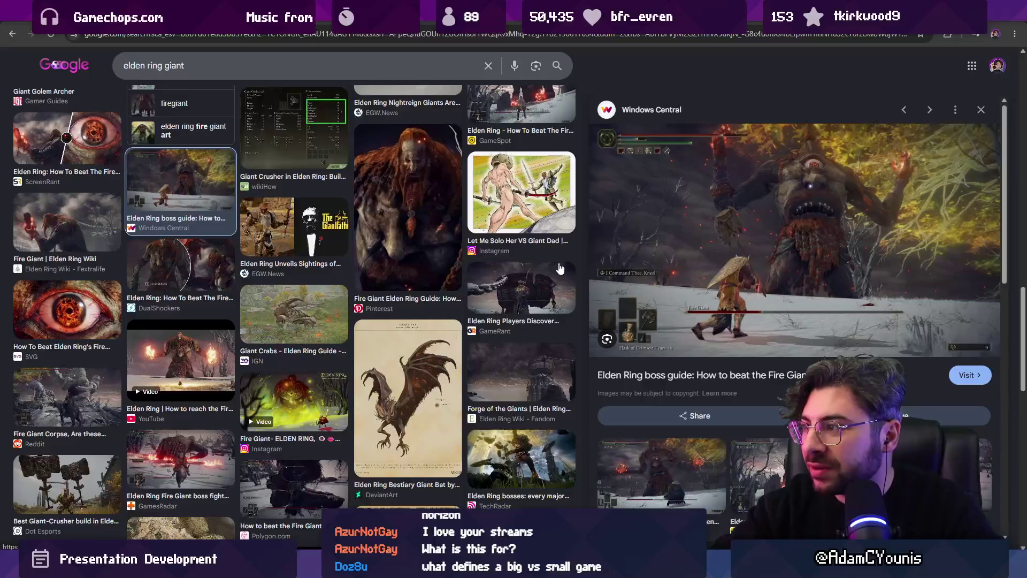
- Scroll further through the results, then select 'ring giant' in the search box
scroll(388, 286, "down", 3)
scroll(353, 284, "down", 3)
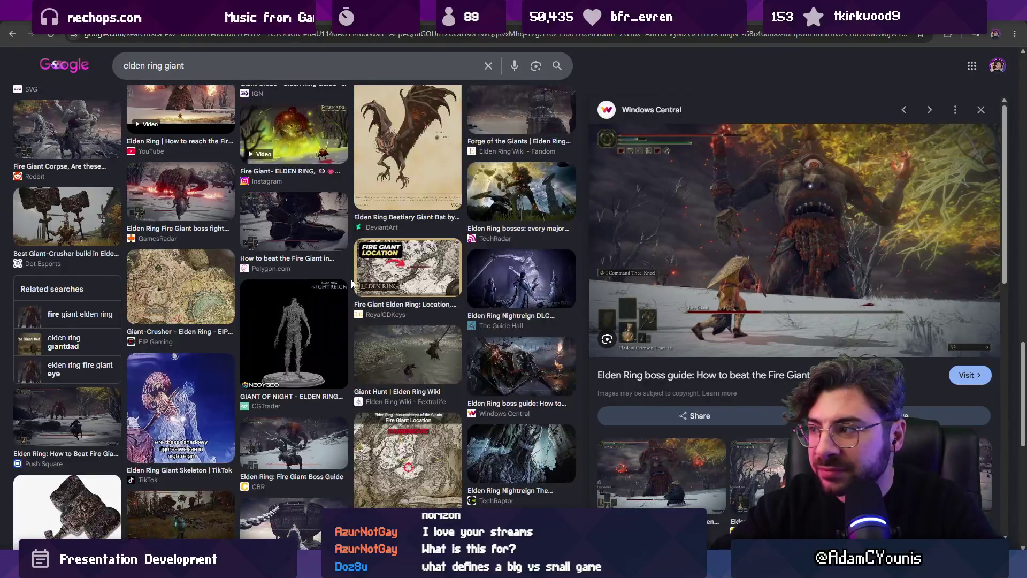
scroll(352, 284, "down", 2)
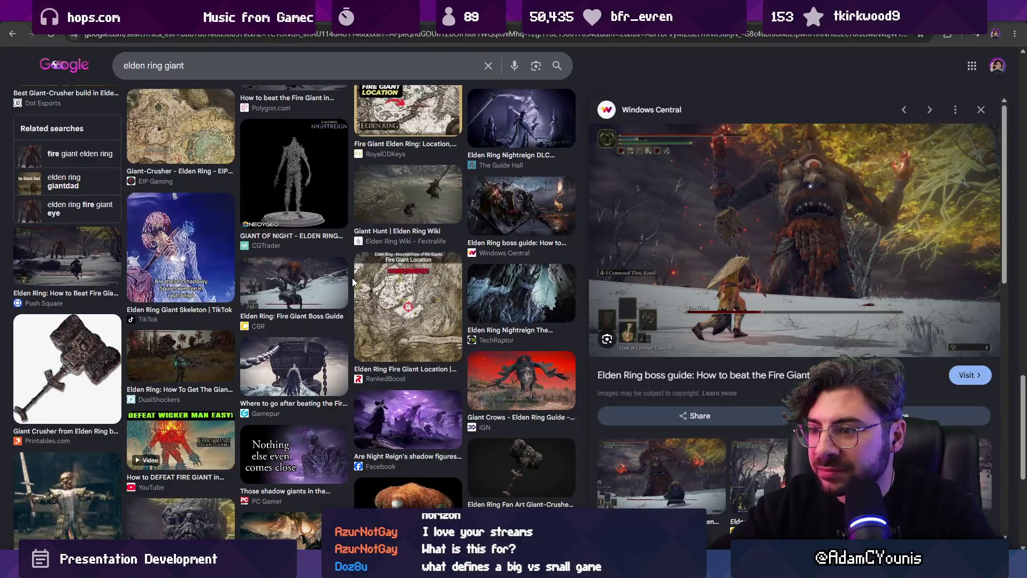
scroll(428, 332, "down", 5)
scroll(372, 324, "down", 5)
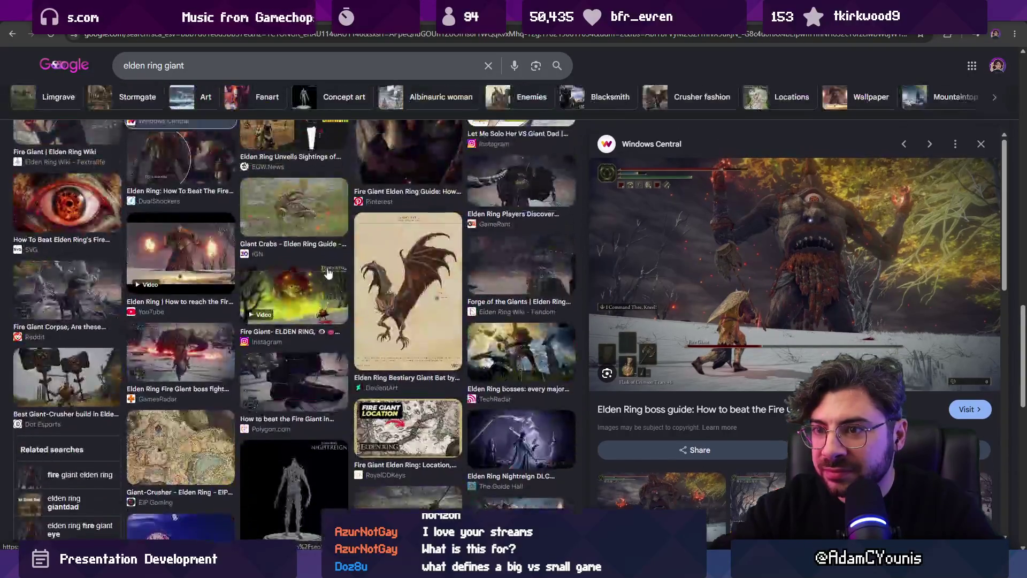
scroll(211, 95, "up", 2)
left_click(184, 67)
key("ctrl+shift+Left")
key("ctrl+shift+Left")
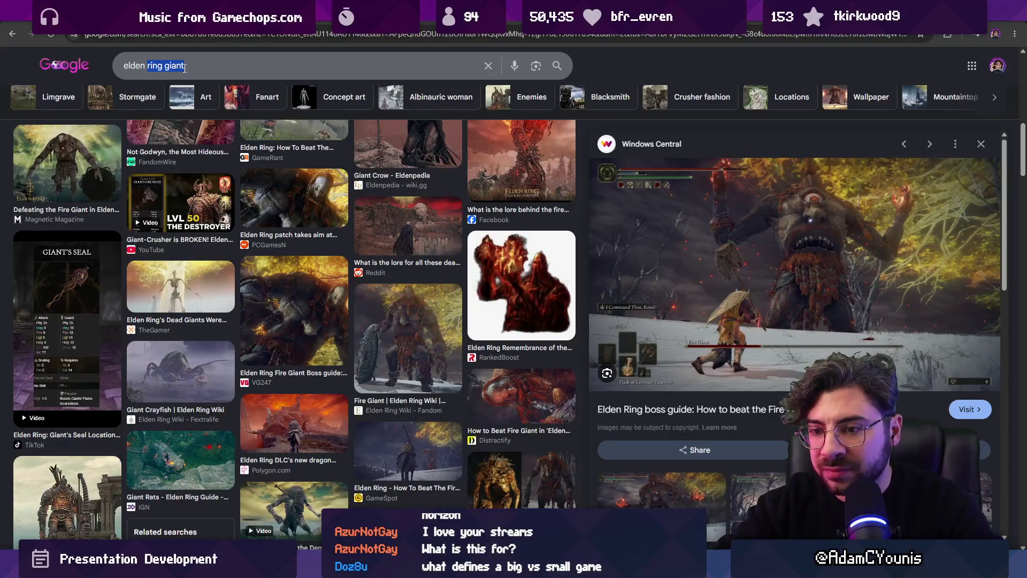
- Search Google Images for 'elden golem' and browse the results
type("golem")
key("Return")
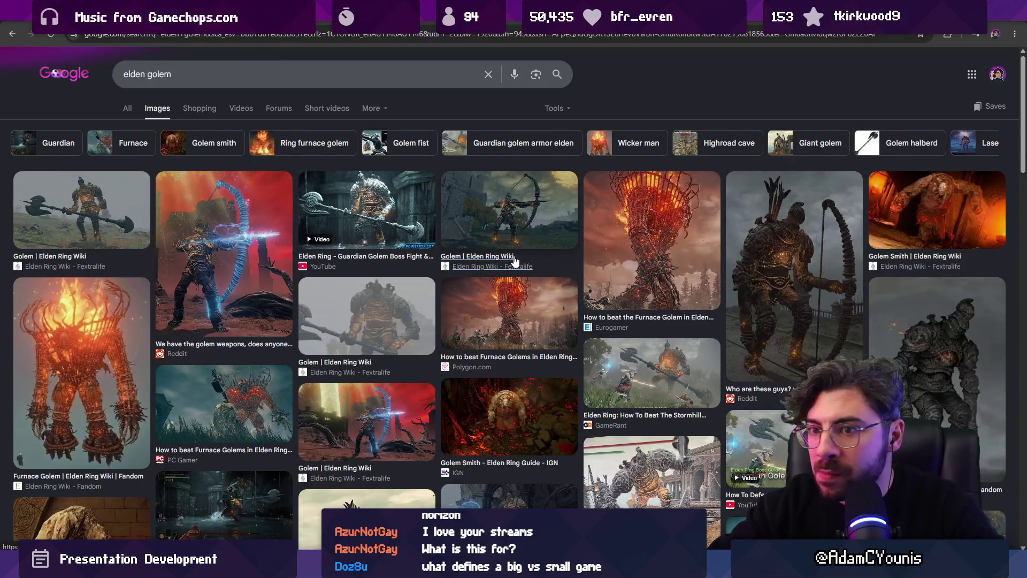
scroll(513, 261, "down", 2)
scroll(516, 262, "down", 3)
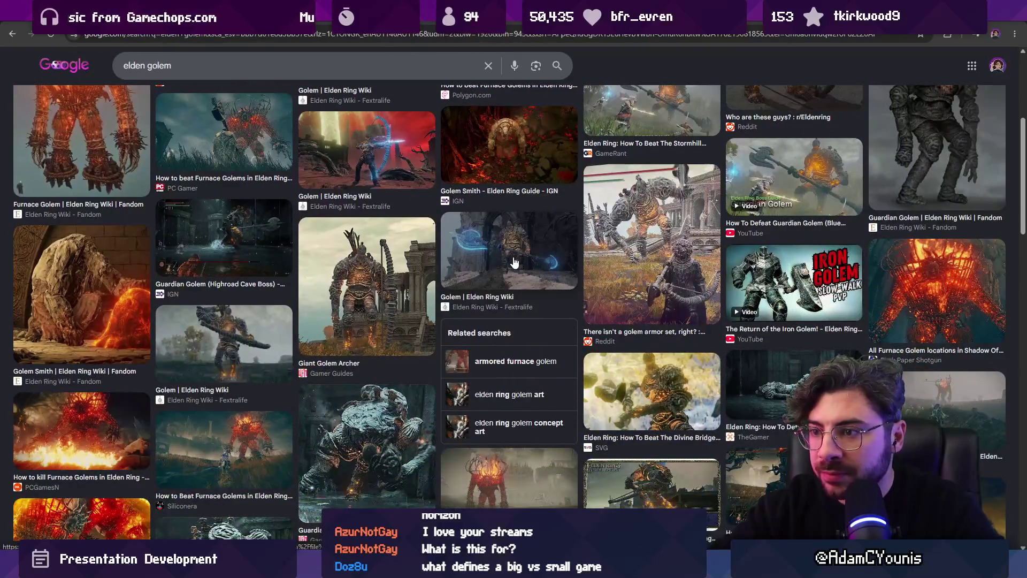
scroll(624, 281, "down", 3)
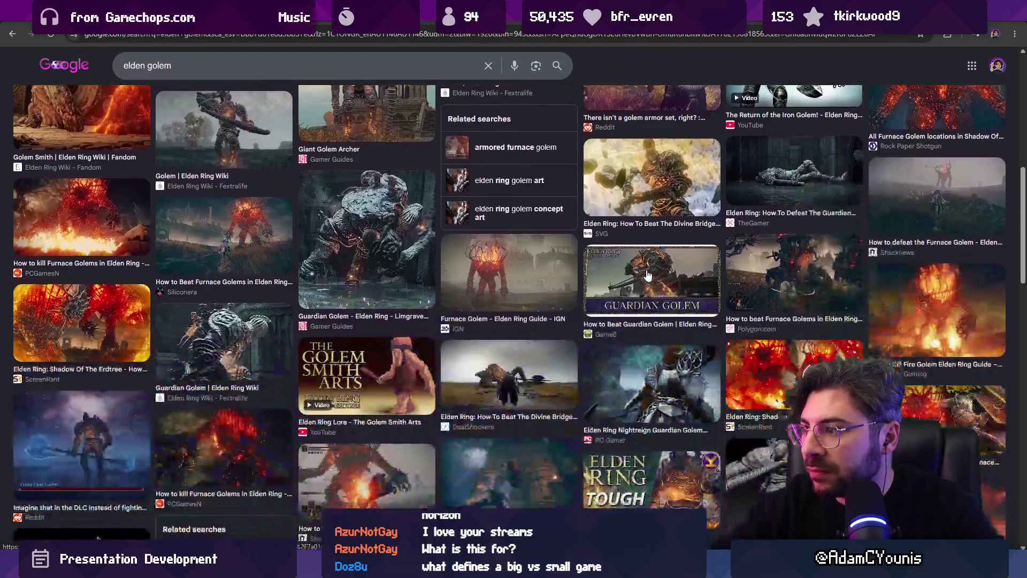
- Refine the search to 'elden golem archer' and preview the YouTube Giant Golem Archer video
left_click(296, 66)
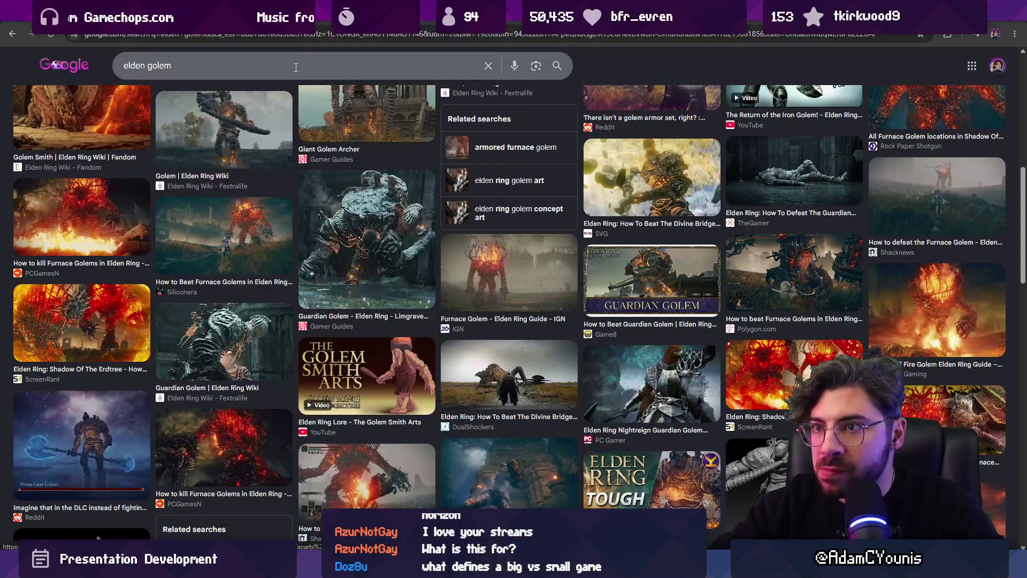
type(" archer")
key("Return")
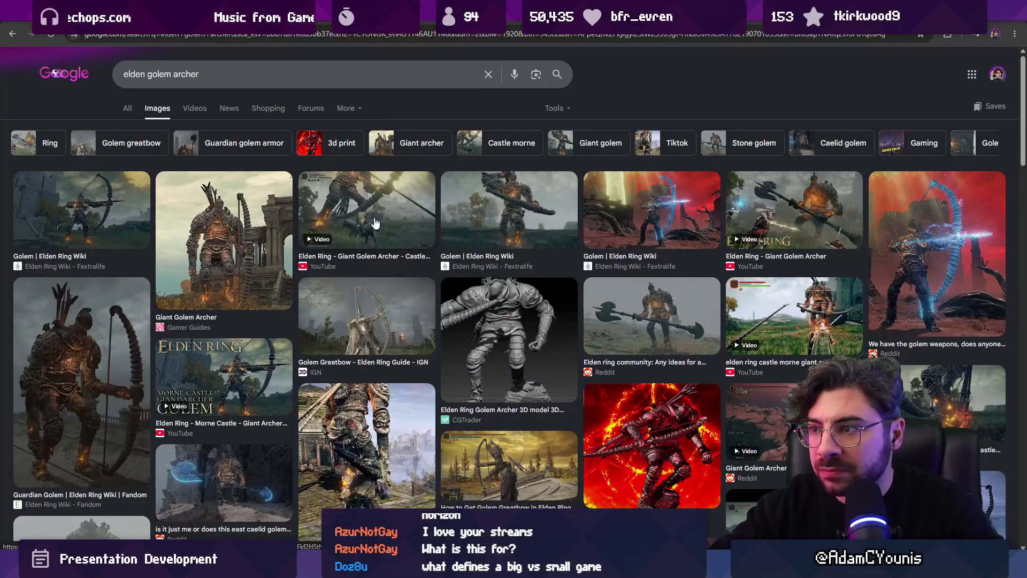
left_click(376, 223)
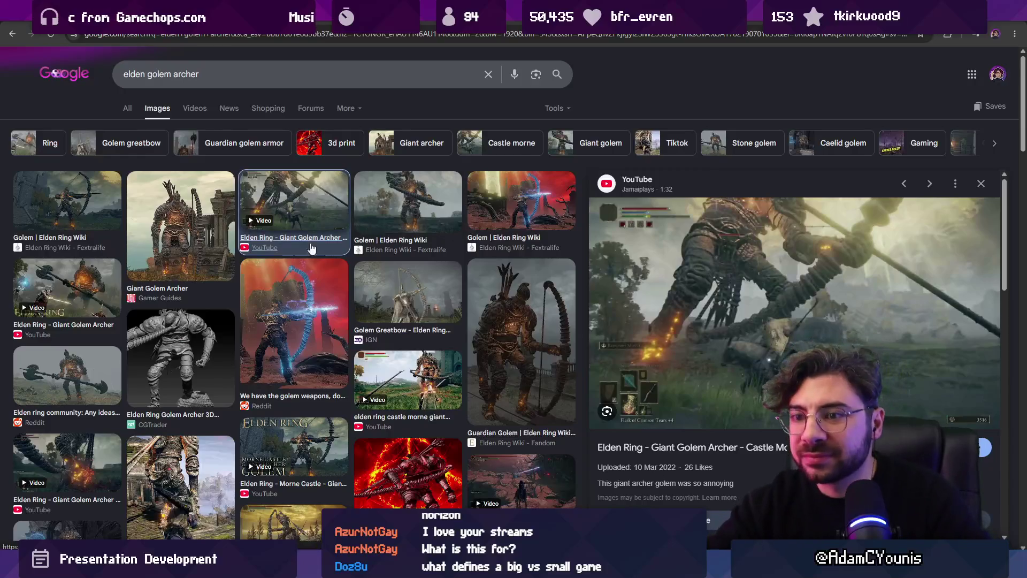
scroll(321, 290, "down", 1)
scroll(315, 272, "down", 3)
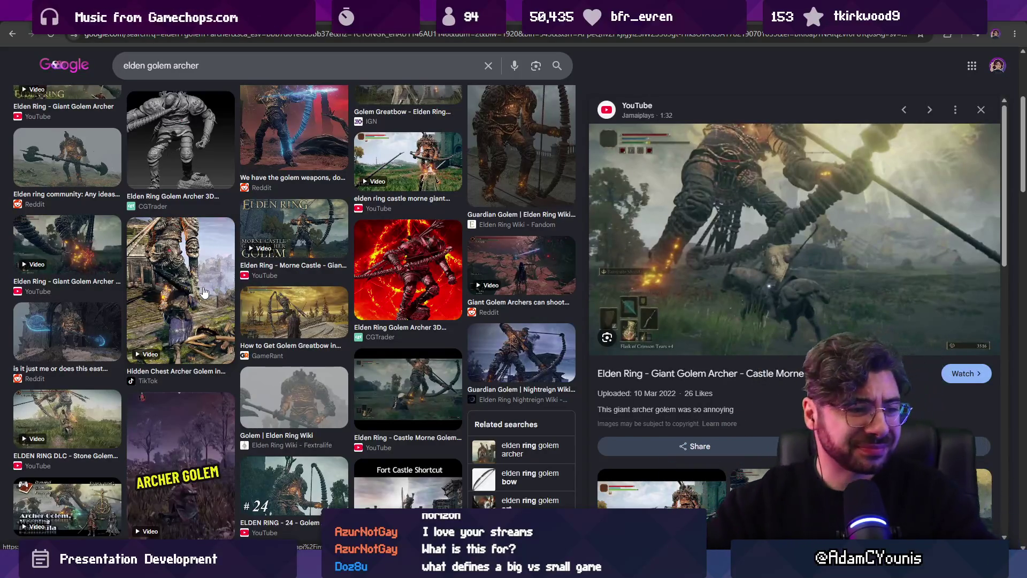
scroll(372, 297, "down", 6)
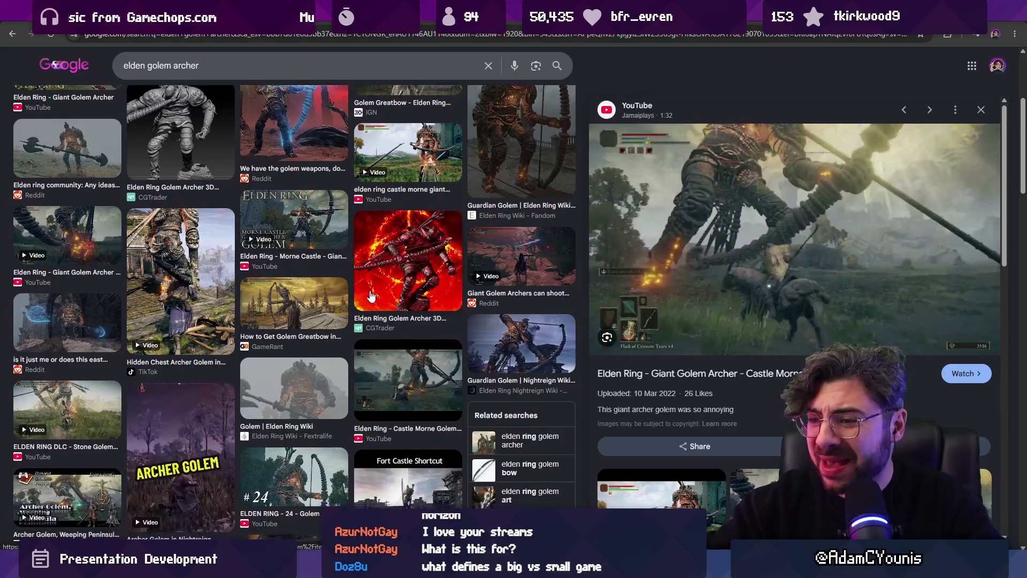
scroll(372, 297, "down", 1)
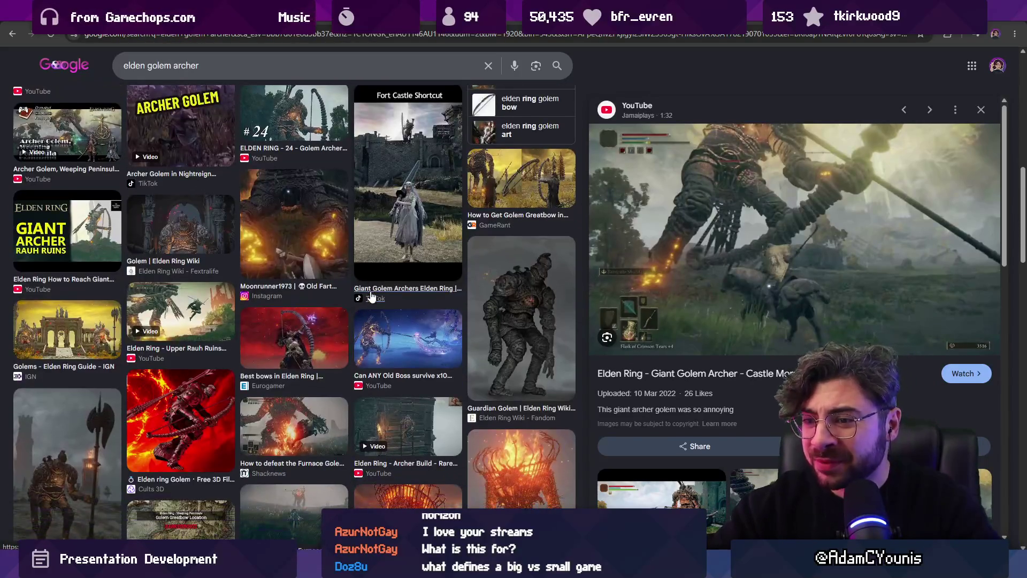
scroll(372, 297, "down", 4)
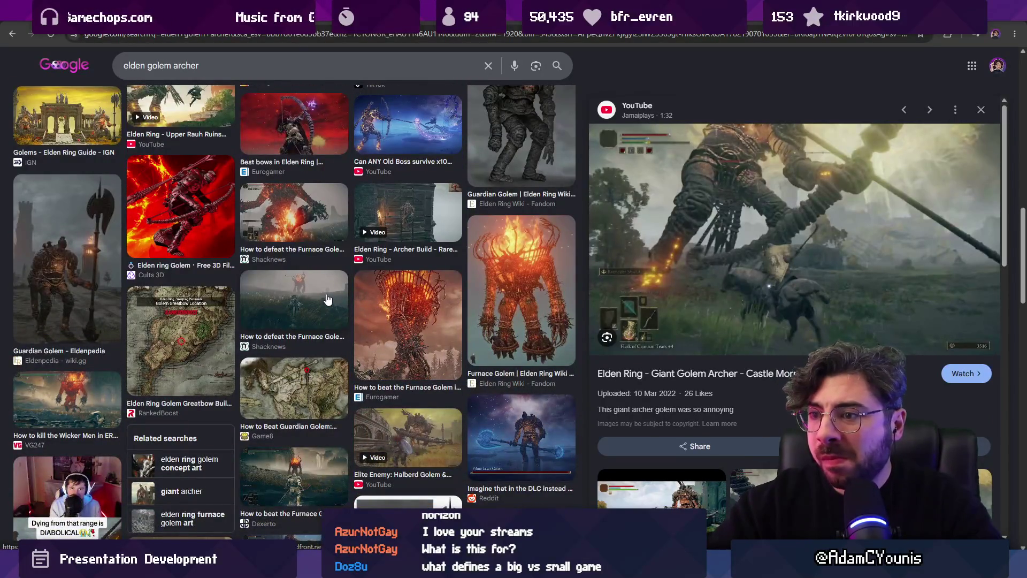
scroll(328, 299, "down", 3)
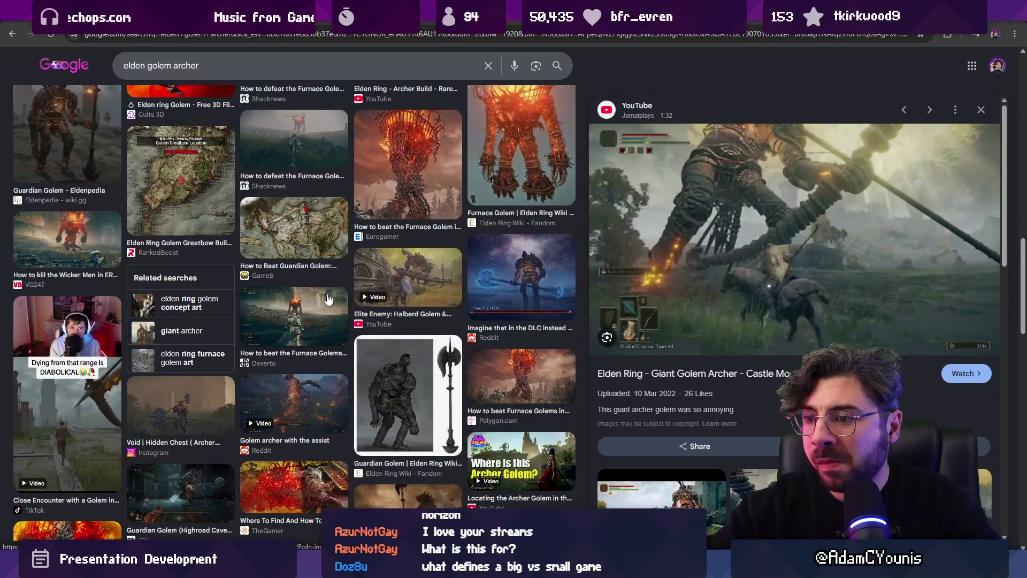
scroll(328, 299, "down", 2)
scroll(201, 294, "down", 7)
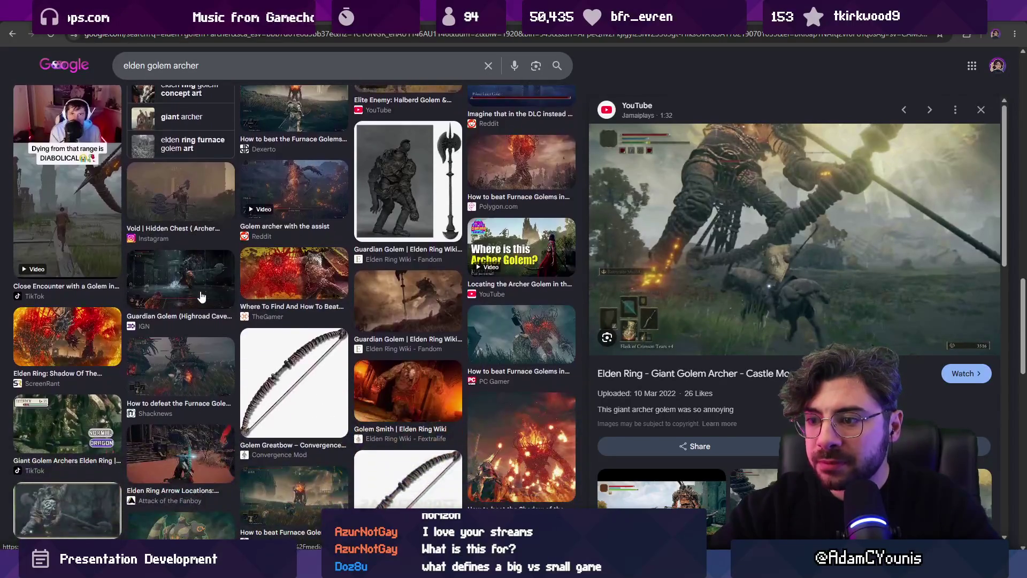
scroll(446, 362, "down", 4)
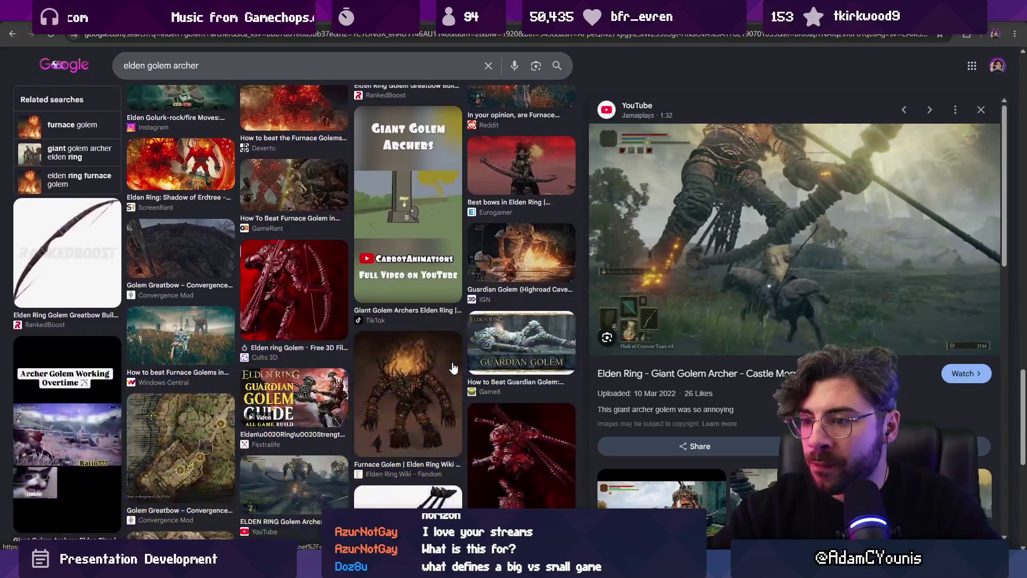
scroll(461, 366, "up", 15)
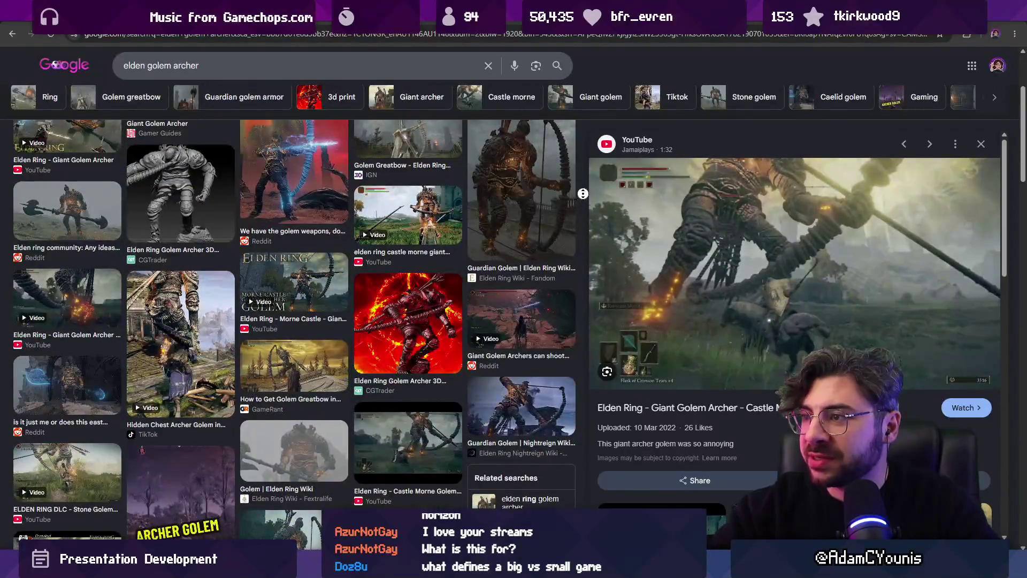
scroll(551, 175, "down", 1)
scroll(567, 185, "up", 1)
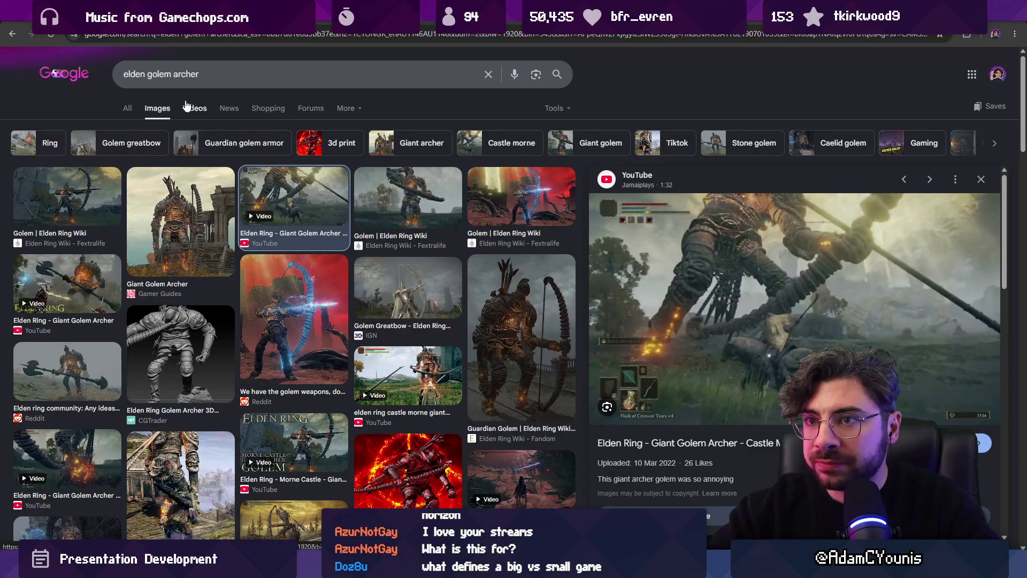
left_click(205, 150)
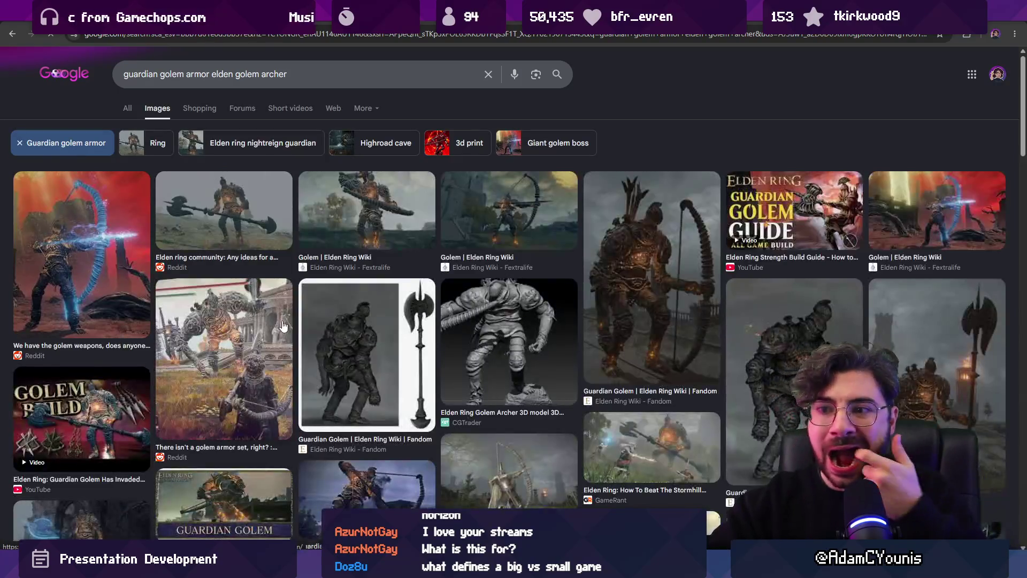
- Browse Guardian Golem results, previewing the wiki, Limgrave and 3DM images
scroll(279, 337, "down", 4)
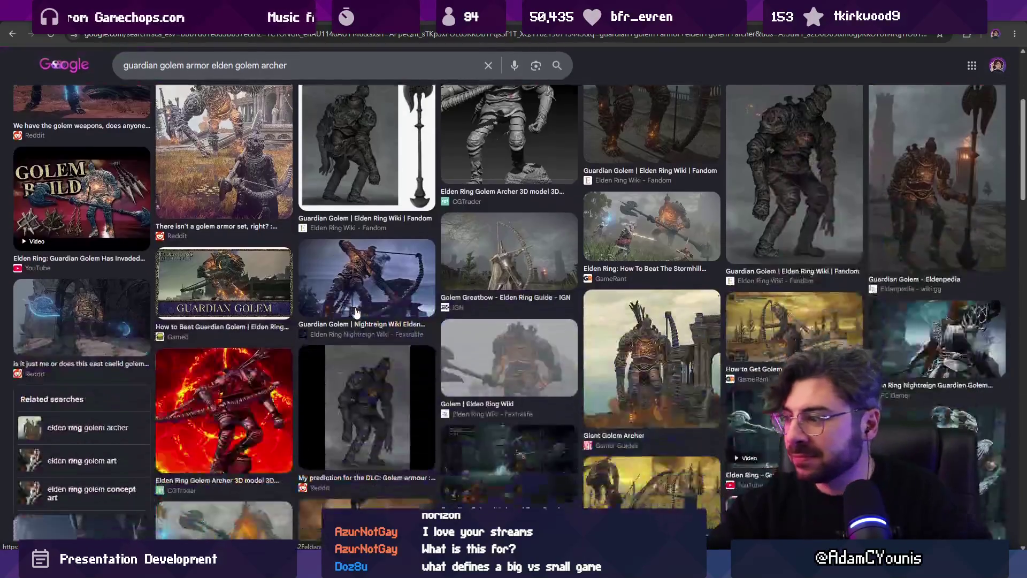
scroll(620, 227, "down", 5)
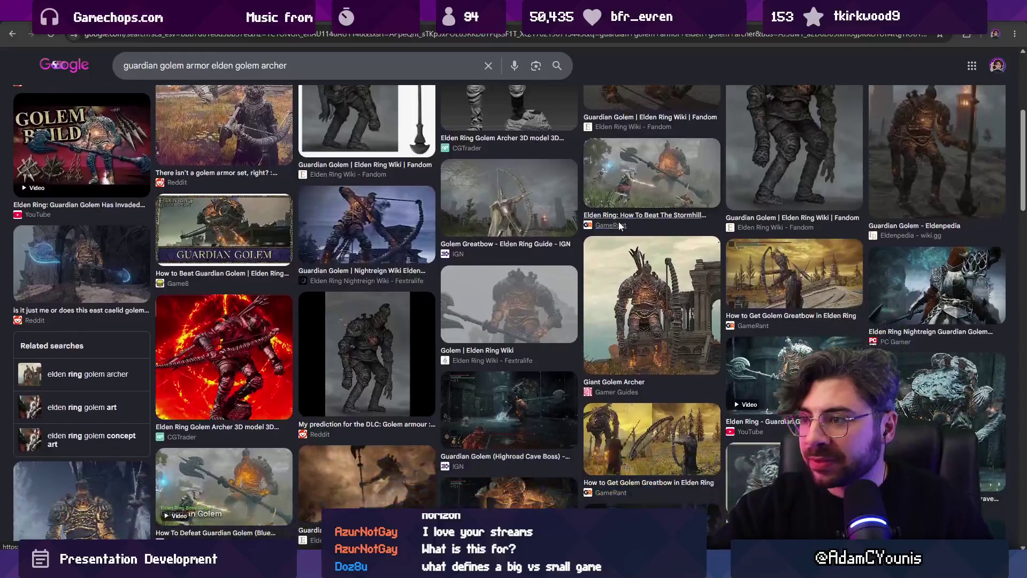
scroll(609, 230, "down", 2)
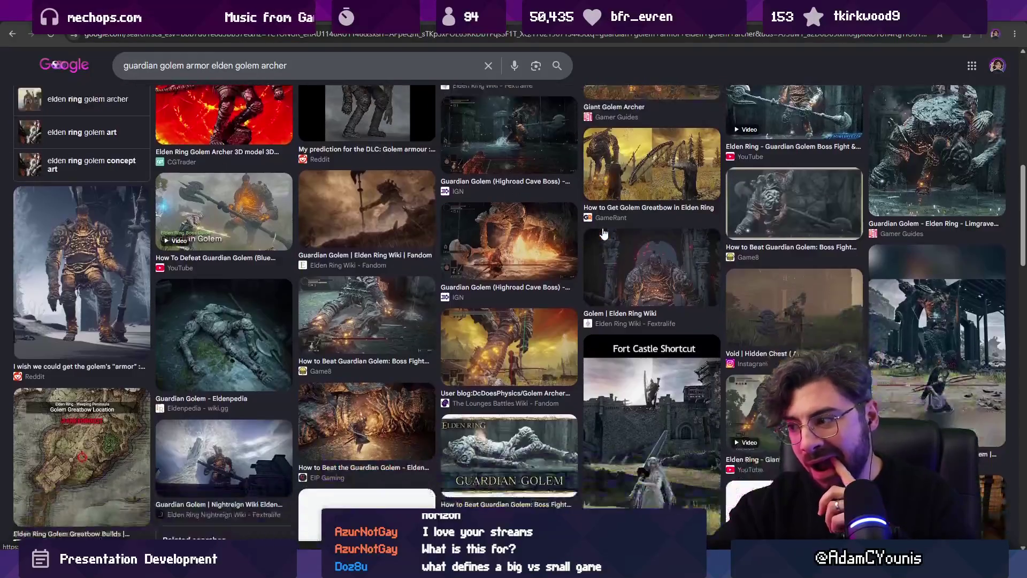
scroll(603, 234, "down", 3)
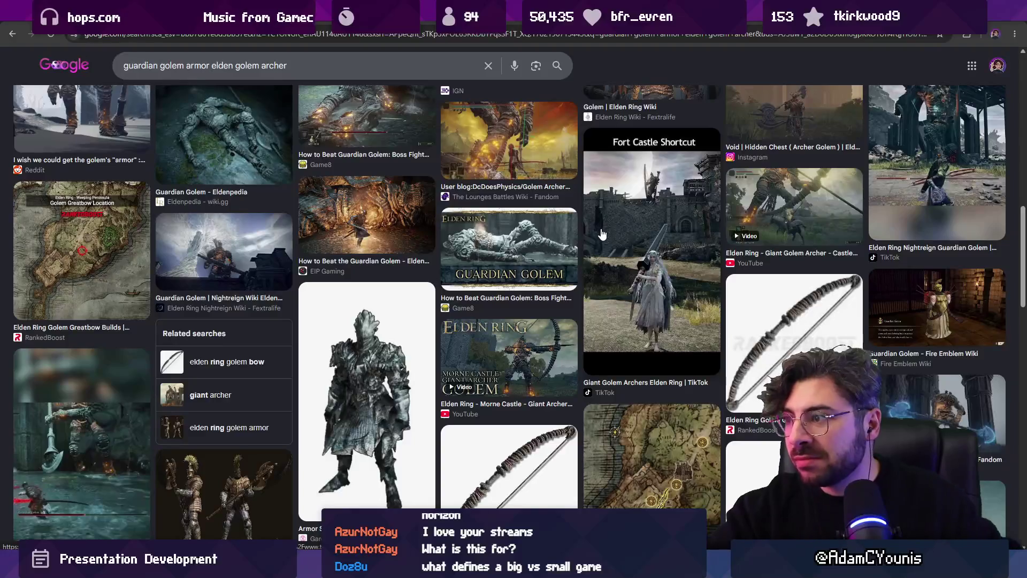
scroll(450, 240, "down", 4)
scroll(449, 238, "down", 3)
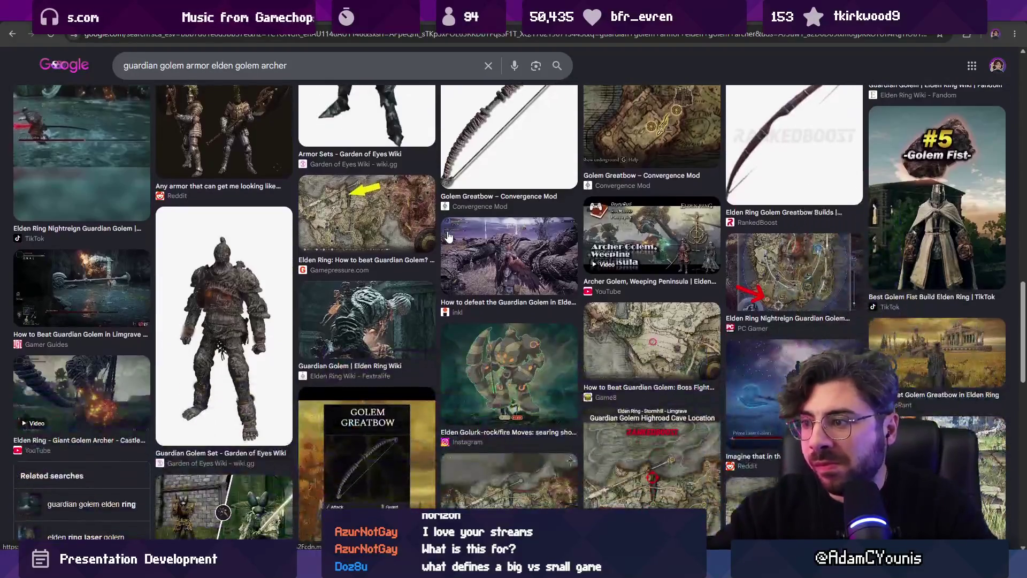
left_click(493, 252)
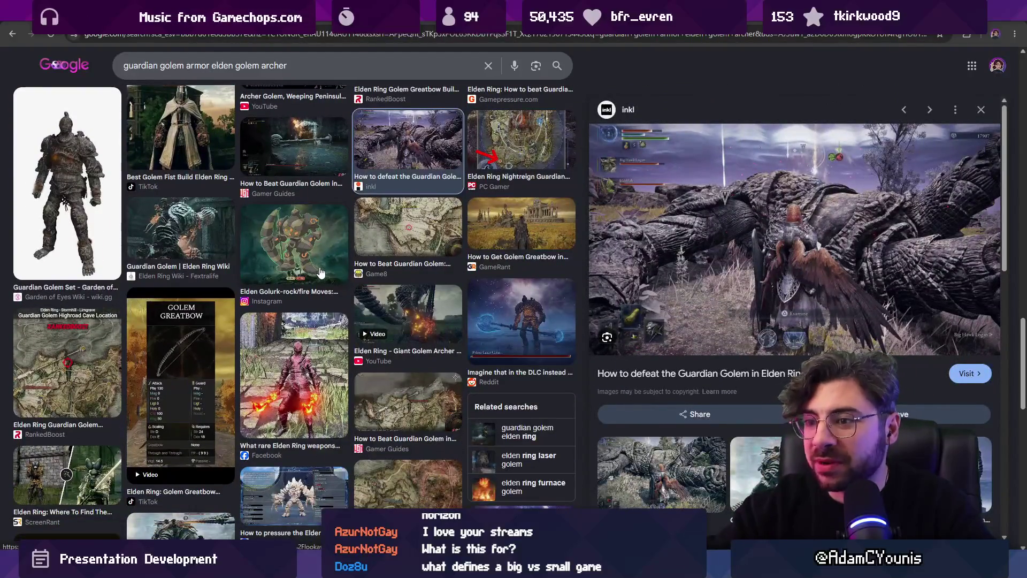
left_click(196, 230)
scroll(663, 294, "down", 2)
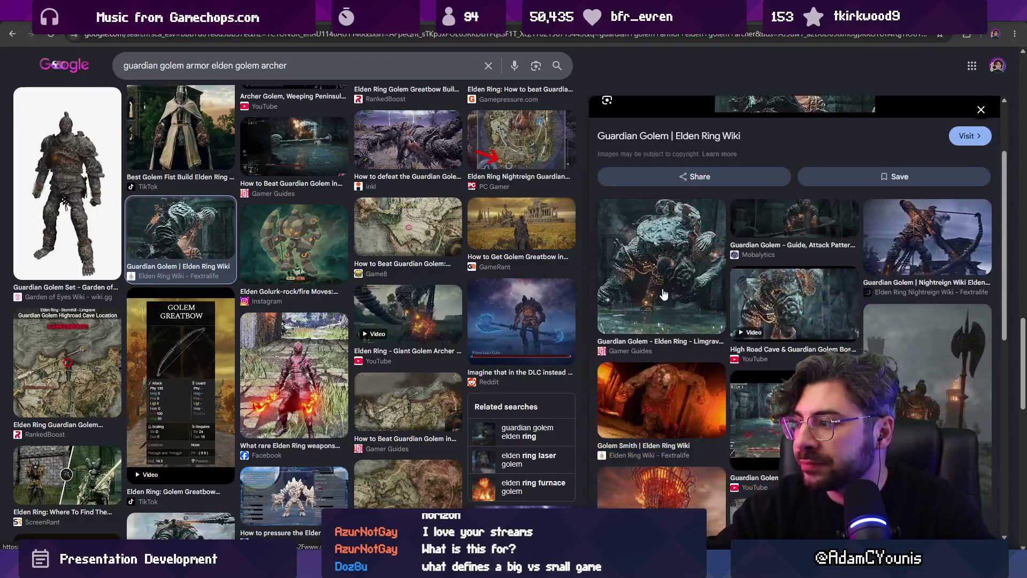
left_click(663, 294)
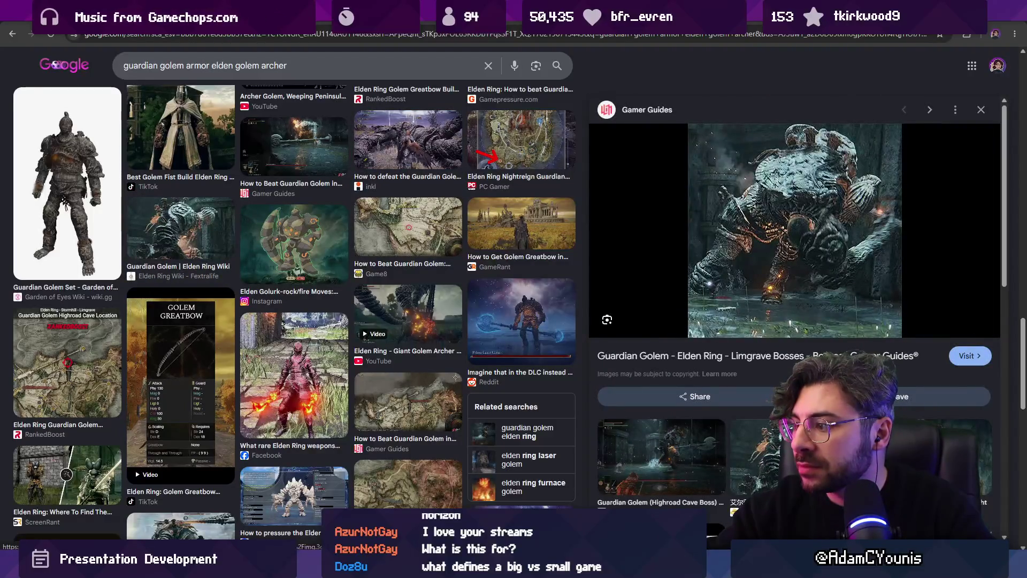
left_click(786, 460)
scroll(785, 348, "down", 2)
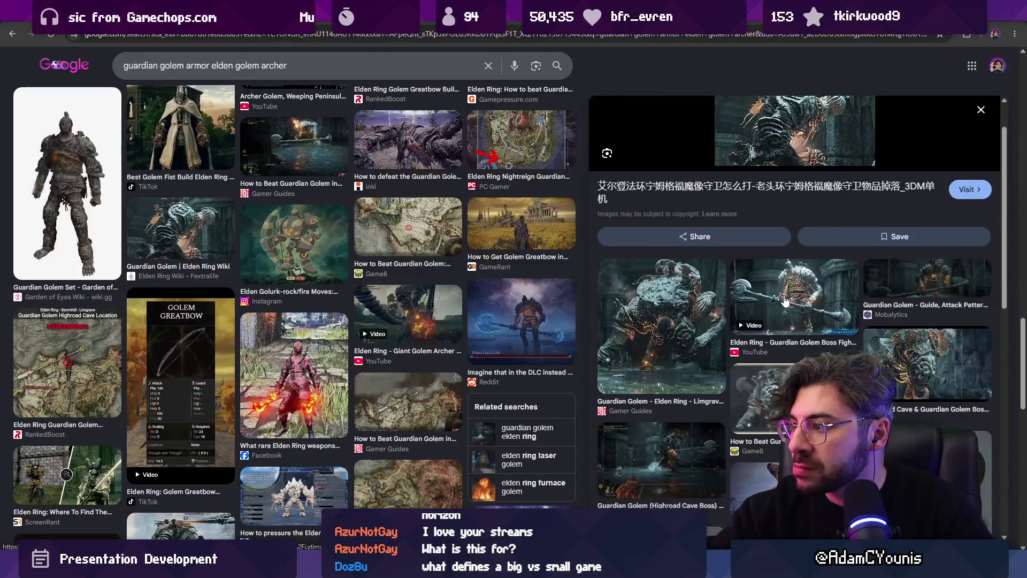
- Copy the Guardian Golem Boss Fight video image from the preview panel
left_click(786, 306)
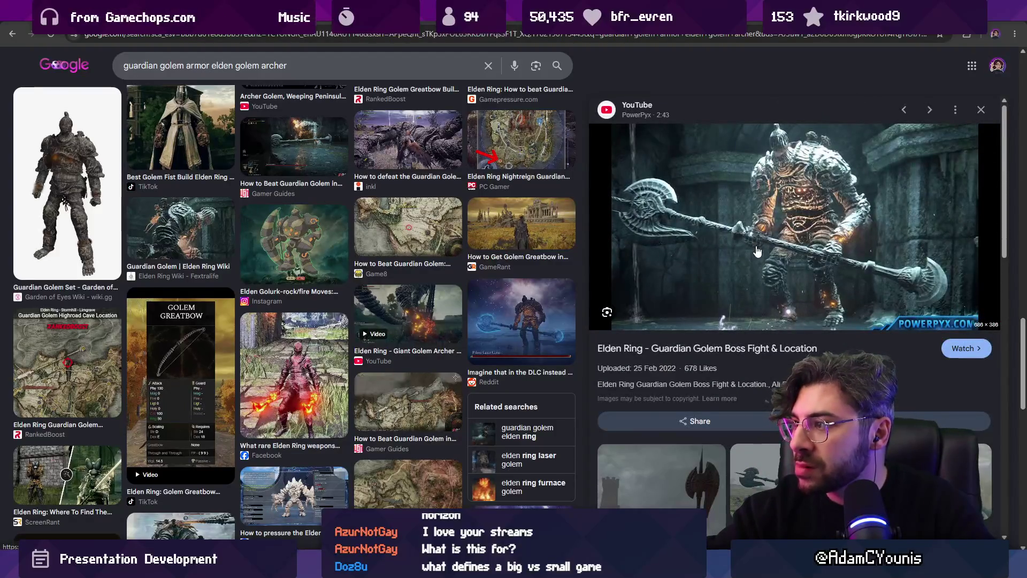
scroll(757, 252, "down", 4)
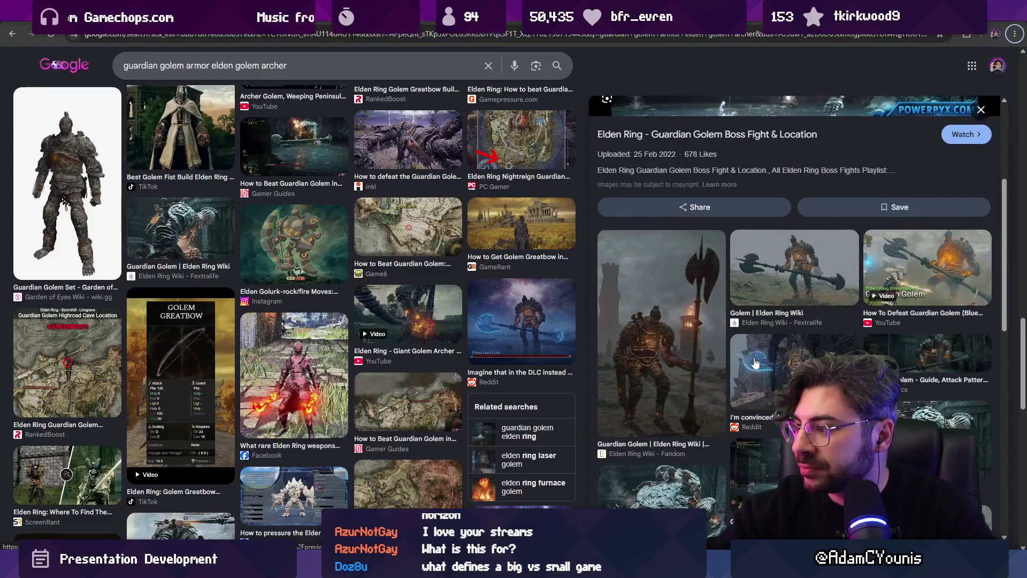
scroll(758, 369, "down", 5)
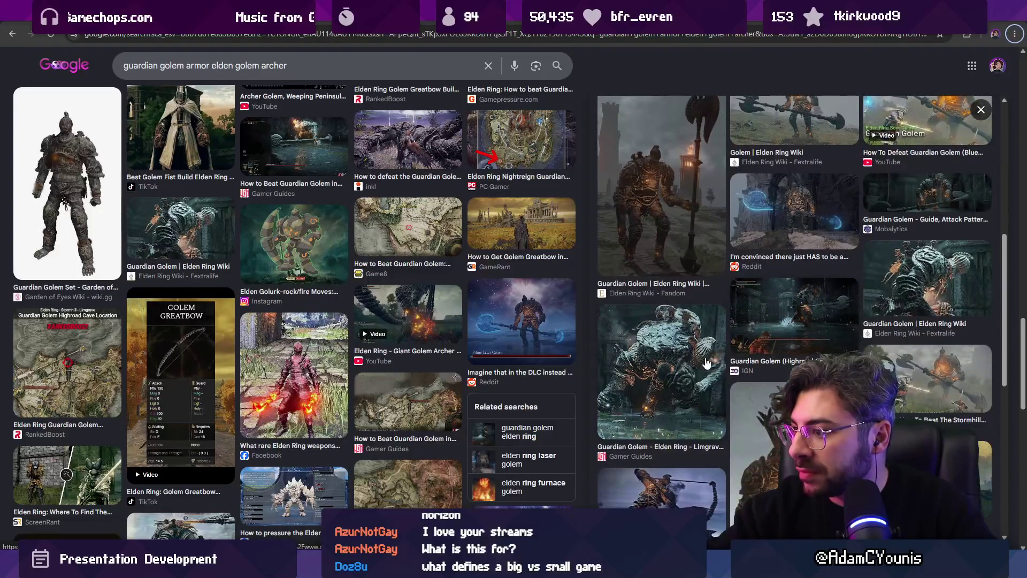
left_click(707, 362)
scroll(734, 362, "down", 3)
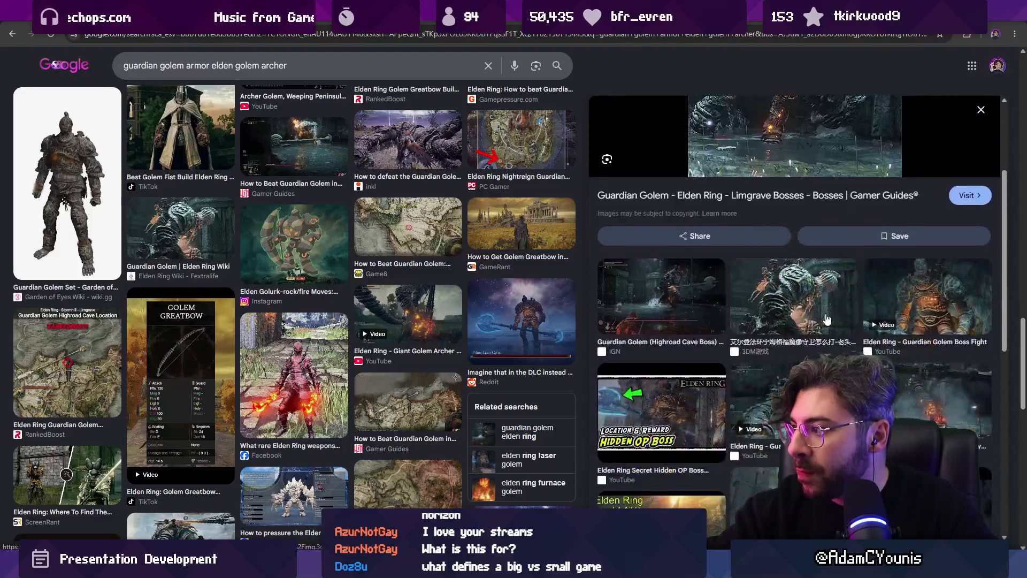
scroll(871, 306, "down", 2)
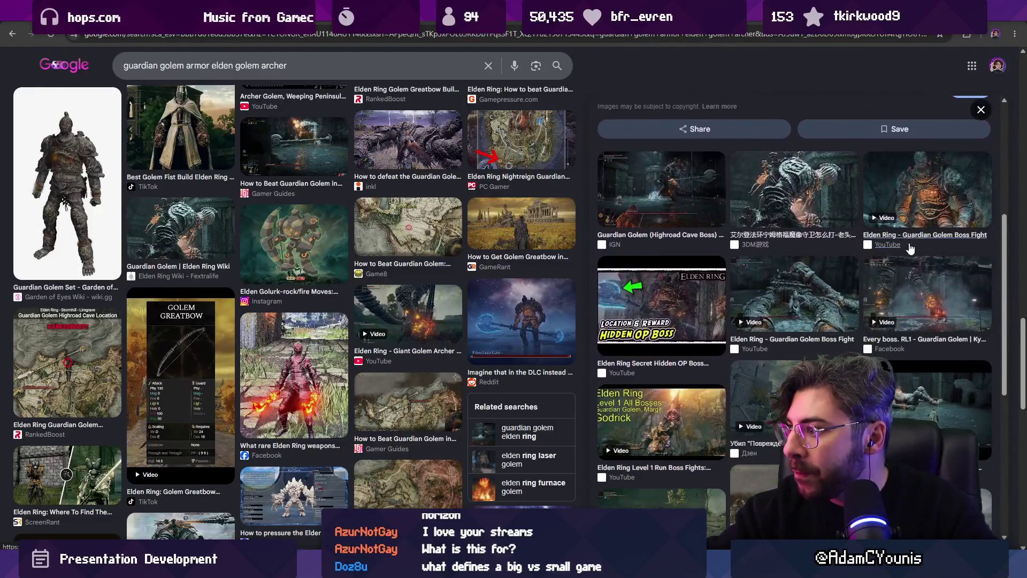
left_click(917, 201)
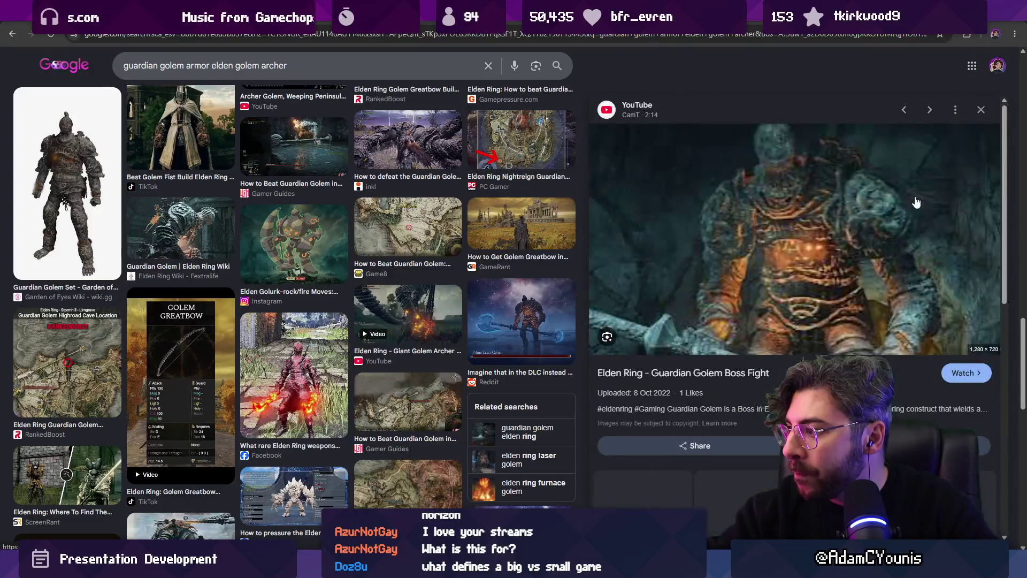
right_click(785, 289)
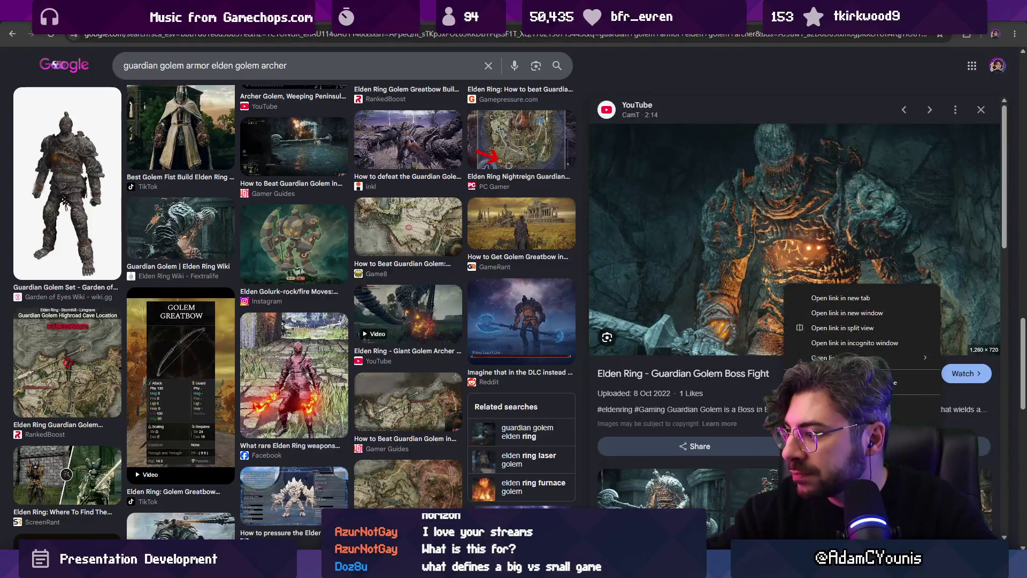
left_click(802, 316)
- Check the Highroad Cave result, then select the golem image on the Figma question slide
scroll(764, 320, "down", 2)
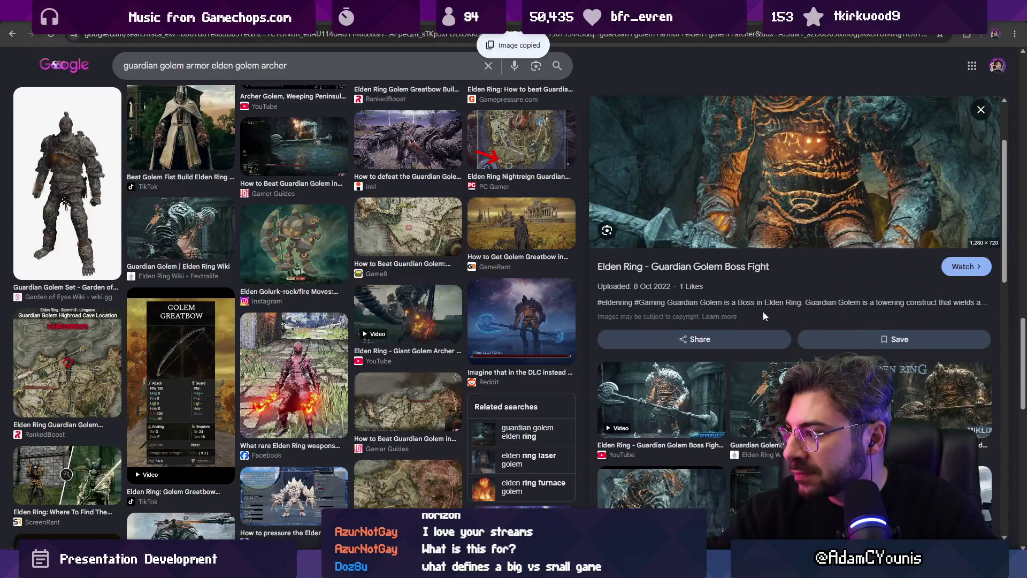
scroll(764, 316, "down", 2)
left_click(899, 293)
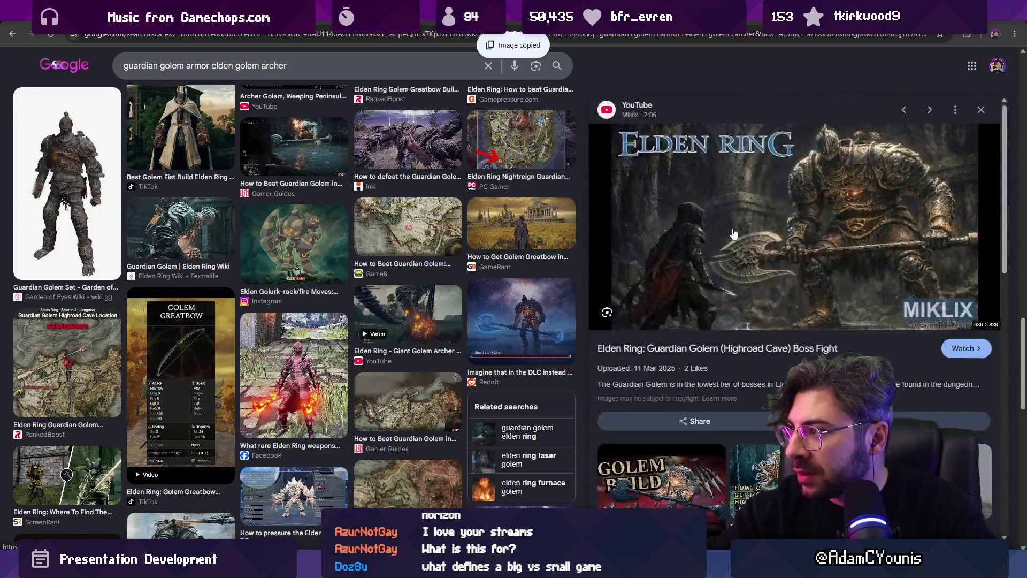
key("alt+Left")
scroll(706, 321, "down", 4)
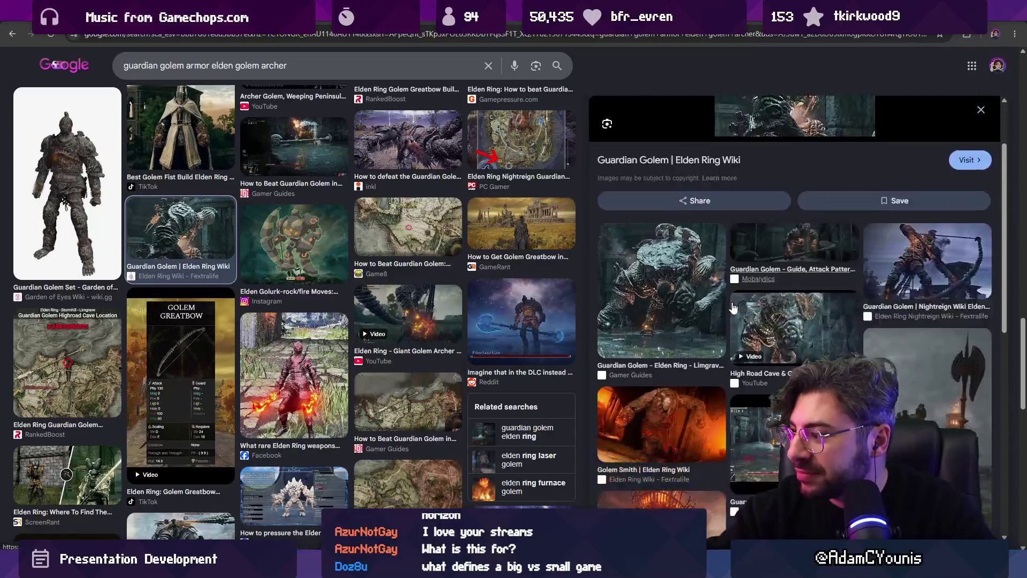
scroll(691, 353, "down", 3)
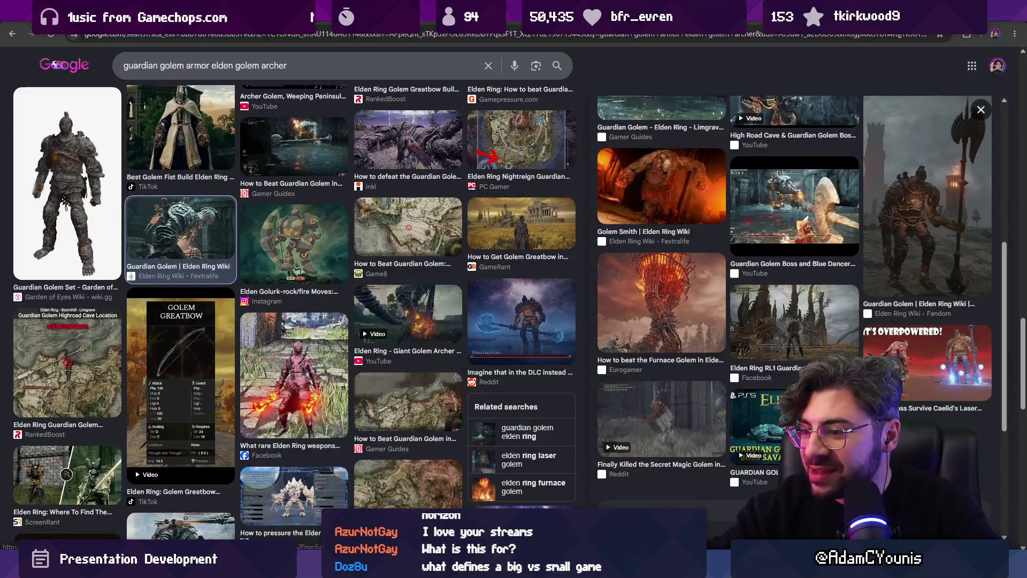
key("alt+Tab")
left_click(562, 260)
- Paste the Guardian Golem picture over the slide image and set its fill to Crop
key("ctrl+v")
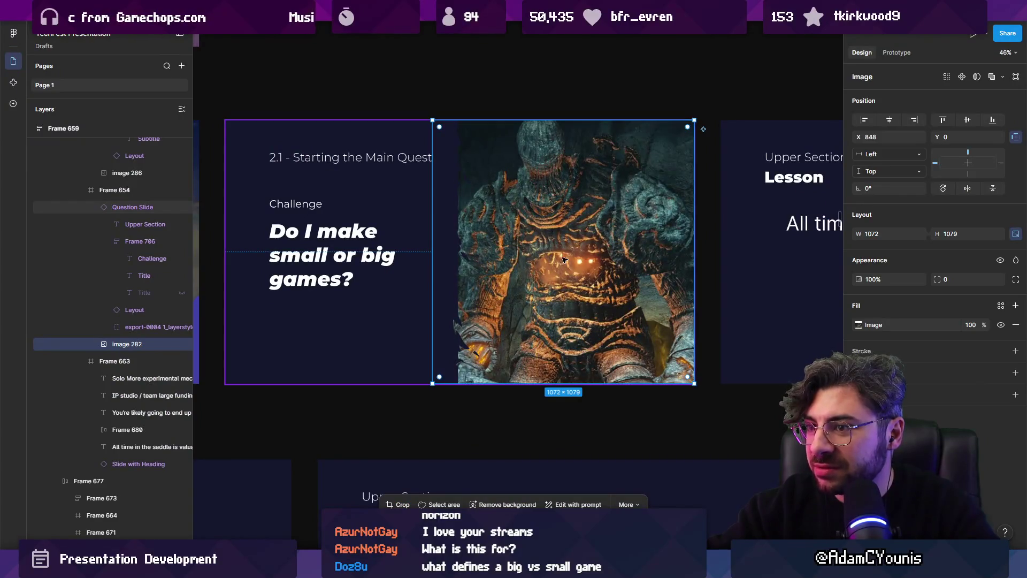
double_click(566, 259)
left_click(754, 291)
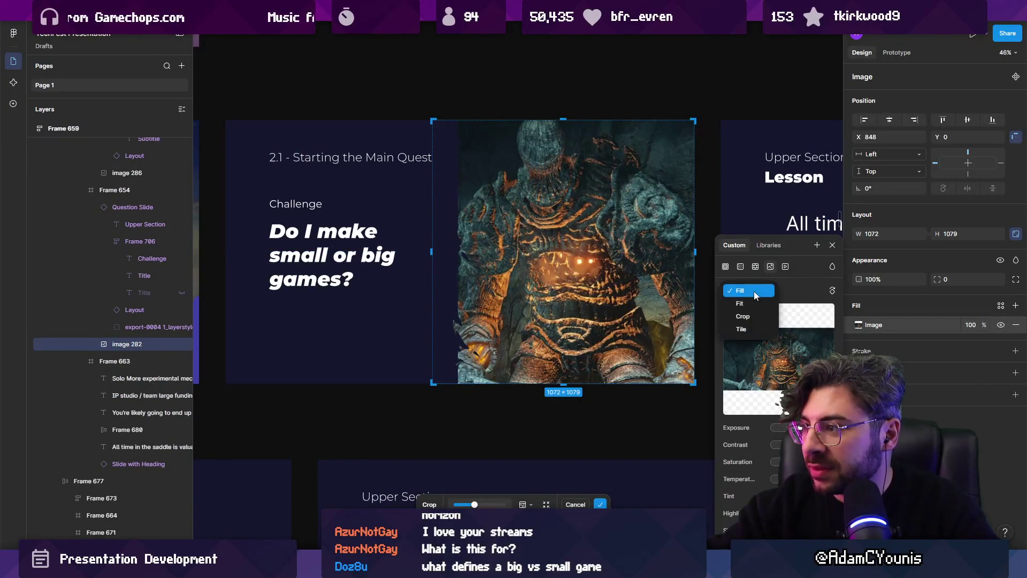
left_click(753, 316)
key("Return")
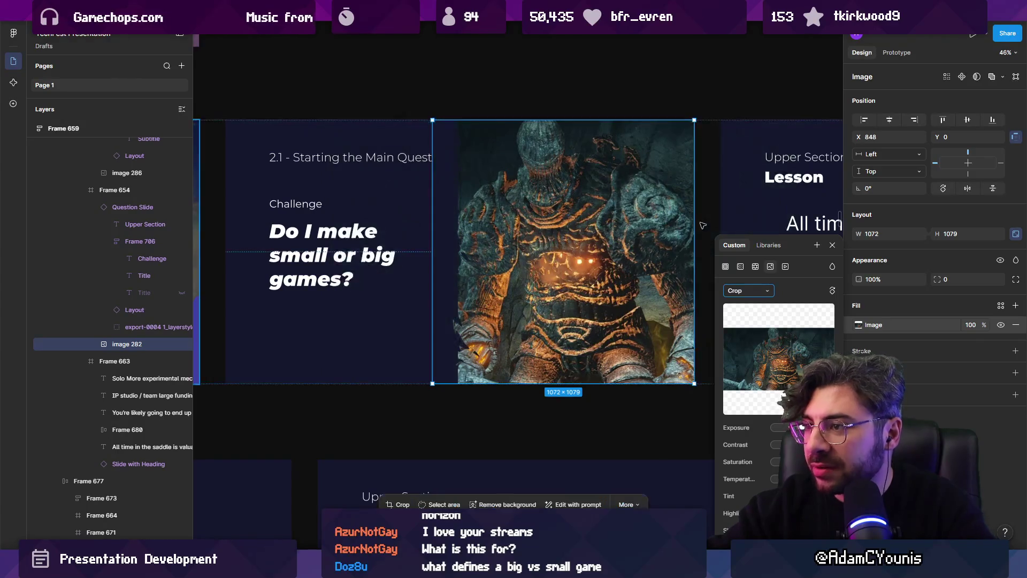
- Look over the Starting the Main Quest row and select the Lesson slide
scroll(610, 258, "down", 5)
scroll(601, 302, "right", 3)
scroll(601, 302, "up", 1)
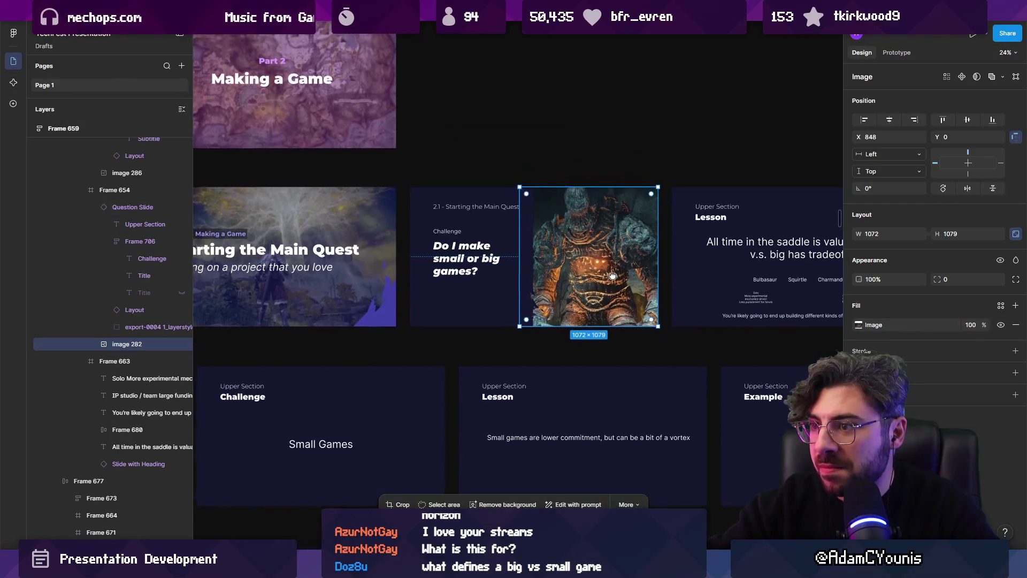
scroll(732, 266, "down", 3)
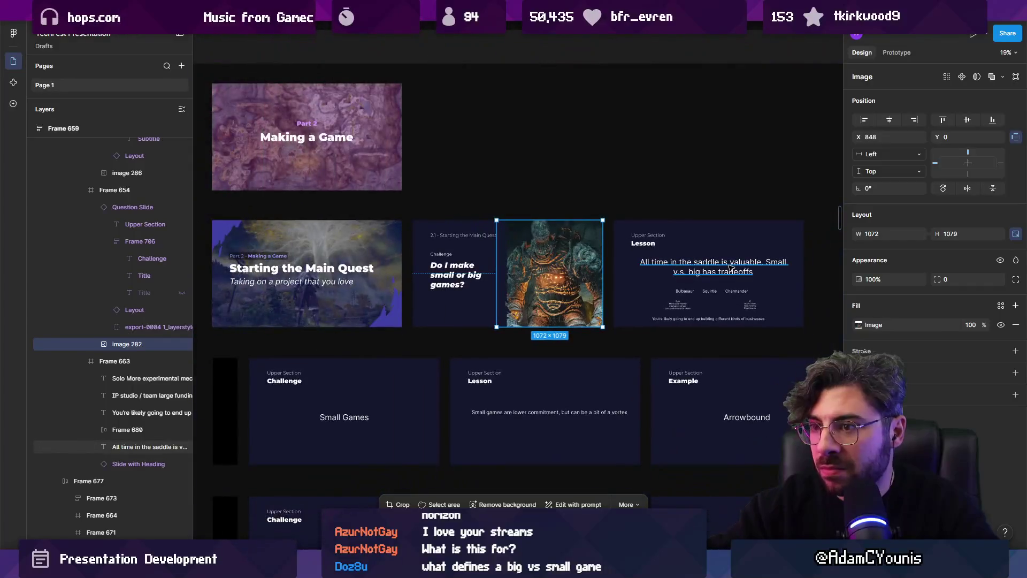
scroll(732, 266, "up", 3)
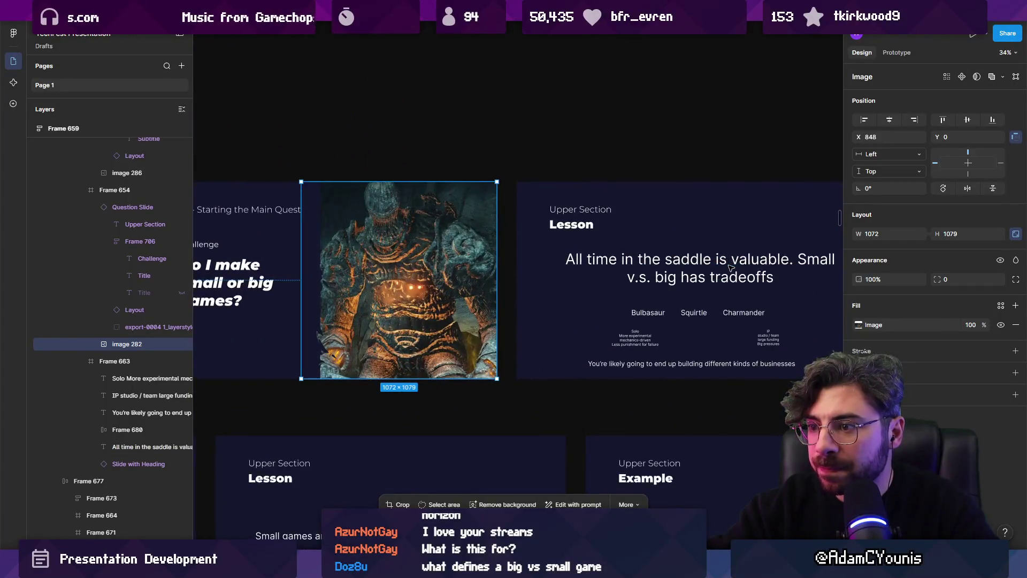
scroll(620, 265, "up", 2)
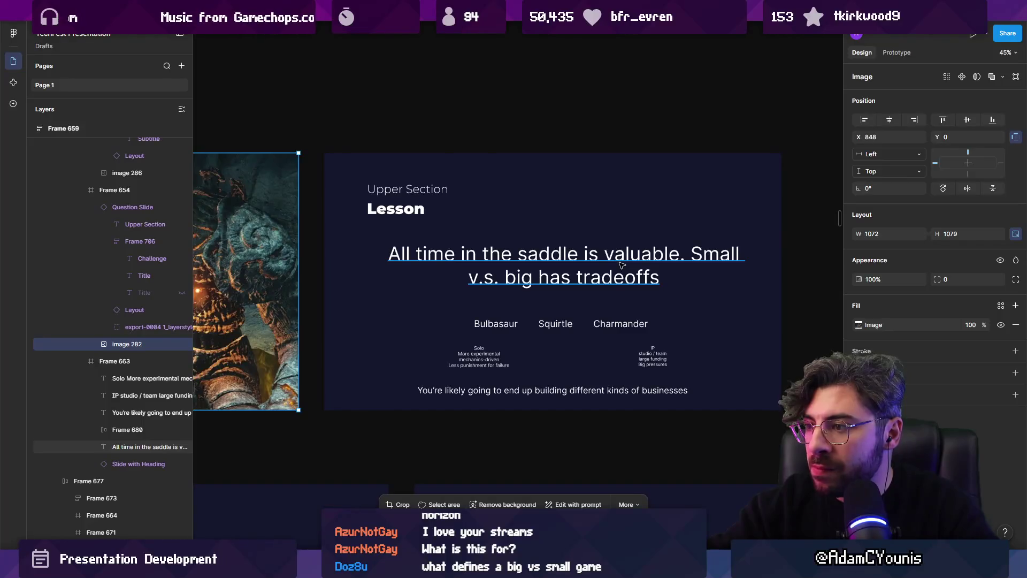
left_click(616, 264)
scroll(617, 264, "down", 3)
key("Escape")
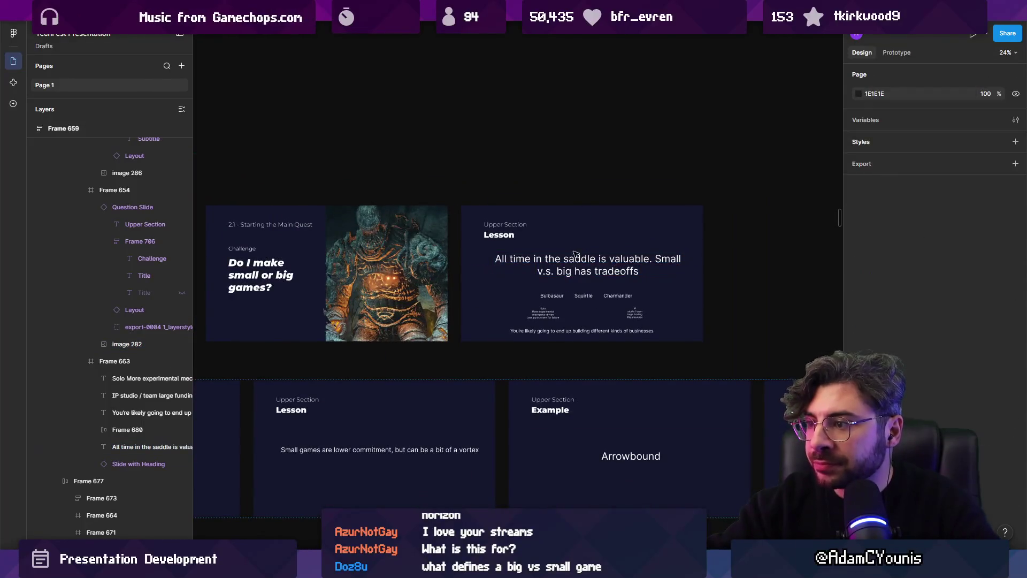
left_click(568, 240)
scroll(568, 240, "down", 2)
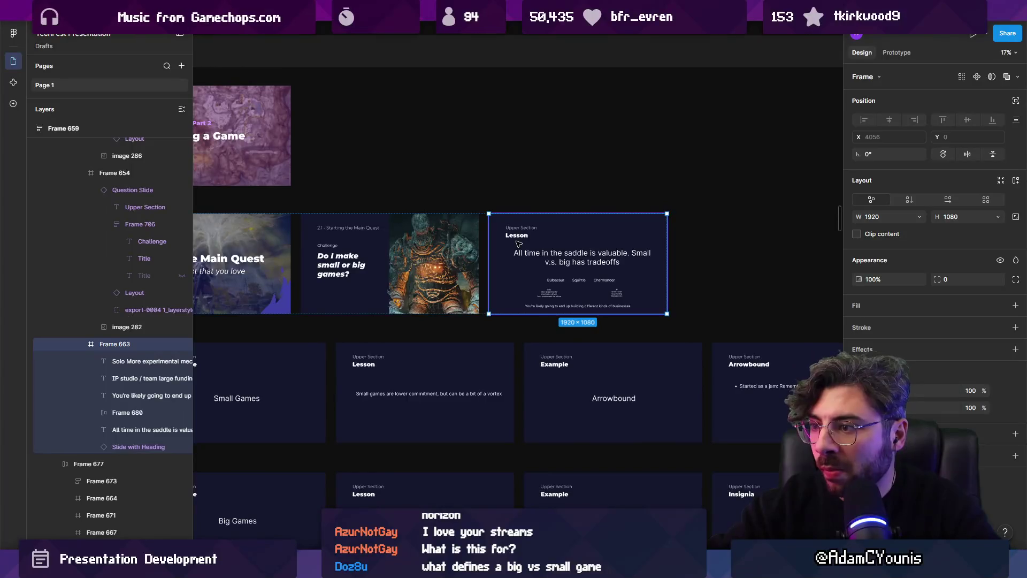
scroll(528, 236, "down", 3)
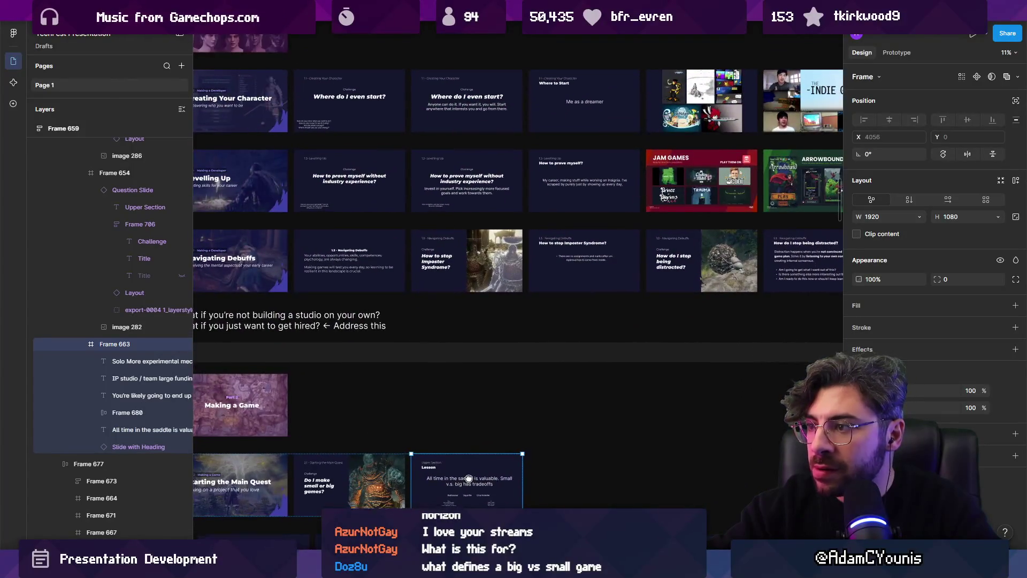
- Move the 'How to stop Imposter Syndrome?' slide into the Starting the Main Quest row
left_click_drag(480, 485, 547, 364)
double_click(664, 147)
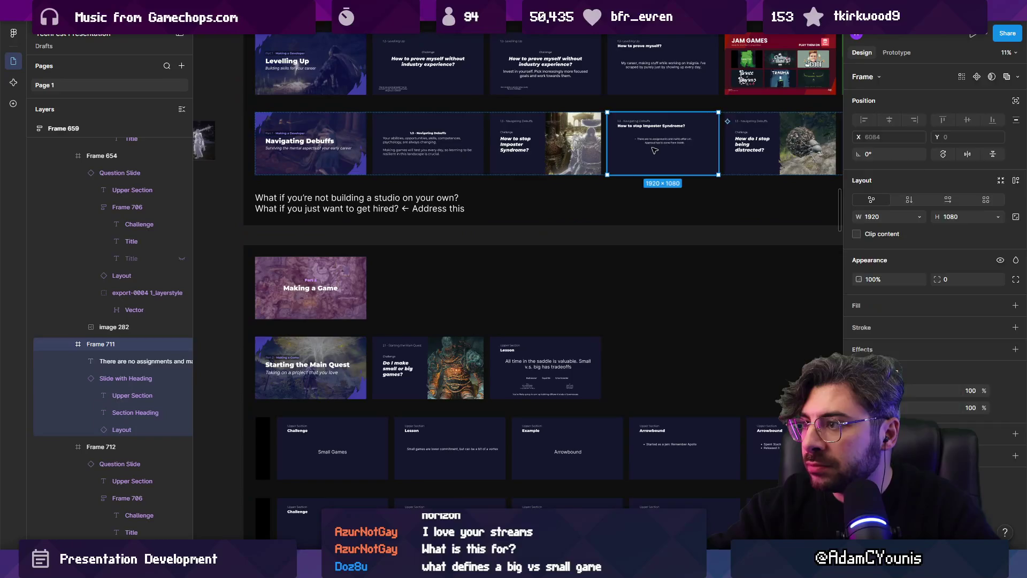
mouse_move(664, 148)
left_mouse_down()
mouse_move(484, 350)
mouse_move(489, 366)
left_mouse_up()
scroll(481, 361, "up", 5)
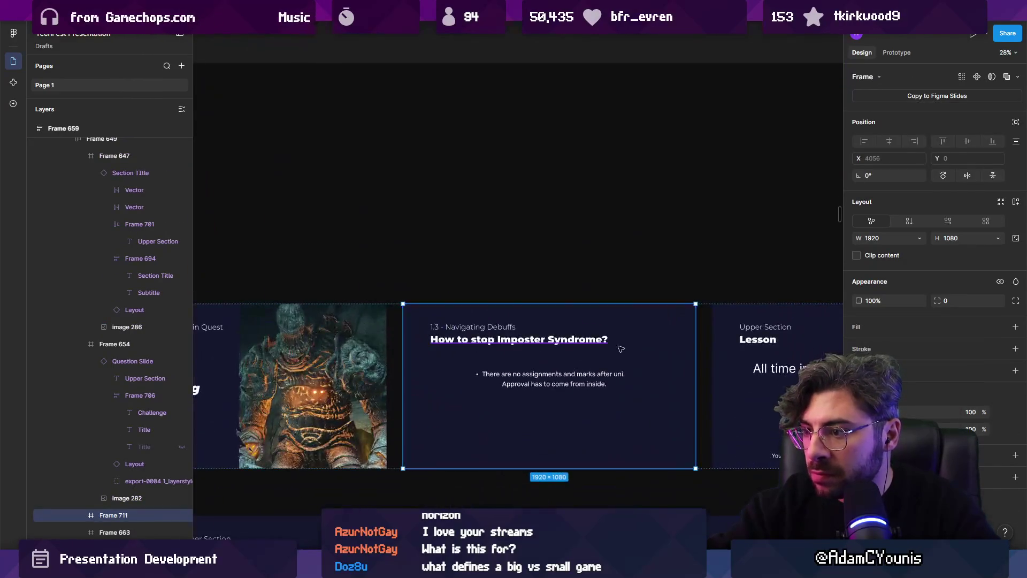
scroll(634, 323, "left", 3)
- Relabel the moved slide's section as '2.1 - Starting the Main Quest'
left_click(361, 320)
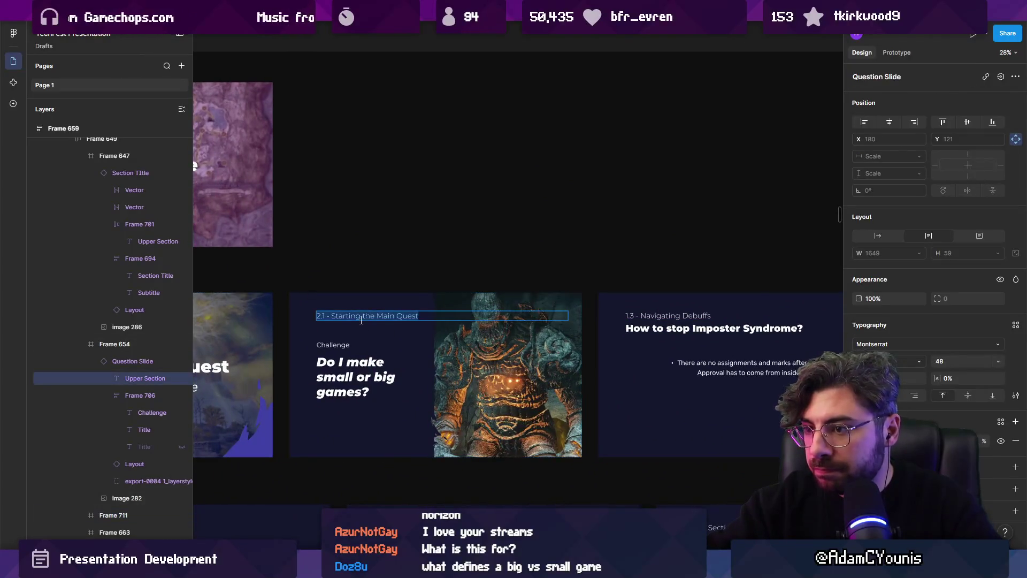
left_click(647, 316)
key("ctrl+shift+r")
scroll(579, 227, "down", 5)
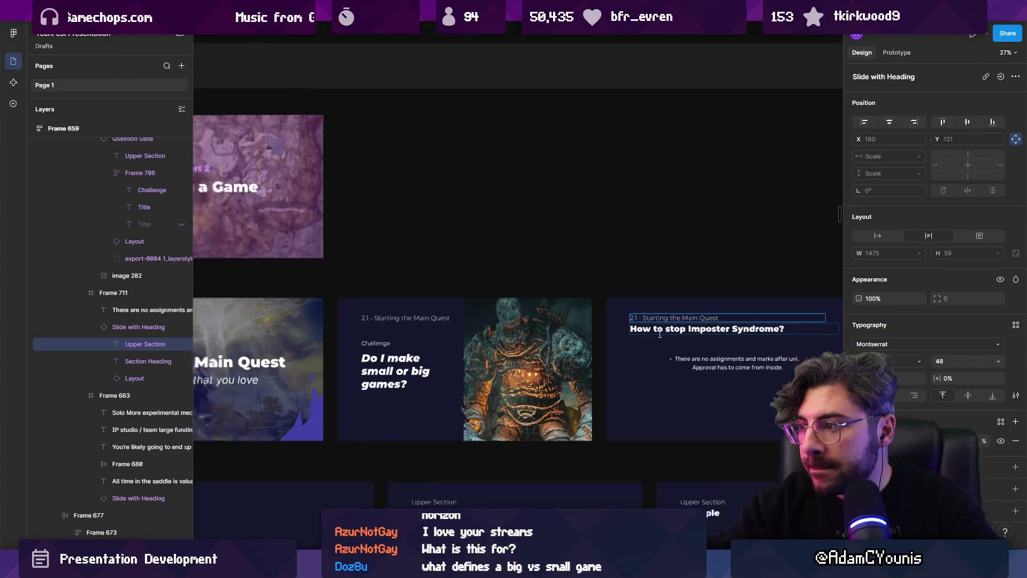
scroll(580, 228, "up", 5)
- Set the moved slide's heading to 'Do I make small or big games?'
left_click(321, 412)
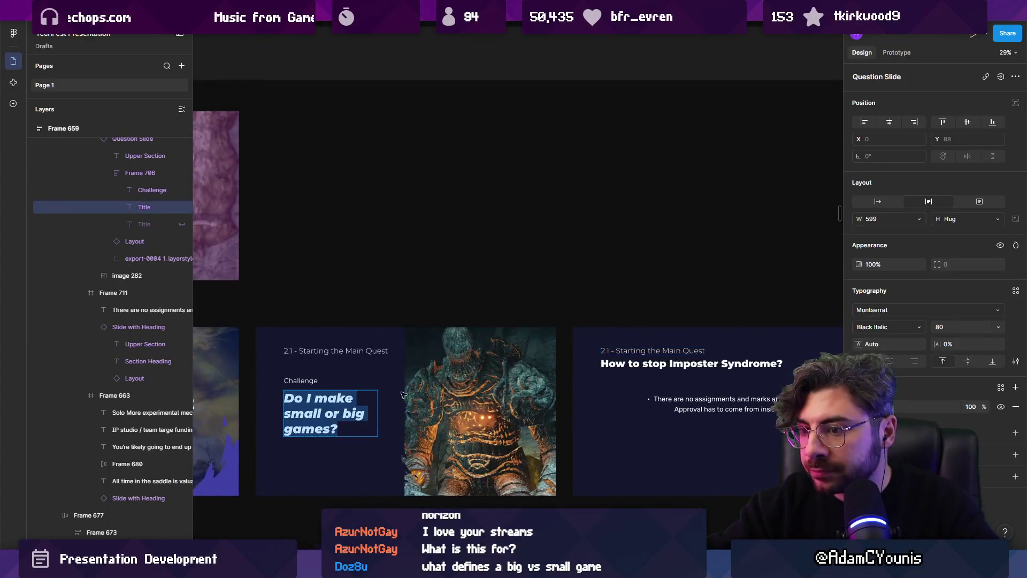
double_click(638, 366)
key("ctrl+shift+r")
scroll(643, 279, "down", 3)
scroll(642, 279, "right", 5)
- Replace the 'There are no assignments' text with the copied Lesson slide content
left_click(630, 267)
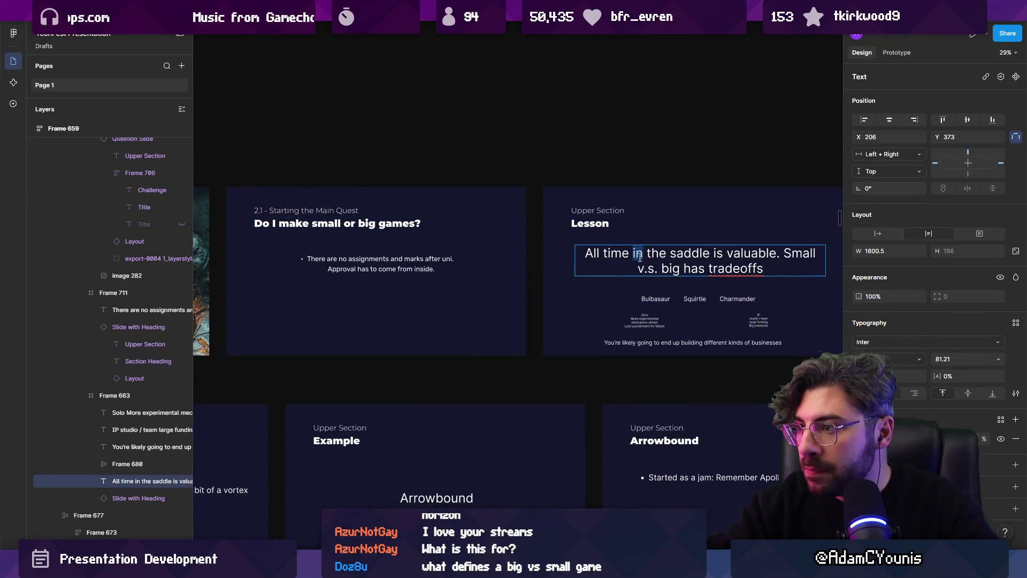
left_click(655, 298, "shift")
left_click(645, 321, "shift")
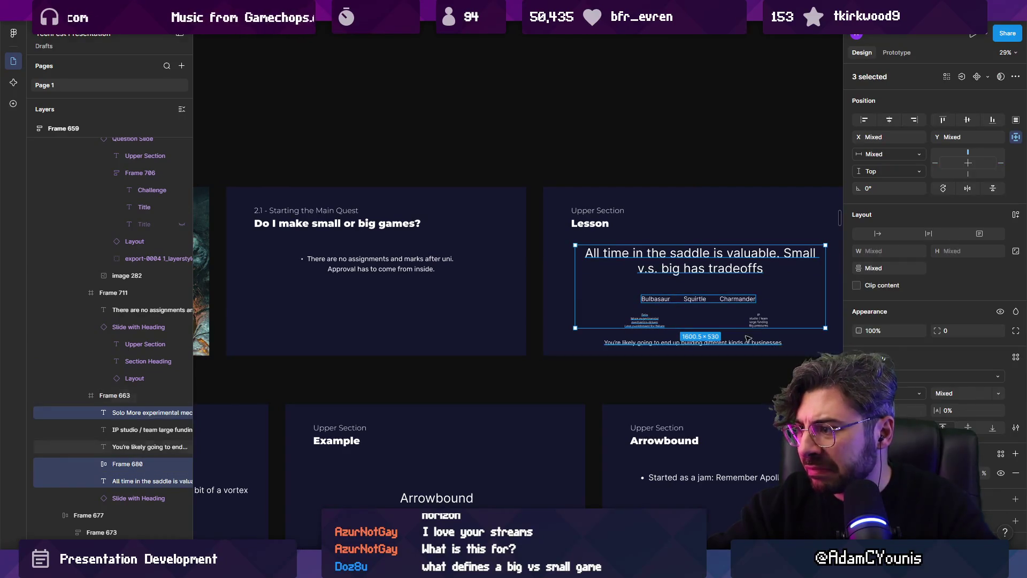
left_click(759, 321, "shift")
left_click(398, 263)
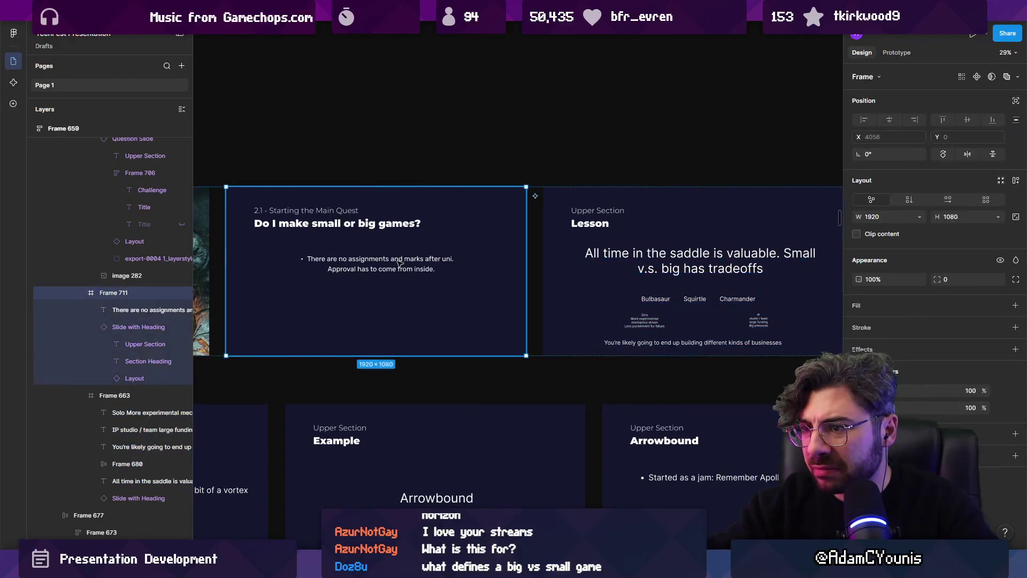
left_click(399, 263)
key("Delete")
key("ctrl+v")
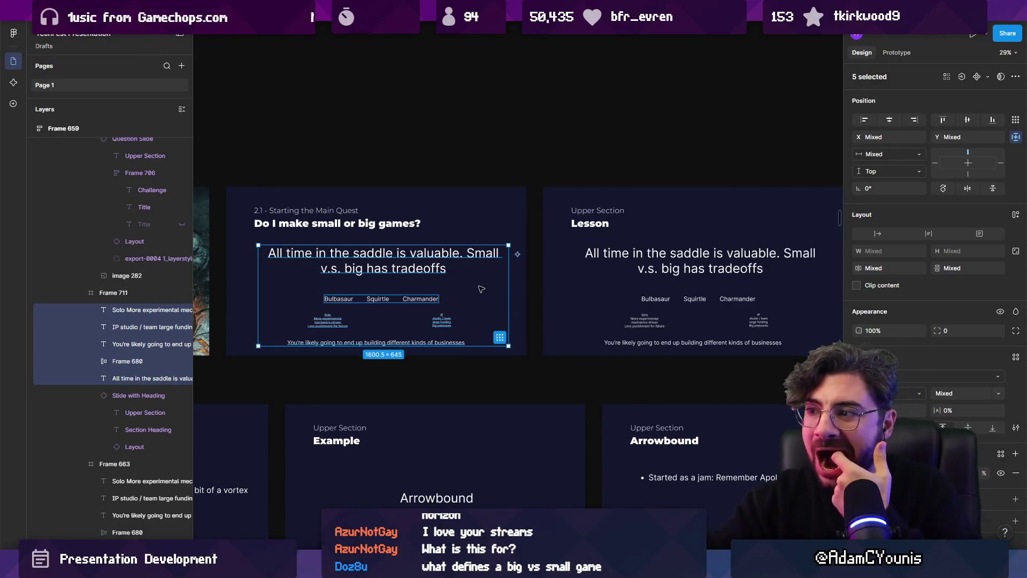
scroll(476, 286, "left", 5)
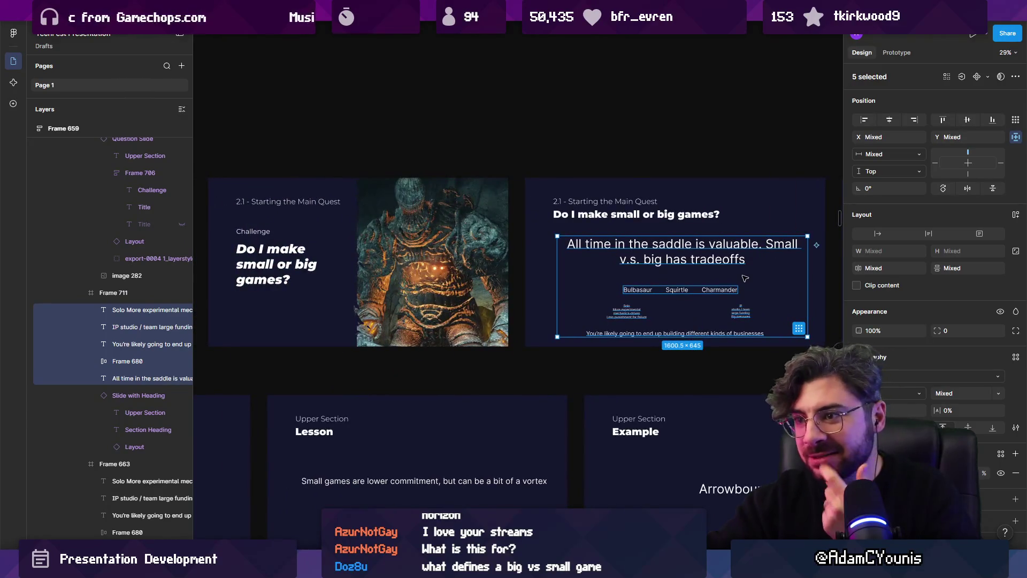
scroll(746, 279, "down", 3)
scroll(542, 234, "down", 3)
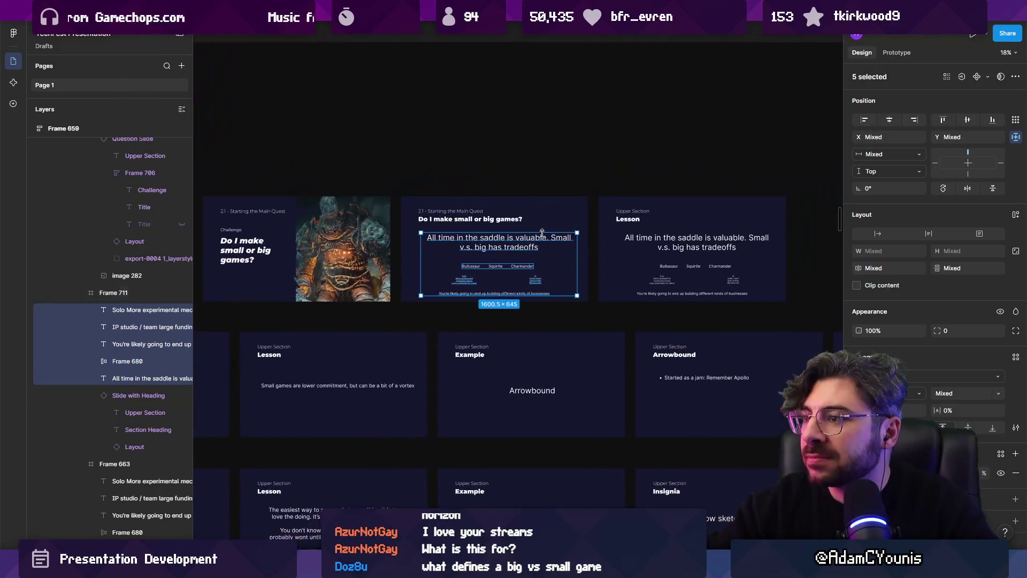
scroll(543, 234, "down", 3)
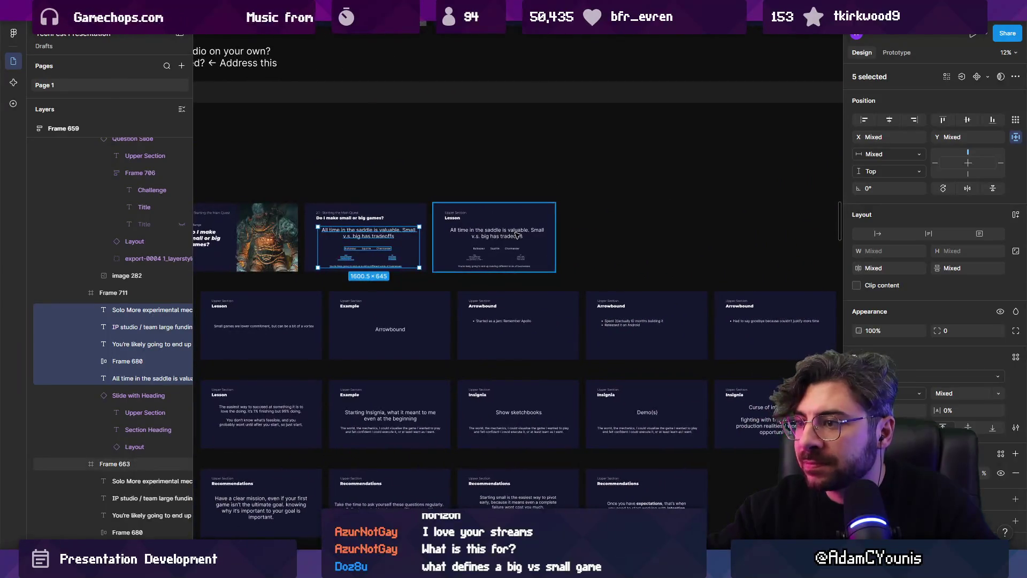
- Delete the redundant Lesson slide from the section's opening row
left_click(516, 234)
key("Delete")
scroll(523, 231, "down", 3)
scroll(593, 261, "down", 5)
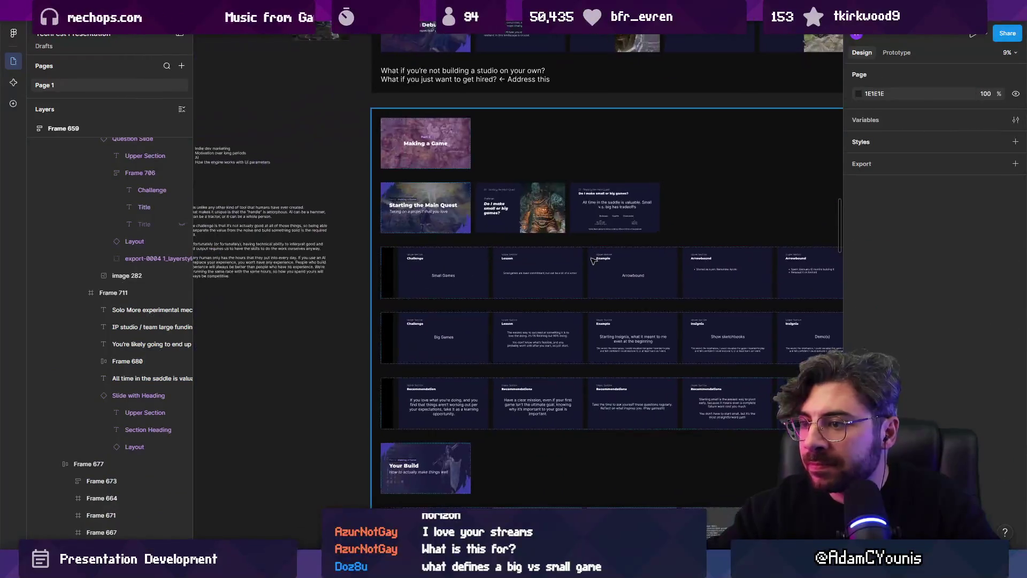
scroll(522, 274, "up", 3)
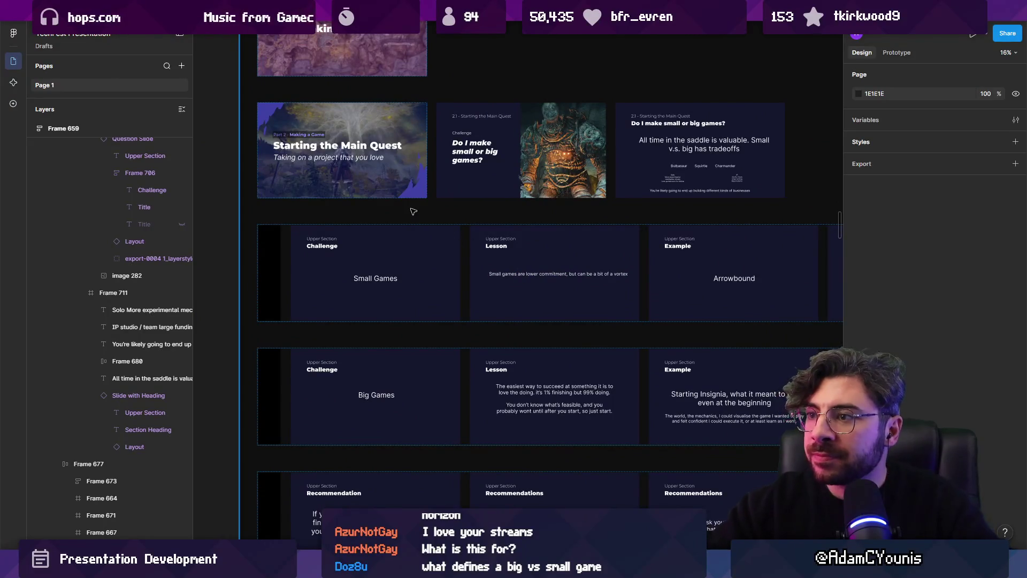
scroll(492, 188, "down", 5)
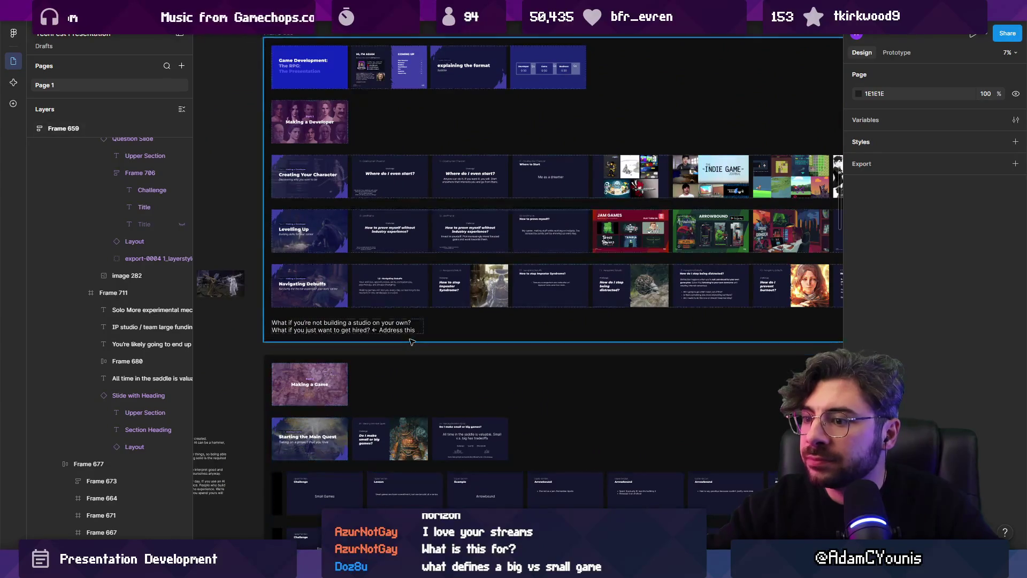
scroll(396, 263, "down", 3)
scroll(396, 263, "down", 1)
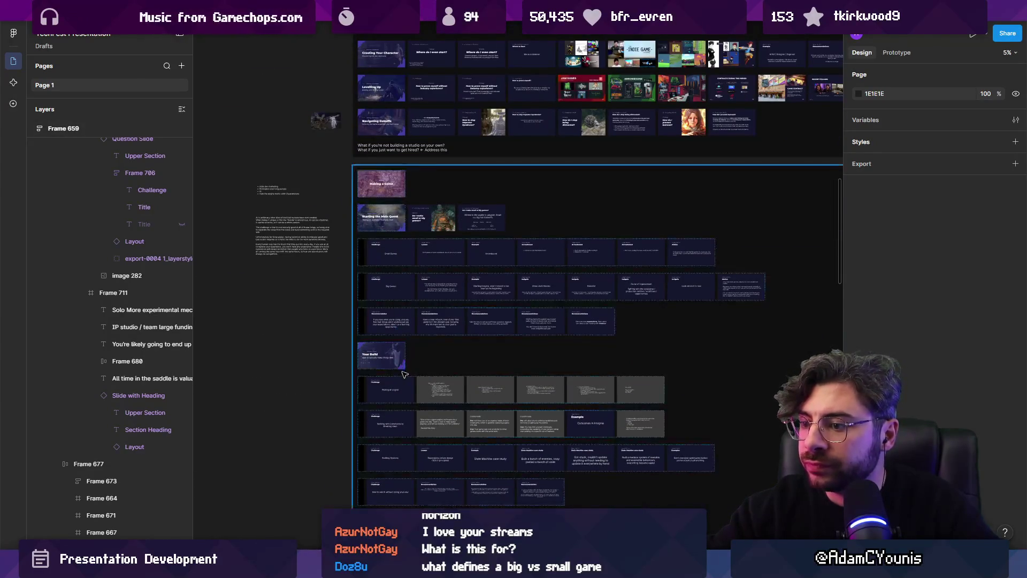
scroll(407, 347, "down", 1)
scroll(428, 171, "up", 3)
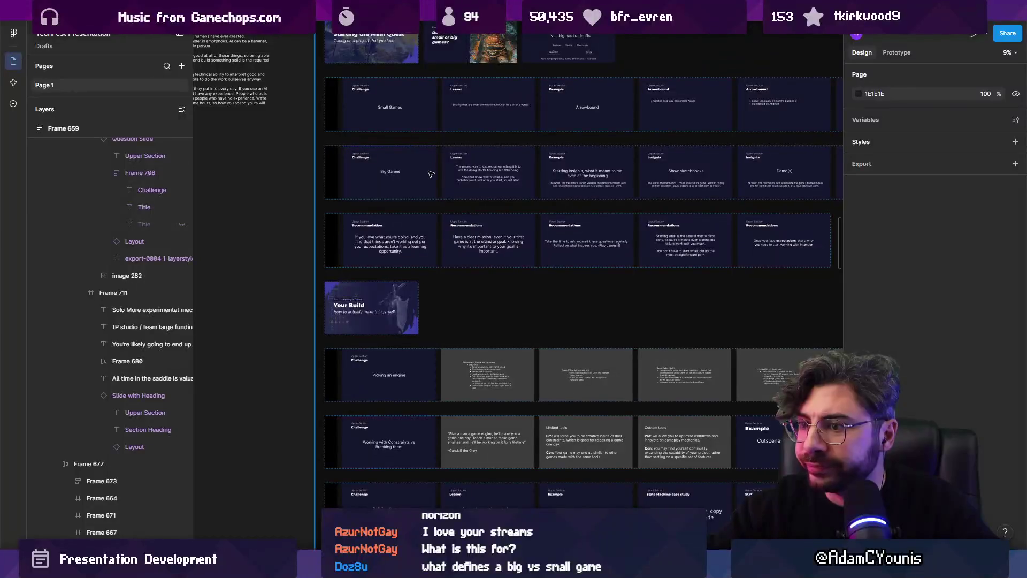
- Bring the Starting the Main Quest row back into view and select the 'Do I make small or big games?' slide
left_click_drag(480, 170, 182, 264)
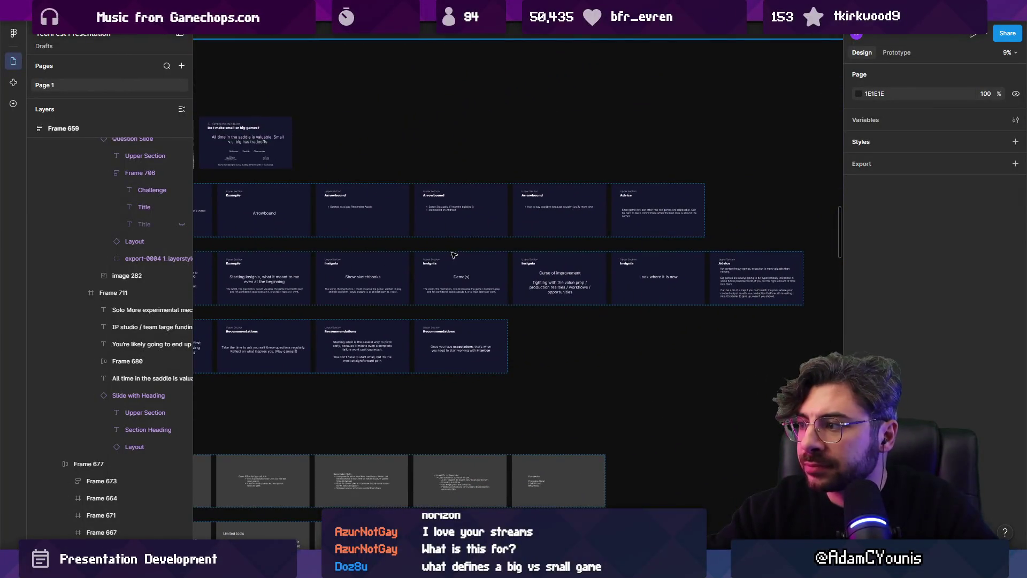
scroll(342, 190, "up", 5)
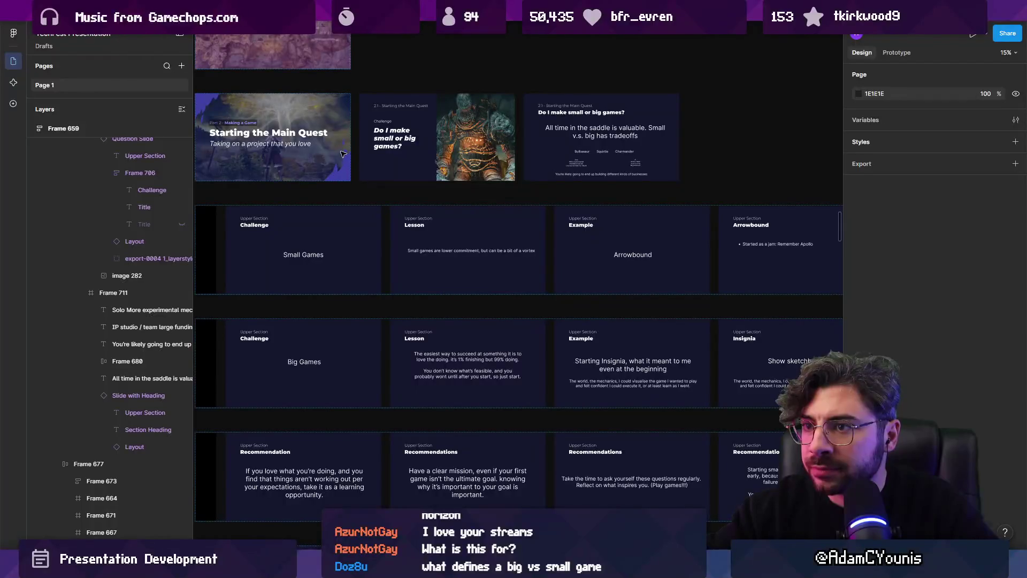
left_click(426, 140)
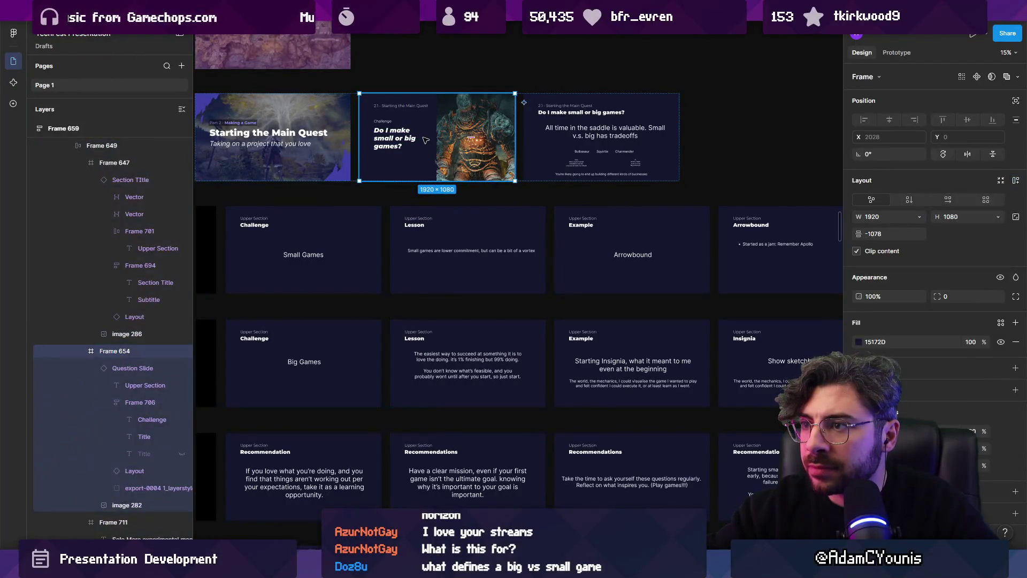
- Remove stray characters from the section slide's subtitle
scroll(413, 255, "up", 3)
scroll(413, 255, "left", 3)
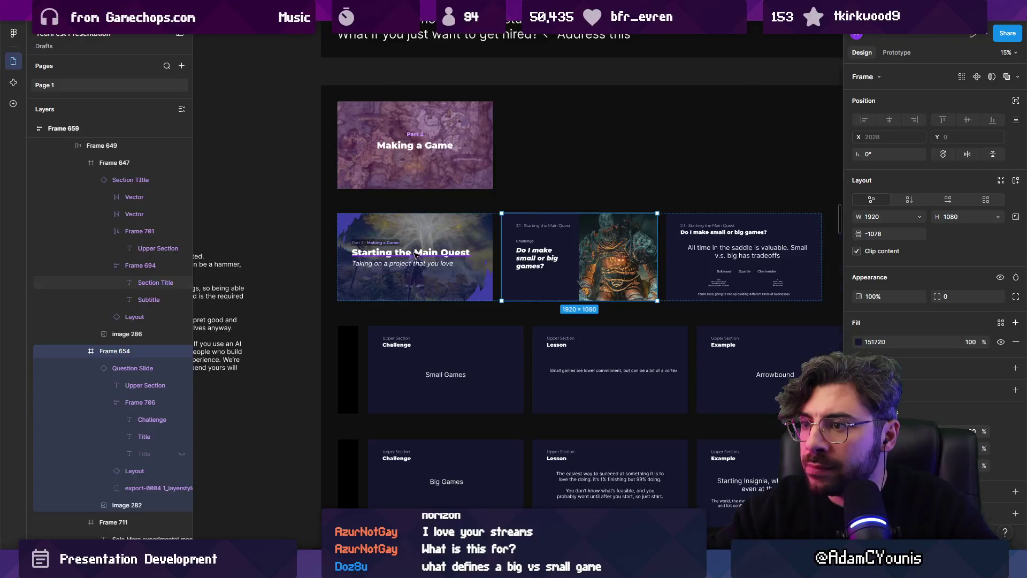
scroll(417, 254, "up", 4)
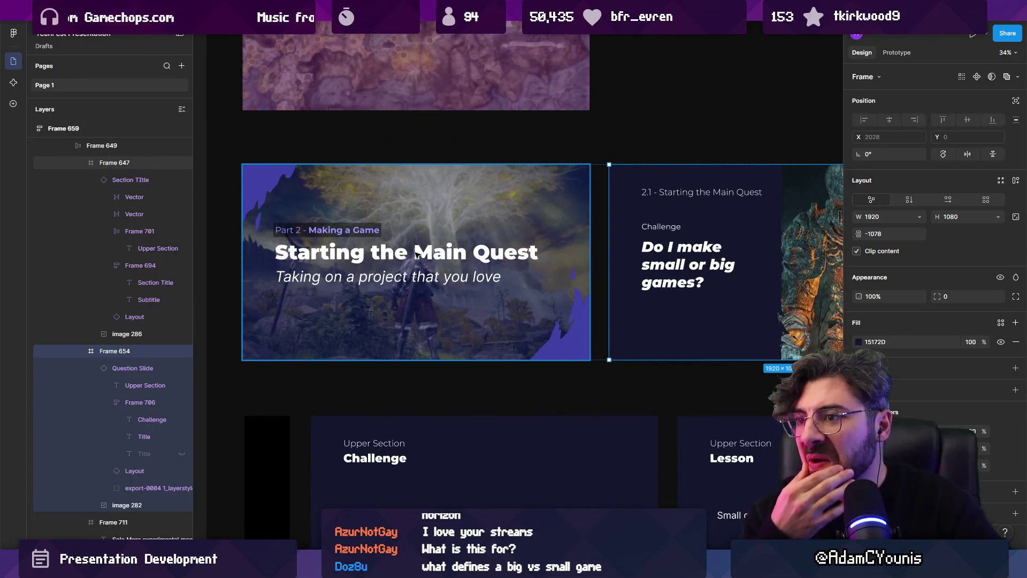
left_click(408, 280, "ctrl")
type("s")
double_click(333, 277)
key("Right")
key("shift+Right")
key("shift+Right")
key("Delete")
key("Escape")
key("Escape")
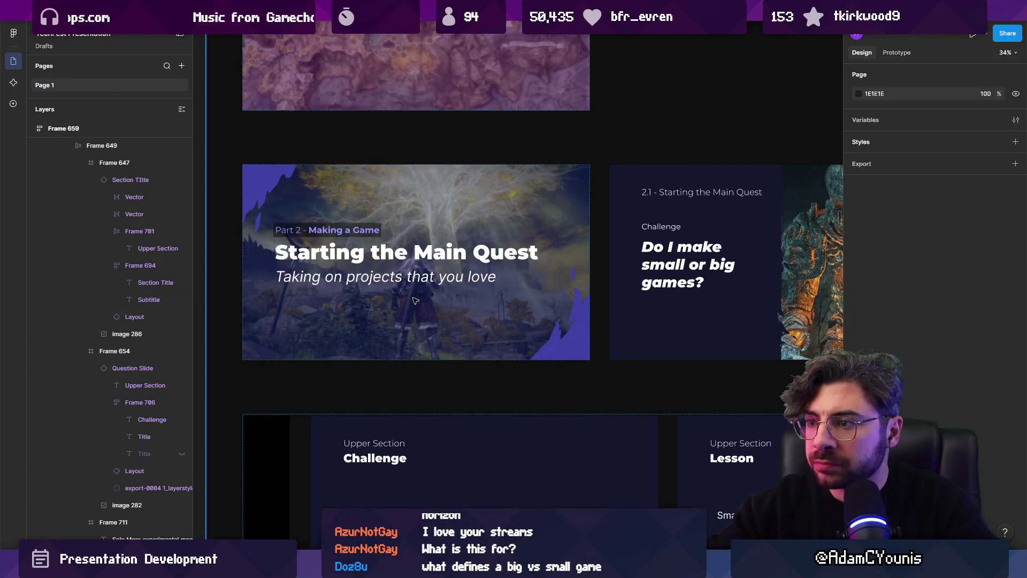
- Change the end of the subtitle from 'care about finishing' to 'worth finishing'
scroll(420, 286, "down", 3)
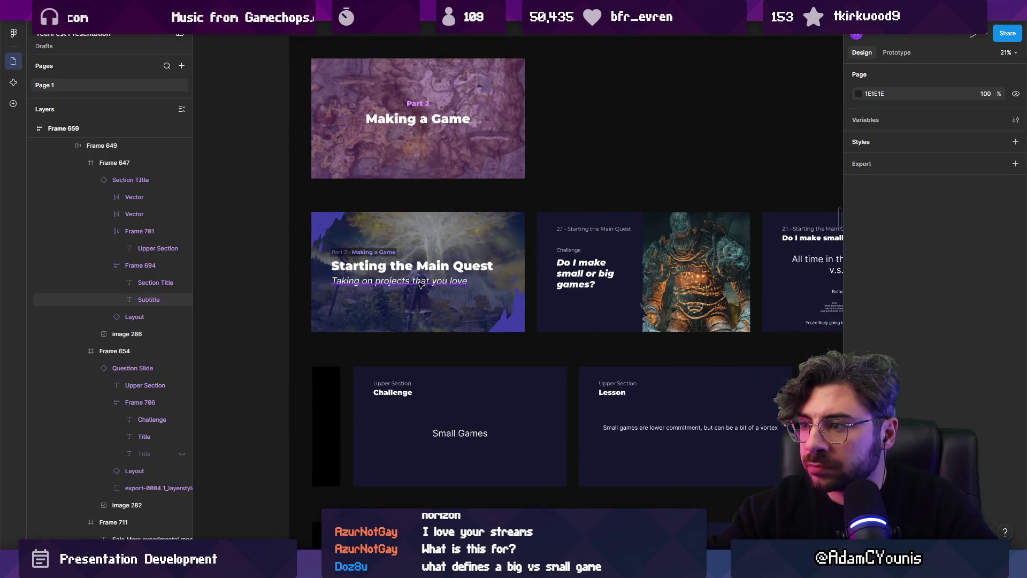
left_click(420, 286, "ctrl")
scroll(420, 287, "up", 3)
type("care about finis")
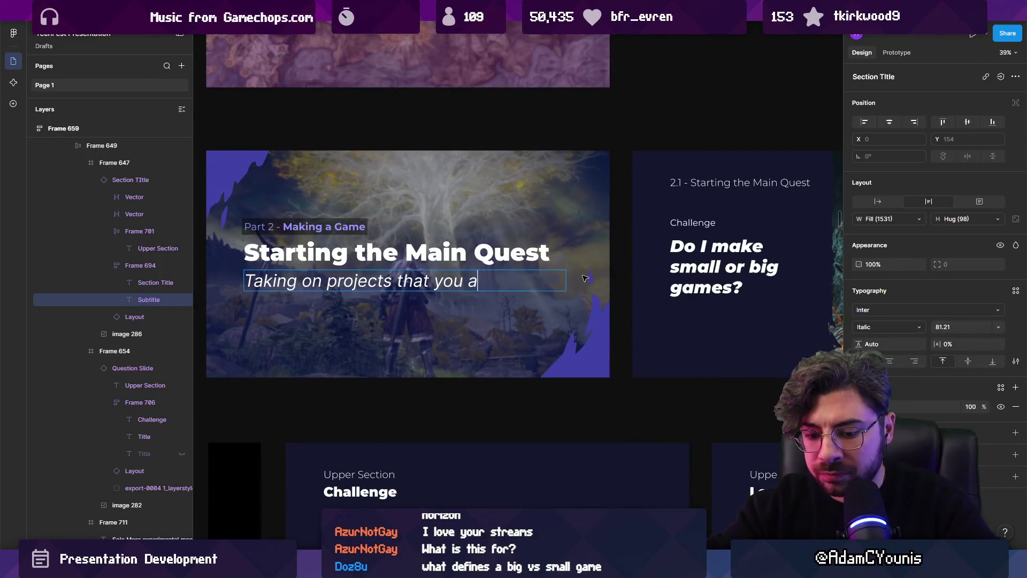
type("hing")
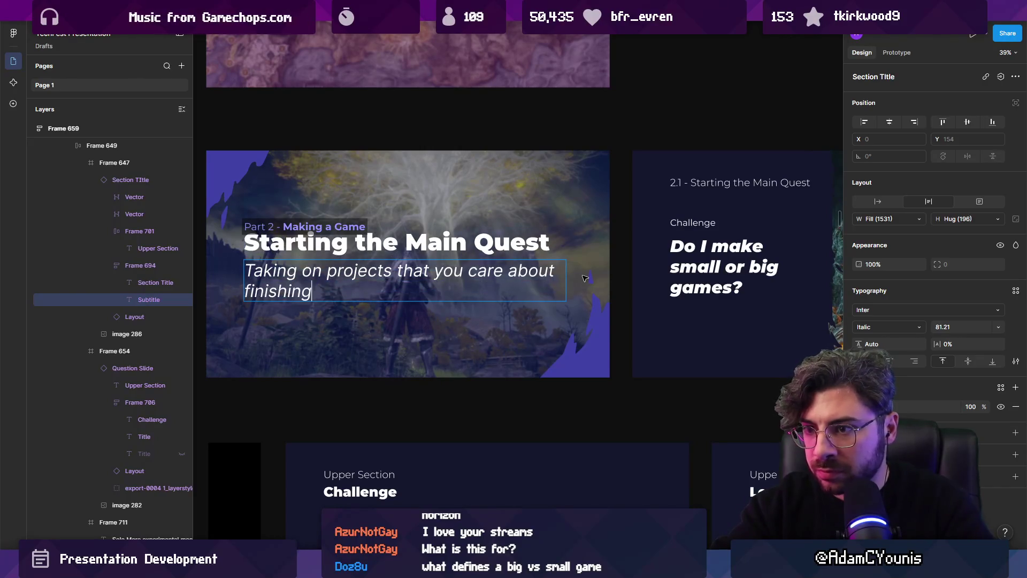
mouse_move(466, 270)
left_mouse_down()
mouse_move(535, 274)
mouse_move(543, 297)
left_mouse_up()
key("ctrl+shift+Left")
key("ctrl+shift+Left")
key("ctrl+shift+Left")
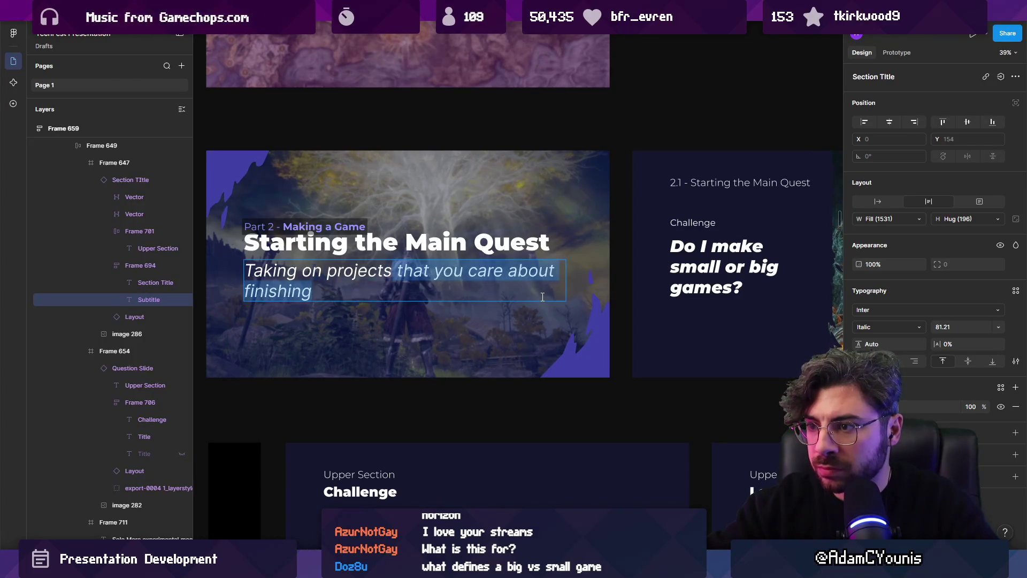
key("BackSpace")
type("worth fgini")
key("BackSpace")
key("BackSpace")
key("BackSpace")
type("iuni")
key("BackSpace")
key("BackSpace")
key("BackSpace")
type("inishing")
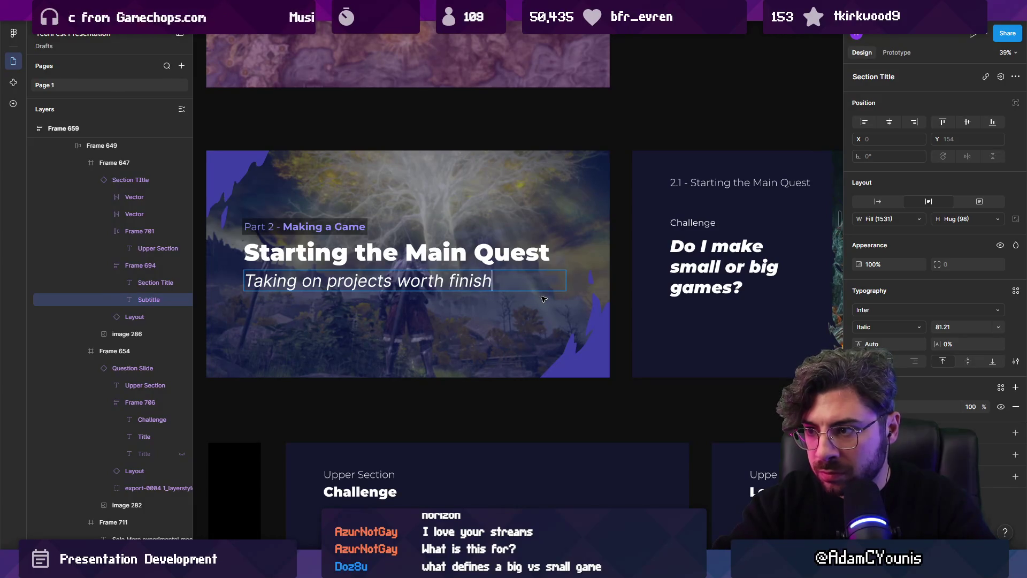
key("Escape")
key("Escape")
- Replace the subtitle's opening words 'Taking on' with 'Approaching'
scroll(535, 278, "down", 5, "ctrl")
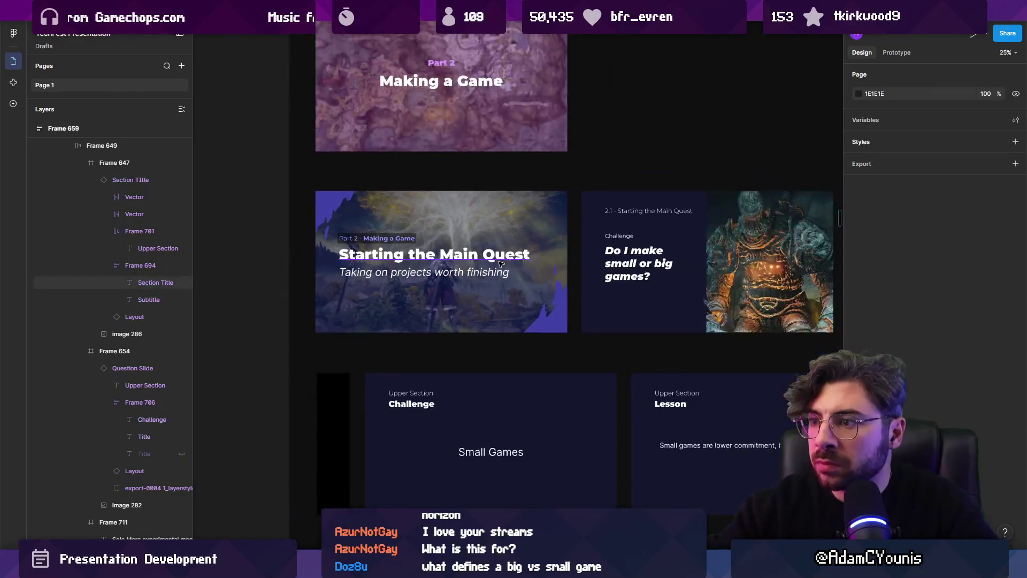
scroll(668, 232, "right", 5)
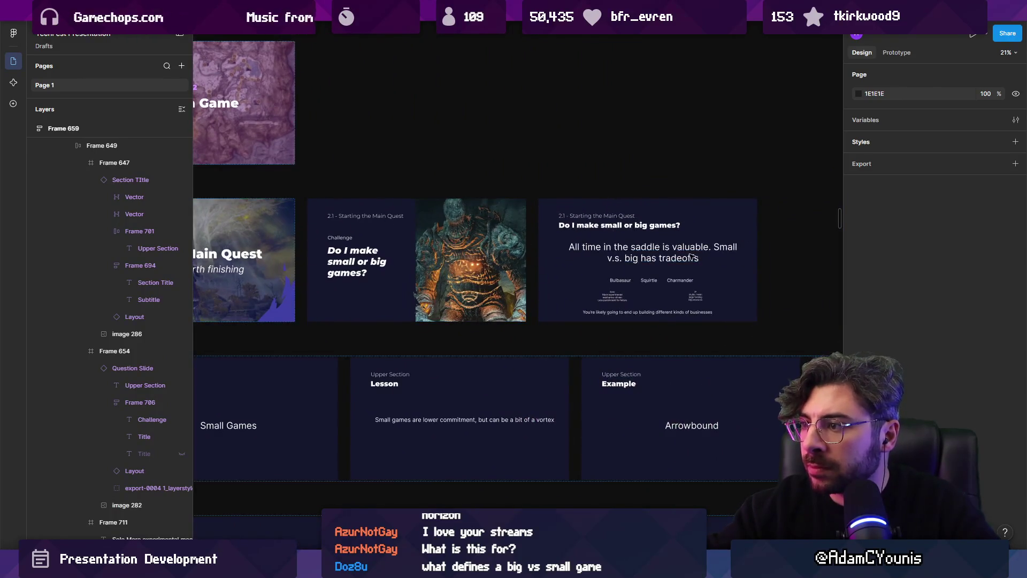
scroll(462, 300, "down", 5, "ctrl")
scroll(461, 245, "down", 3)
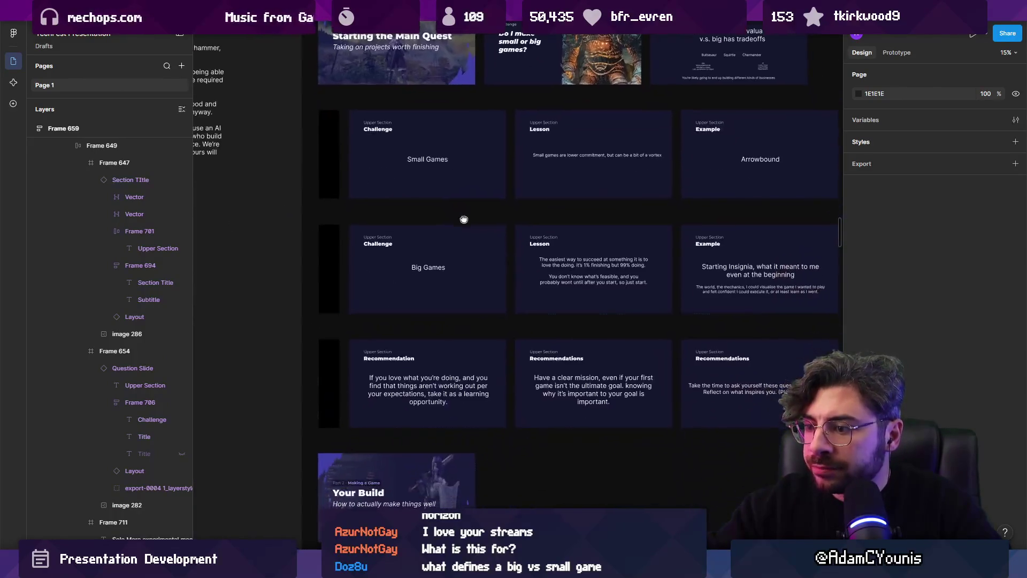
scroll(554, 286, "right", 3)
scroll(554, 287, "down", 1, "ctrl")
scroll(592, 284, "down", 2, "ctrl")
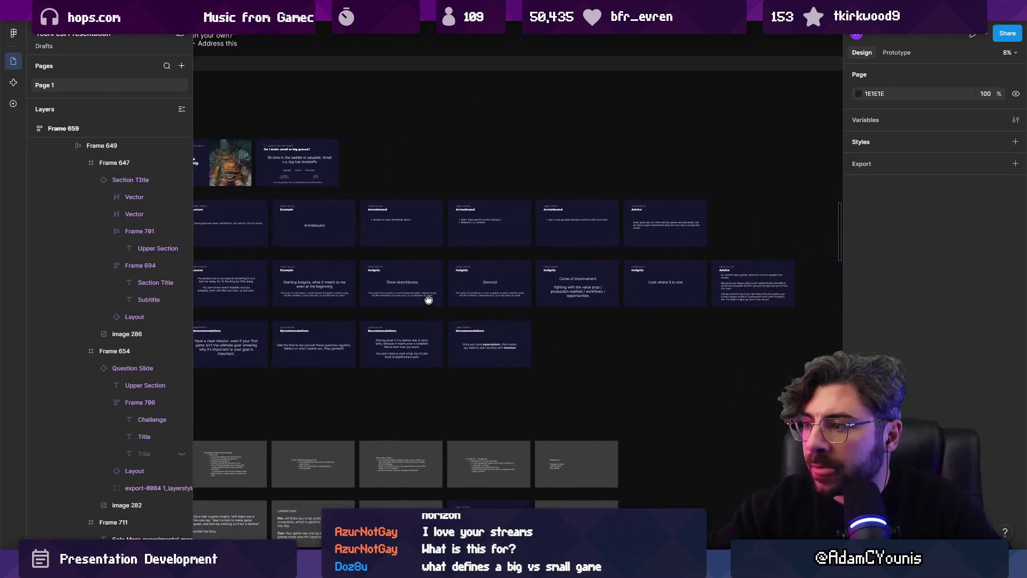
scroll(427, 298, "left", 3)
scroll(342, 362, "up", 3, "ctrl")
scroll(343, 362, "down", 2, "ctrl")
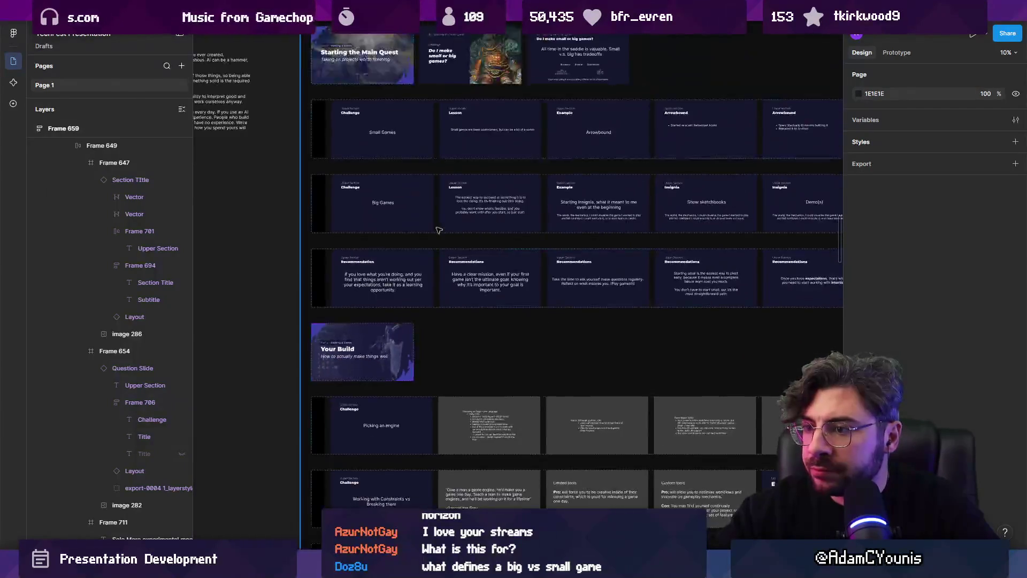
scroll(361, 251, "up", 5)
scroll(360, 251, "up", 4, "ctrl")
double_click(296, 251)
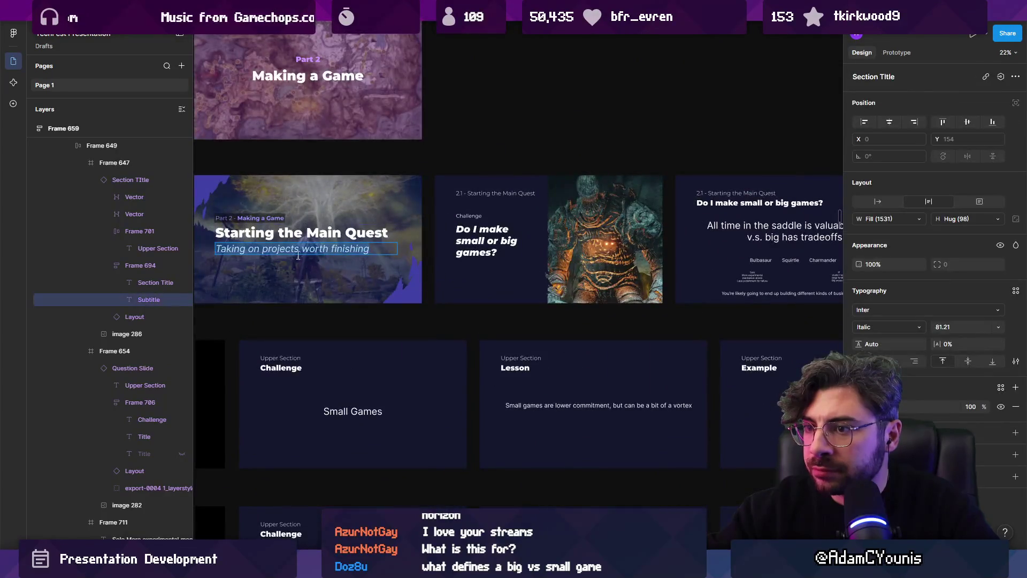
key("ctrl+shift+Left")
key("ctrl+shift+Left")
type("Approachin")
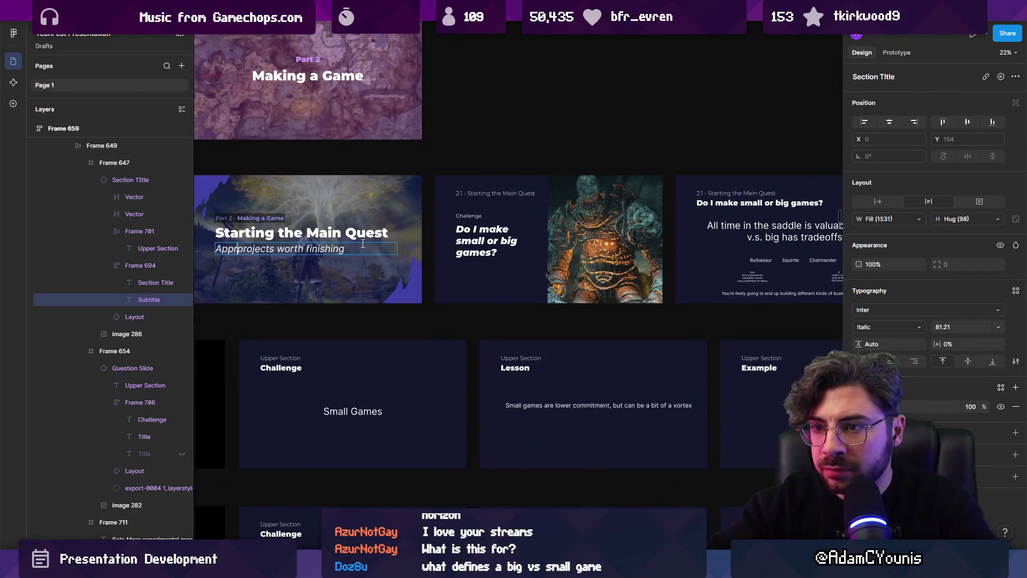
left_click(341, 258)
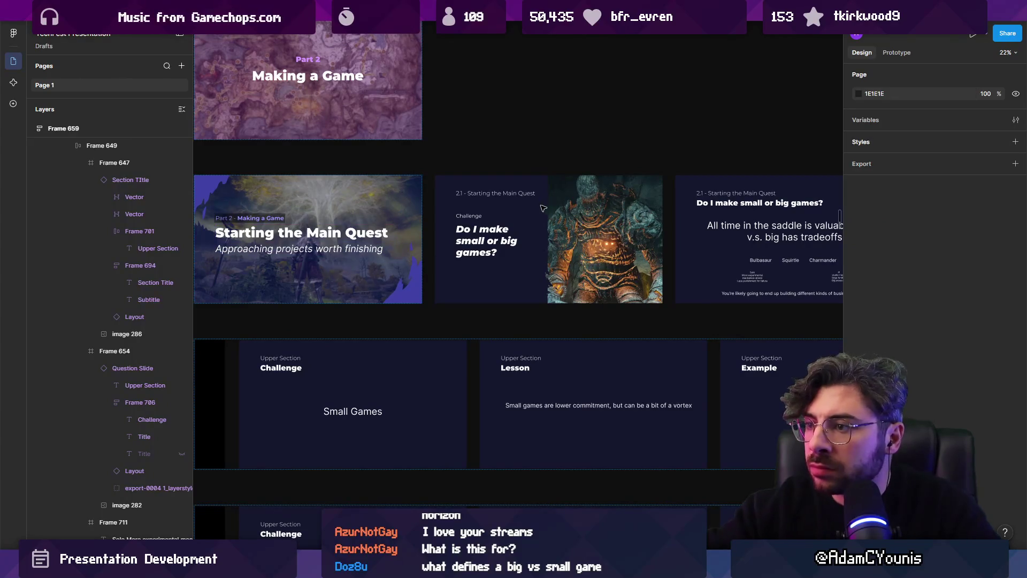
scroll(543, 208, "right", 5)
scroll(709, 217, "up", 3, "ctrl")
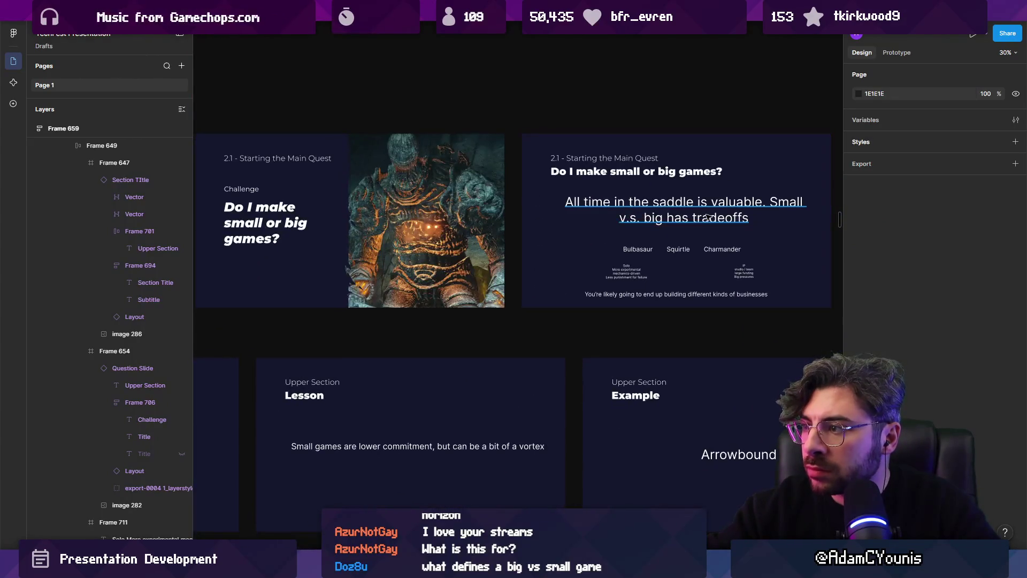
- Try the question slide at the start of the Small Games row, then take it back out
scroll(709, 217, "down", 3, "ctrl")
scroll(470, 254, "down", 2)
scroll(471, 254, "left", 3)
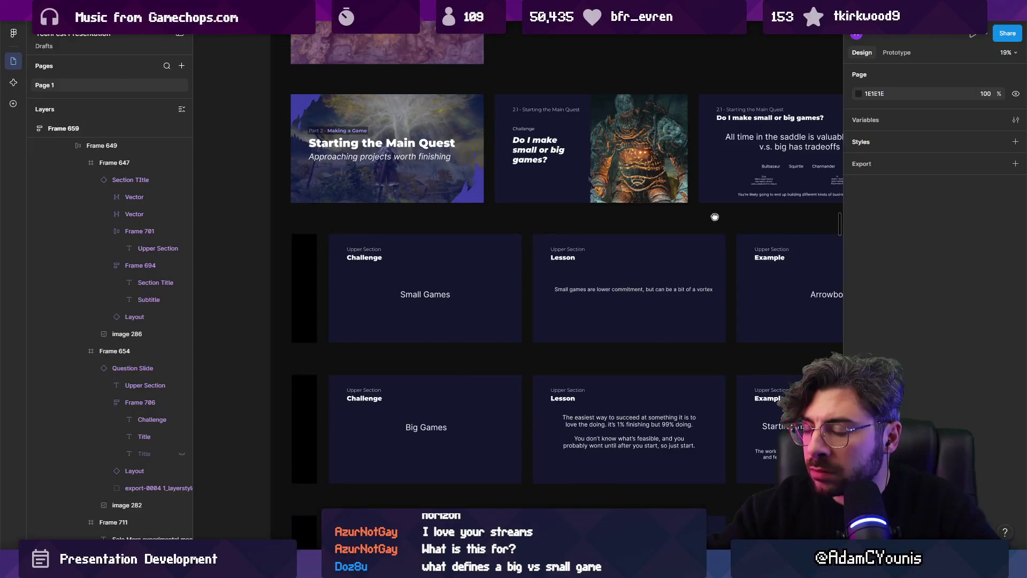
scroll(715, 217, "right", 2)
left_click(474, 189)
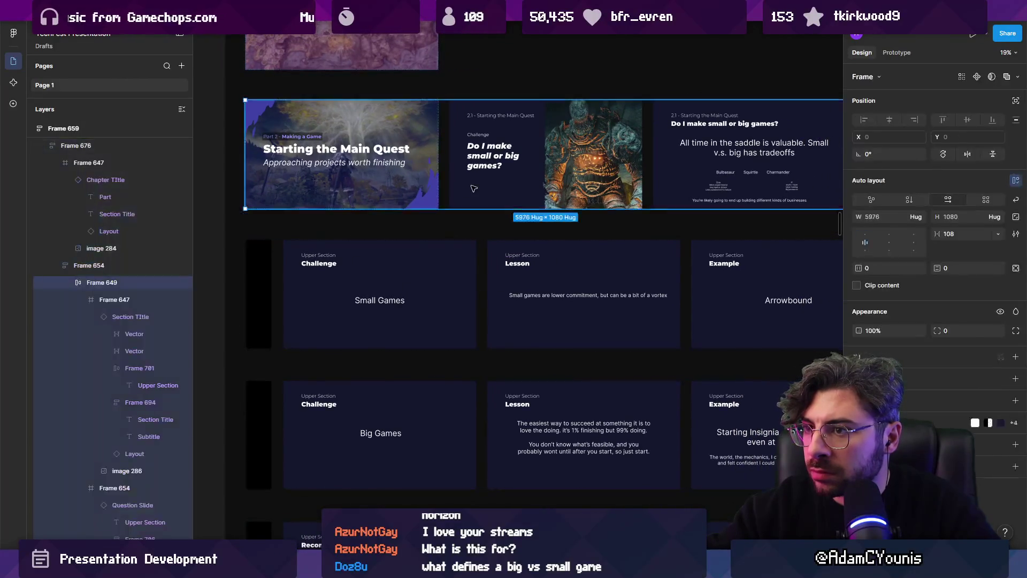
mouse_move(491, 182)
left_mouse_down()
mouse_move(289, 296)
mouse_move(271, 310)
mouse_move(279, 313)
left_mouse_up()
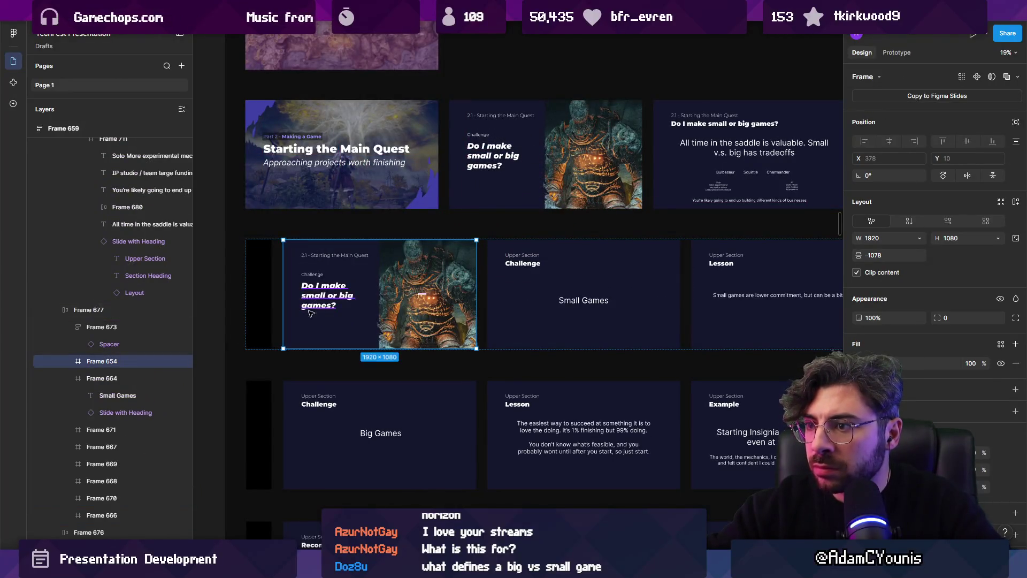
left_click(324, 265, "ctrl")
left_click(328, 298, "ctrl")
scroll(326, 297, "up", 1)
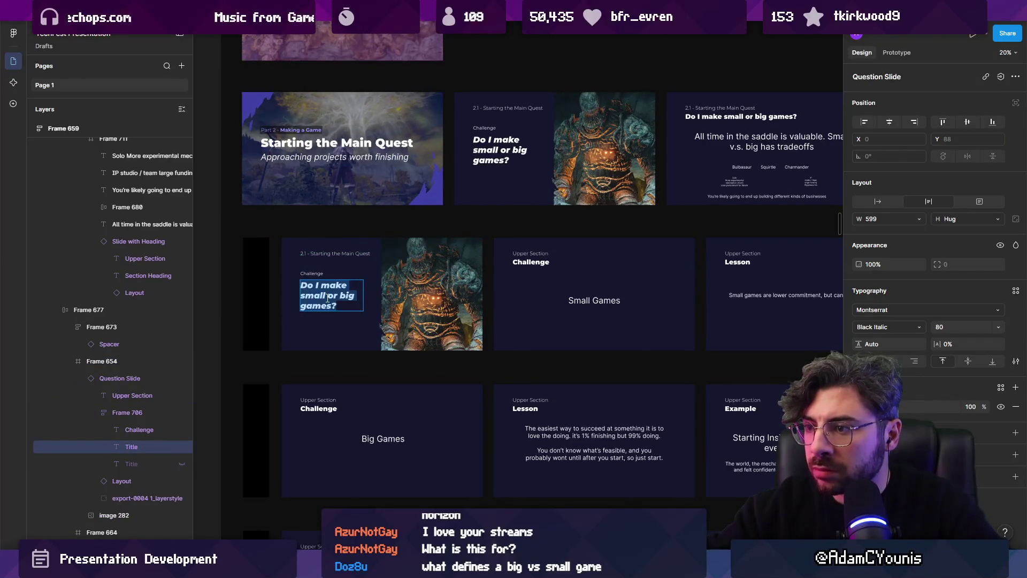
scroll(326, 299, "down", 5)
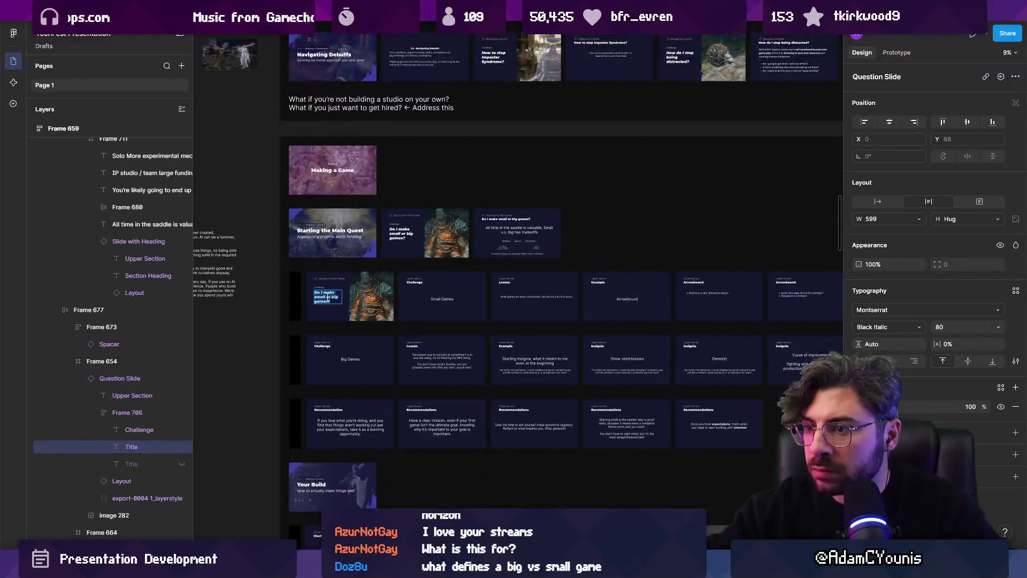
left_click(394, 302)
key("Delete")
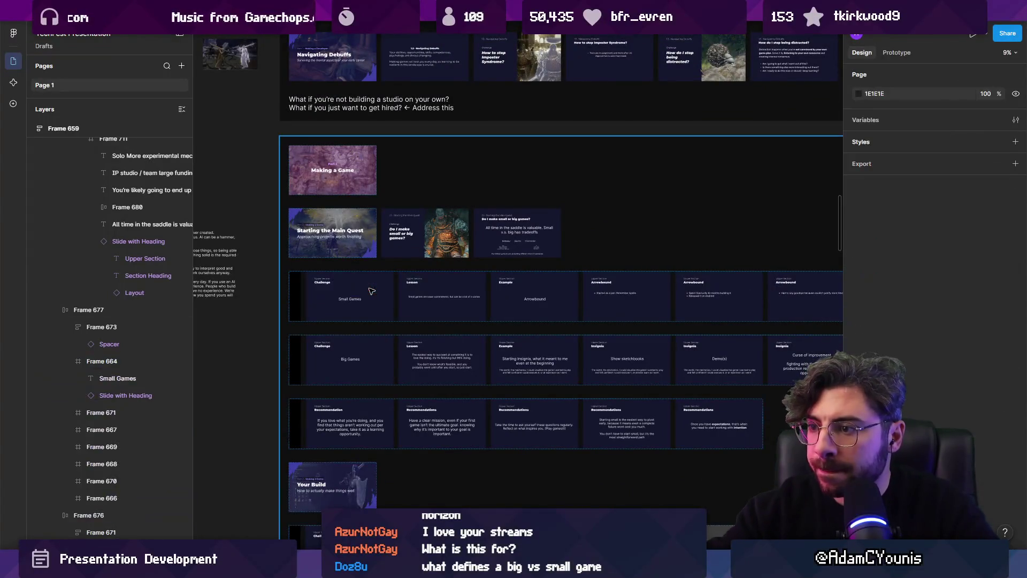
- Delete the Small Games and Big Games slides
scroll(376, 294, "up", 2)
scroll(376, 294, "up", 3)
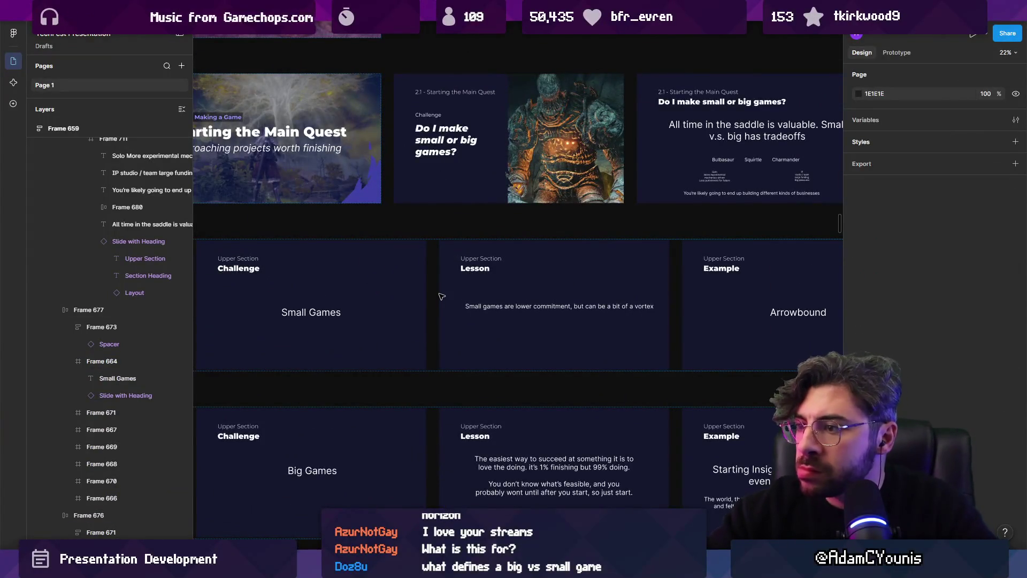
left_click(411, 301)
scroll(410, 300, "down", 3)
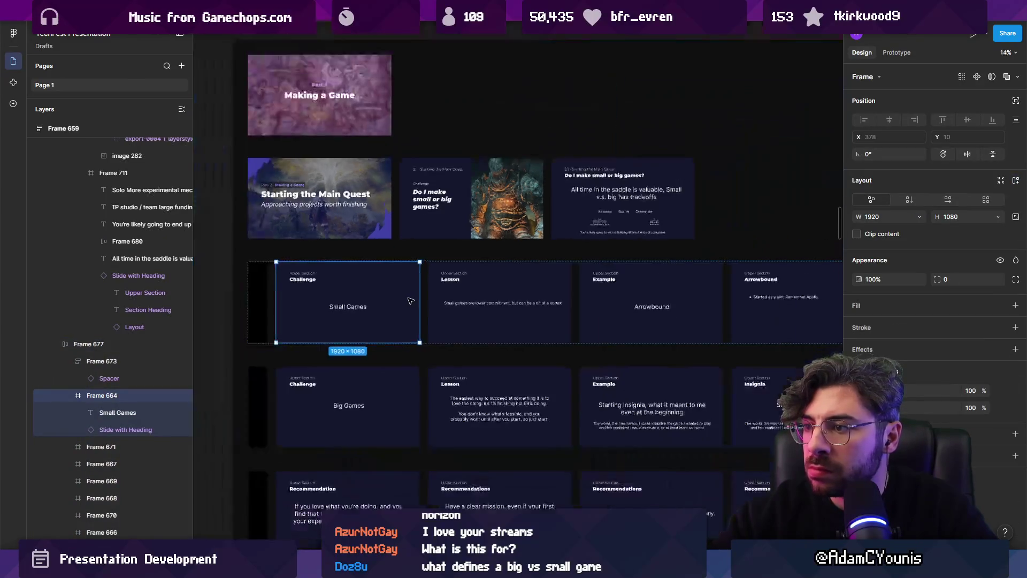
key("Delete")
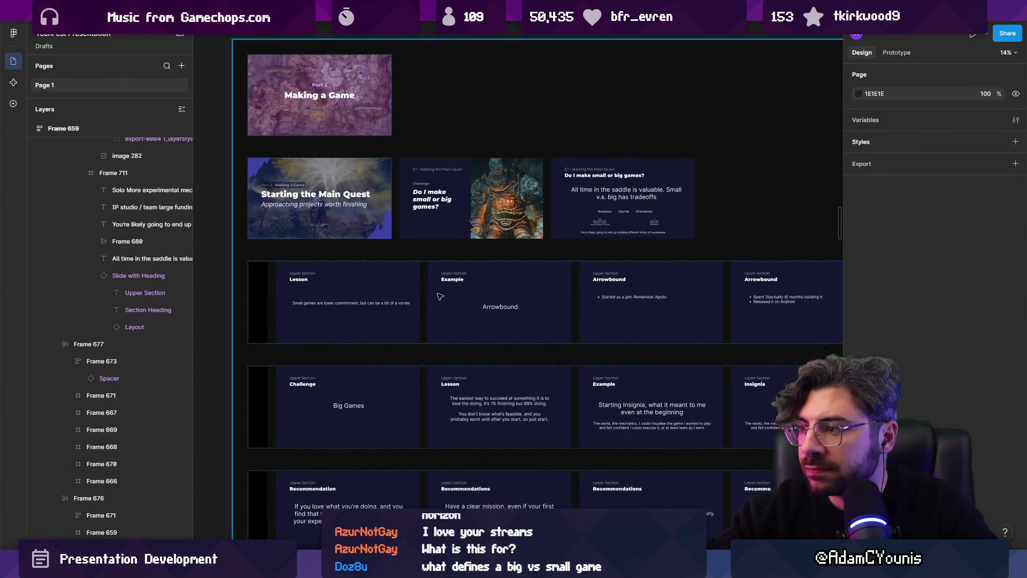
scroll(606, 290, "right", 5)
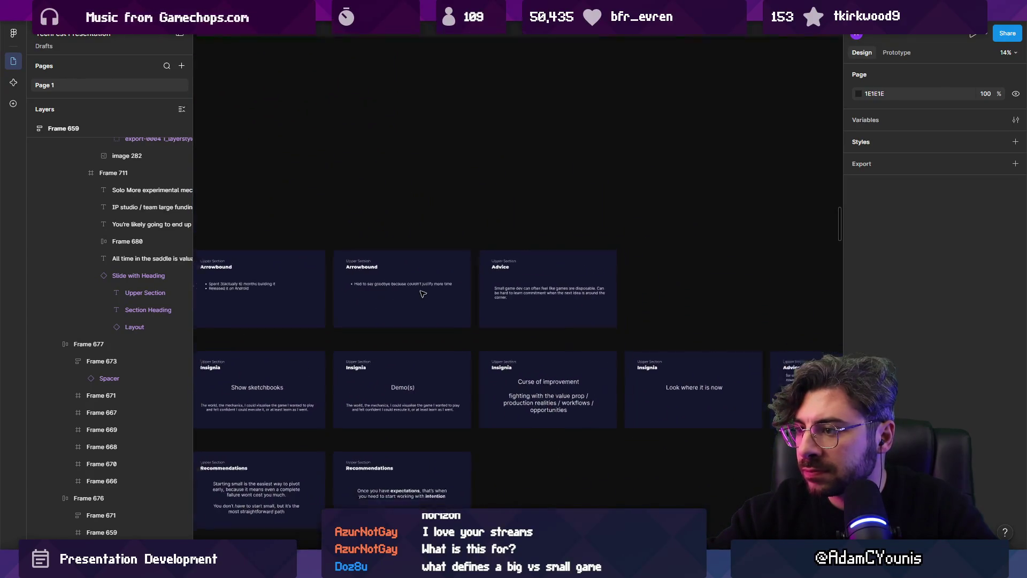
scroll(745, 298, "down", 3)
left_click(746, 299)
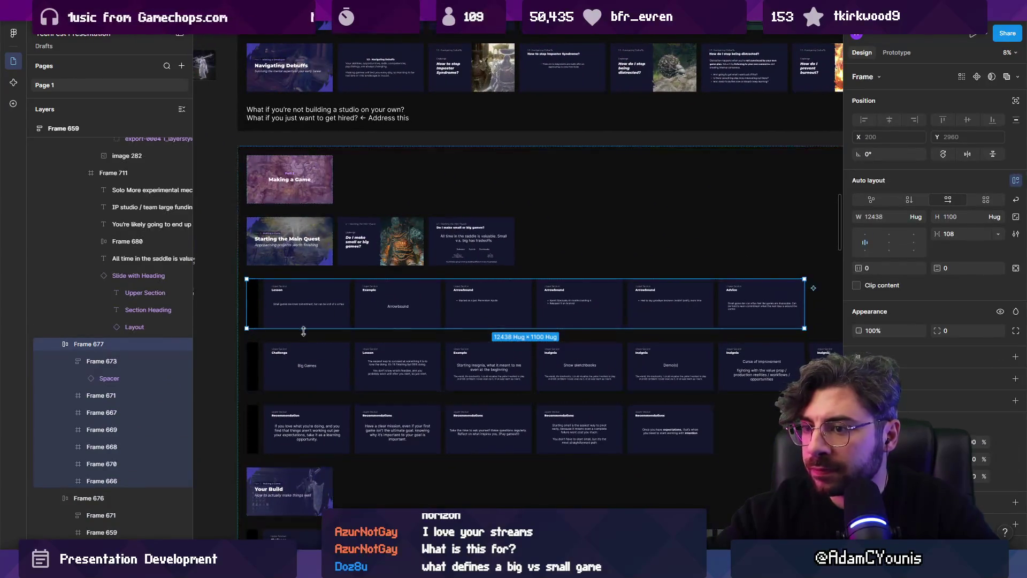
scroll(303, 328, "up", 4)
left_click(387, 373)
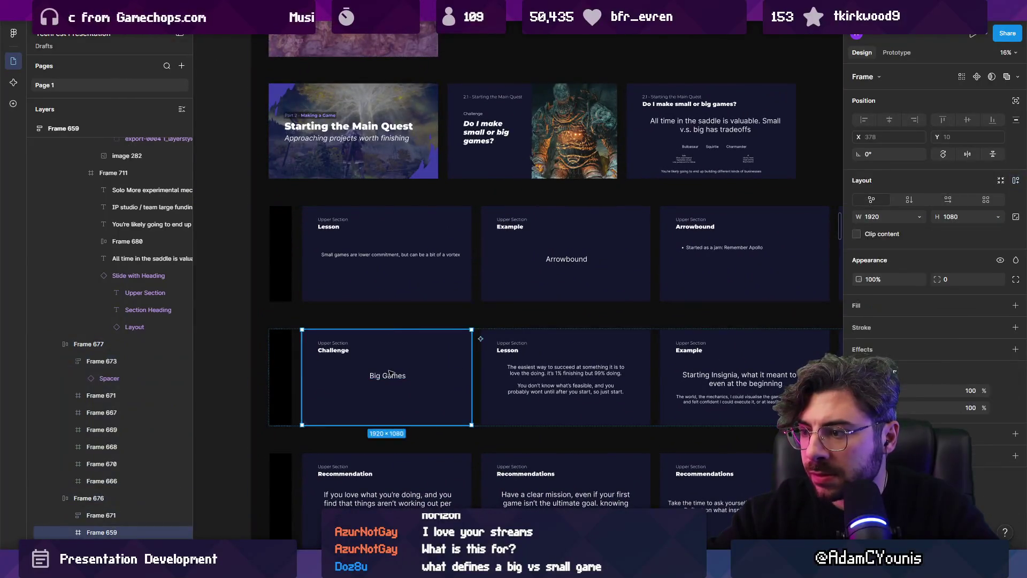
left_click(389, 372)
key("Escape")
key("Delete")
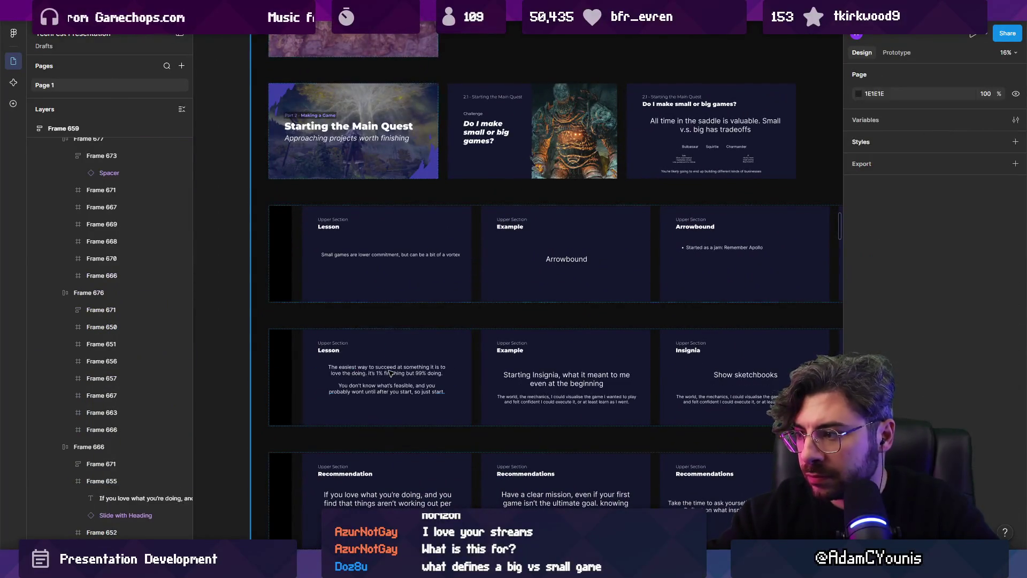
- Copy the big-games Lesson slide into the top row right after the section title
scroll(369, 391, "up", 2)
left_click(412, 326)
left_click(346, 364)
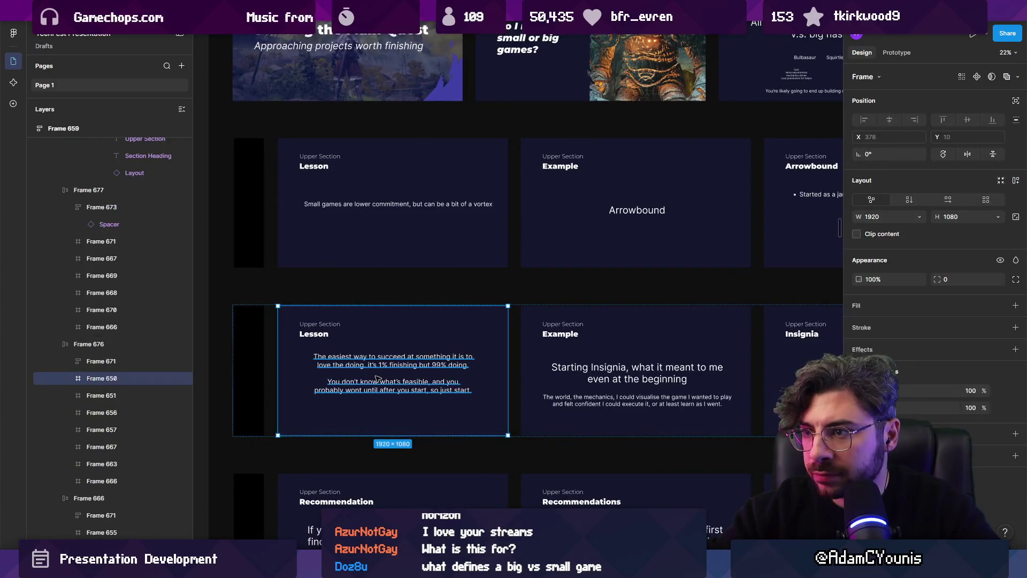
double_click(345, 364)
scroll(345, 364, "up", 1)
scroll(401, 398, "up", 2)
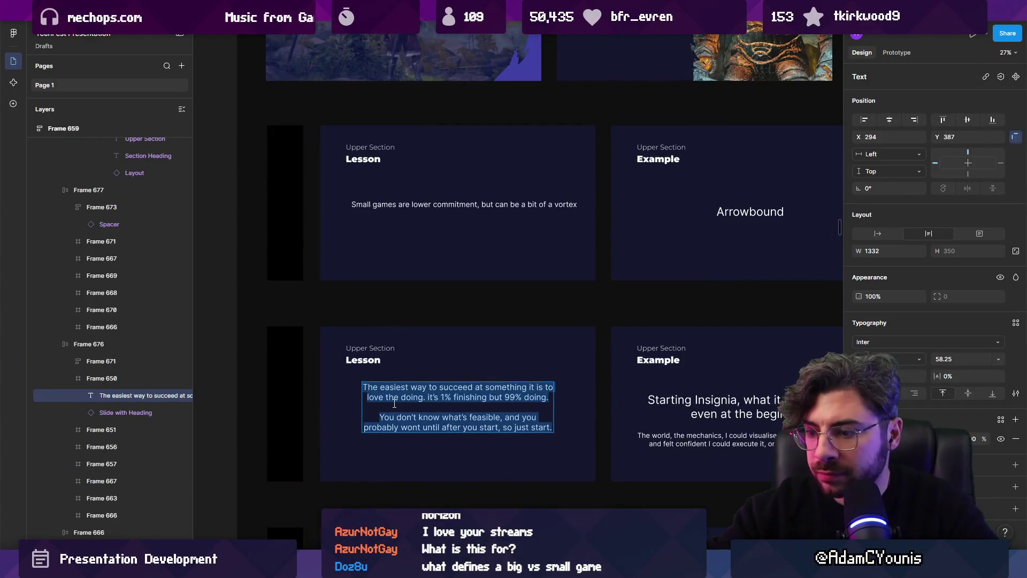
key("Escape")
key("Escape")
scroll(432, 354, "down", 3)
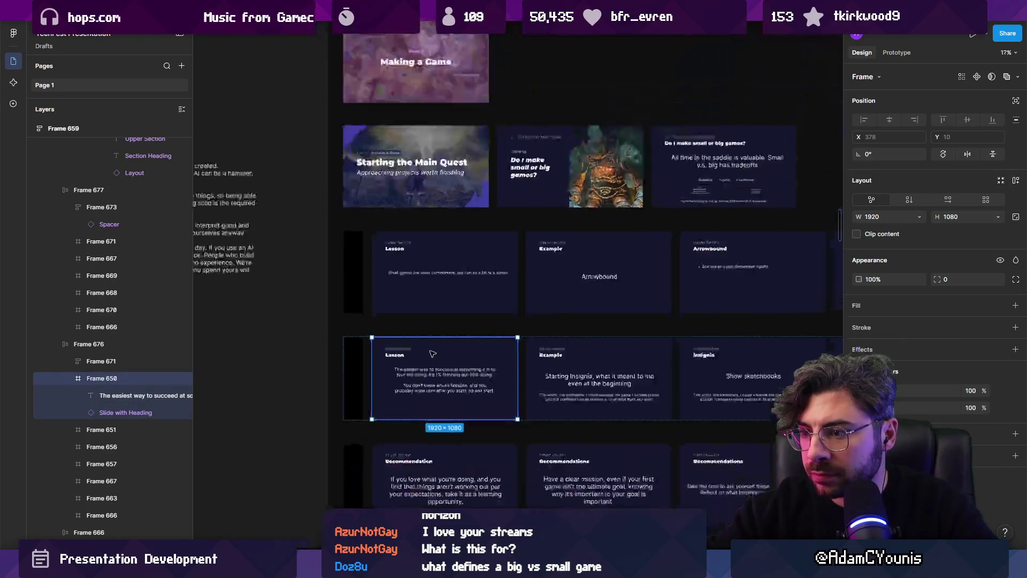
scroll(433, 354, "down", 2)
mouse_move(385, 435)
left_mouse_down()
mouse_move(417, 321)
mouse_move(529, 268)
mouse_move(433, 261)
left_mouse_up()
scroll(396, 364, "up", 3)
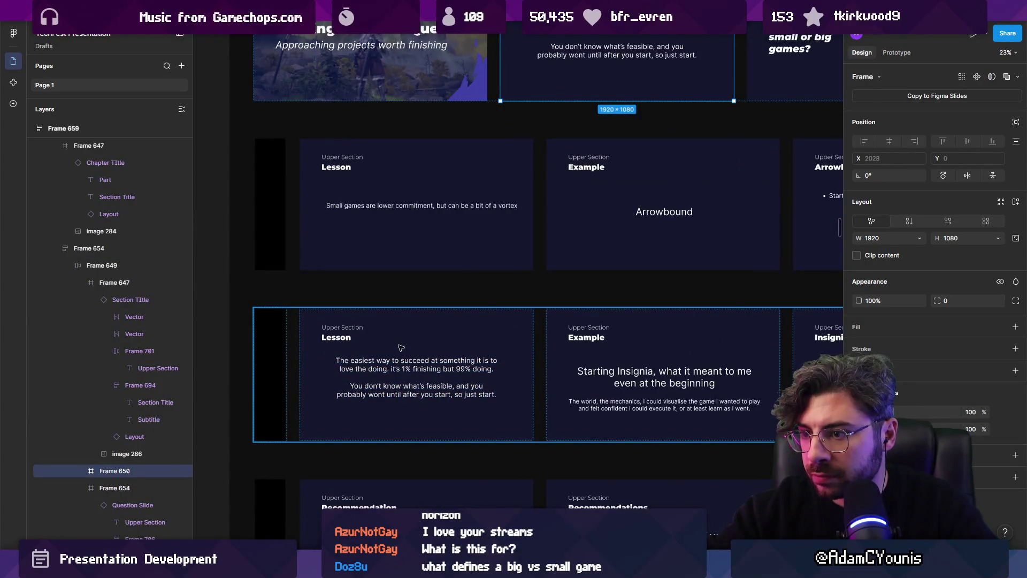
left_click(402, 348)
key("Delete")
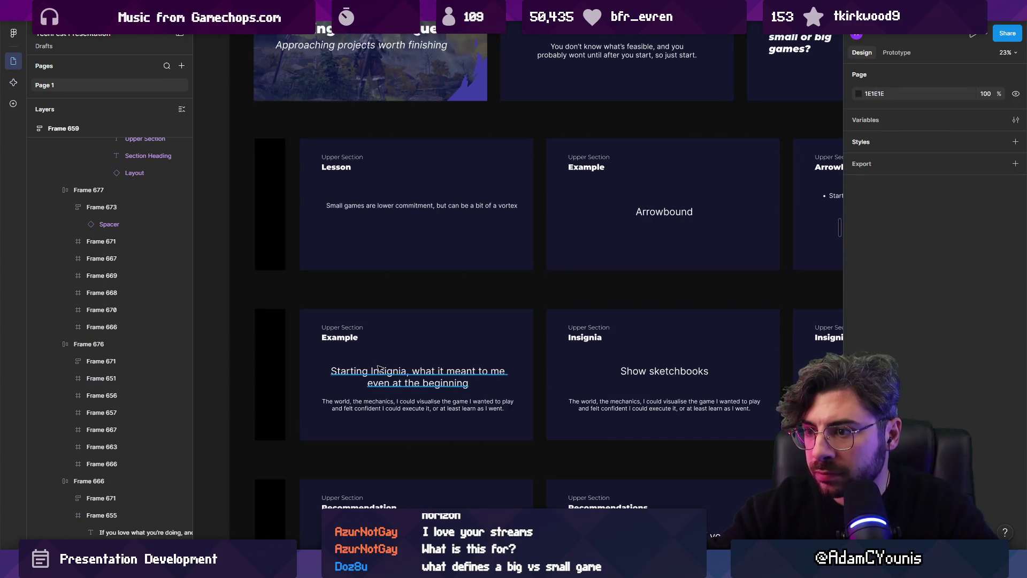
scroll(389, 358, "down", 1)
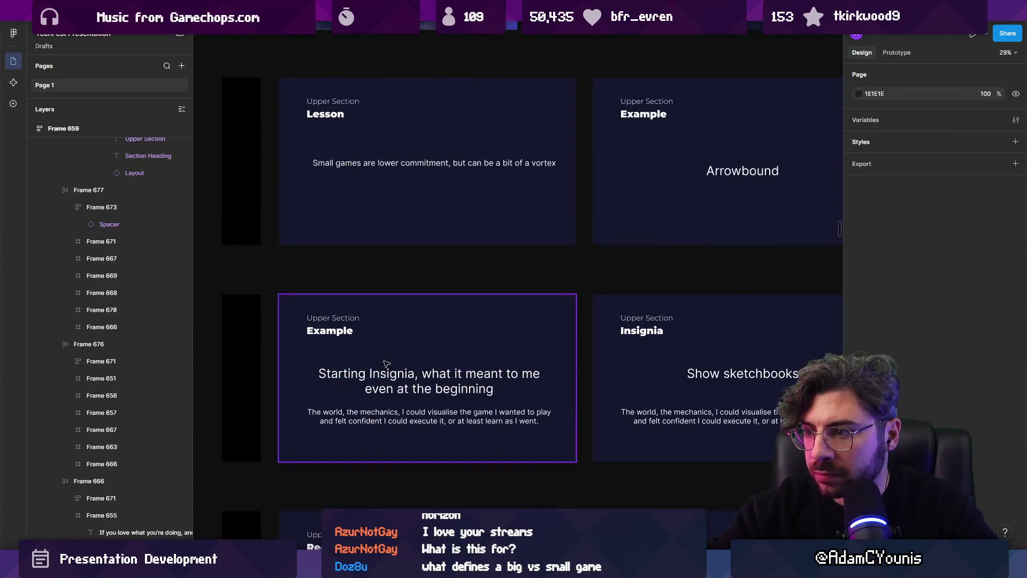
key("ctrl+z")
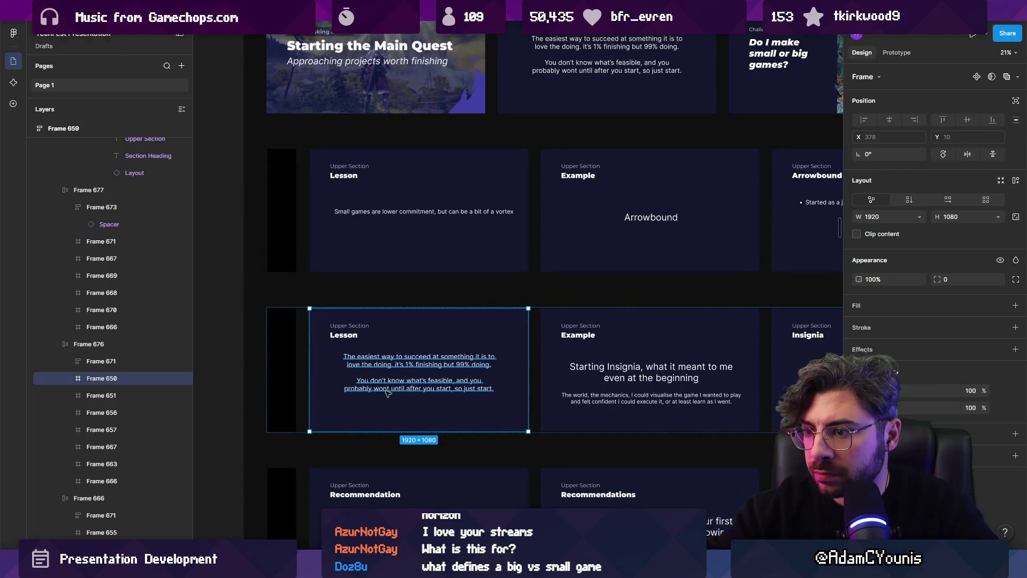
- Rewrite the big-games row's Lesson paragraph as 'Big games are kind of crazy'
double_click(387, 389)
key("Return")
type("Big games are")
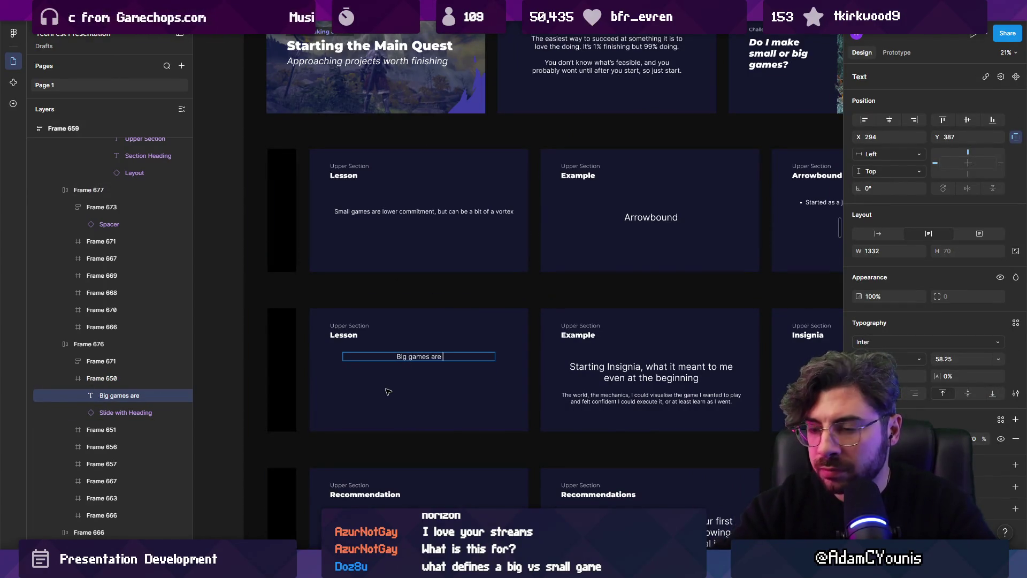
scroll(407, 361, "up", 2)
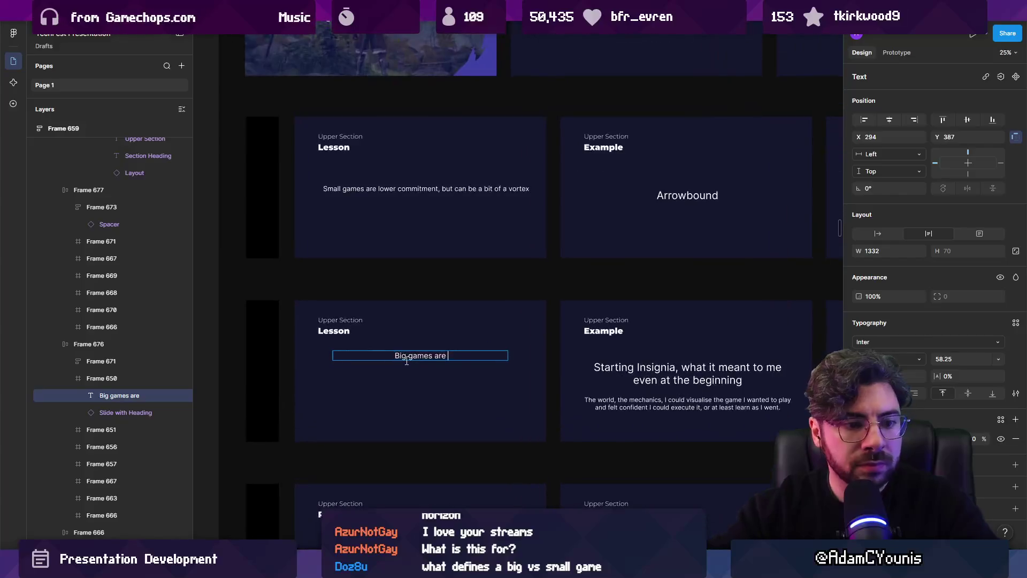
type("kind of ")
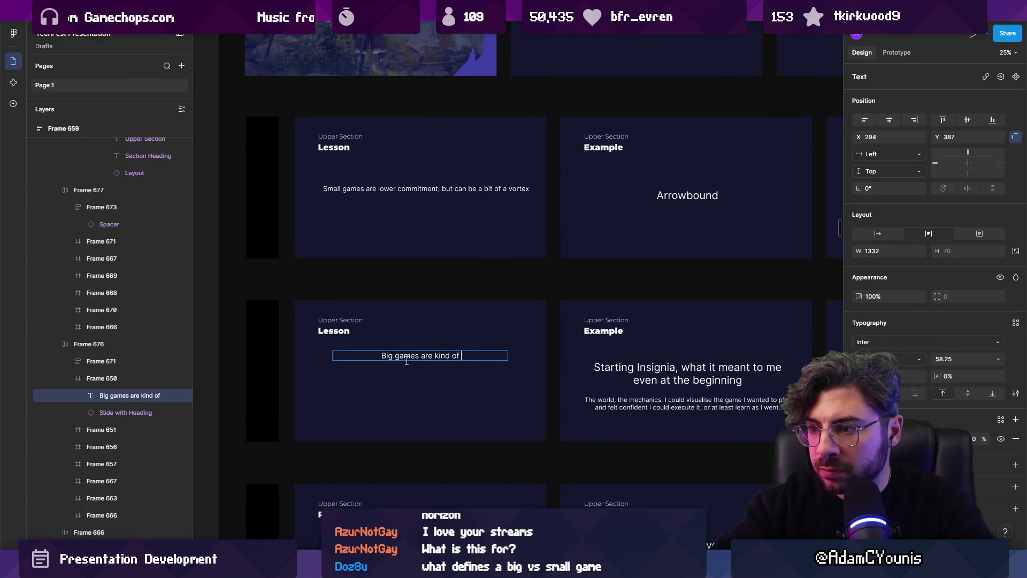
type("crazy")
- Move over to the 'Do I make small or big games?' slide and start editing its question text
scroll(578, 263, "down", 3)
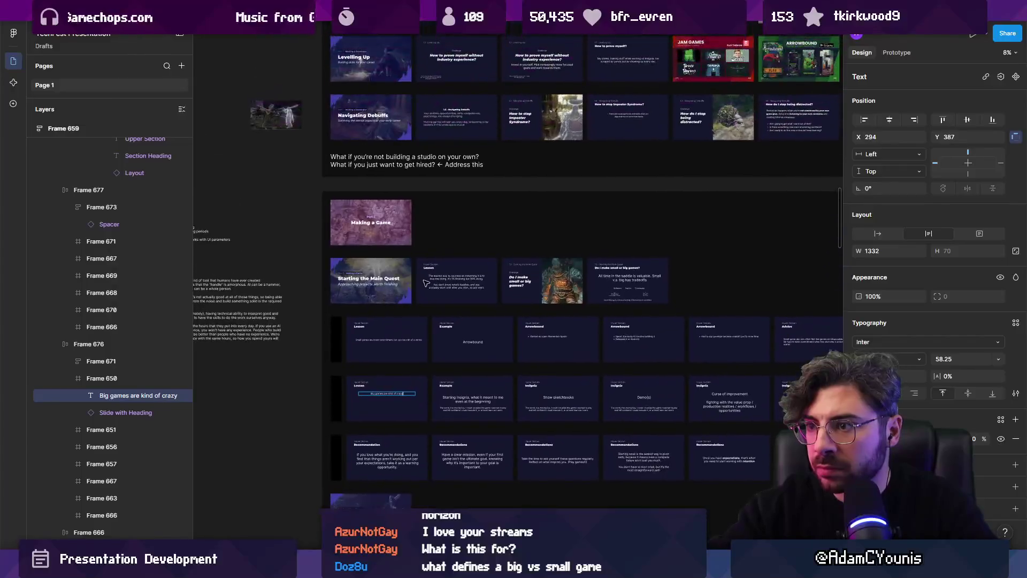
scroll(534, 238, "right", 3)
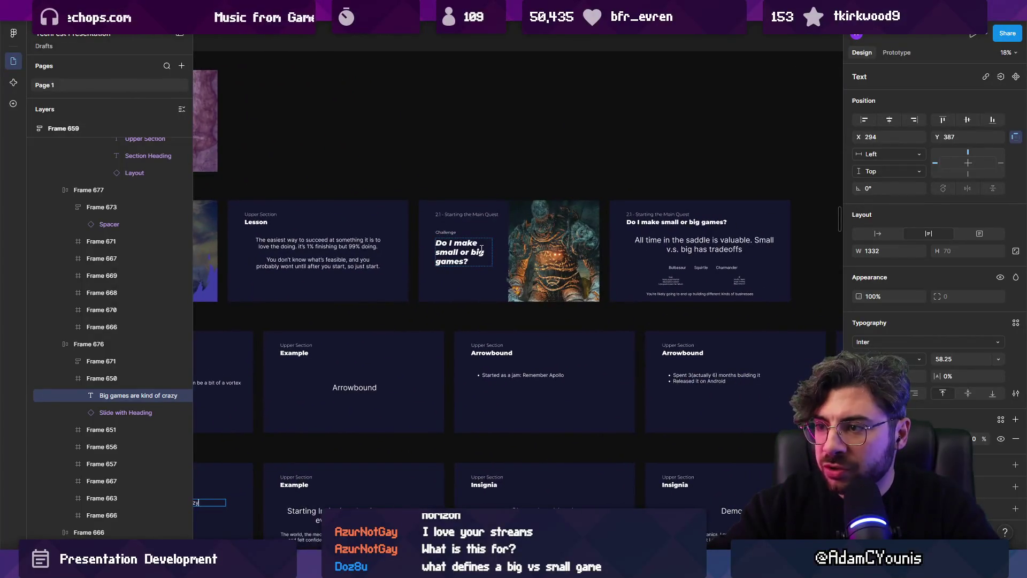
scroll(481, 248, "left", 4)
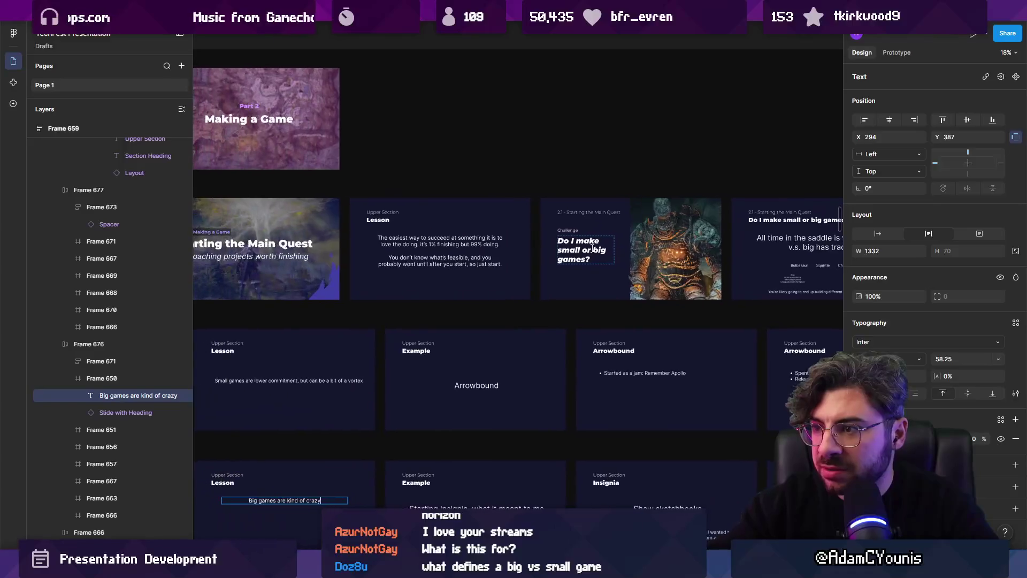
scroll(585, 248, "right", 1)
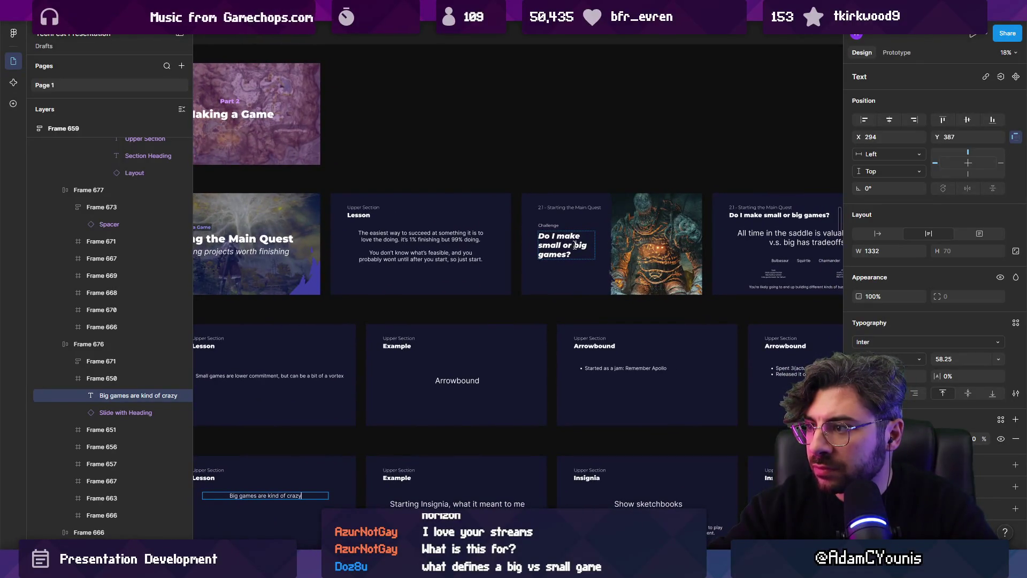
scroll(575, 246, "down", 3)
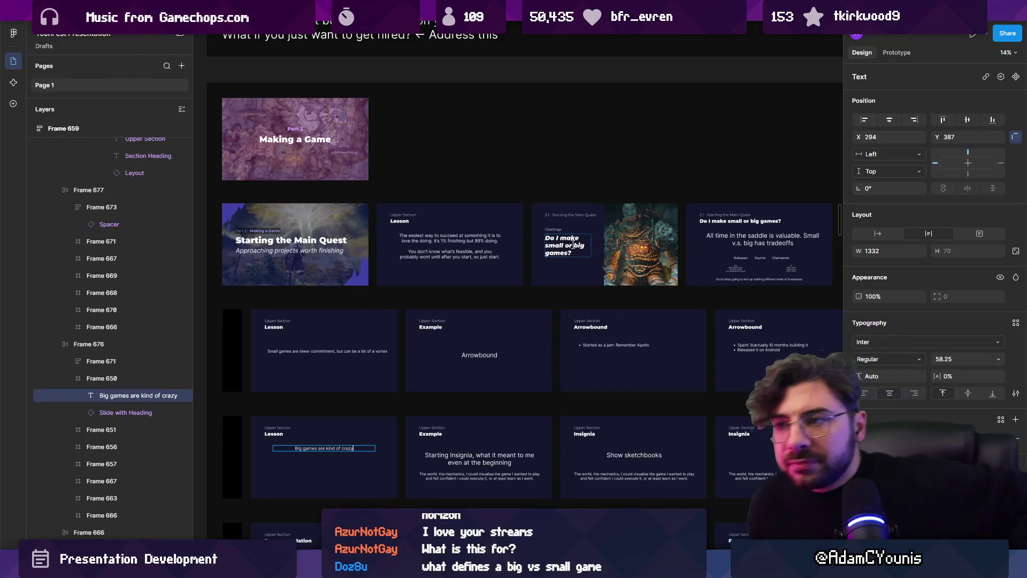
scroll(574, 245, "up", 3)
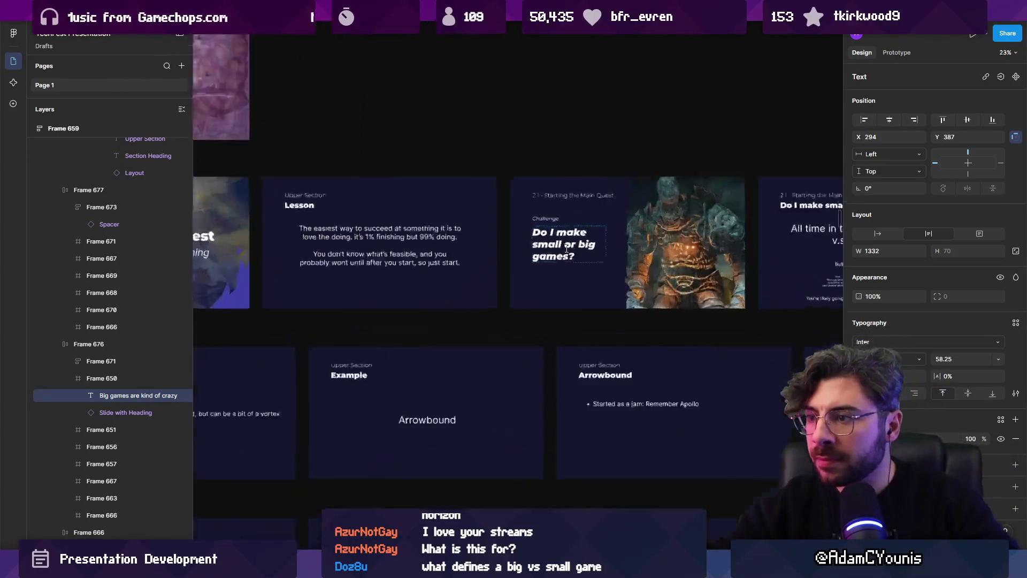
scroll(567, 248, "up", 1)
double_click(567, 249)
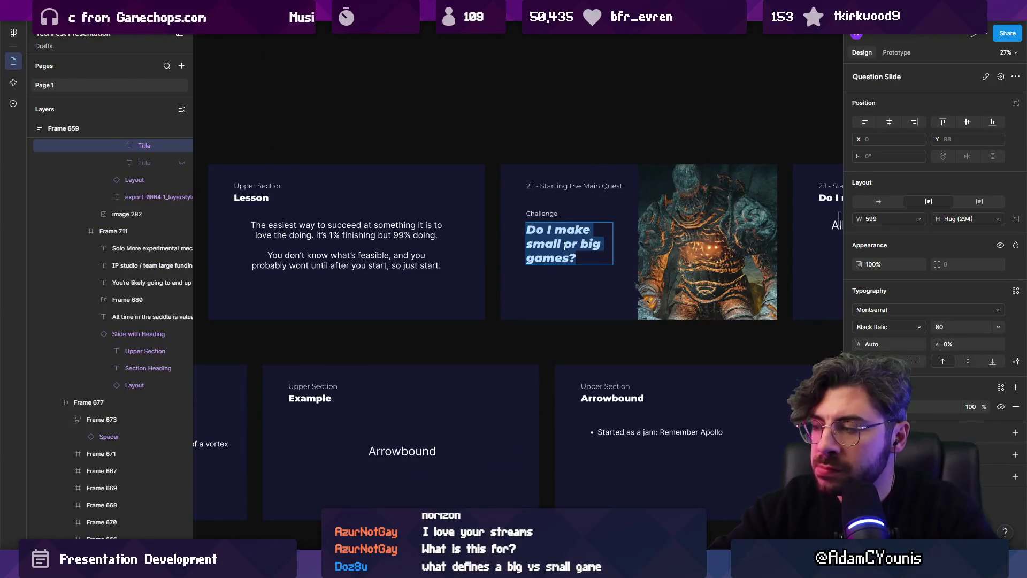
- Retitle the question and following slide headings to 'Should I make small games?'
type("Should I make s")
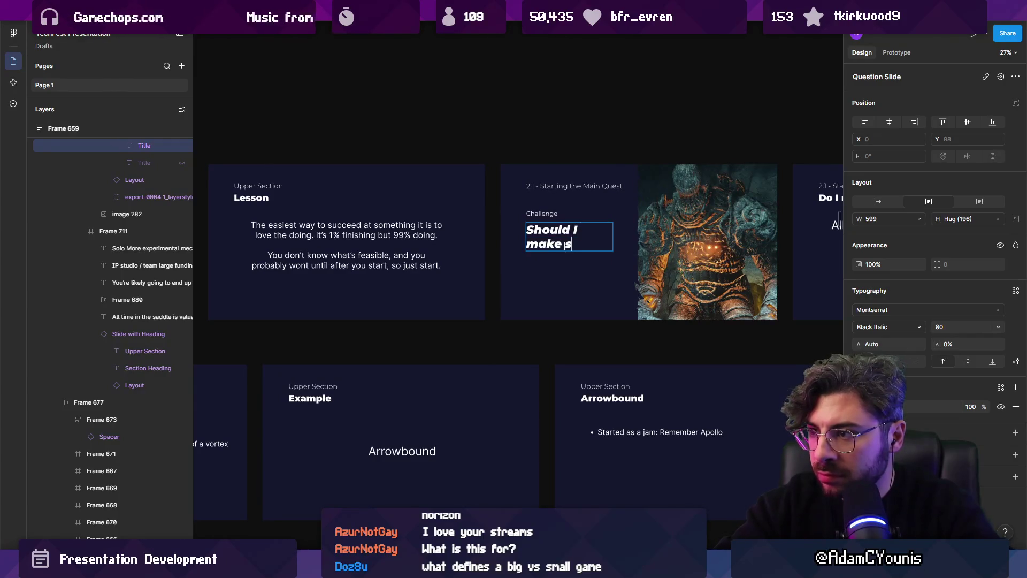
key("Escape")
key("Escape")
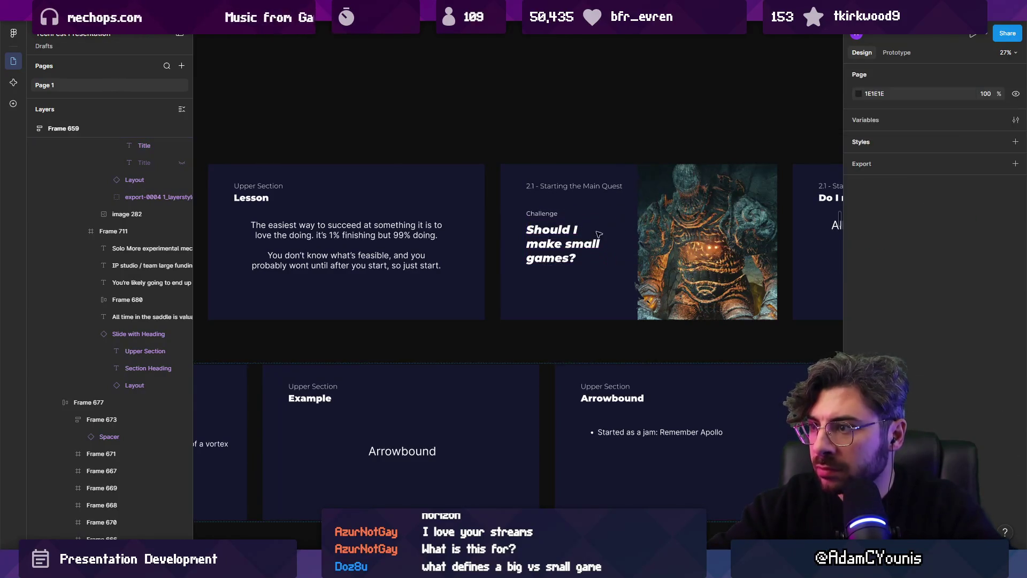
scroll(565, 246, "right", 8)
left_click(337, 257)
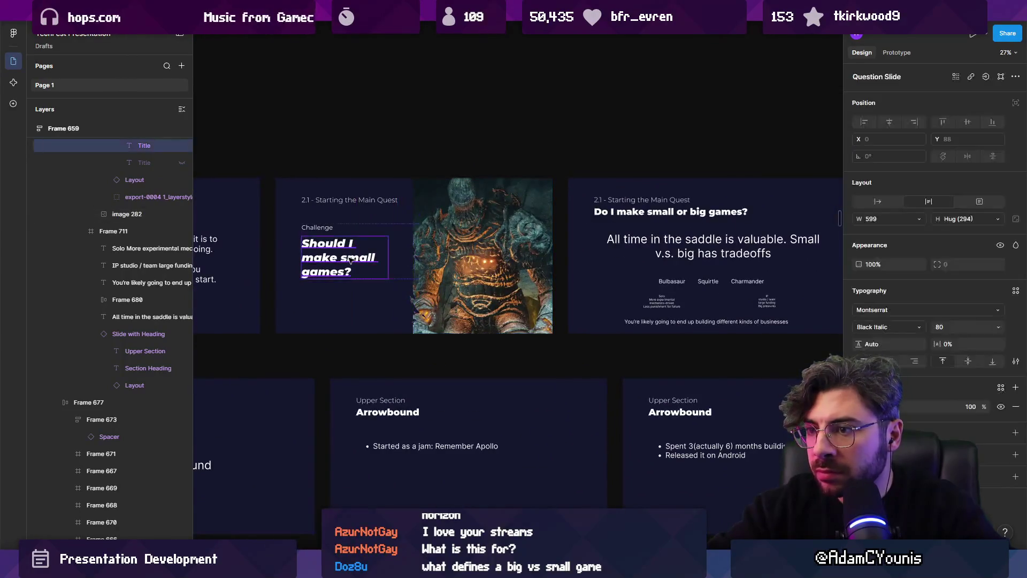
left_click(638, 210)
type("Should I make small games?")
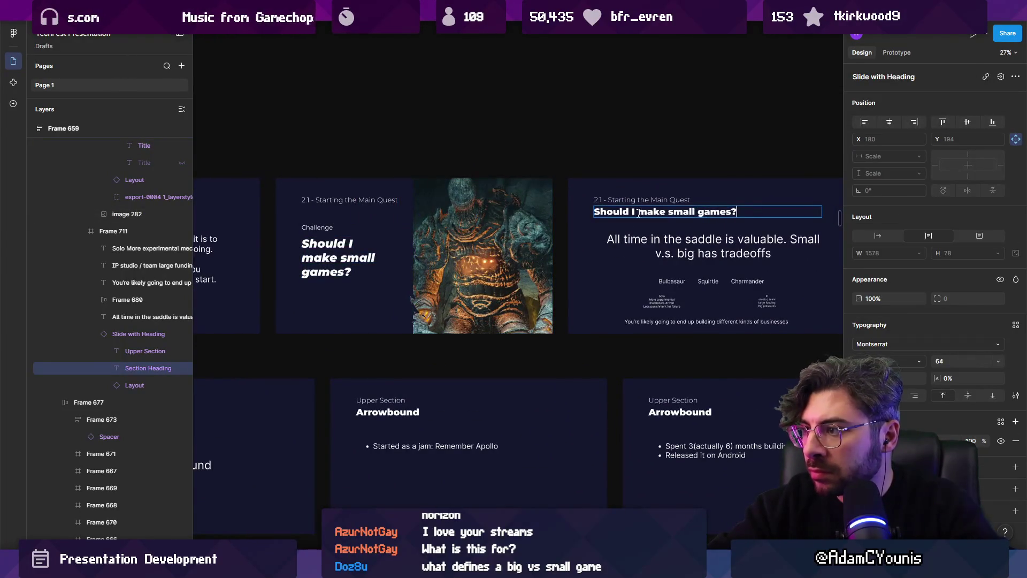
- Reorder the slides so the 'Should I make small games?' slide leads the small-games row
scroll(649, 230, "down", 2)
left_click(725, 284)
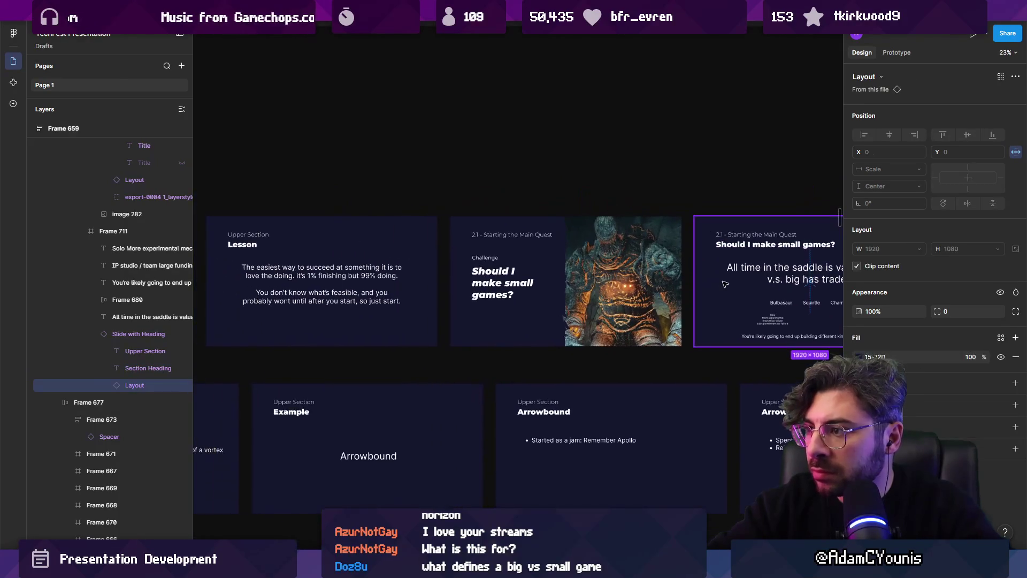
mouse_move(725, 283)
left_mouse_down()
mouse_move(492, 286)
mouse_move(498, 269)
left_mouse_up()
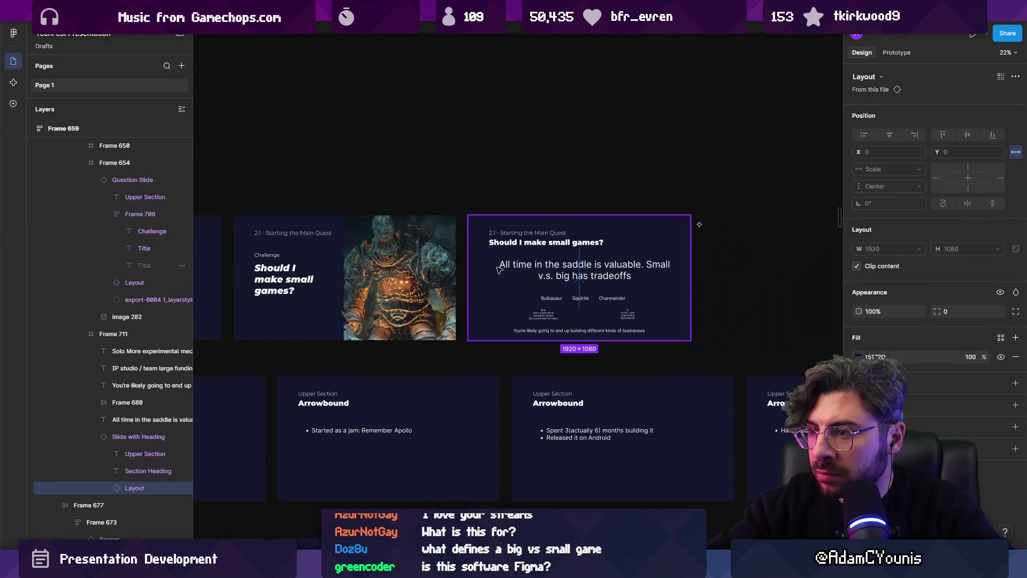
scroll(589, 294, "down", 3, "ctrl")
left_click(645, 312)
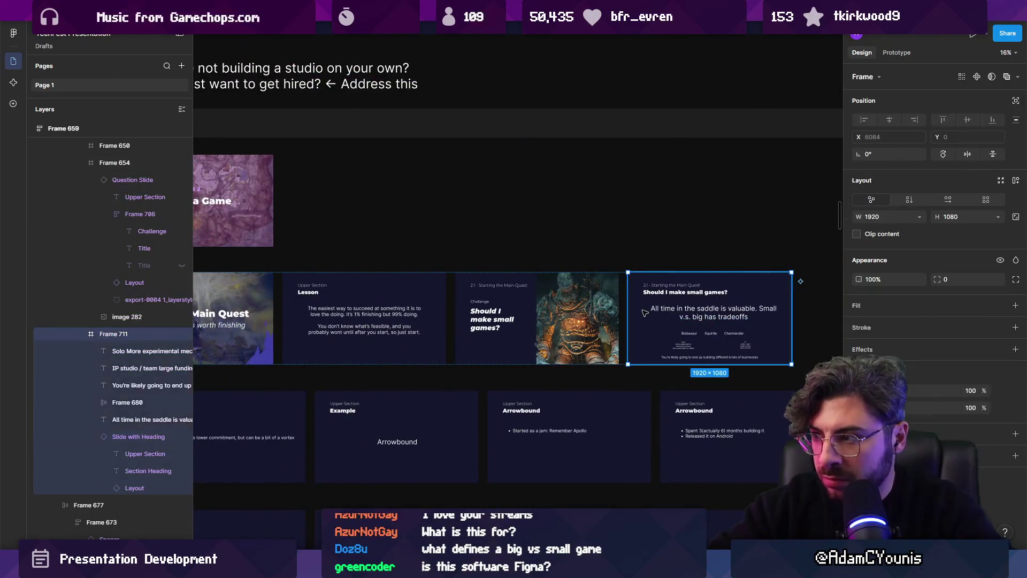
left_click_drag(648, 314, 321, 315)
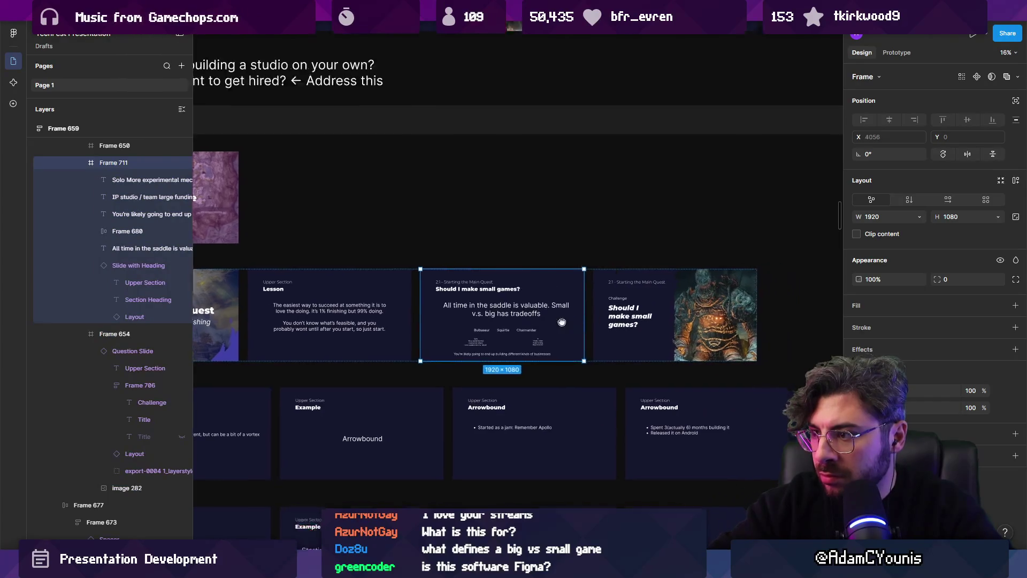
scroll(462, 298, "down", 2)
mouse_move(462, 298)
left_mouse_down()
mouse_move(760, 267)
mouse_move(383, 311)
mouse_move(511, 327)
left_mouse_up()
left_click(760, 268)
scroll(760, 268, "down", 3, "ctrl")
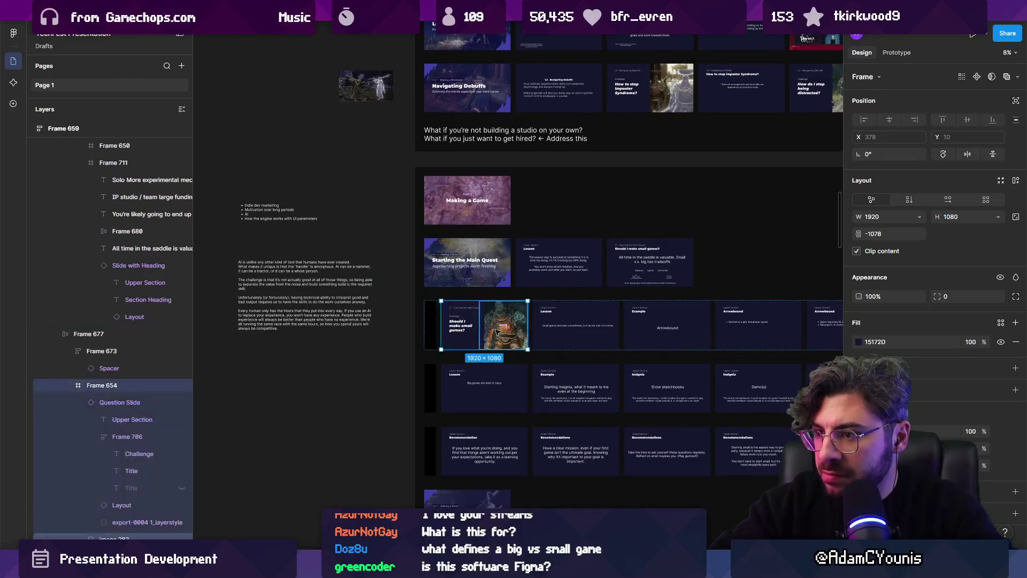
- Place a copy of the Challenge slide at the start of the big-games row
scroll(511, 327, "up", 3, "ctrl")
scroll(503, 279, "down", 3)
mouse_move(489, 214)
left_mouse_down()
mouse_move(480, 243)
mouse_move(428, 278)
mouse_move(348, 289)
mouse_move(375, 300)
left_mouse_up()
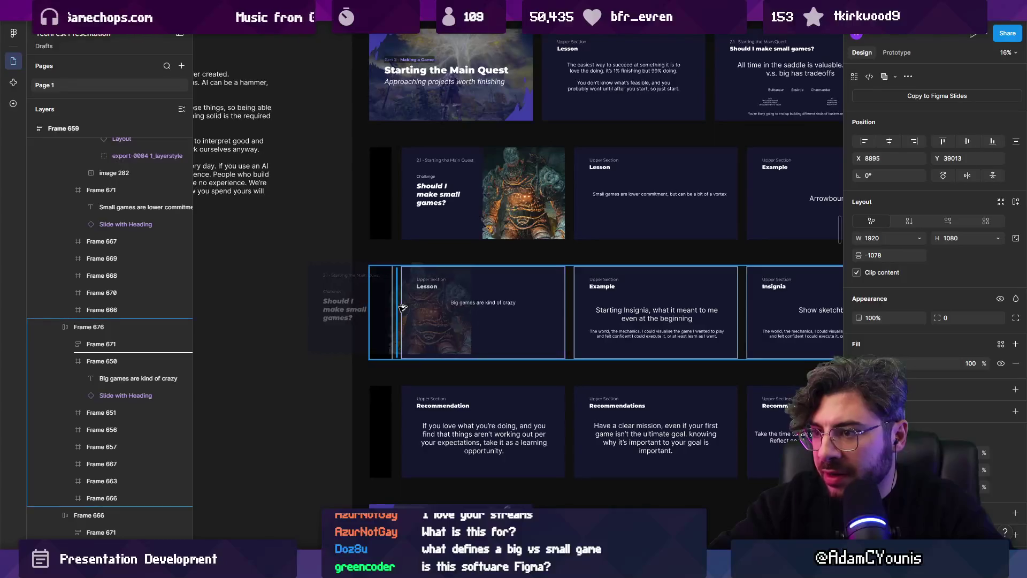
scroll(537, 278, "right", 2)
scroll(537, 278, "up", 1)
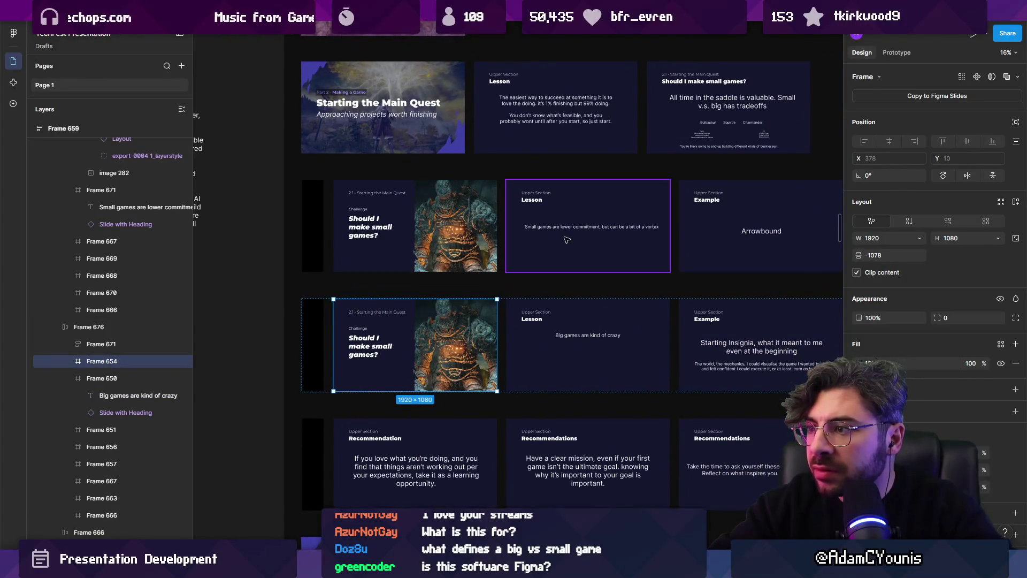
scroll(475, 243, "right", 1)
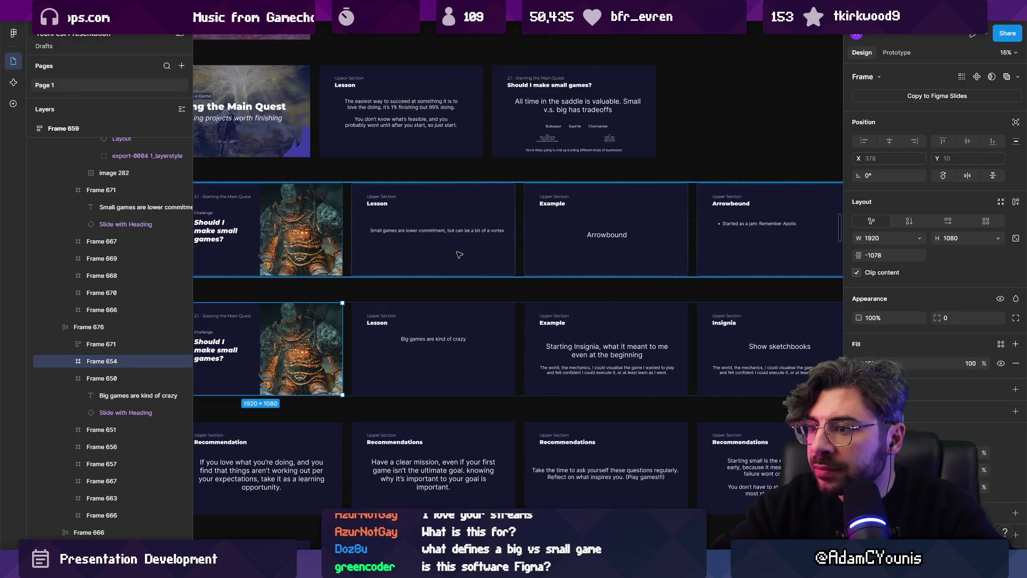
scroll(477, 245, "down", 2)
scroll(477, 246, "left", 1)
- Select the pictures on the big-games and small-games slides, then bring the image search window forward
left_click(459, 267)
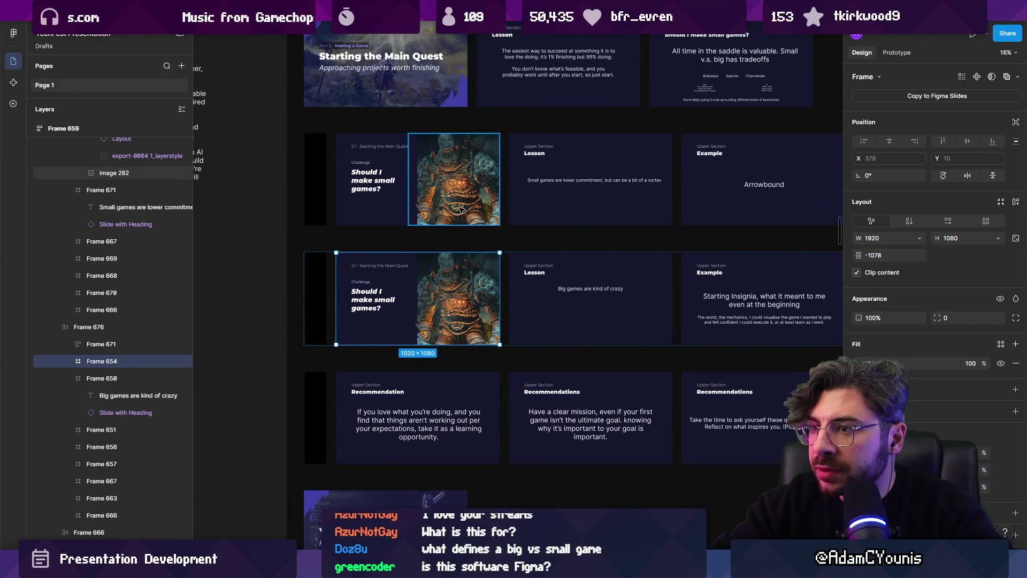
left_click(379, 302)
type("big")
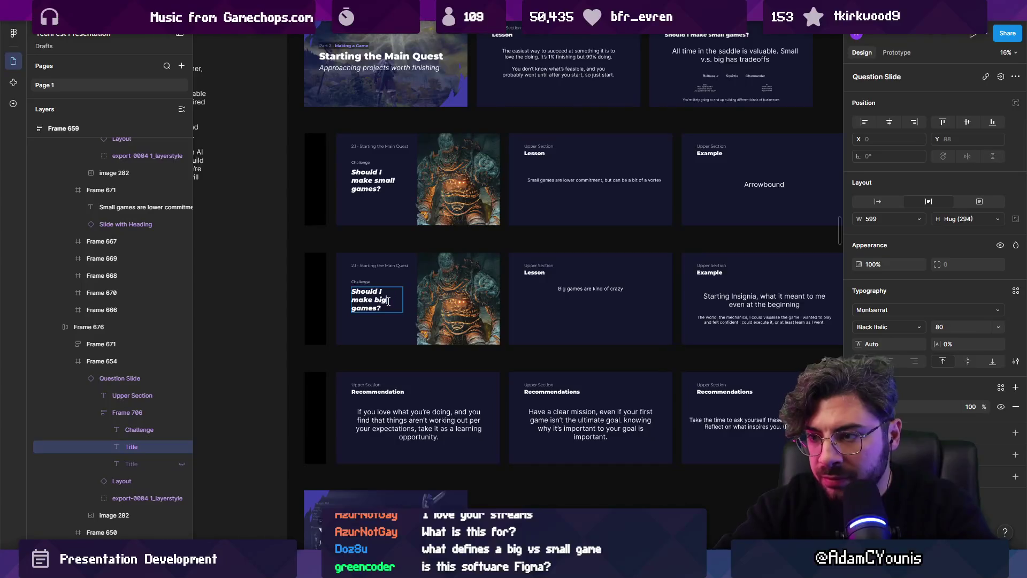
left_click(428, 283)
scroll(425, 281, "up", 2, "ctrl")
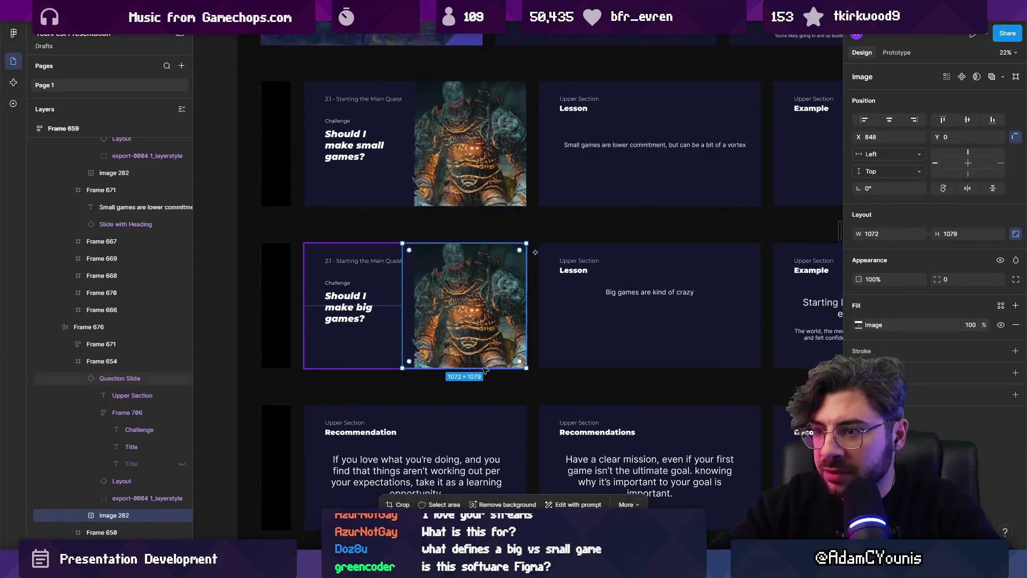
left_click(464, 155)
left_click(465, 155)
mouse_move(526, 568)
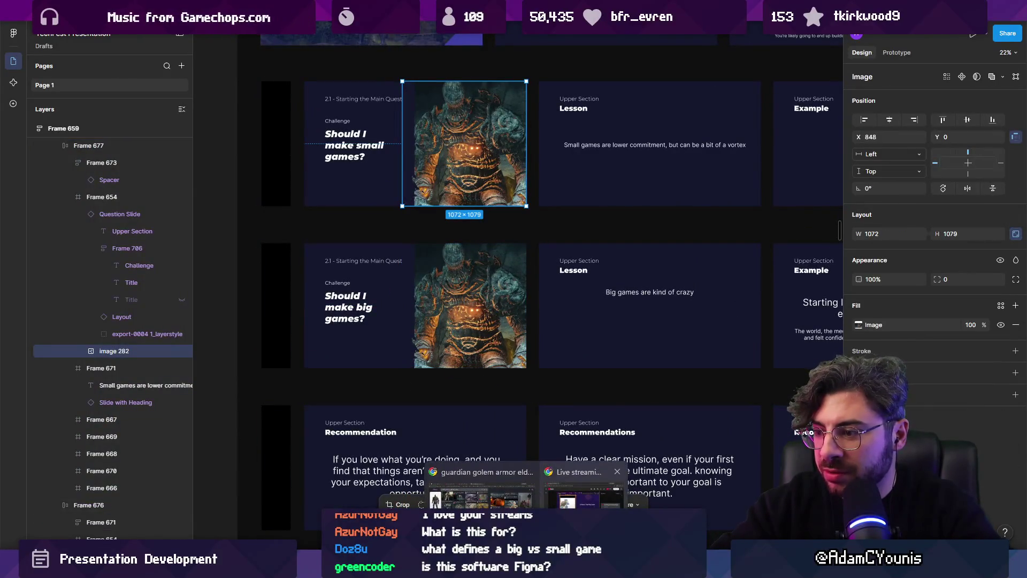
left_click(481, 492)
- Search Google Images for 'elden ring small enemy' and browse the results
triple_click(165, 66)
type("elden ring small enemy")
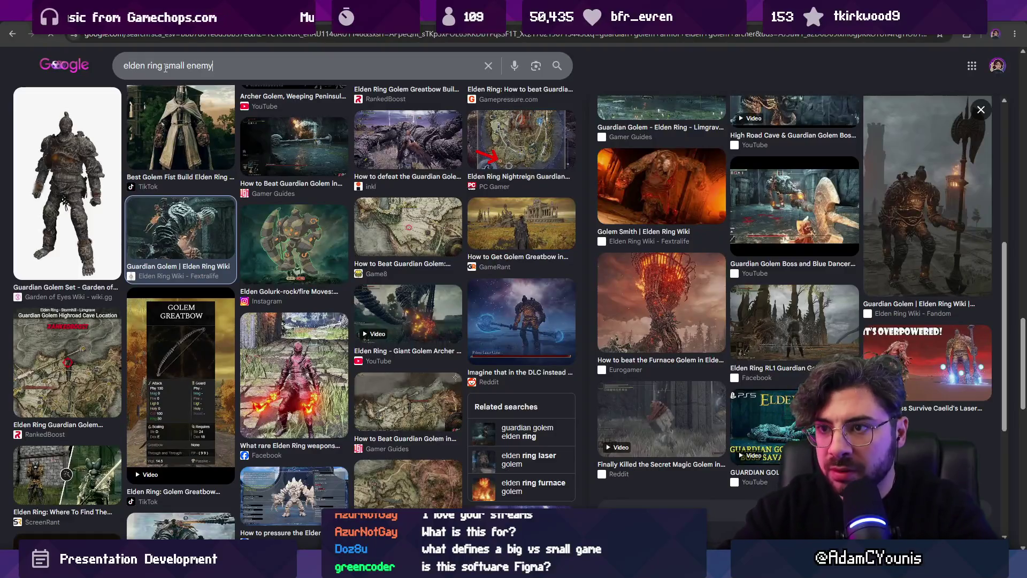
key("Return")
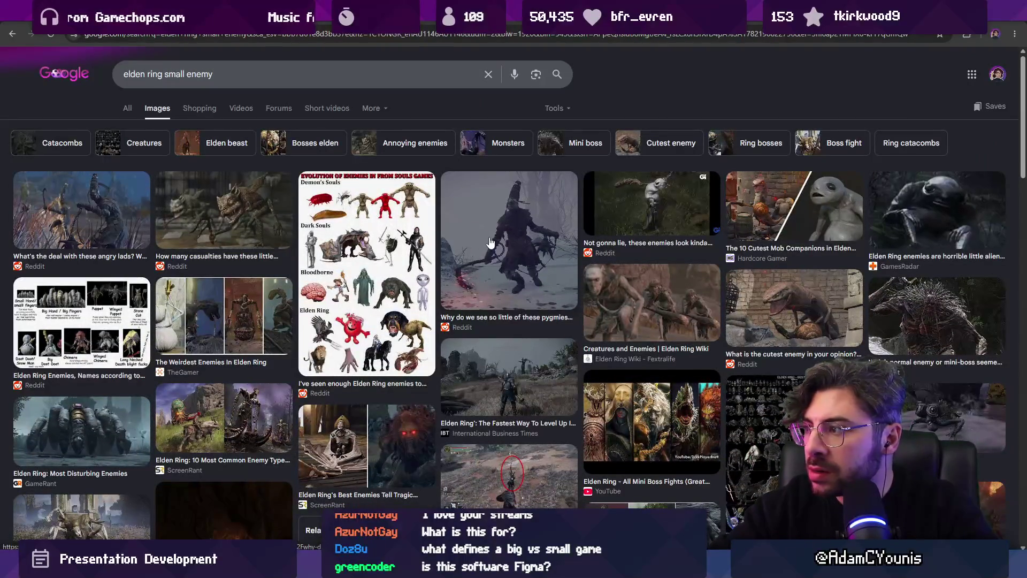
scroll(401, 248, "down", 2)
scroll(261, 259, "down", 2)
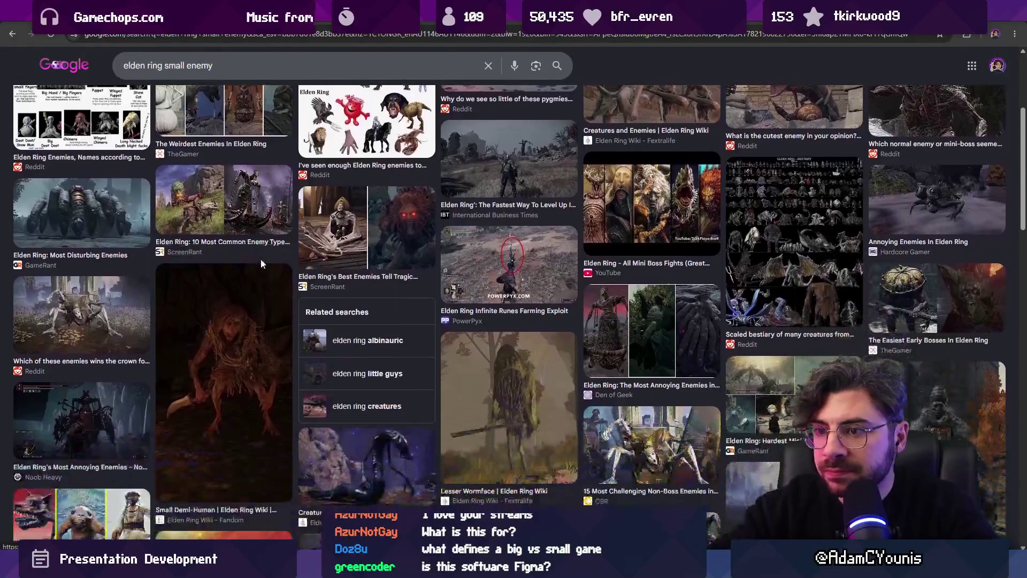
scroll(191, 282, "down", 2)
scroll(191, 282, "down", 4)
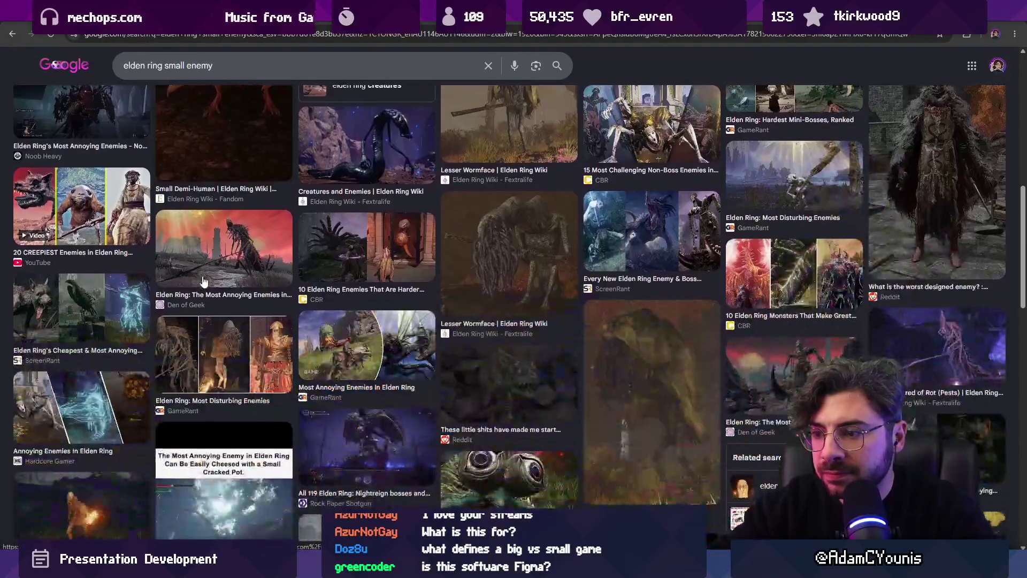
scroll(274, 264, "down", 5)
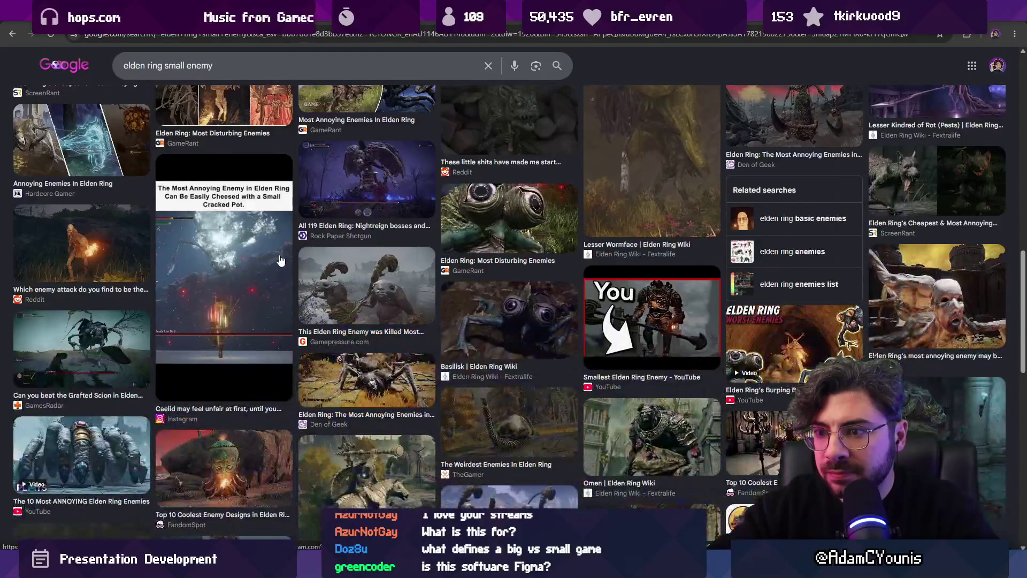
scroll(282, 259, "up", 1)
scroll(283, 257, "down", 5)
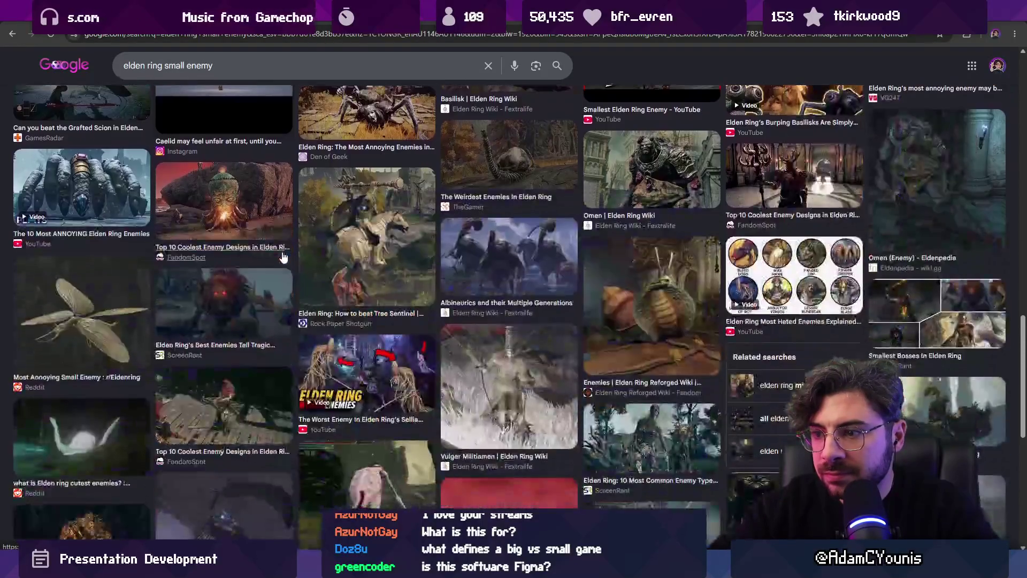
scroll(282, 257, "up", 15)
- Replace the query with 'elden ring sheep' and view those image results
left_click(188, 69)
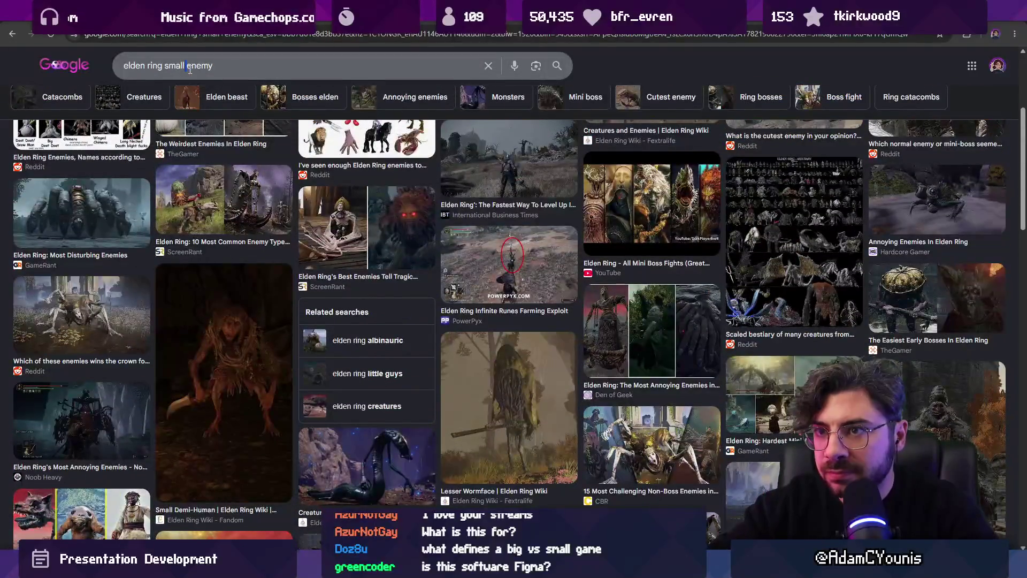
key("ctrl+a")
type("elden ring sheep")
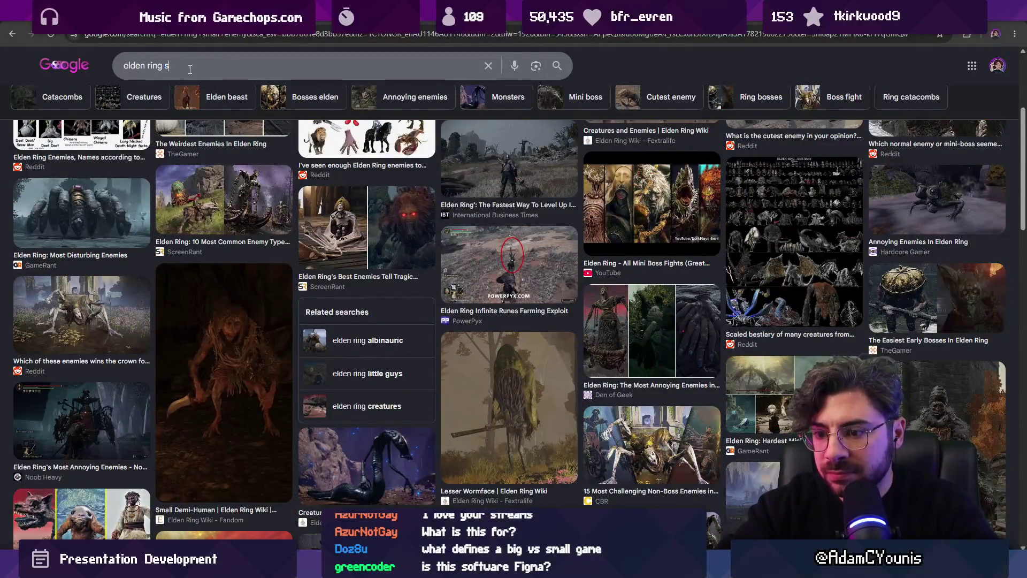
key("Return")
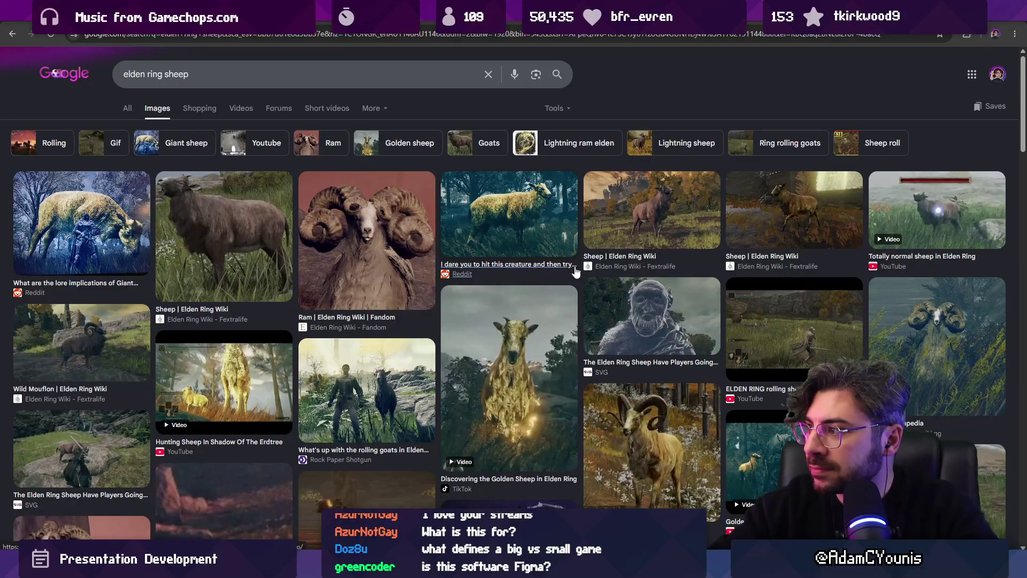
scroll(574, 265, "down", 4)
scroll(167, 75, "up", 4)
double_click(166, 75)
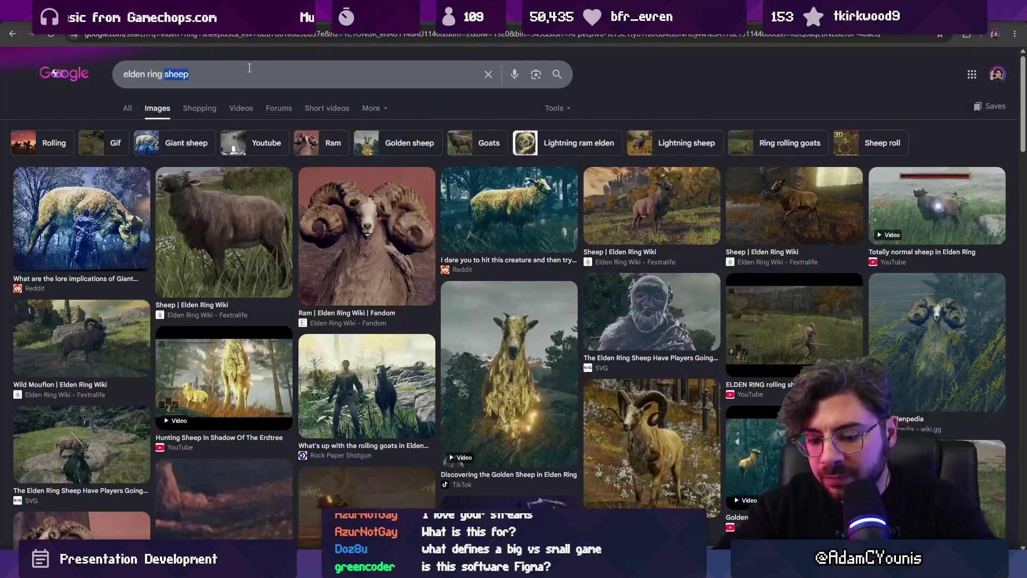
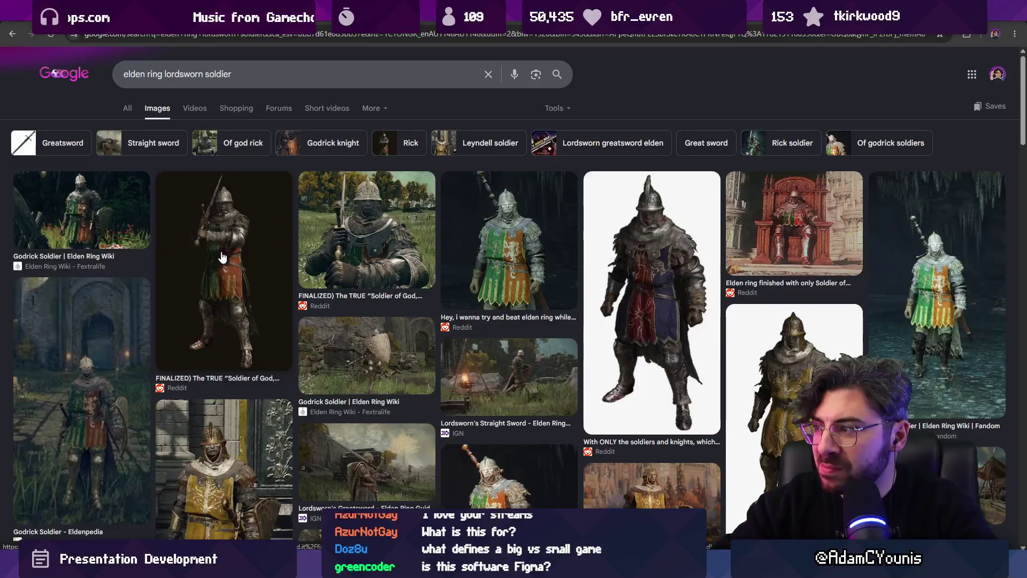
- Search Google Images for 'soldier of god rick'
scroll(173, 301, "down", 3)
scroll(174, 302, "up", 3)
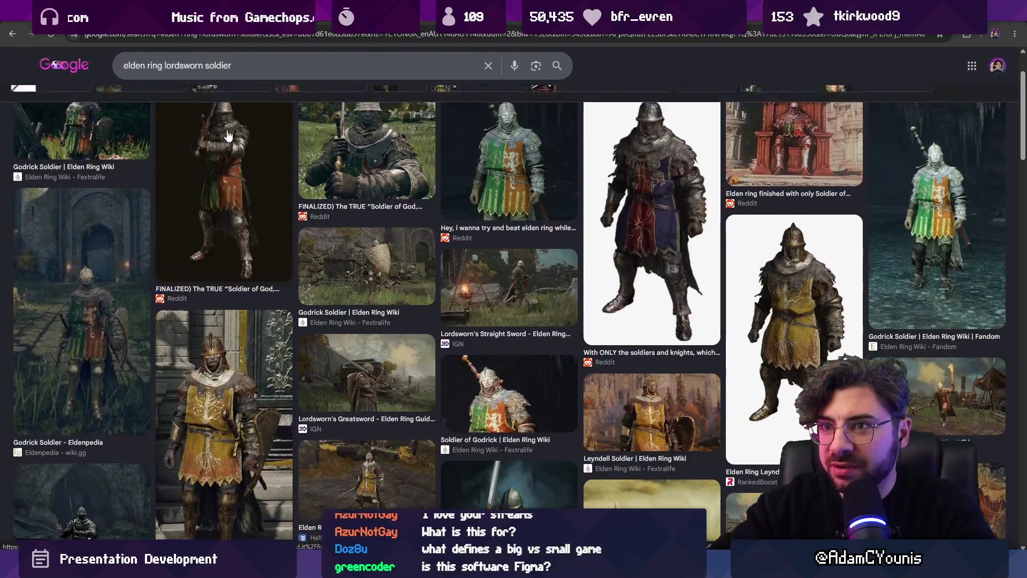
triple_click(248, 76)
type("soldier of god rick")
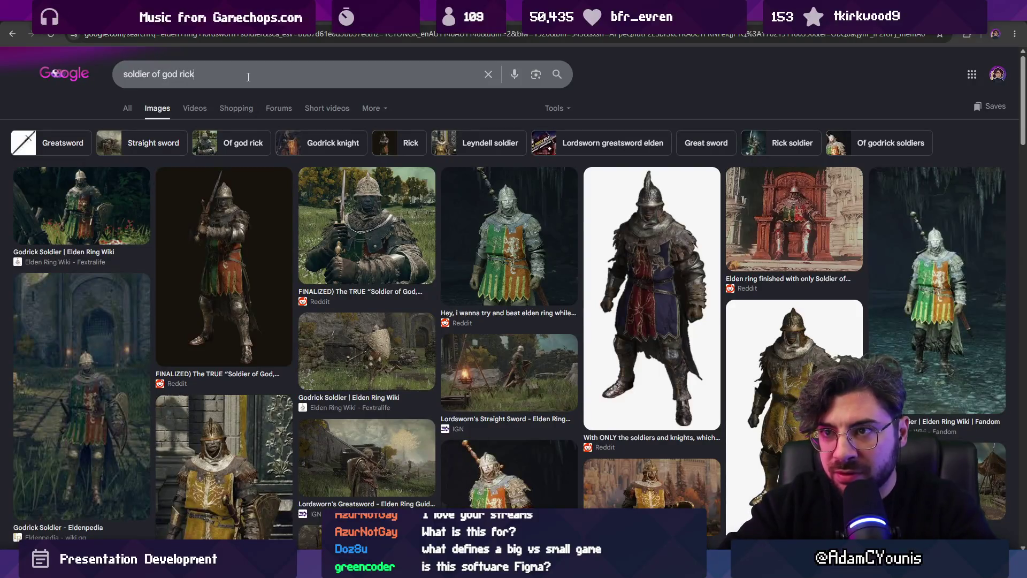
key("Return")
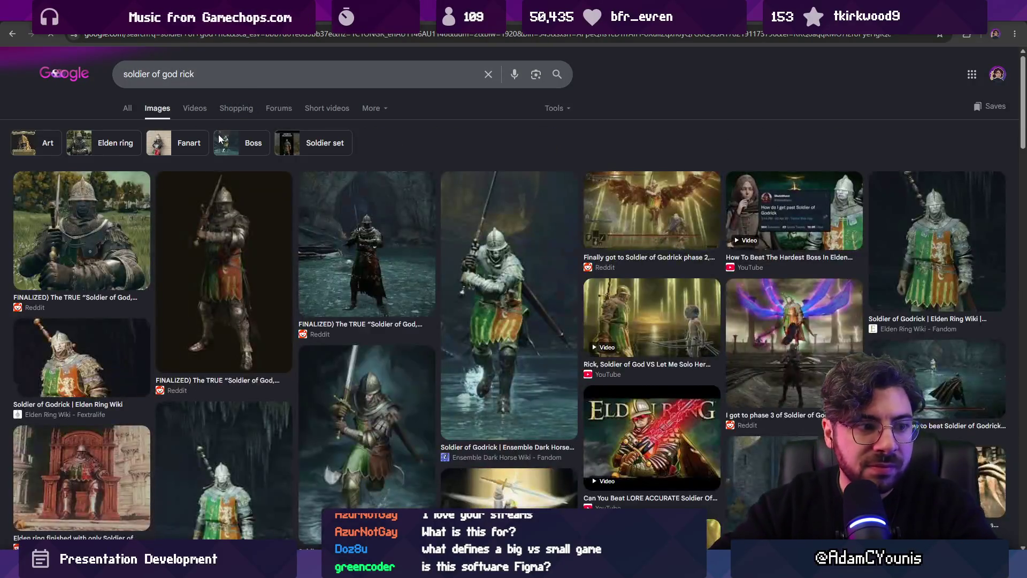
- Preview the cave Reddit, Soldier of Godrick wiki and Nexus Mods Rick results
left_click(342, 251)
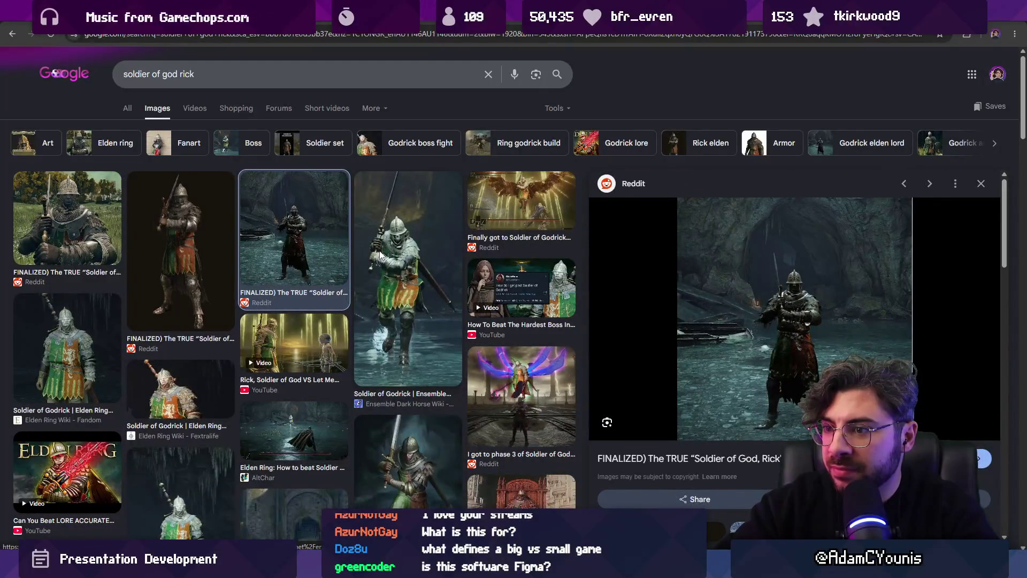
scroll(310, 239, "down", 3)
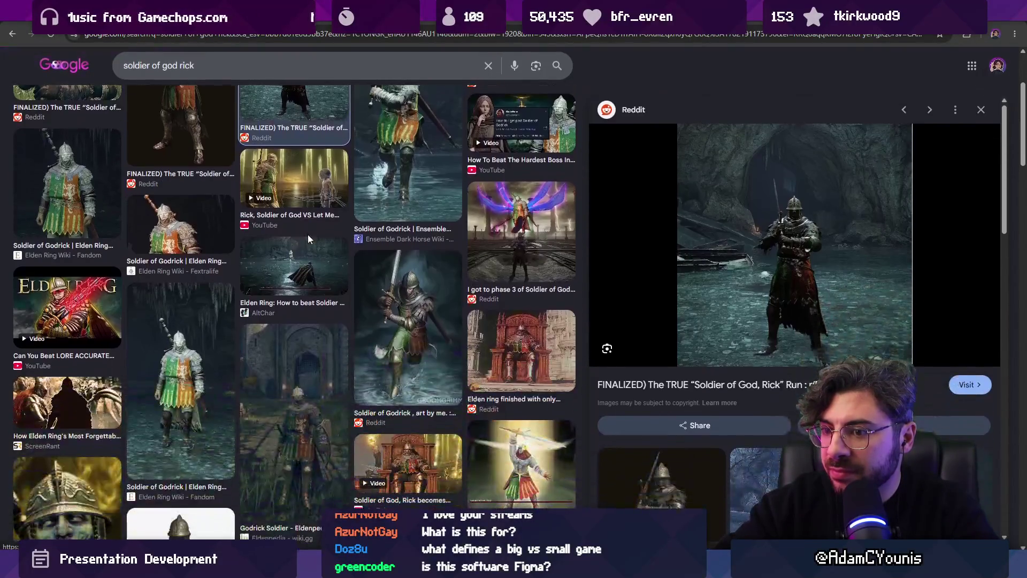
left_click(187, 341)
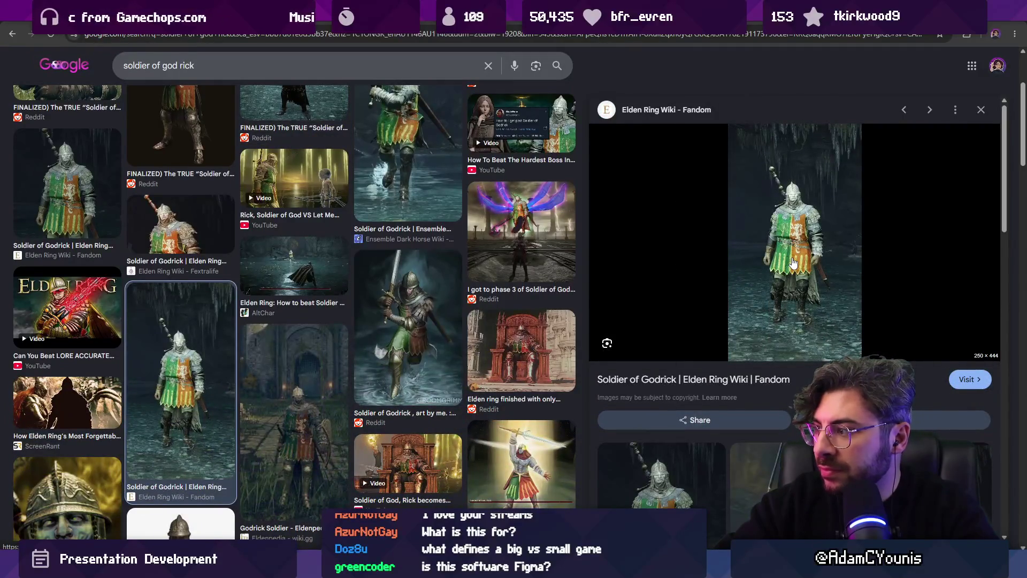
scroll(316, 255, "down", 10)
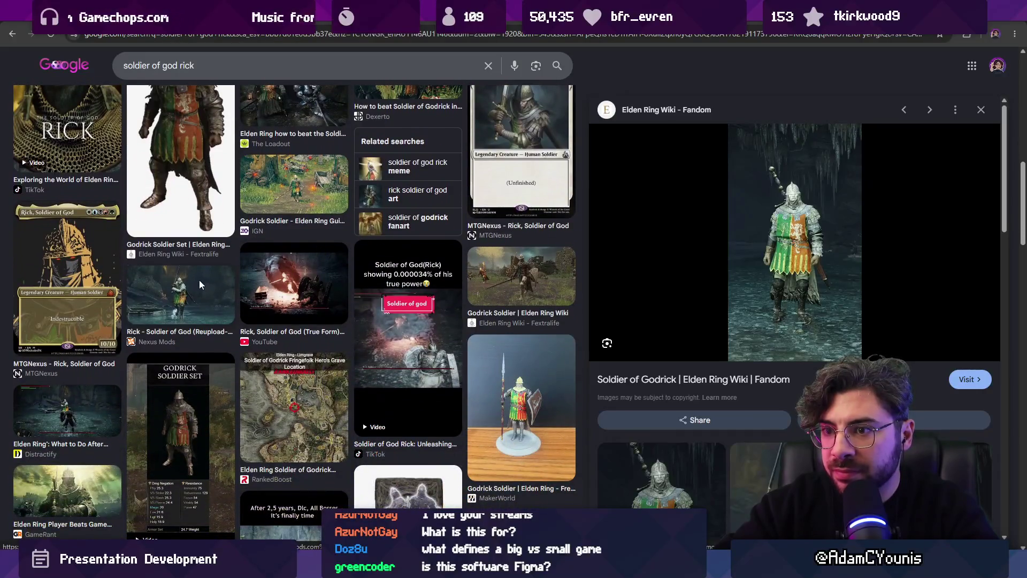
left_click(199, 283)
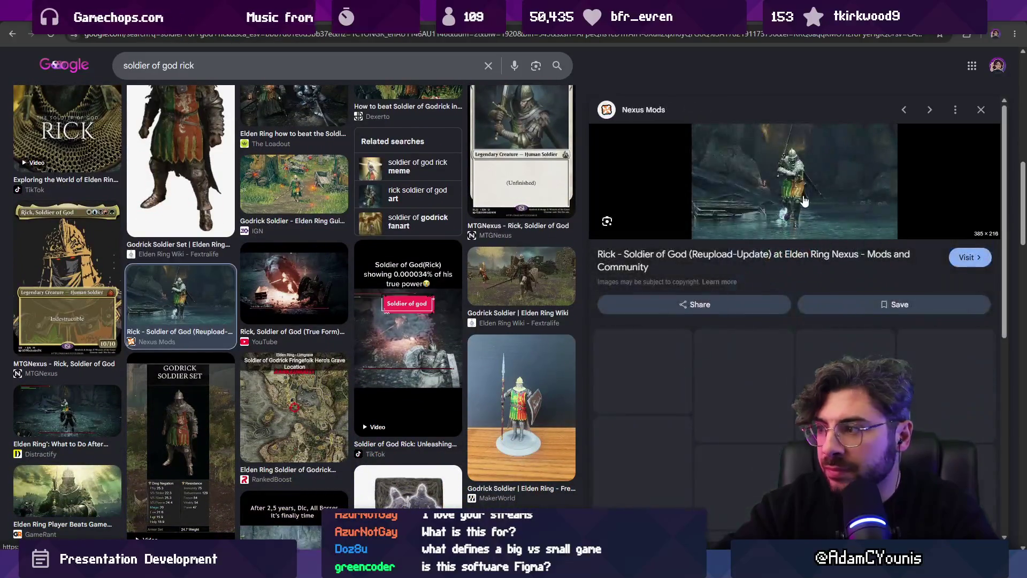
scroll(330, 282, "up", 10)
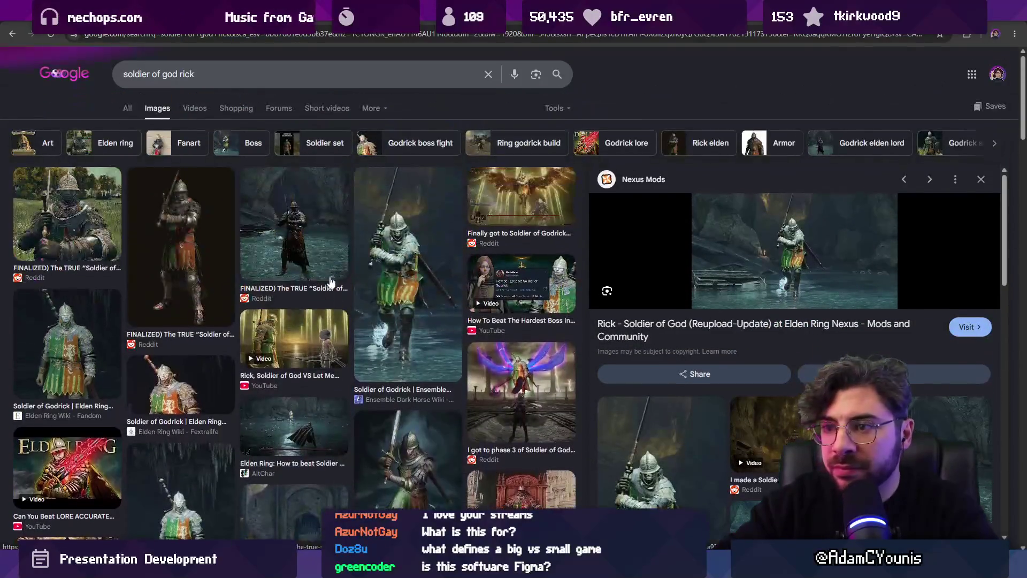
left_click(337, 246)
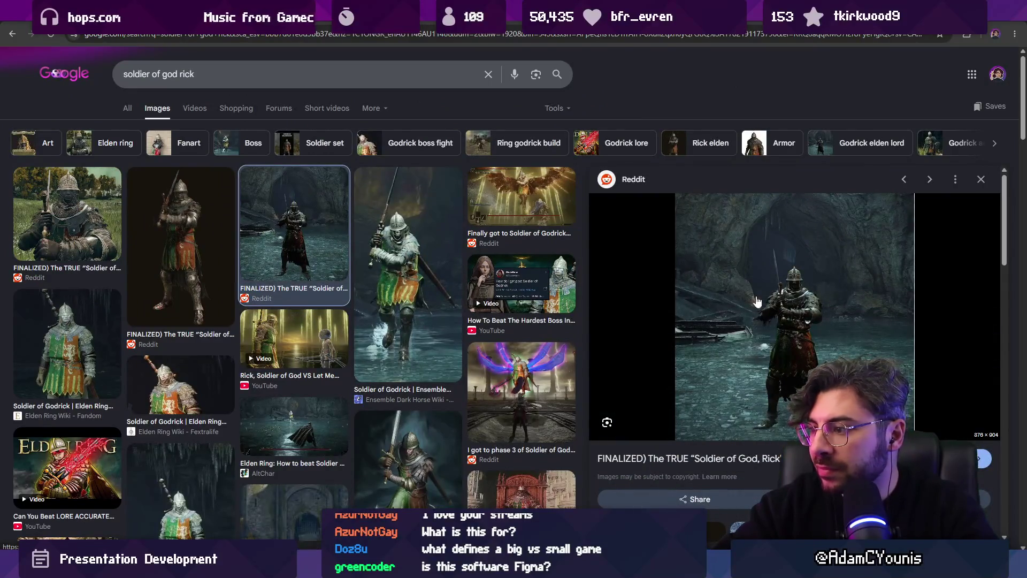
right_click(800, 320)
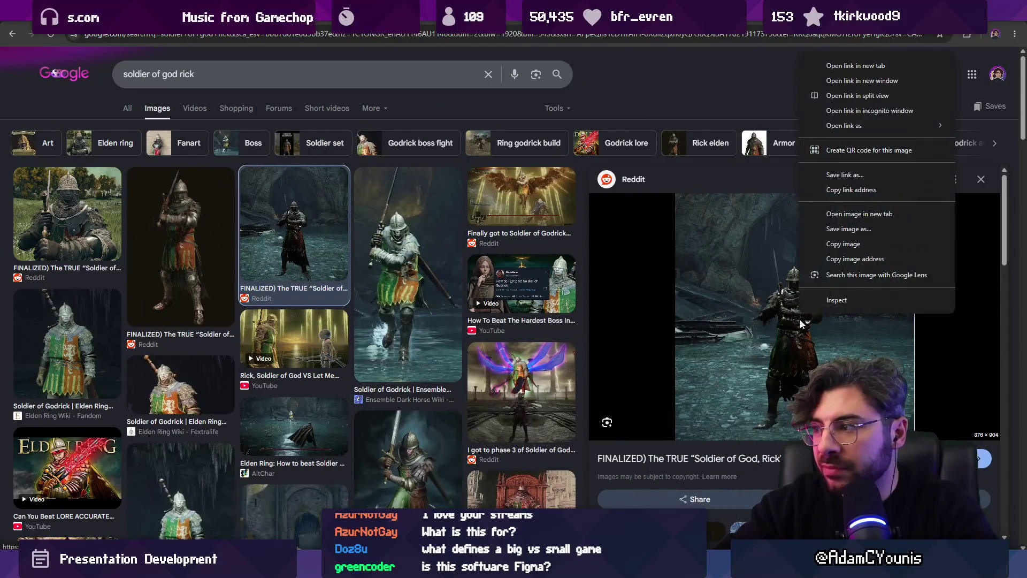
- Preview the Ensemble Dark Horse, Elden Ring Wiki and phase 3 Reddit Godrick results
left_click(406, 247)
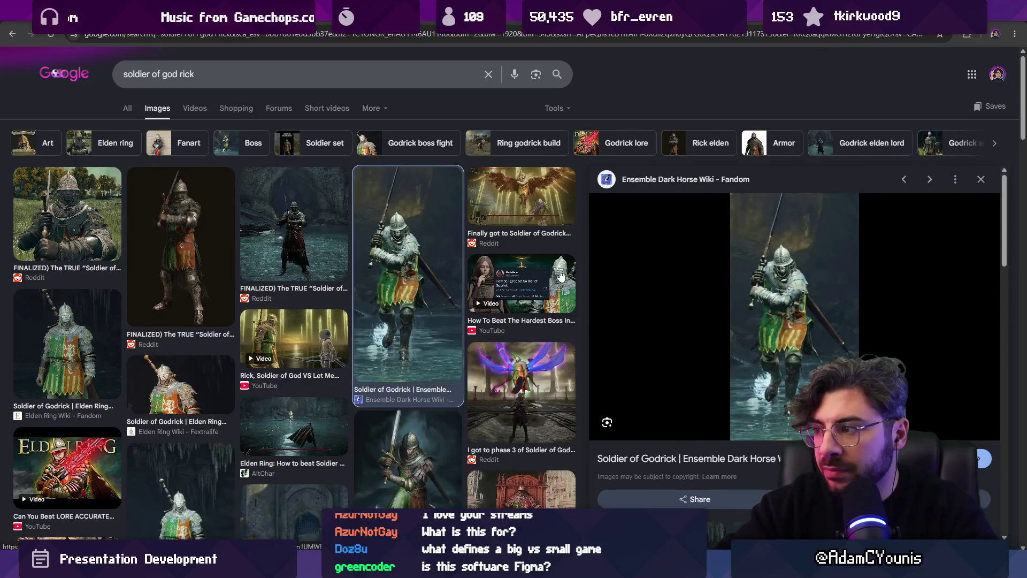
left_click(105, 320)
scroll(270, 304, "down", 2)
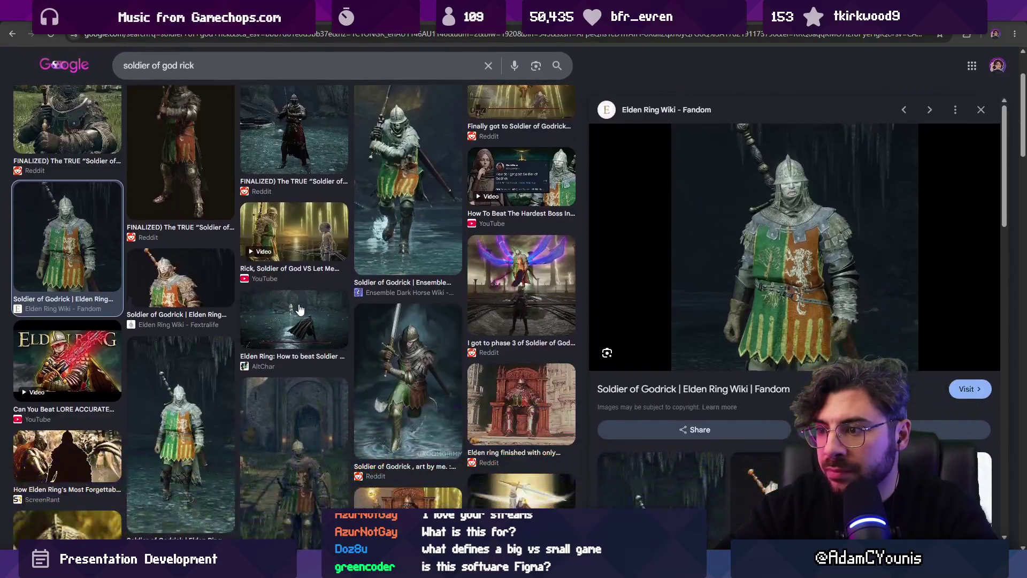
scroll(300, 309, "down", 4)
scroll(493, 266, "up", 4)
left_click(493, 266)
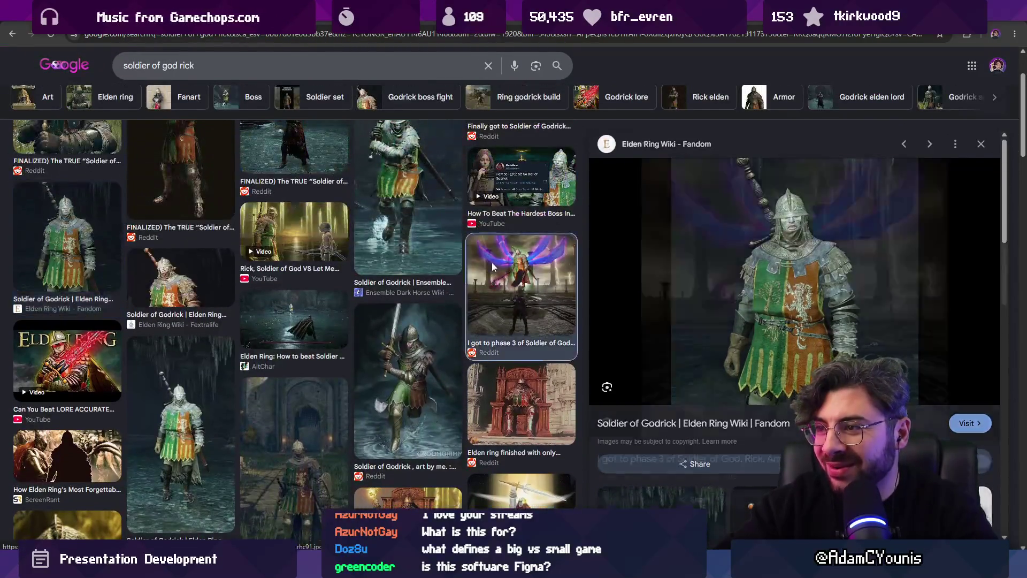
scroll(272, 290, "down", 5)
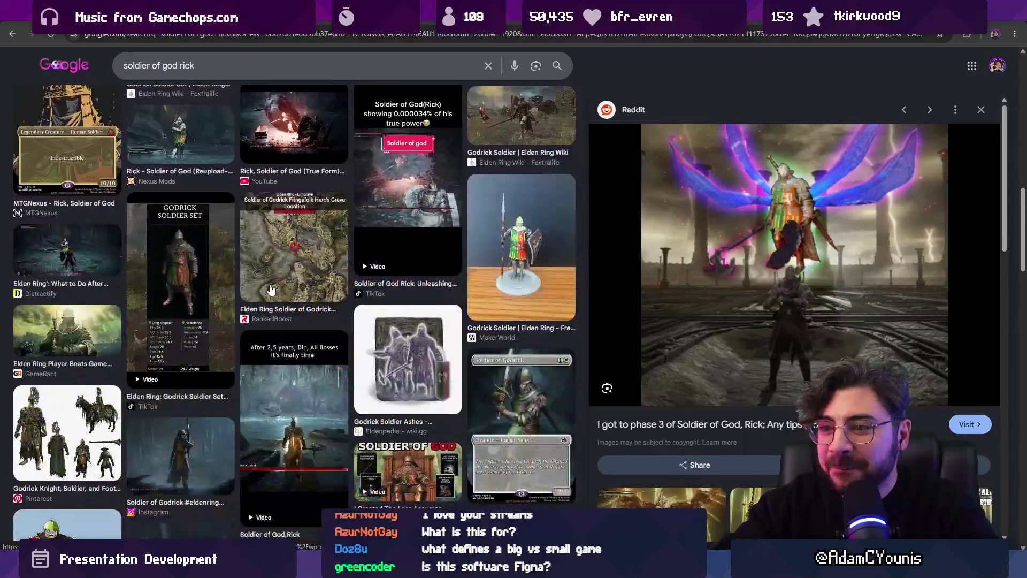
scroll(270, 290, "down", 6)
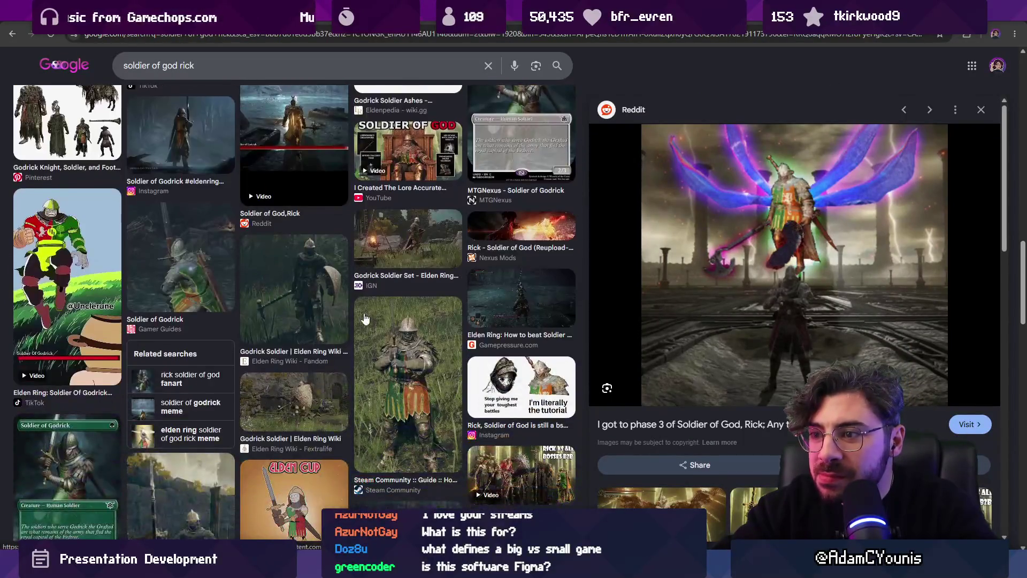
scroll(404, 335, "down", 3)
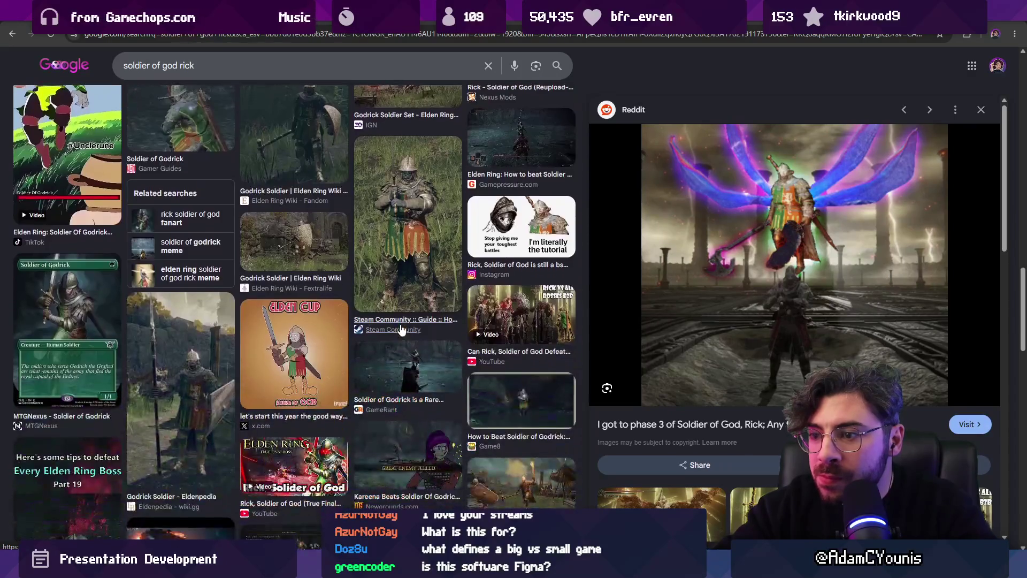
scroll(399, 320, "down", 3)
scroll(219, 268, "down", 3)
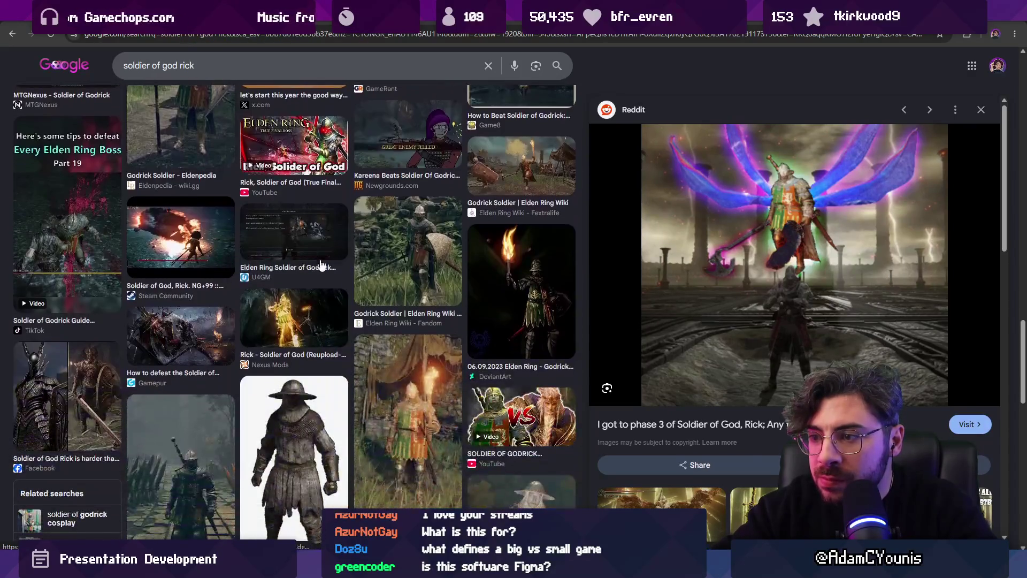
- Copy the Godrick Soldier image from the Elden Ring Wiki and return to Figma
left_click(397, 253)
scroll(685, 283, "down", 6)
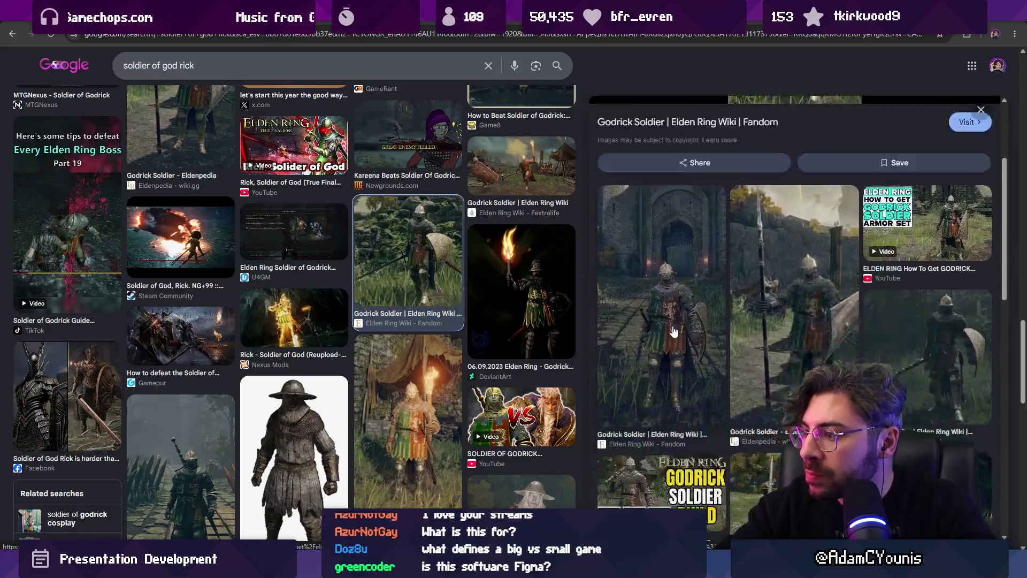
left_click(685, 284)
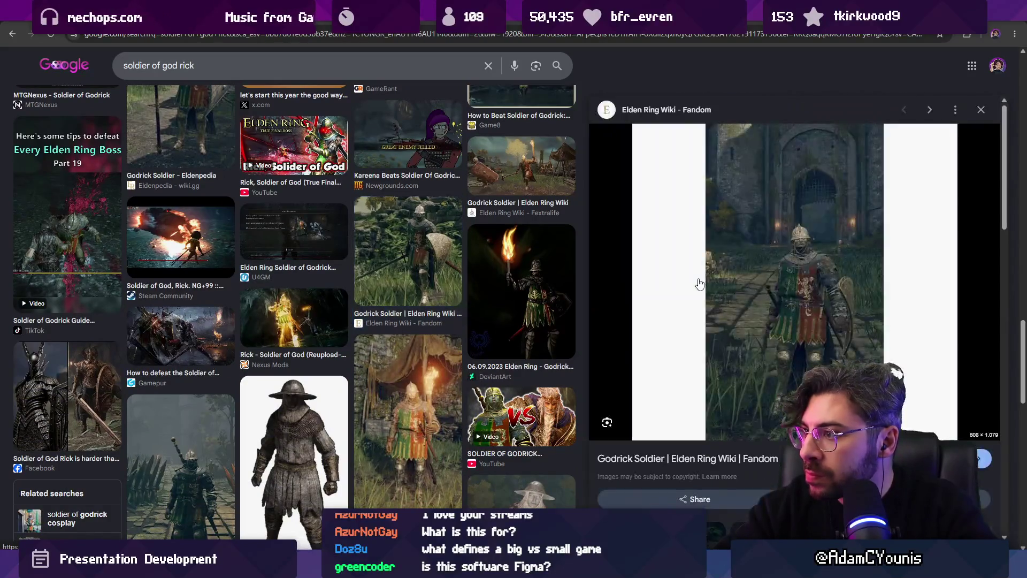
right_click(731, 272)
left_click(770, 463)
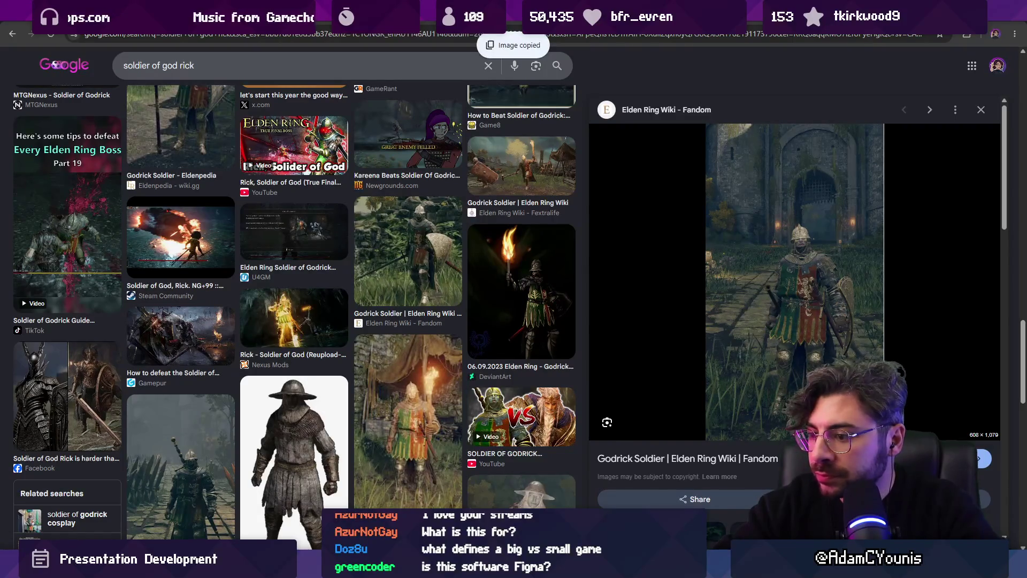
key("alt+Tab")
key("ctrl+v")
scroll(459, 220, "up", 3)
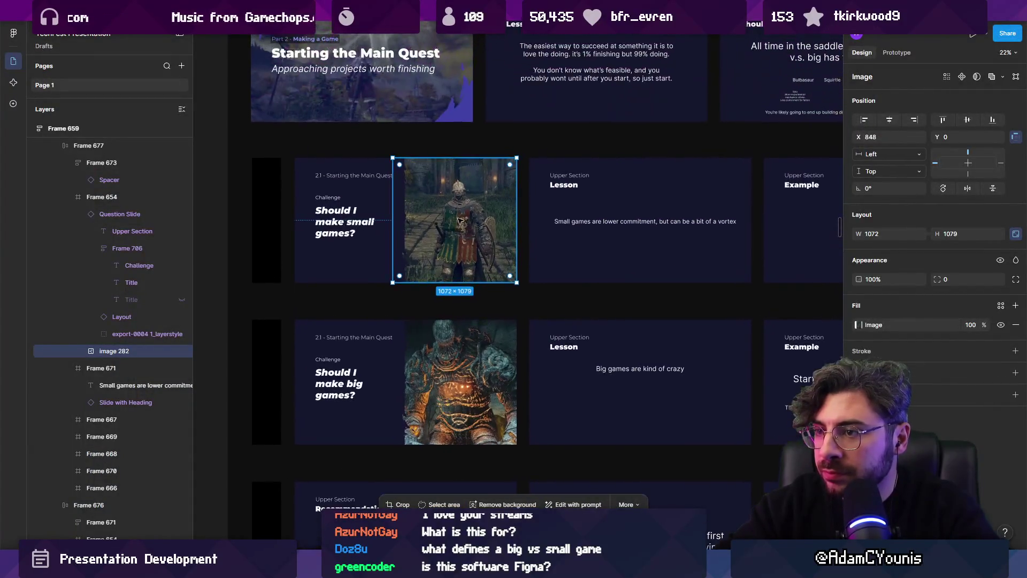
scroll(458, 219, "up", 3)
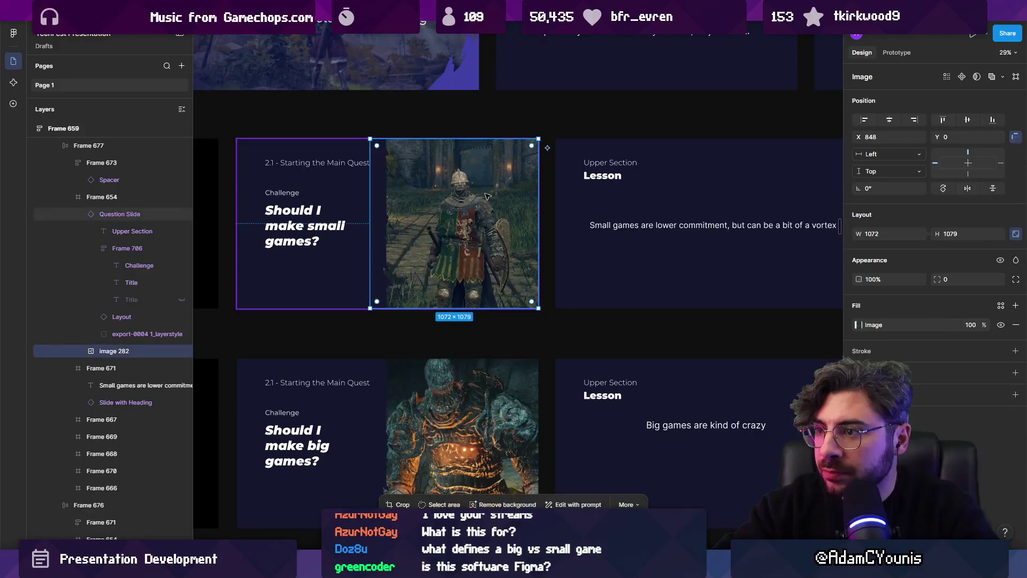
double_click(487, 195)
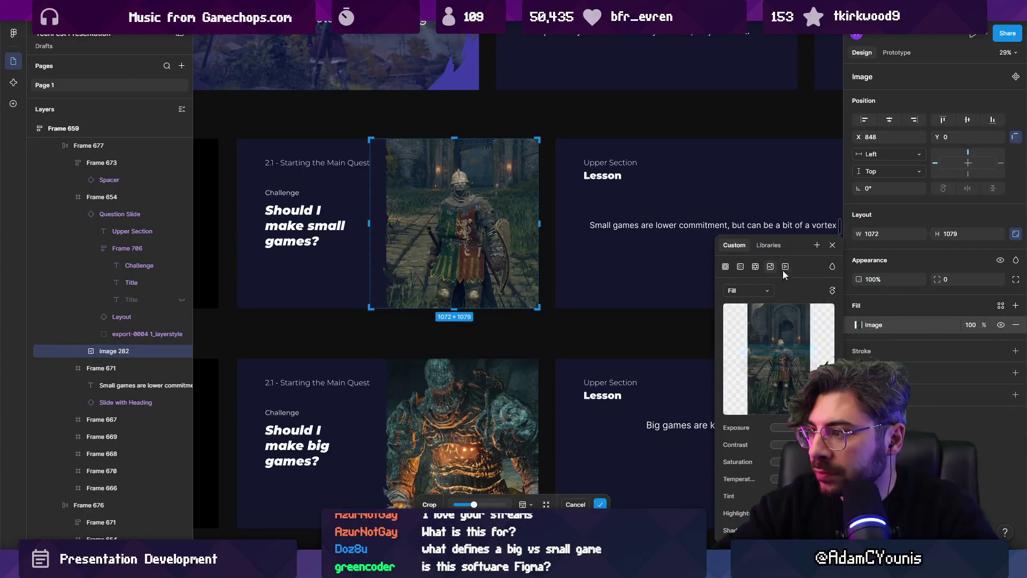
key("Escape")
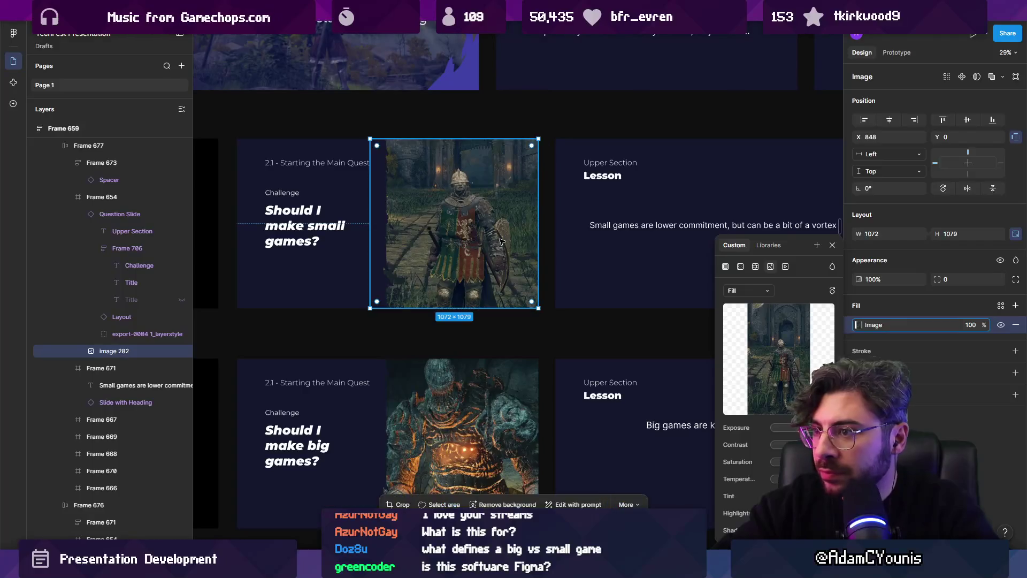
key("Escape")
scroll(501, 242, "down", 4)
key("ctrl+z")
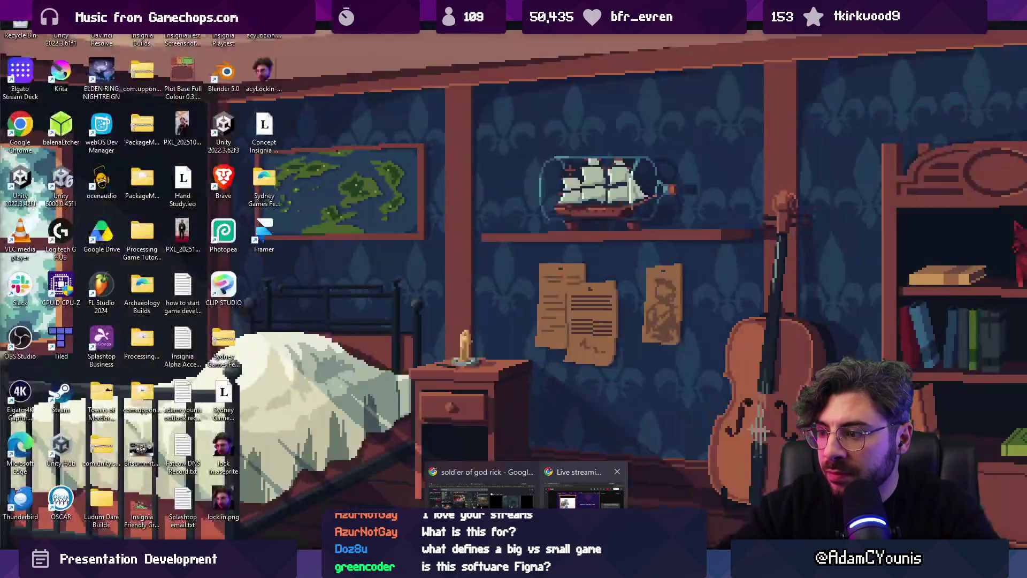
left_click(562, 484)
left_click_drag(195, 65, 145, 65)
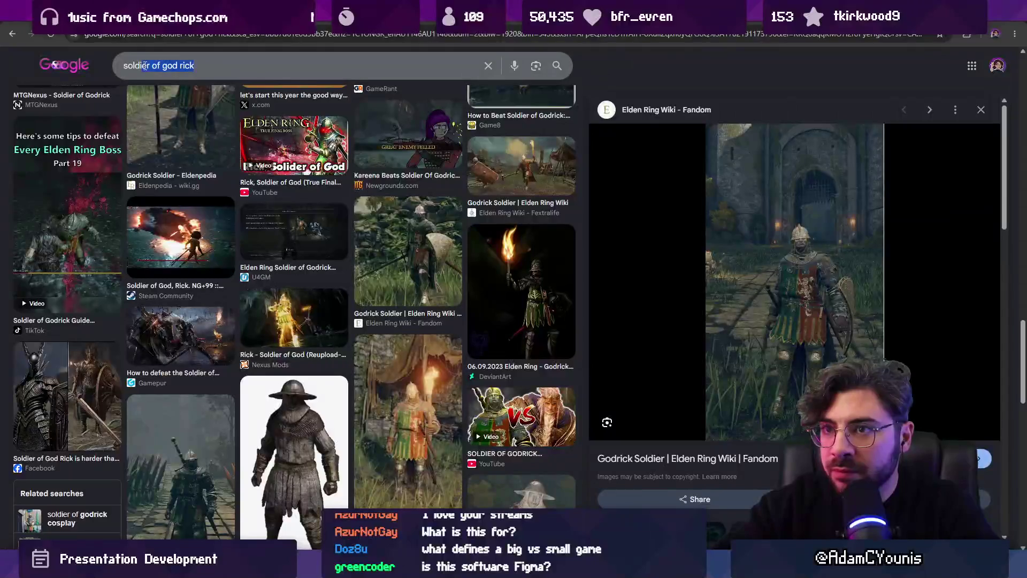
- Search Google Images for 'elden ring dog' and scan the results
key("ctrl+a")
type("e")
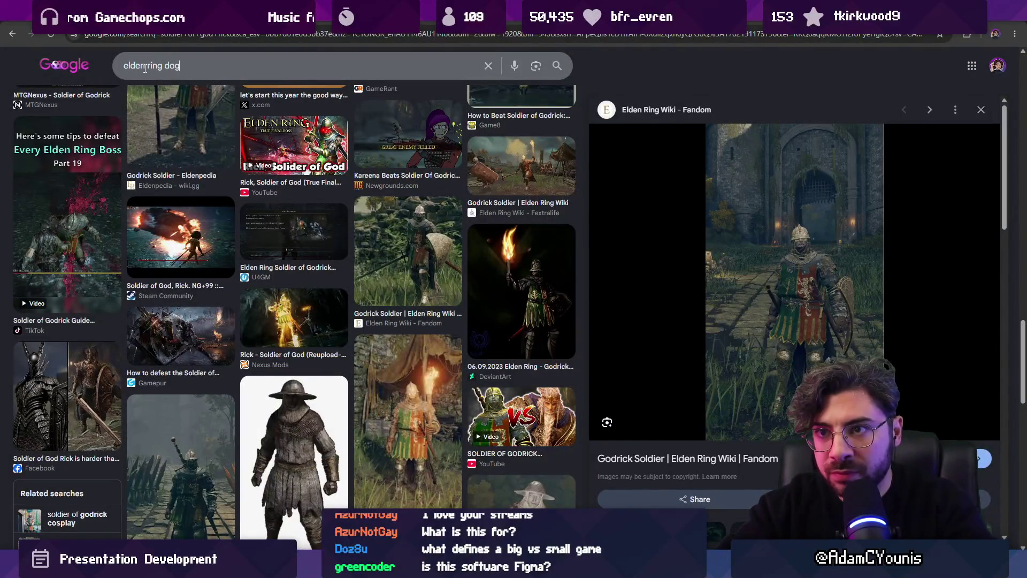
key("Return")
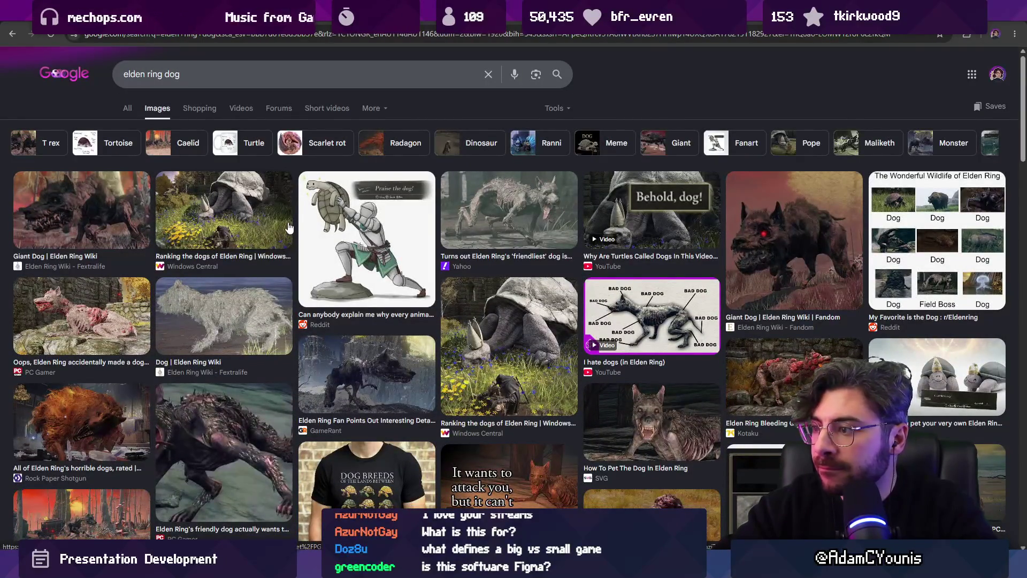
scroll(288, 230, "down", 6)
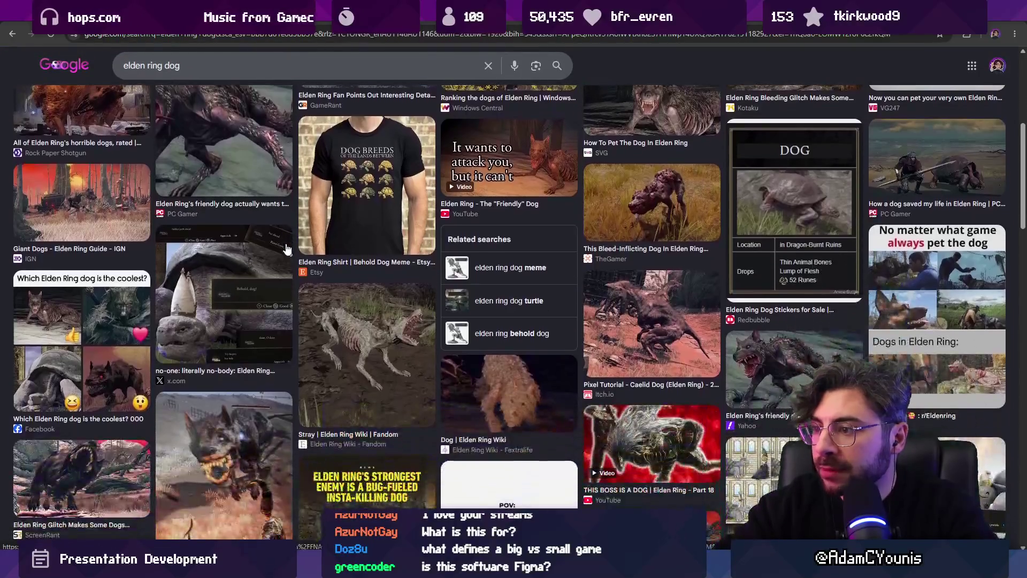
scroll(284, 248, "down", 2)
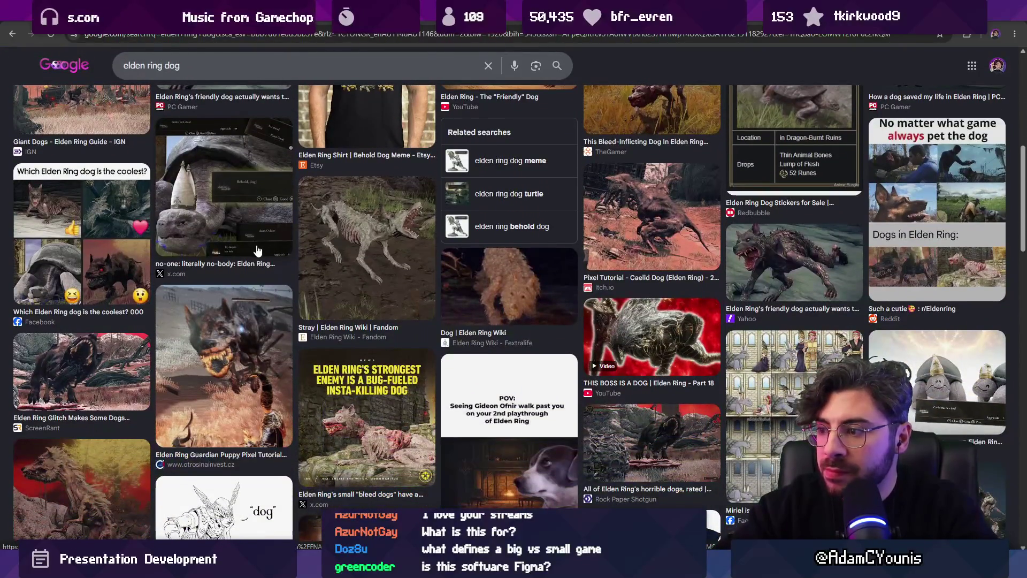
scroll(261, 250, "up", 8)
- Change the search to 'elden ring turtle', then 'elden ring small turtle'
double_click(214, 79)
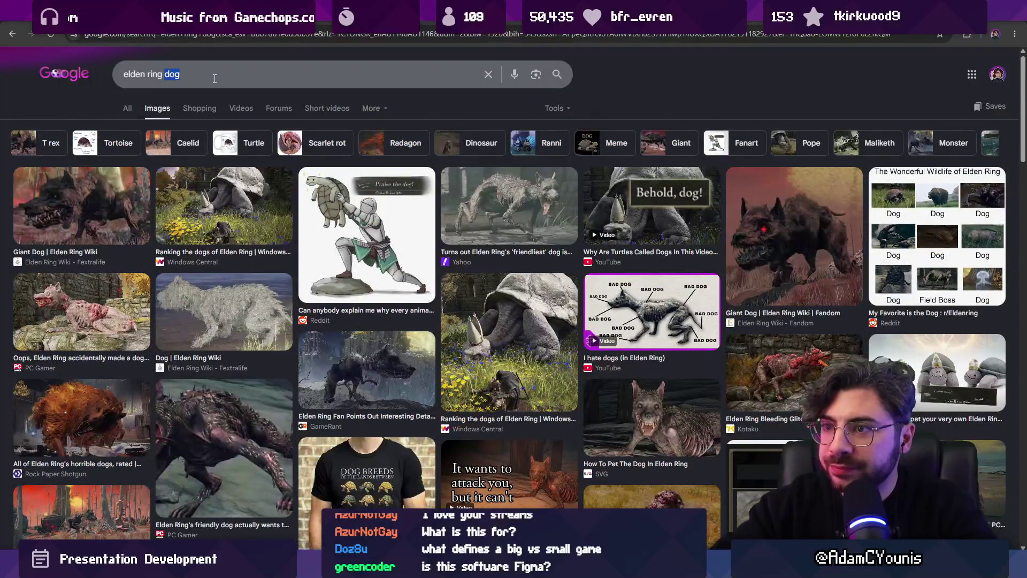
type("turtle")
key("Return")
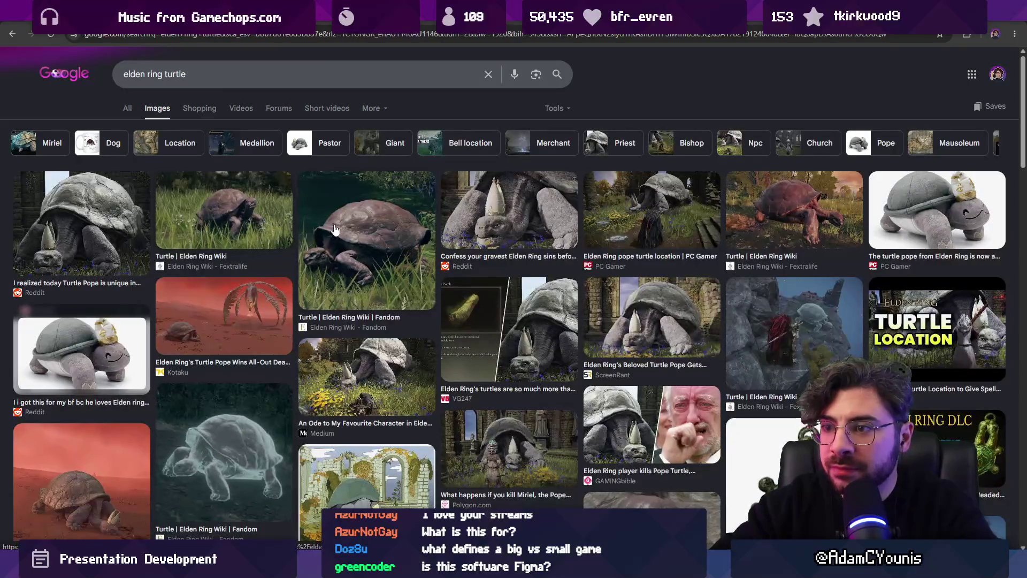
scroll(337, 268, "down", 3)
scroll(338, 268, "up", 3)
type("small")
key("Return")
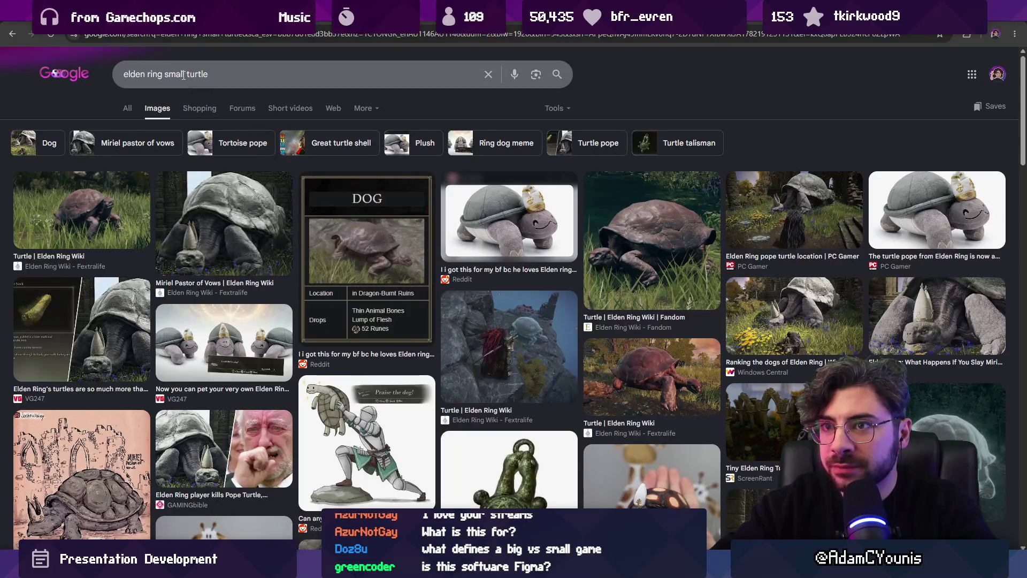
- Search 'elden ring small crab' and copy the Reddit crab image
type("crab")
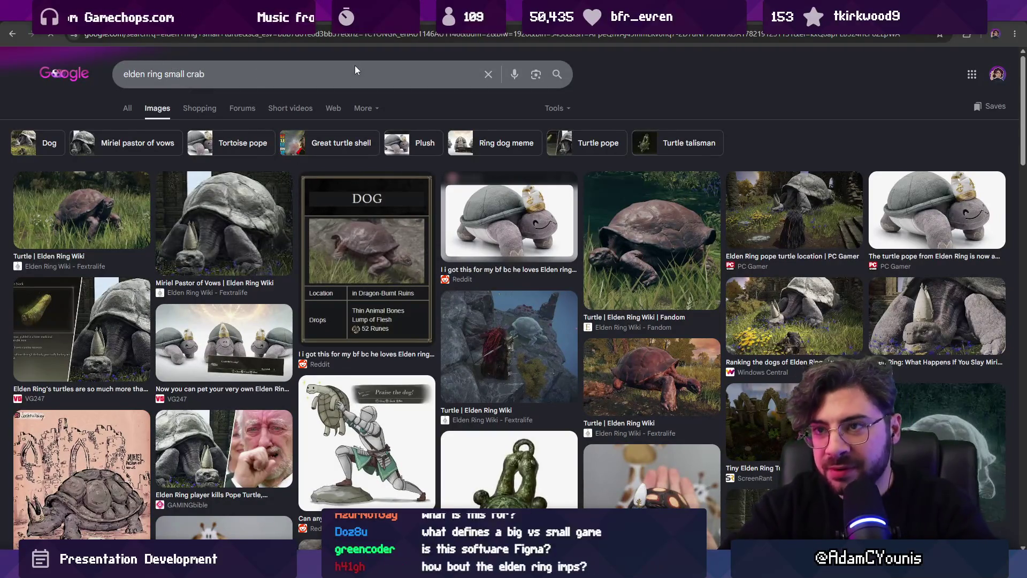
key("Return")
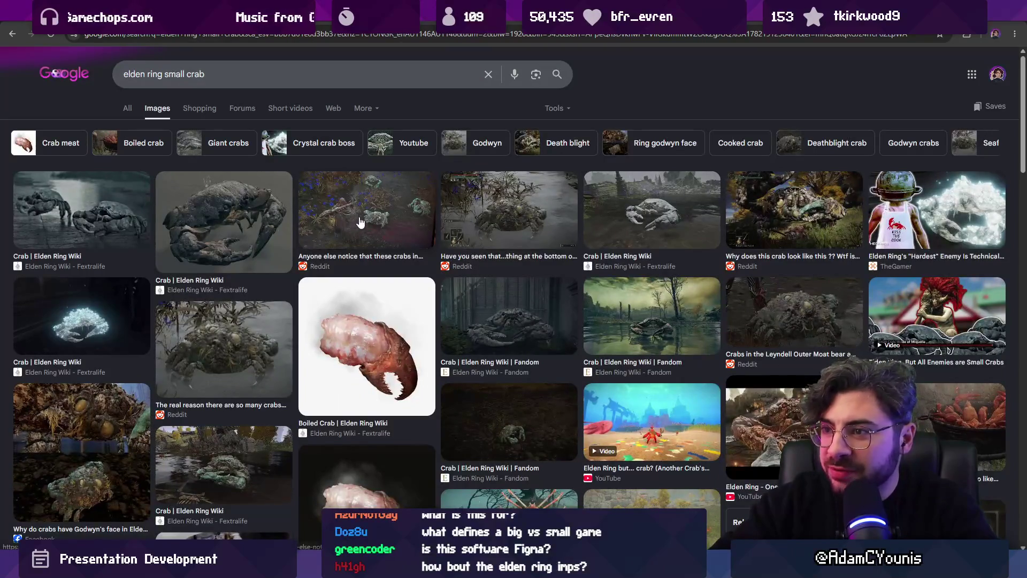
left_click(360, 222)
right_click(729, 297)
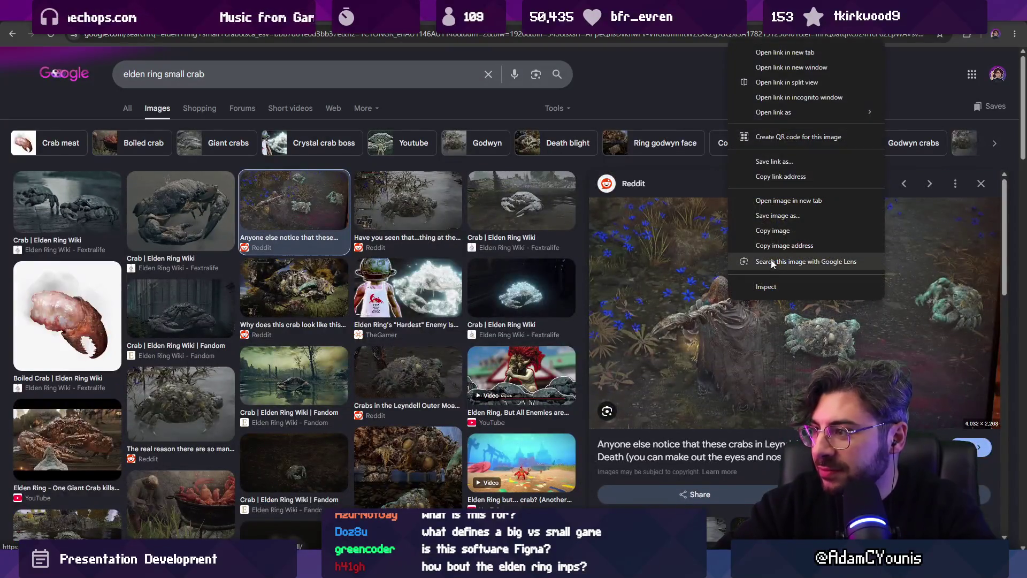
left_click(775, 230)
key("alt+Tab")
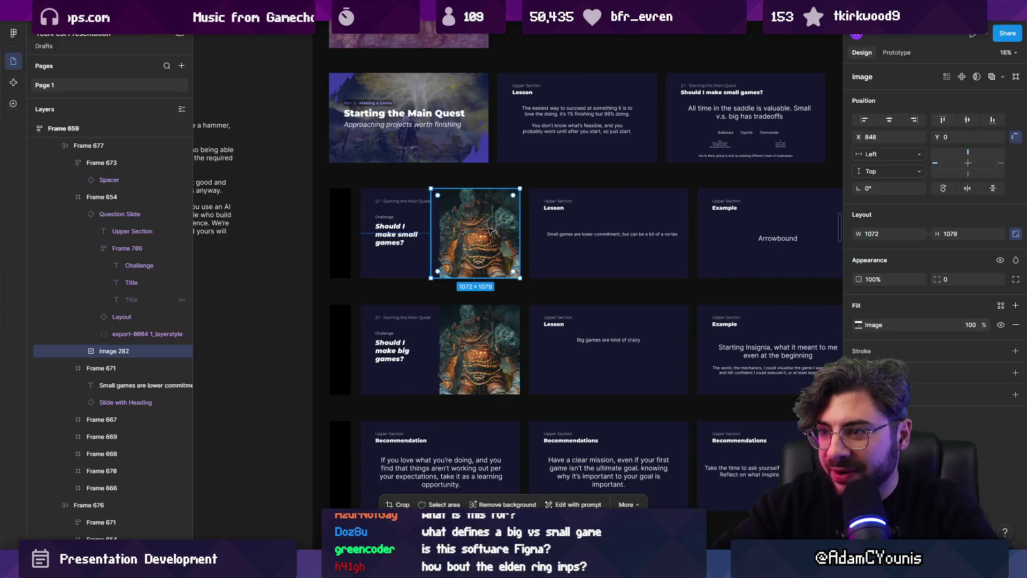
- Paste the Reddit crab over the small-games slide picture, then undo it
left_click(487, 236)
key("ctrl+v")
key("shift+2")
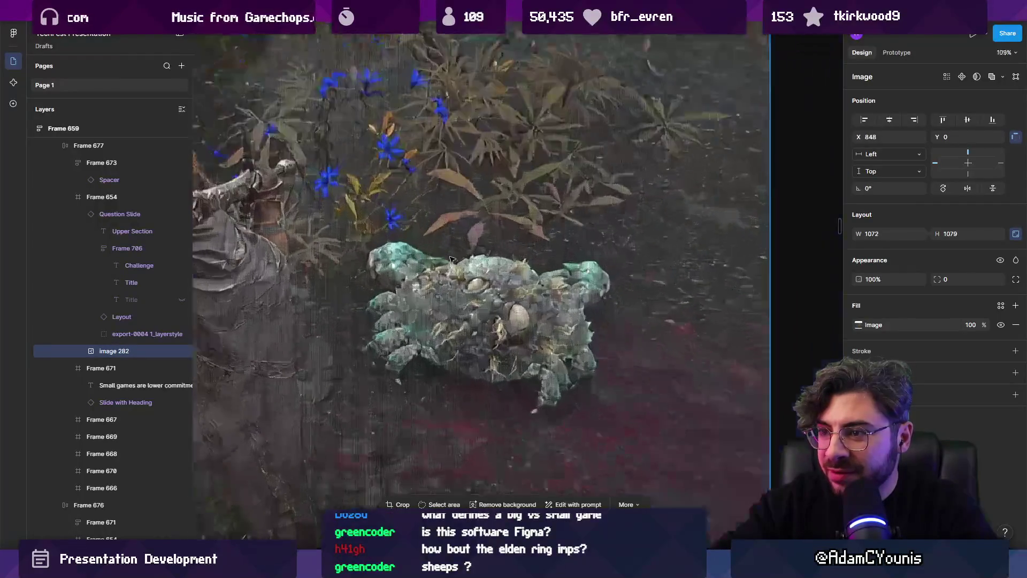
scroll(492, 233, "down", 3)
key("ctrl+z")
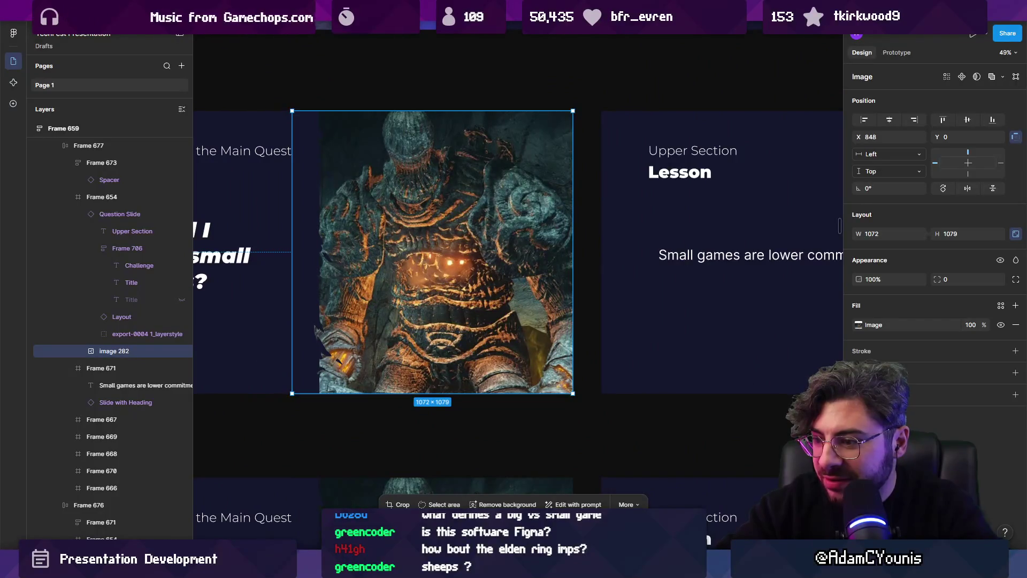
- Copy the grey Fextralife crab image from the crab results
left_click(474, 477)
scroll(666, 289, "down", 5)
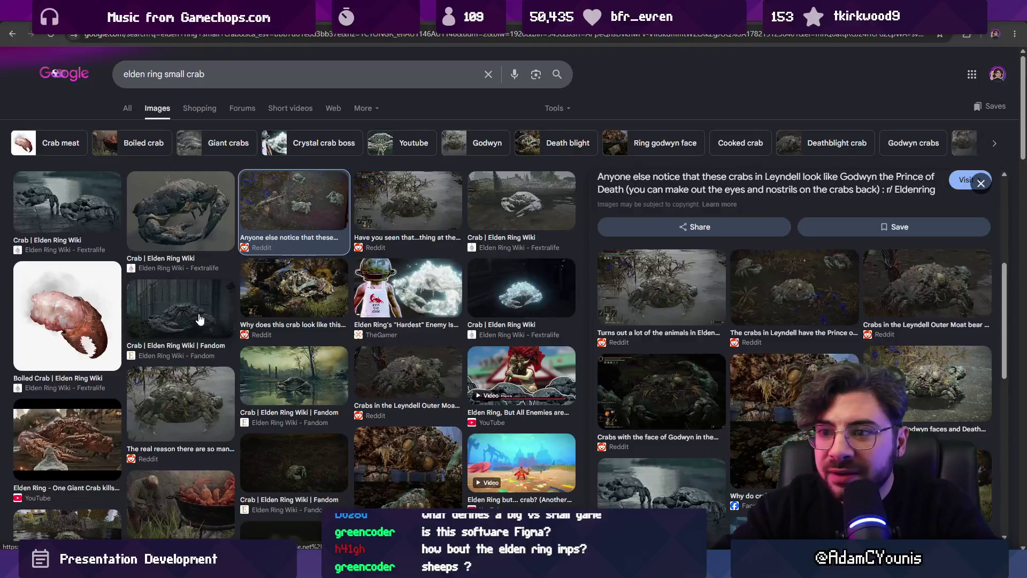
left_click(78, 201)
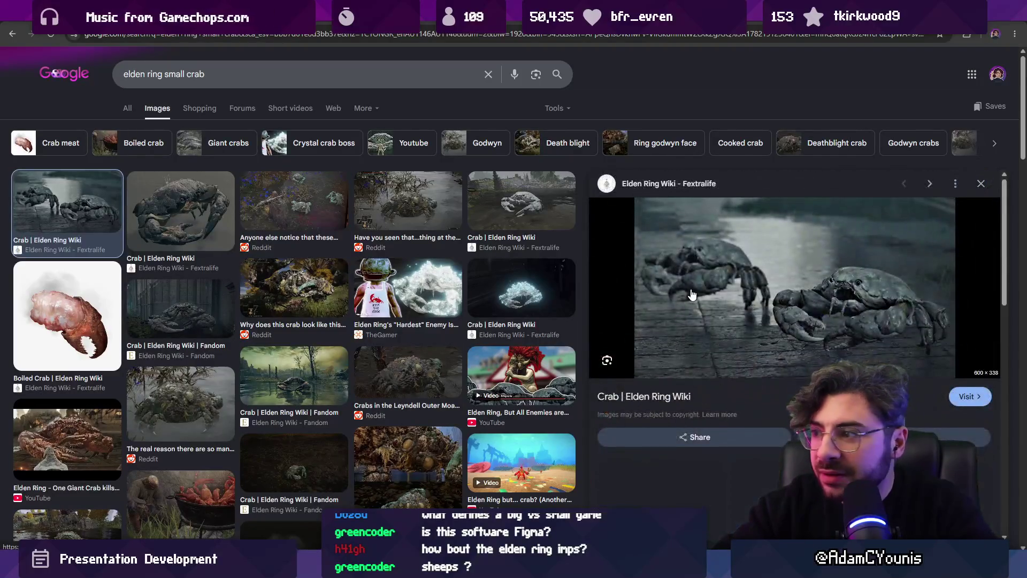
right_click(692, 288)
left_click(735, 474)
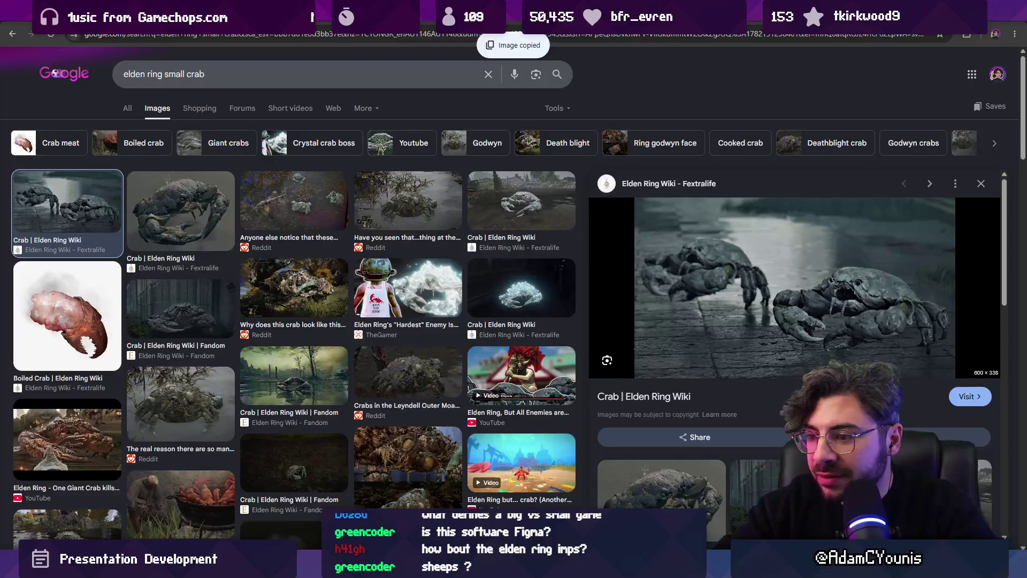
key("alt+Tab")
- Paste the grey crab into the small-games slide picture
key("ctrl+v")
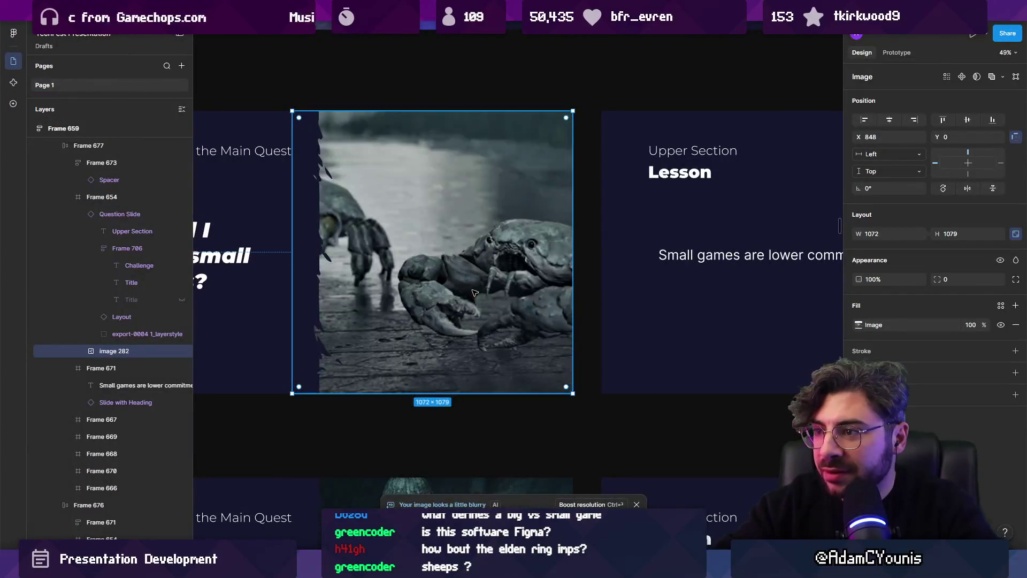
scroll(478, 293, "down", 5)
double_click(462, 284)
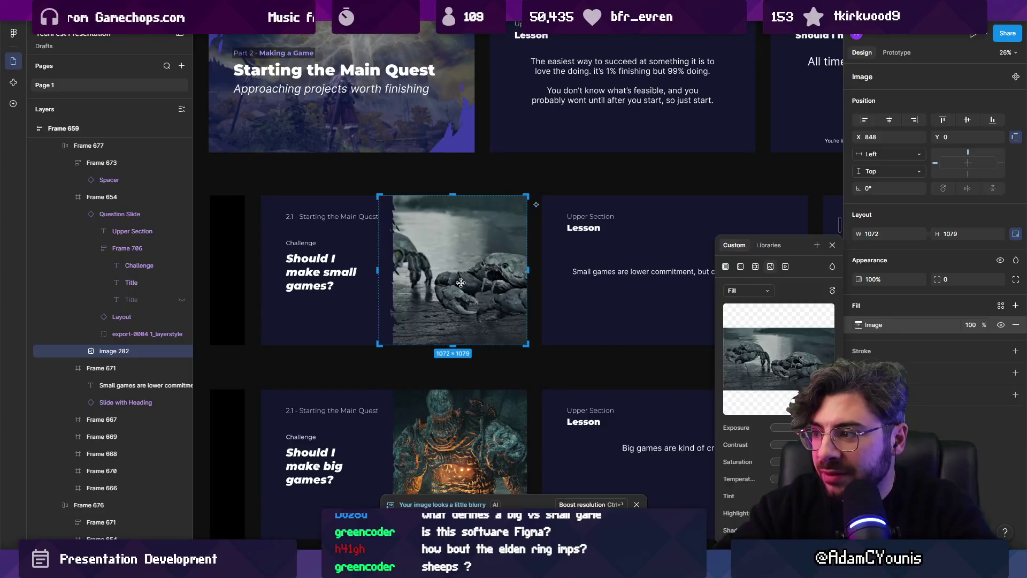
key("Escape")
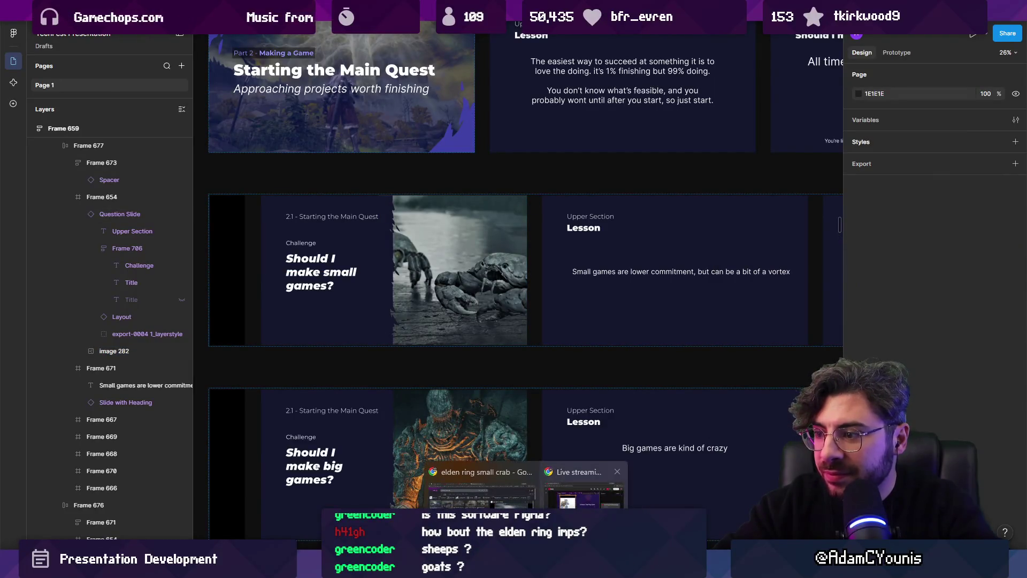
- Browse more small crab results, previewing the Reddit crab images
left_click(482, 497)
scroll(233, 329, "down", 4)
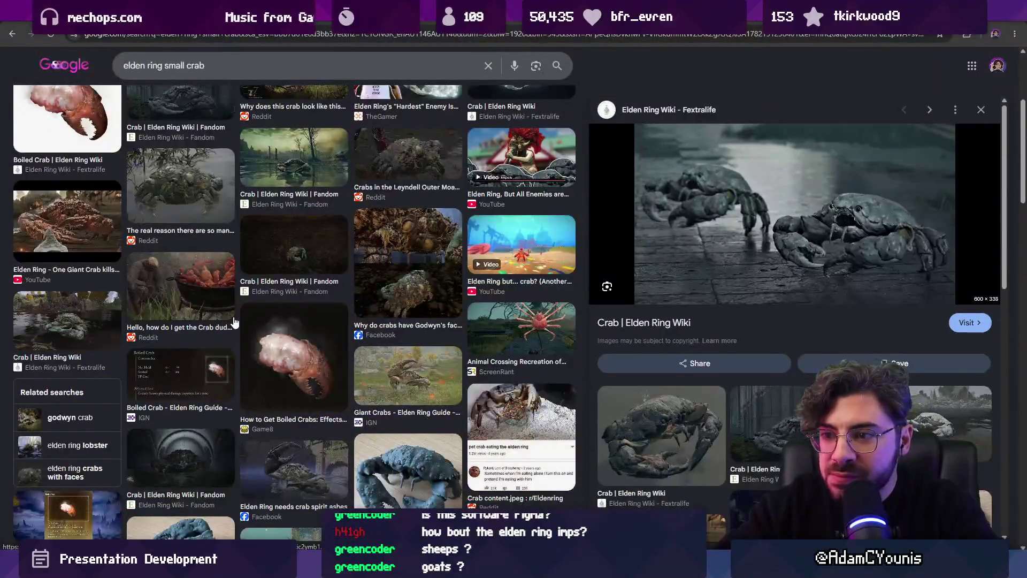
scroll(340, 297, "down", 5)
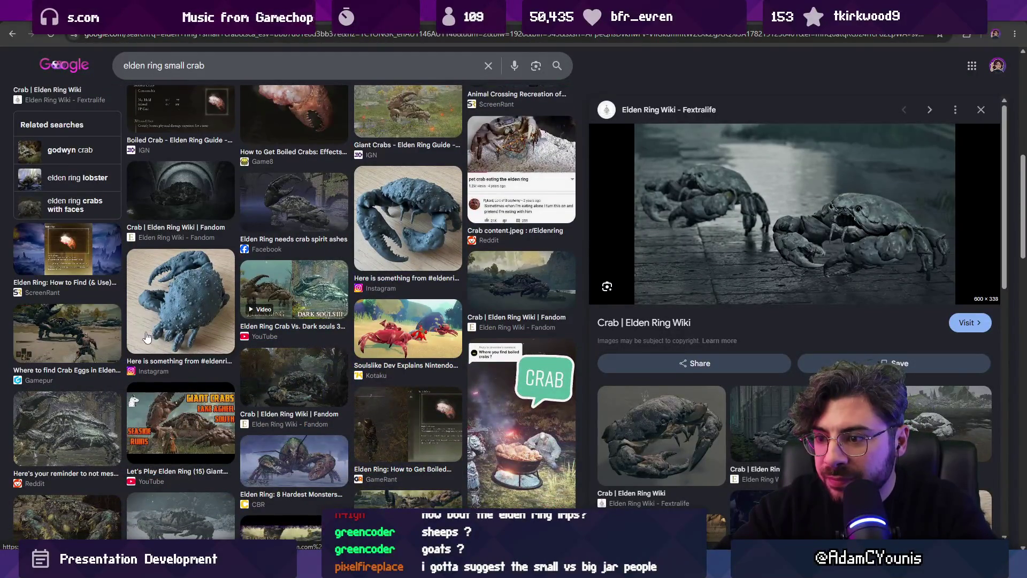
scroll(206, 330, "down", 10)
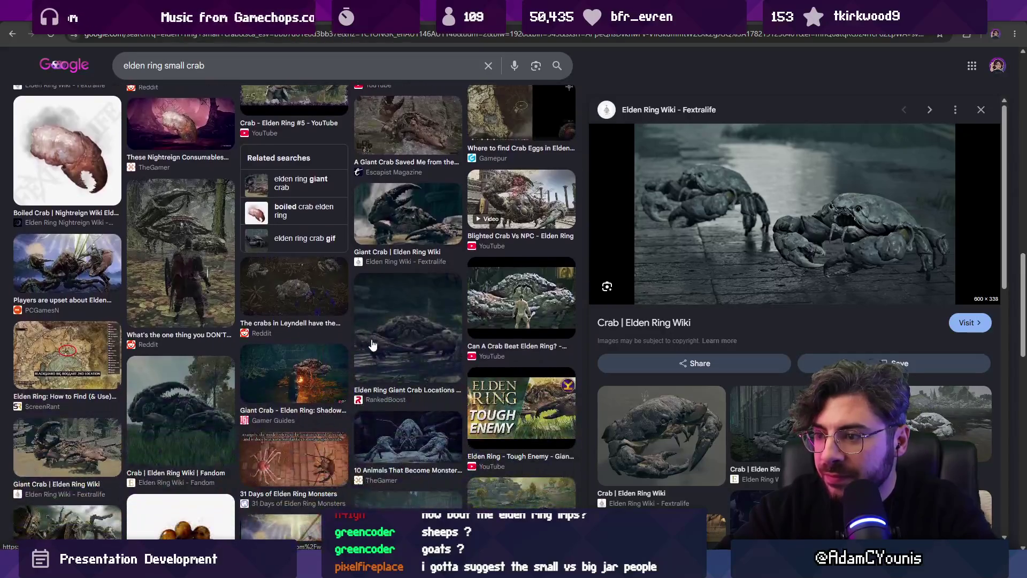
scroll(343, 321, "up", 10)
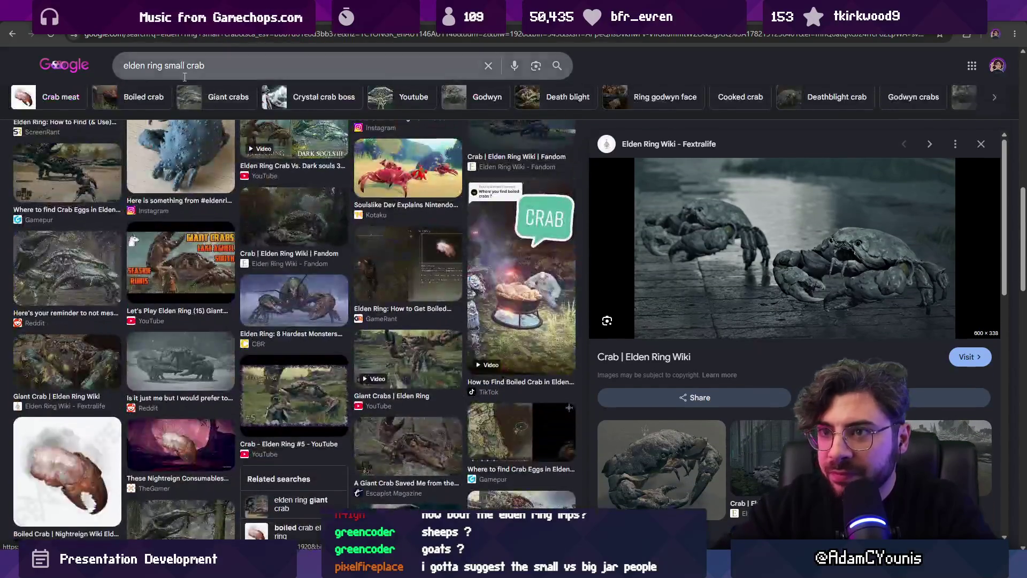
scroll(299, 282, "up", 3)
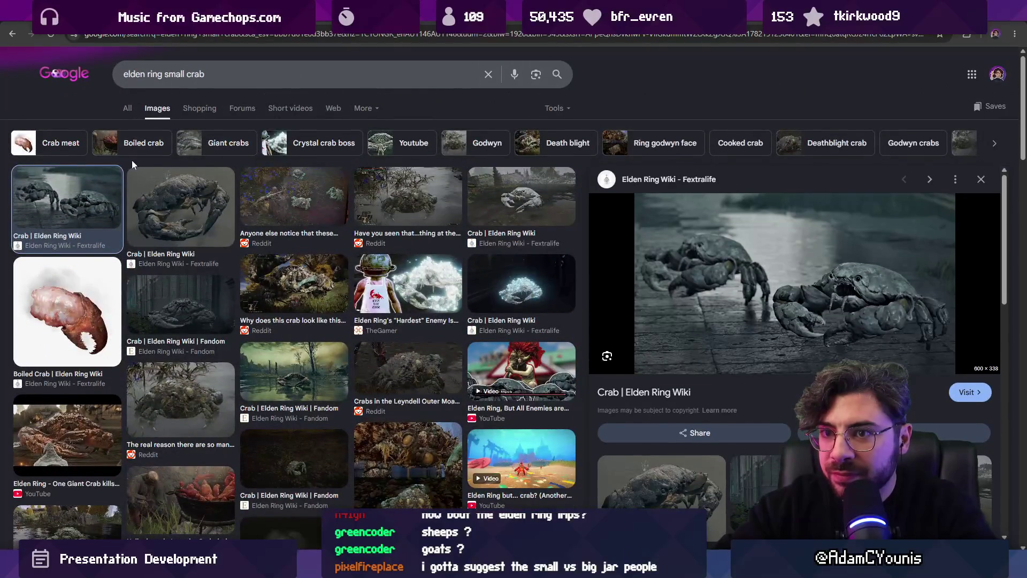
left_click(164, 207)
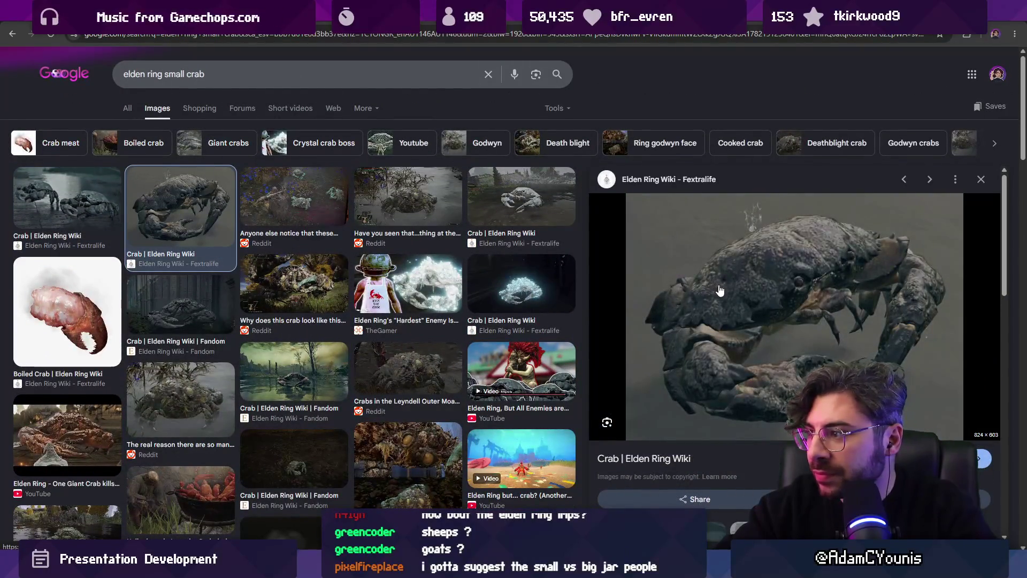
left_click(406, 218)
left_click(407, 214)
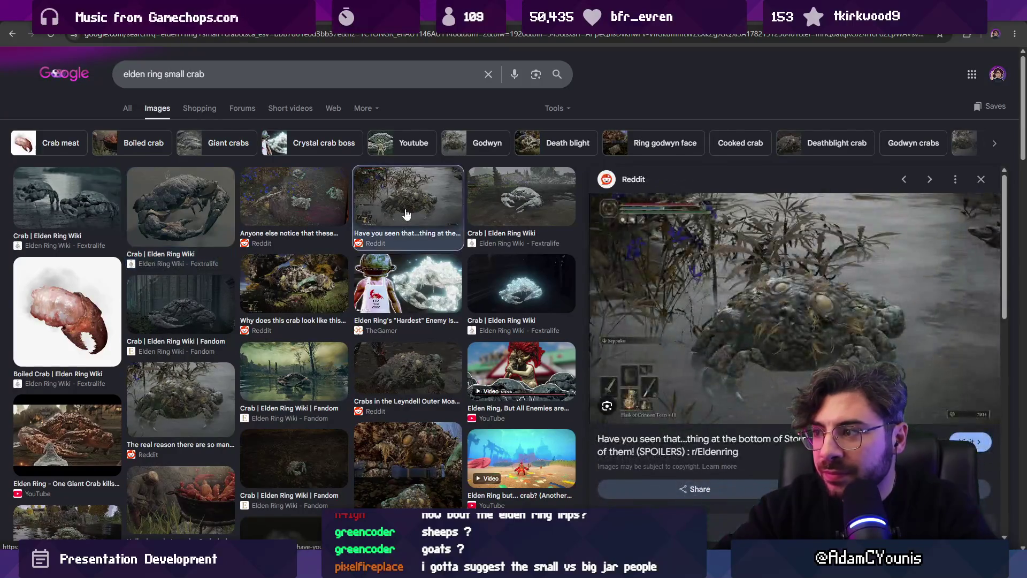
left_click(325, 205)
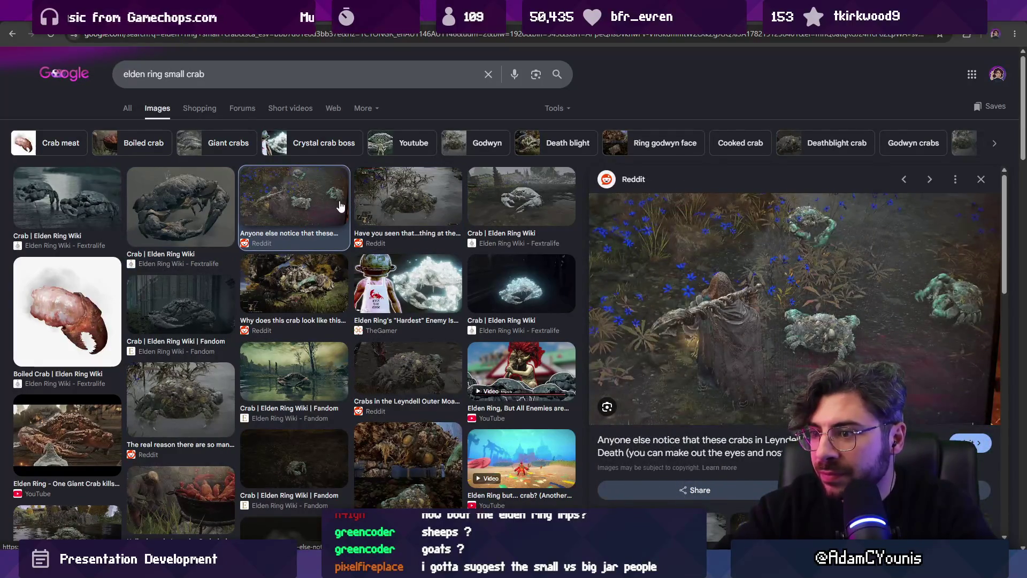
- Search 'elden ring small crab screenshot' and preview the crab souls screenshot
left_click(258, 71)
type("screenshot")
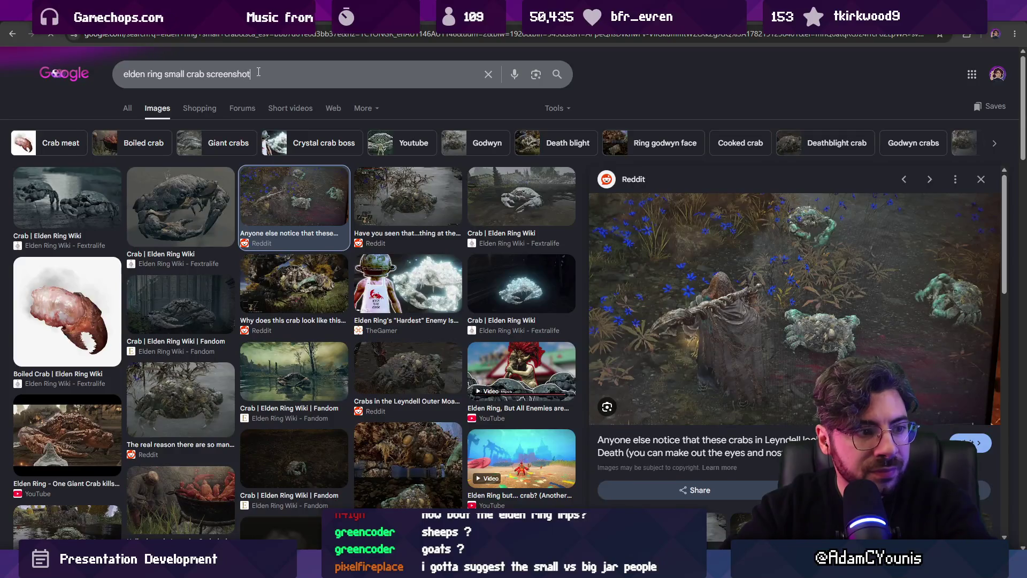
key("Return")
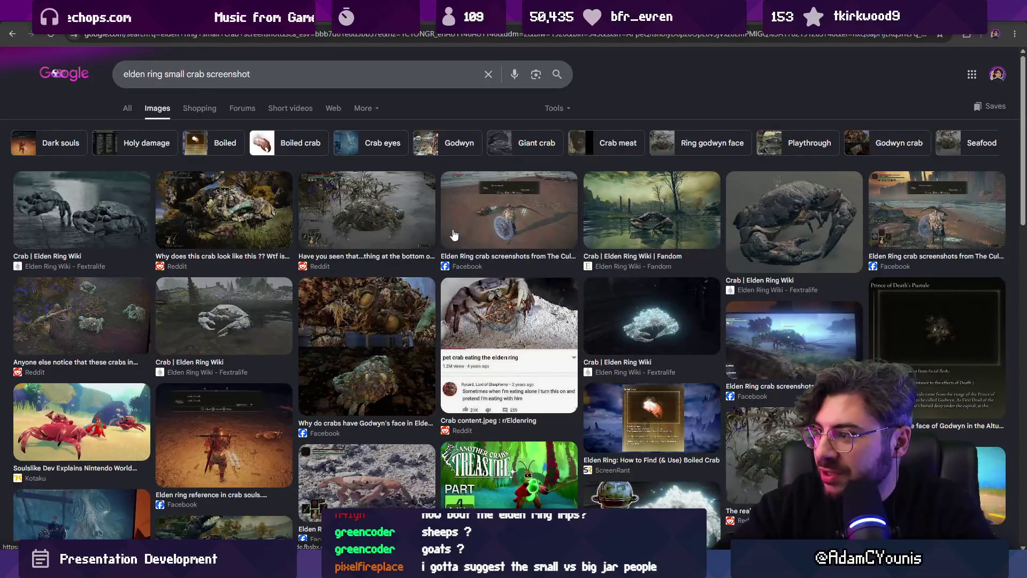
scroll(319, 310, "down", 3)
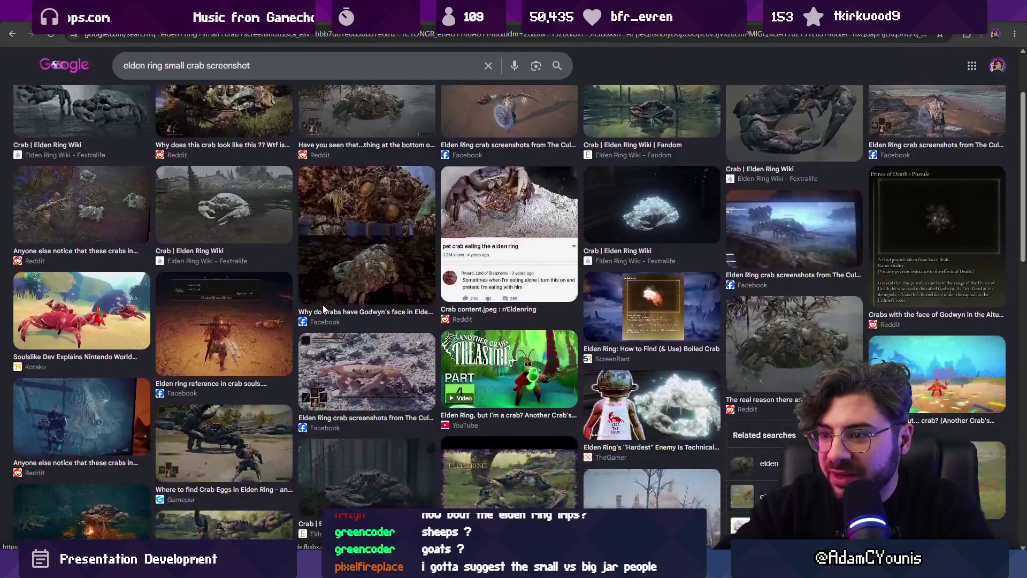
left_click(277, 329)
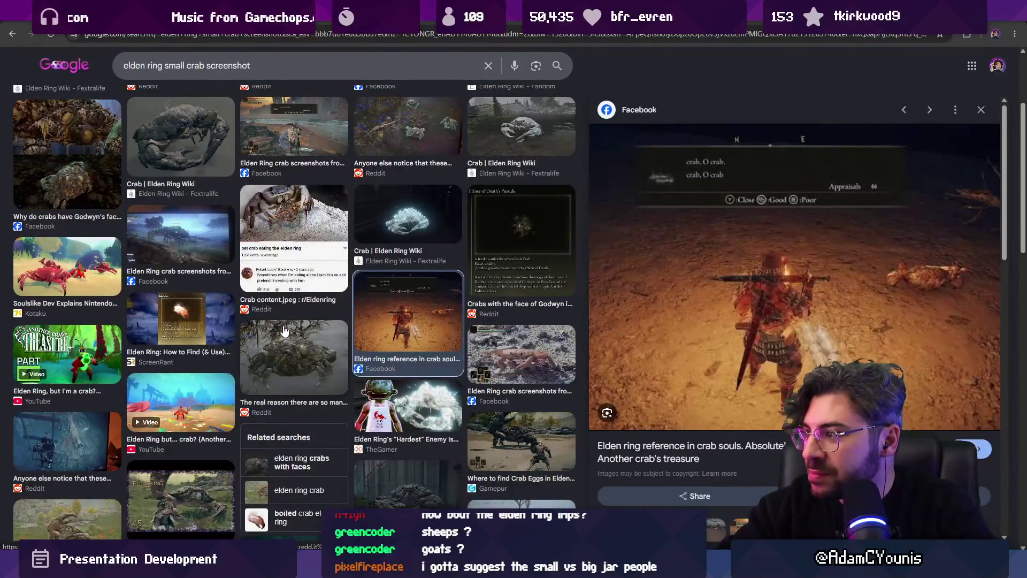
scroll(408, 306, "down", 3)
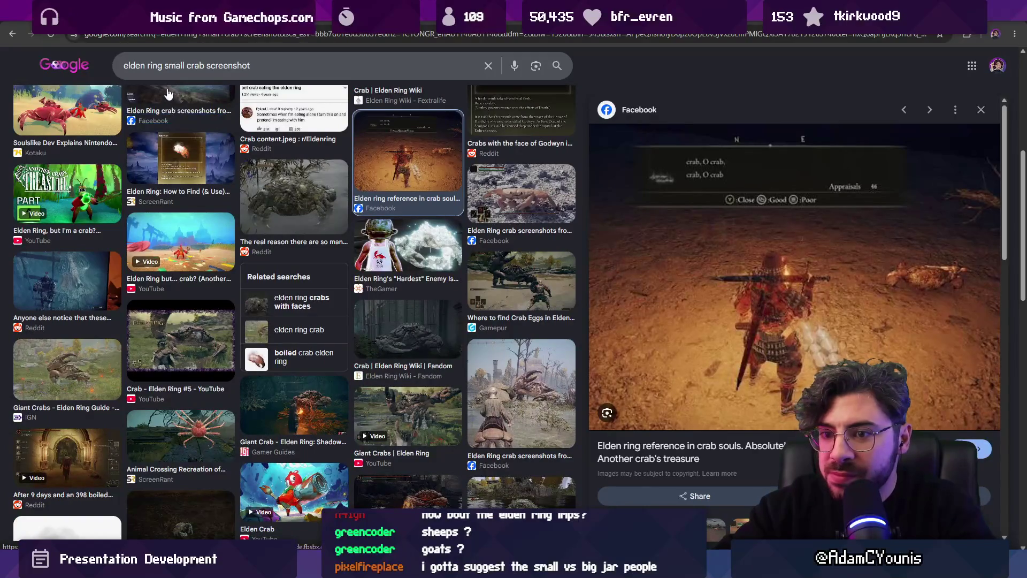
- Run a new web search for 'elden ring gameplay crab'
left_click(217, 38)
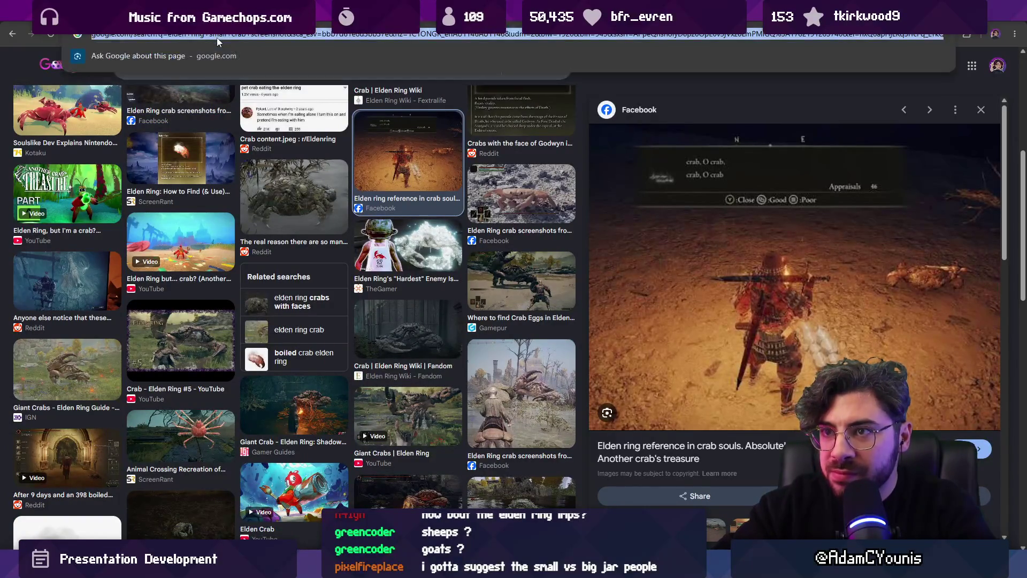
type("elden ring gameplay cx")
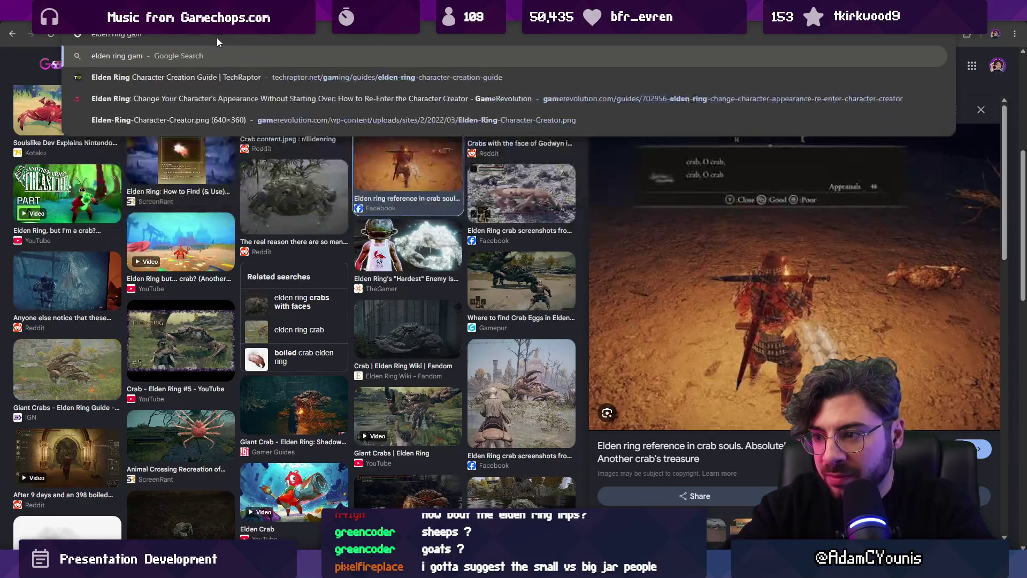
key("BackSpace")
type("rab")
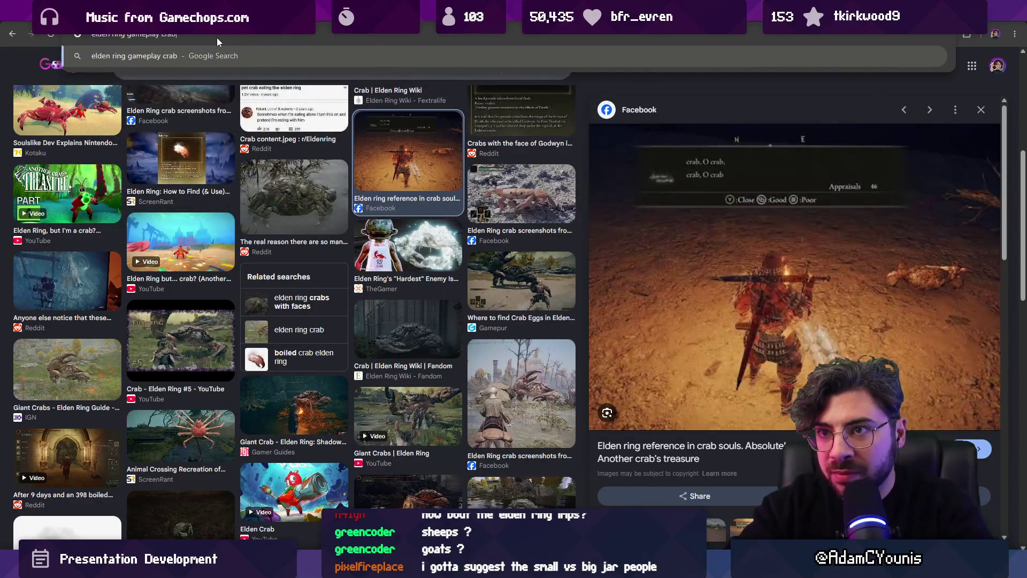
key("Return")
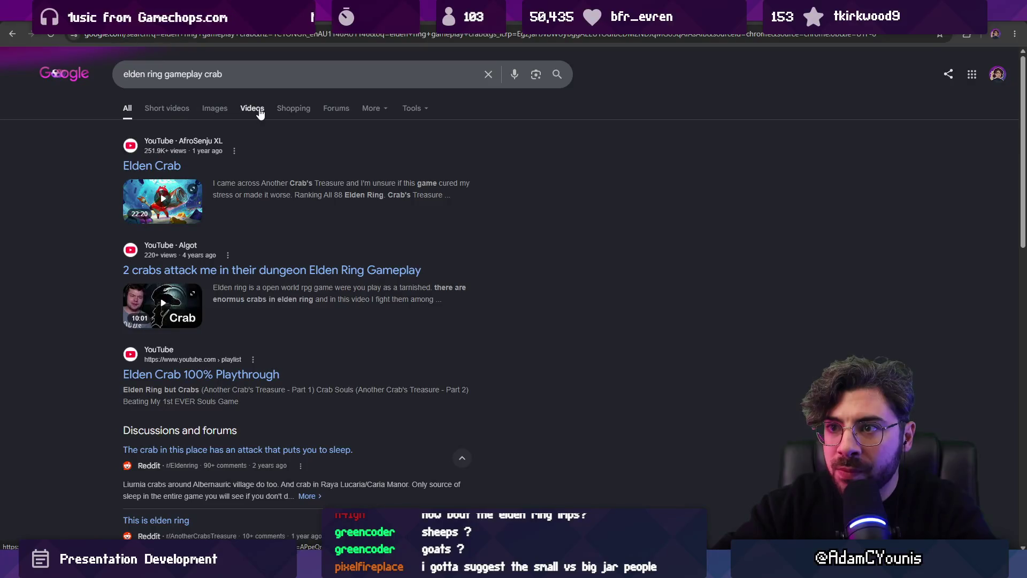
- Filter to video results and scrub the gameplay video to about 2:29
left_click(260, 111)
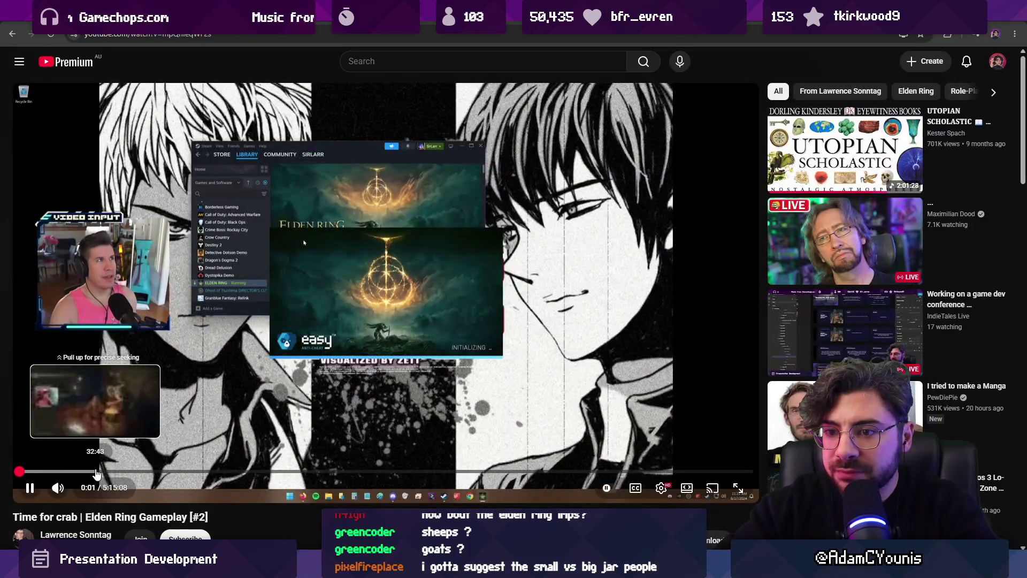
left_click(96, 472)
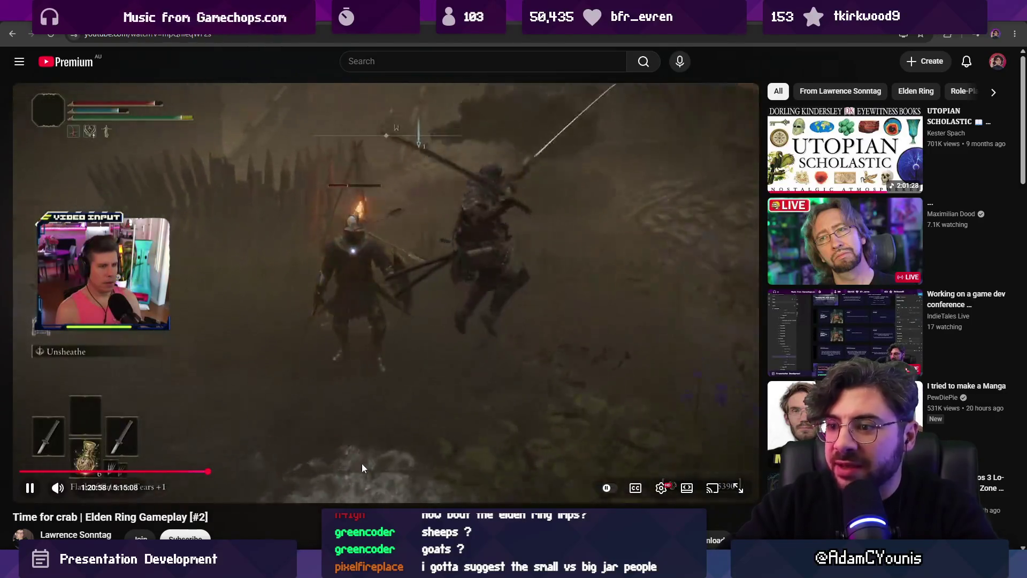
left_click_drag(369, 472, 428, 470)
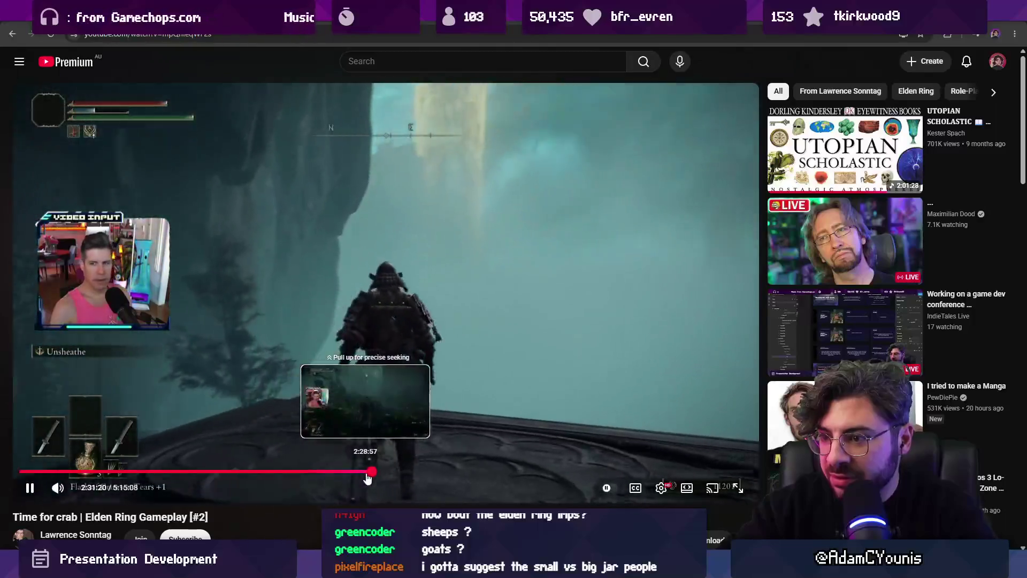
left_click(368, 473)
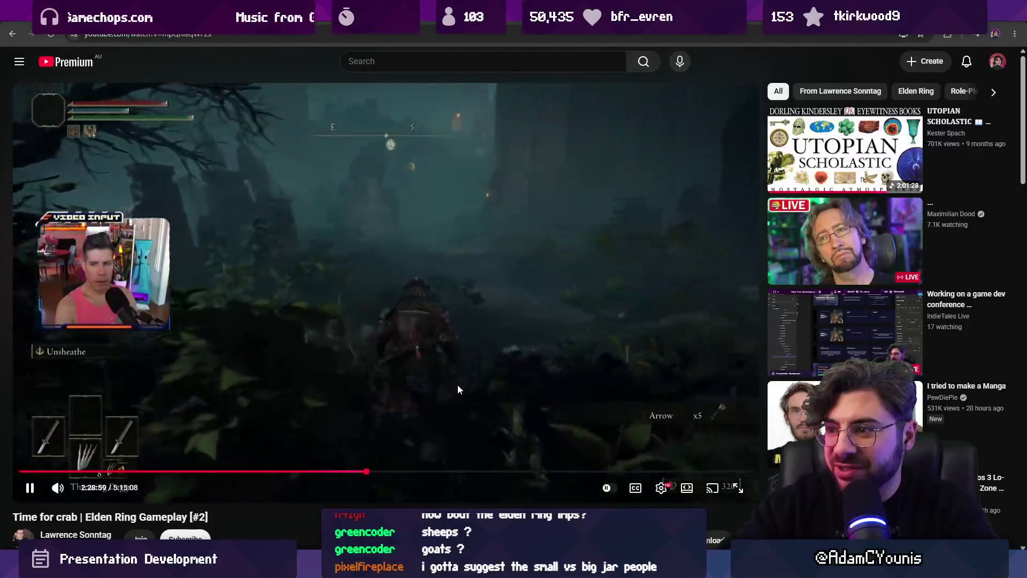
key("Right")
key("Right")
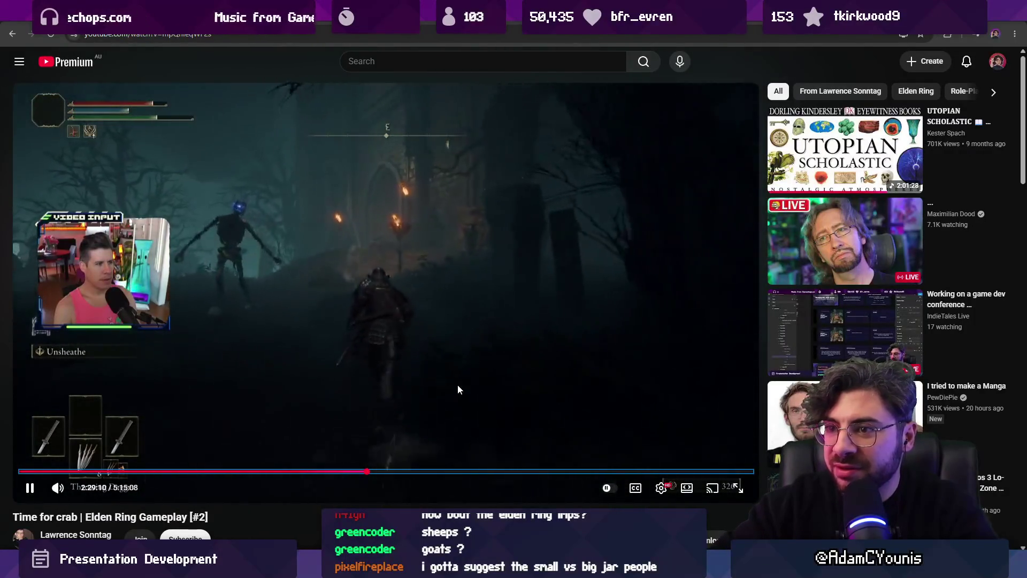
- Seek through 3:16–3:58 and pause on the cliffside bridge at 3:25:11
left_click(477, 471)
left_click(576, 472)
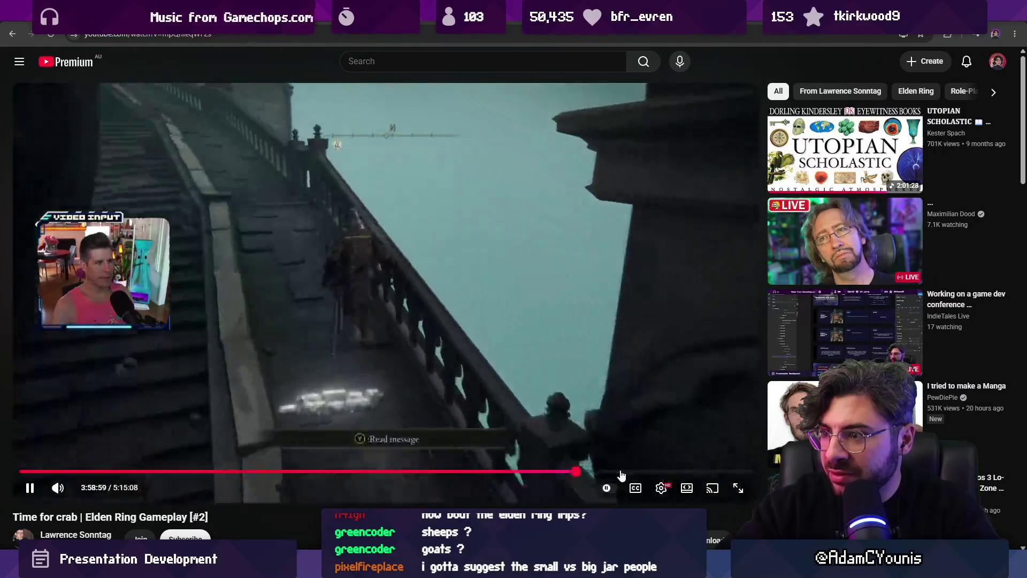
key("Left")
key("Left")
key("Left")
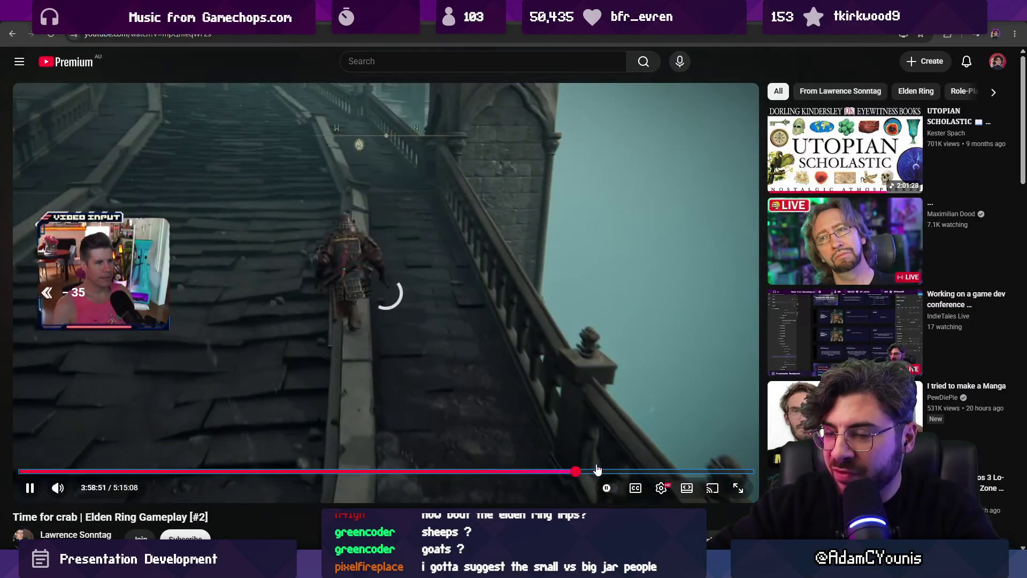
key("Left")
key("Left")
key("Left")
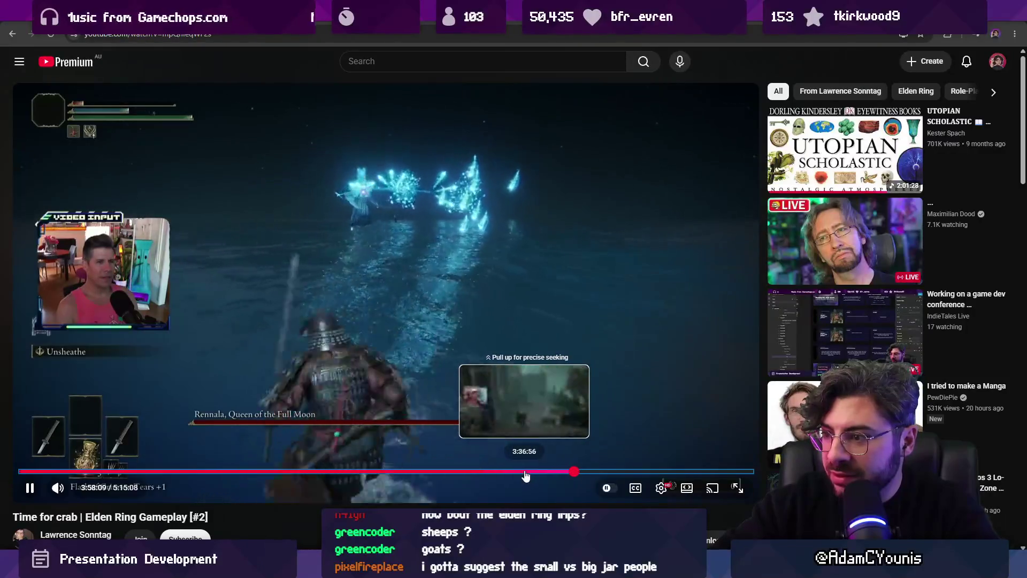
left_click(522, 473)
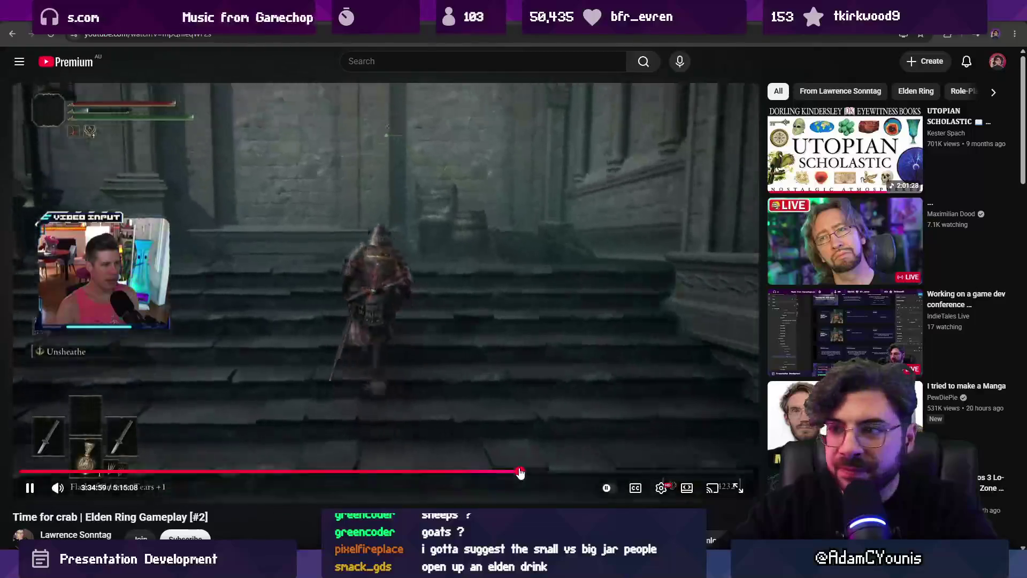
key("Left")
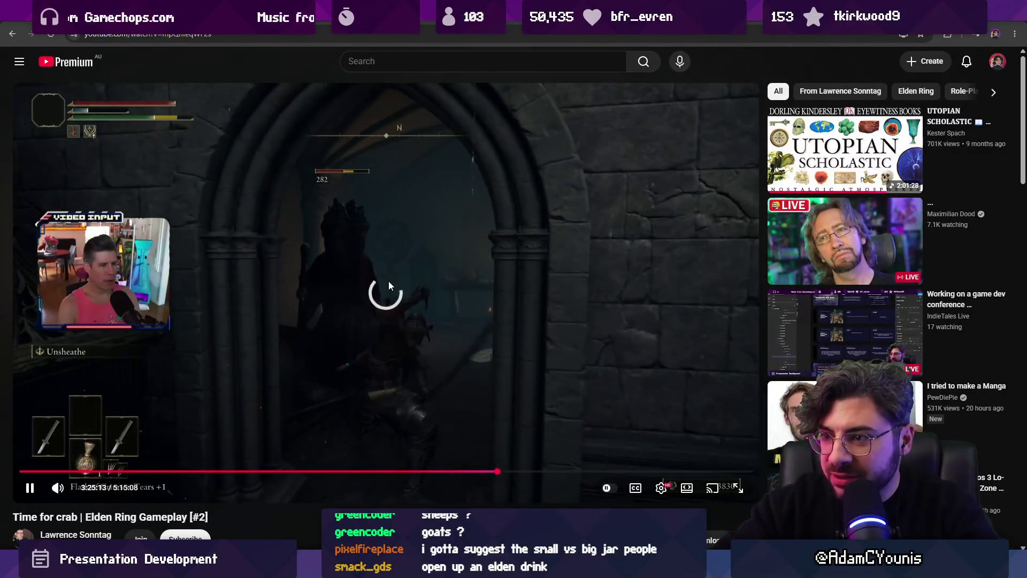
key("Left")
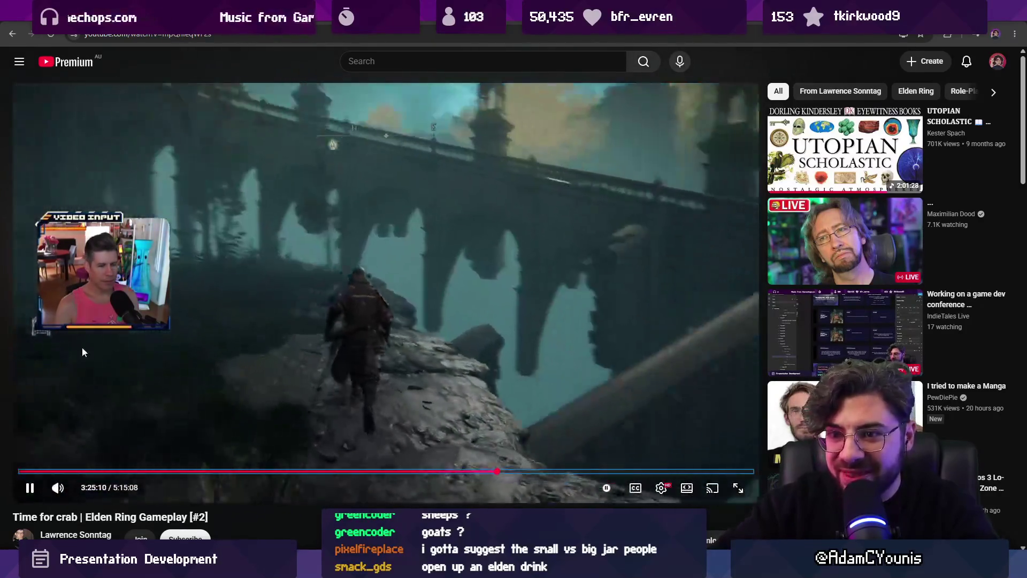
left_click(252, 207)
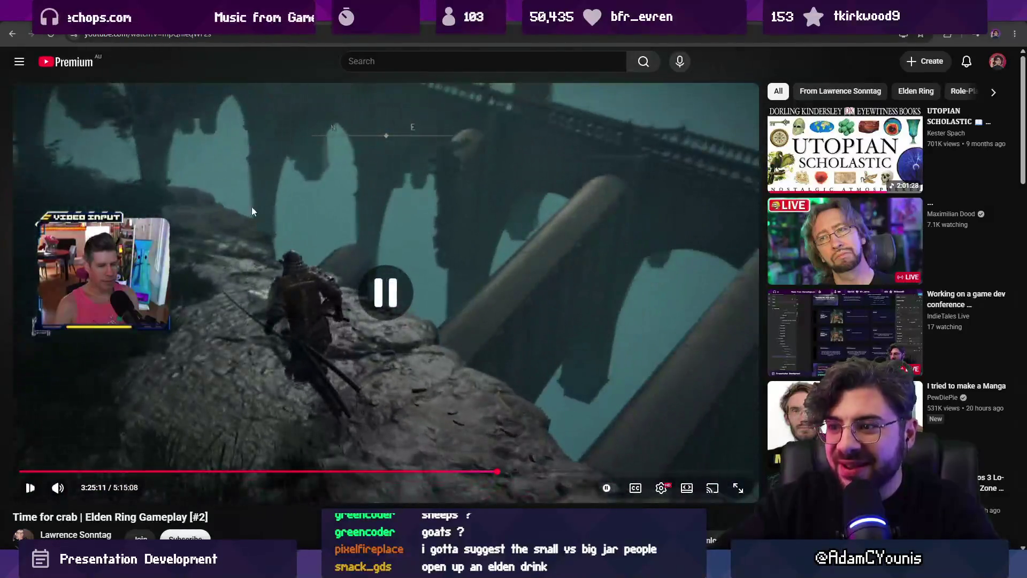
left_click(385, 36)
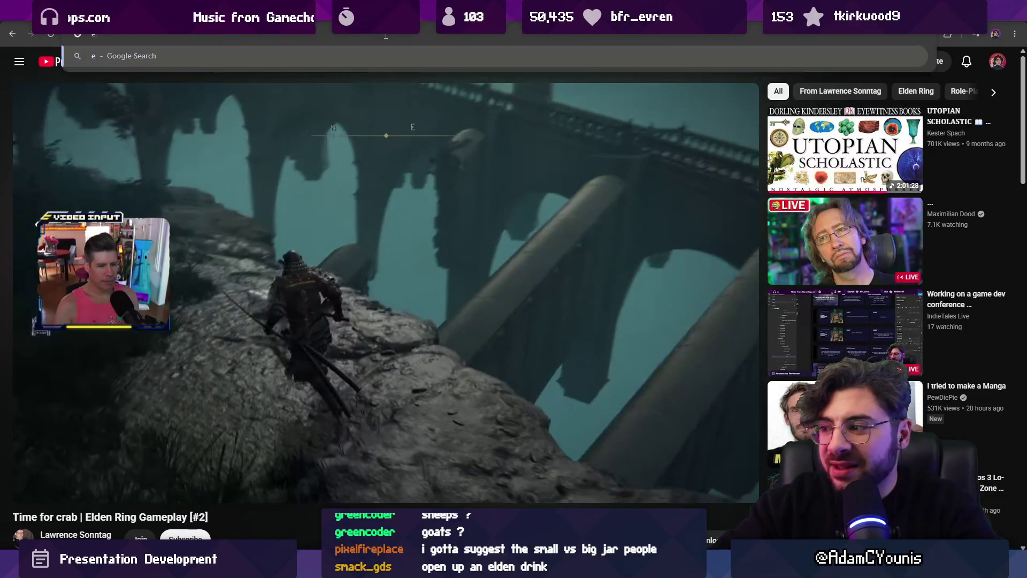
- Search Google for 'elden ring crab', then refine to 'elden ring crab enemy'
type("elden ring crab")
key("Return")
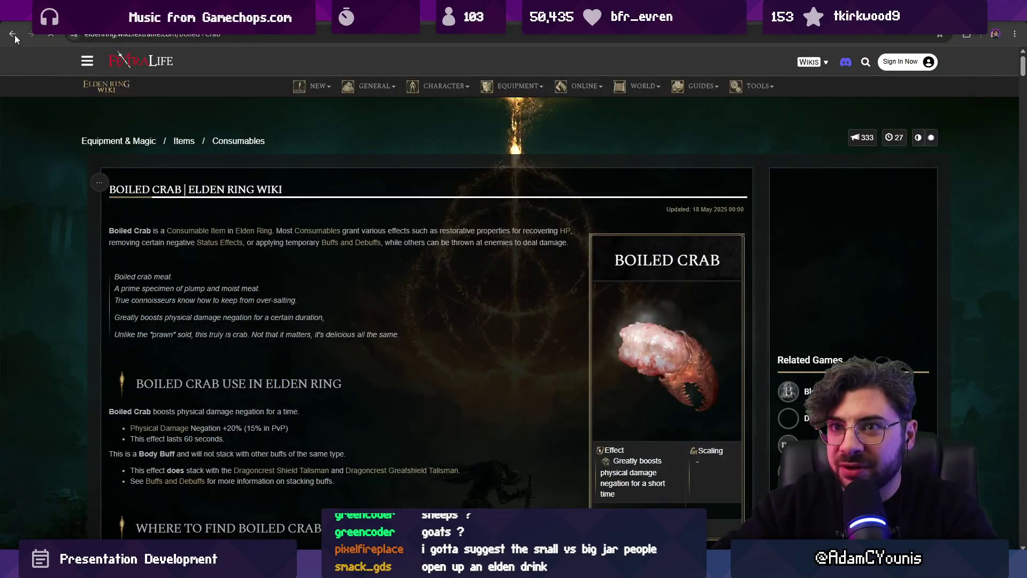
left_click(13, 34)
scroll(201, 296, "down", 3)
scroll(201, 296, "up", 3)
left_click(228, 76)
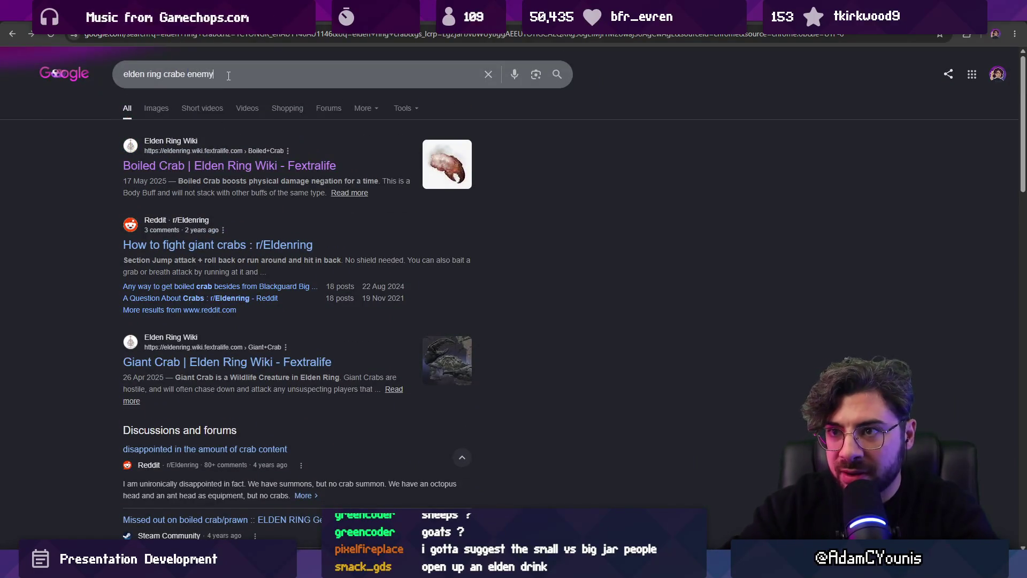
key("Return")
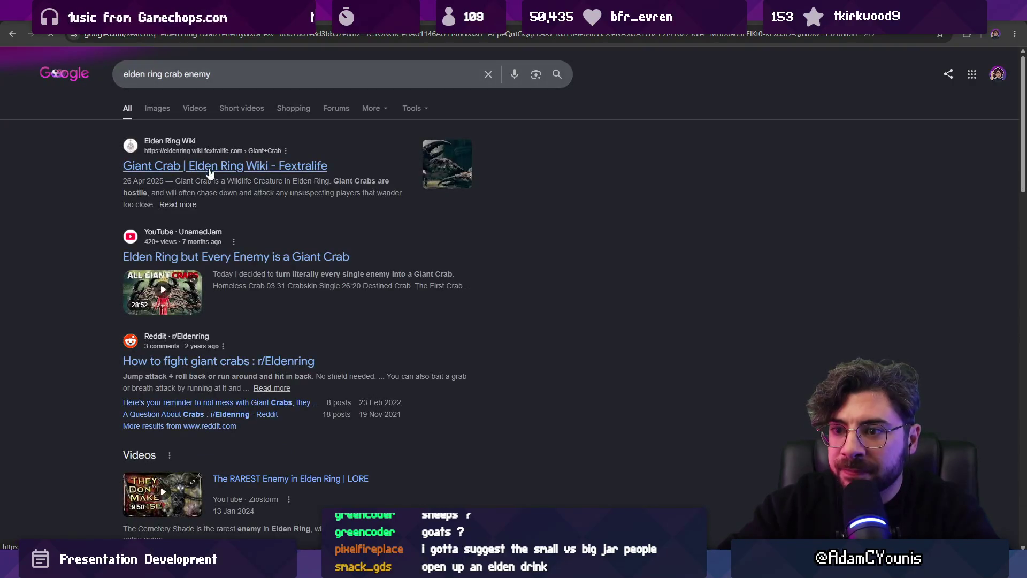
- Open the Fandom Crab page and copy the enlarged ER Crab image
scroll(207, 214, "down", 10)
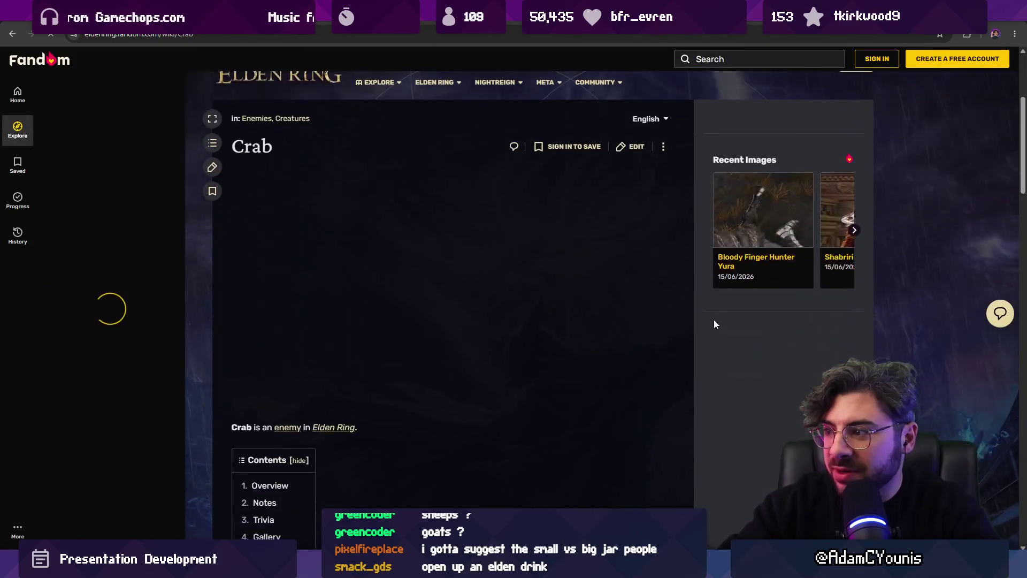
scroll(510, 245, "down", 10)
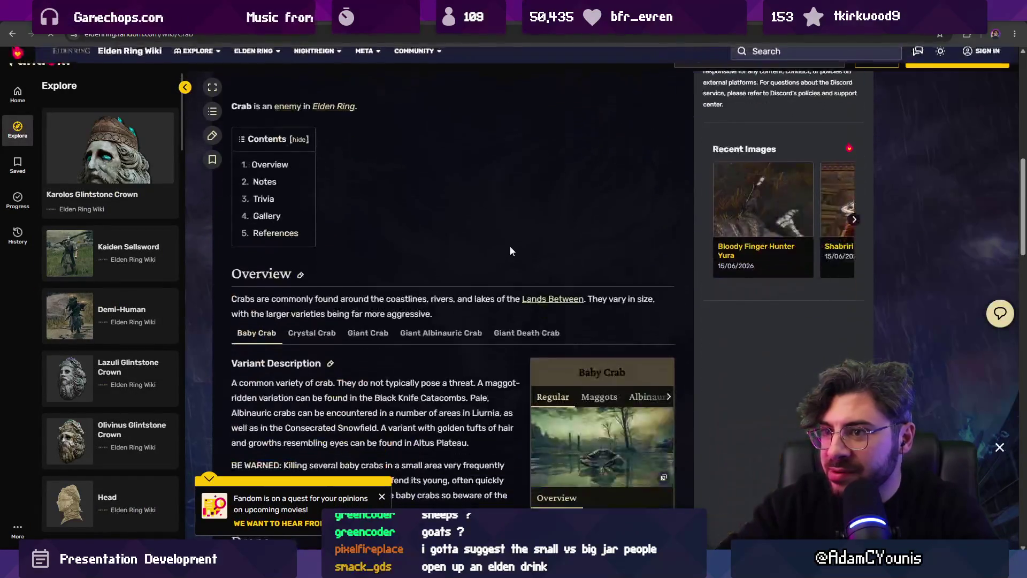
scroll(496, 300, "up", 2)
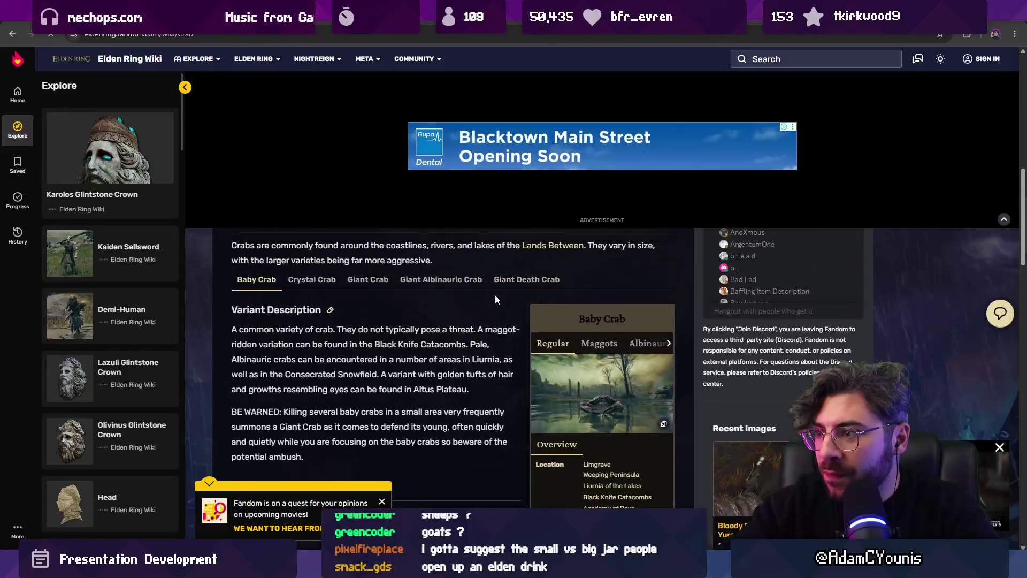
left_click(1004, 219)
scroll(551, 287, "down", 2)
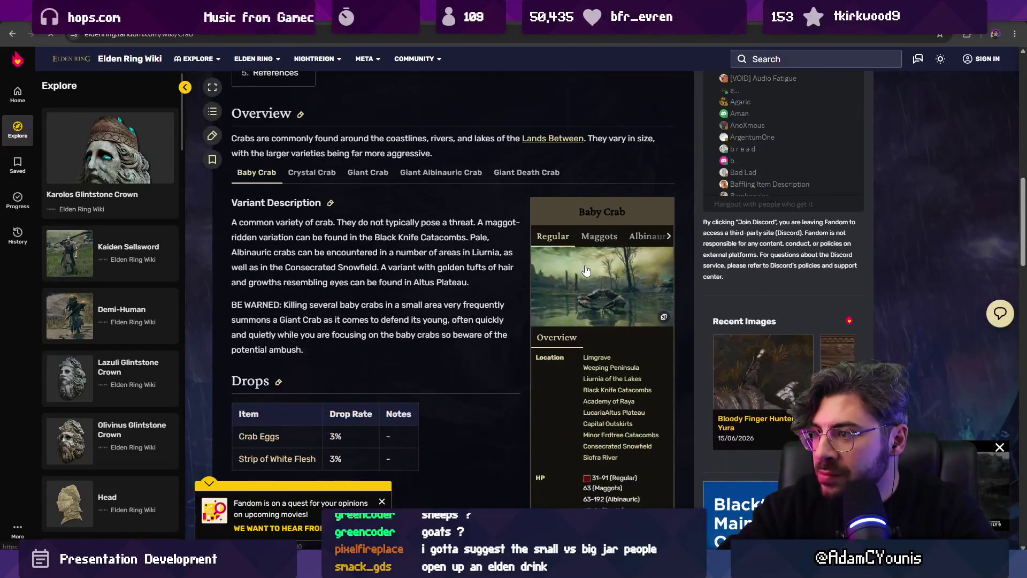
left_click(589, 275)
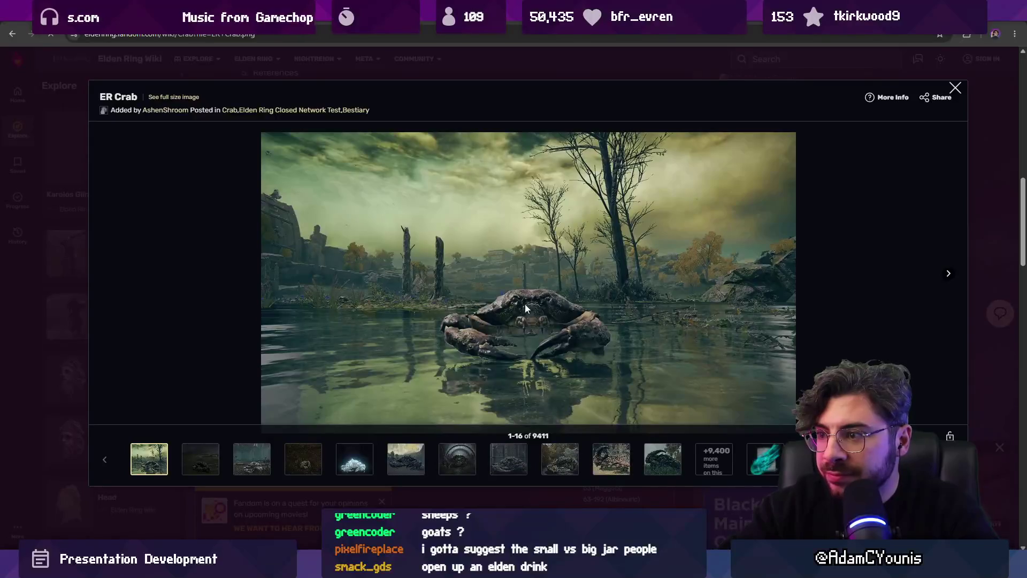
right_click(473, 330)
left_click(514, 374)
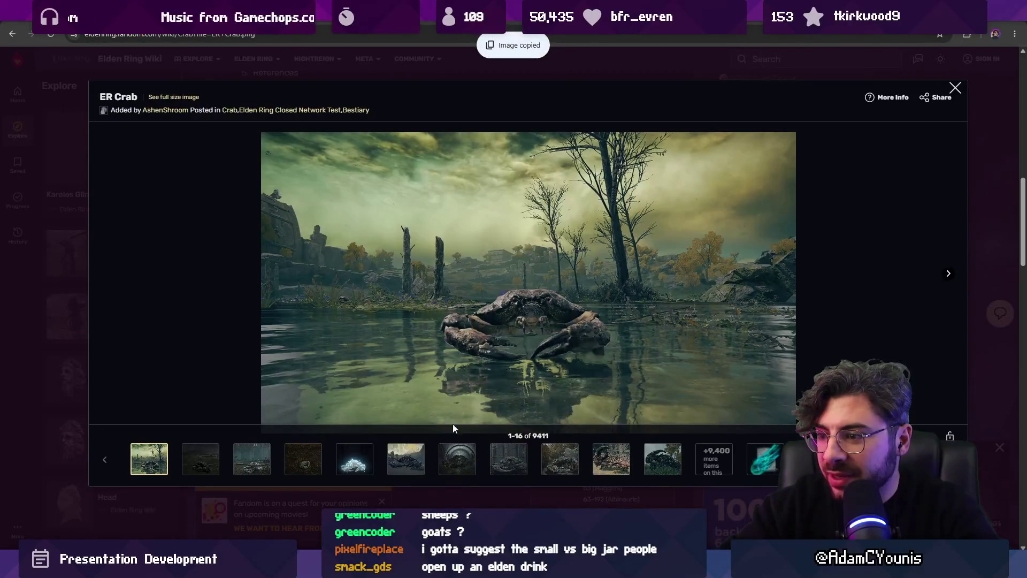
- Browse the crab gallery and copy the ER Crab Death image into Figma
left_click(198, 457)
key("Right")
key("Right")
key("Right")
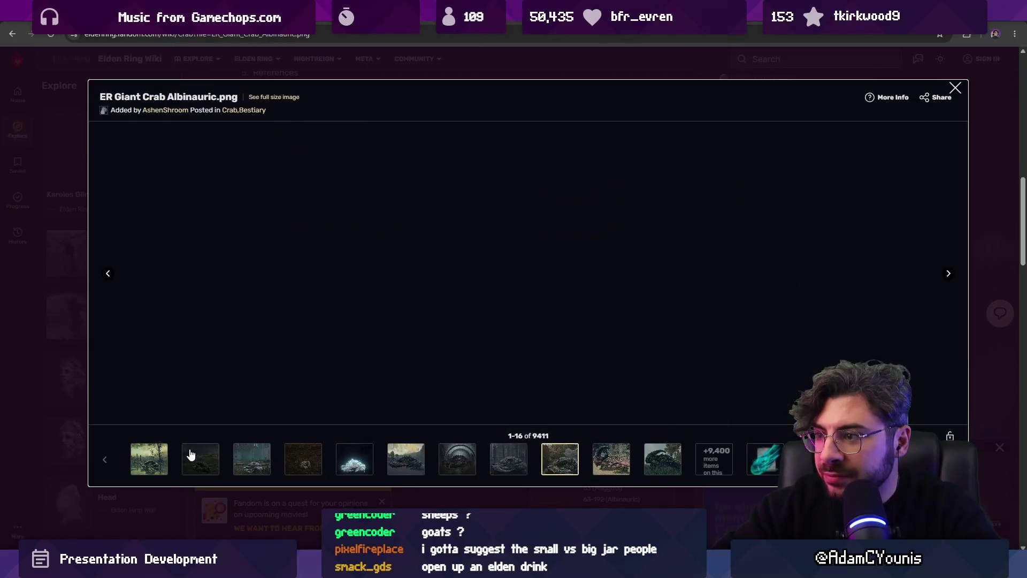
key("Left")
key("Left")
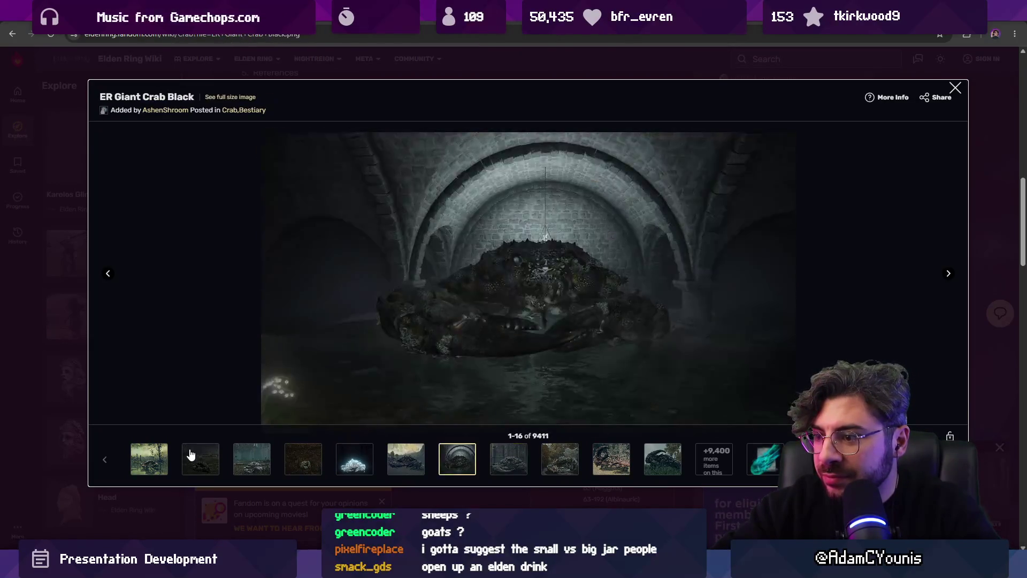
key("Left")
key("Left")
key("Left")
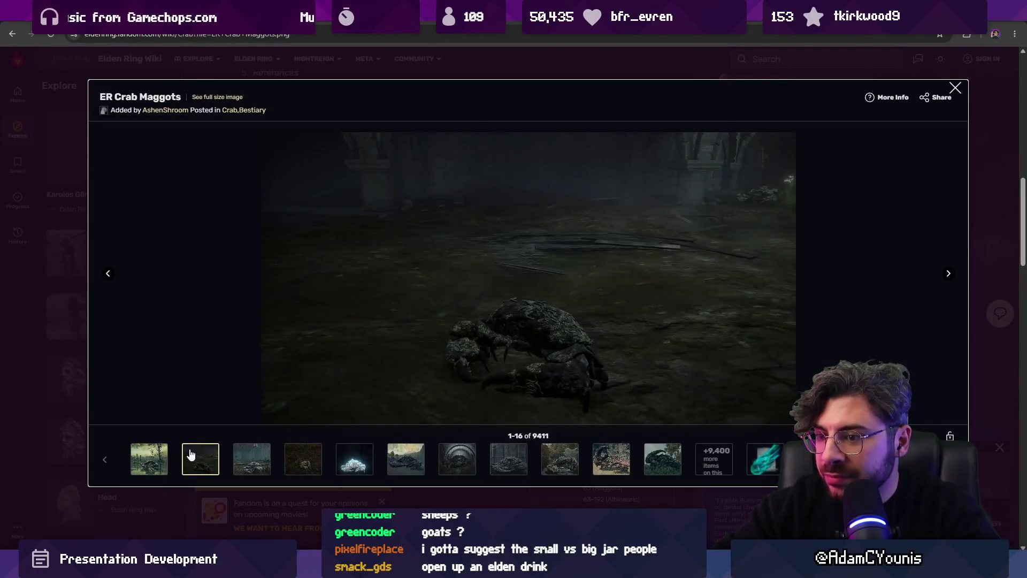
key("Right")
key("Right")
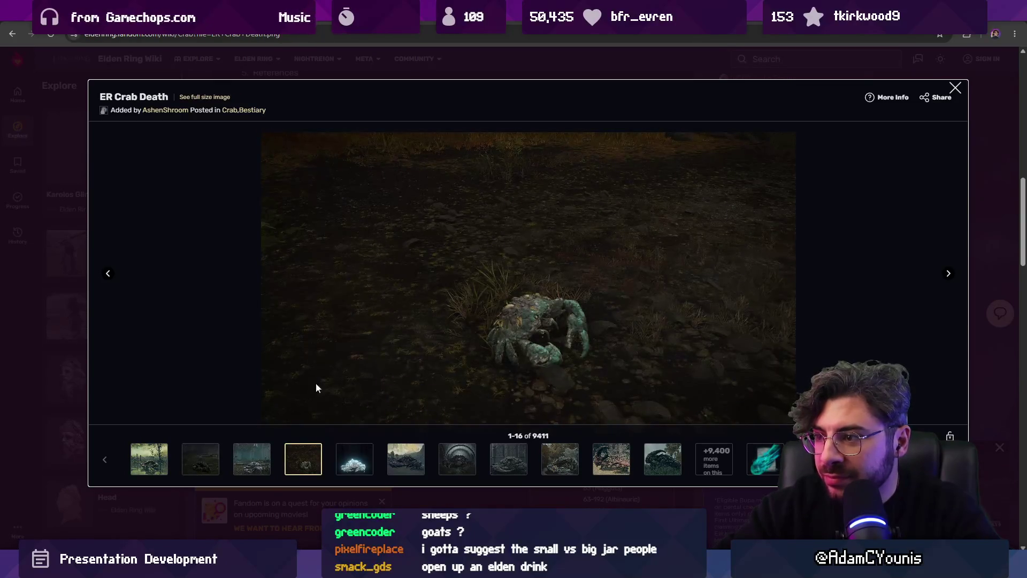
right_click(488, 337)
left_click(531, 383)
key("alt+Tab")
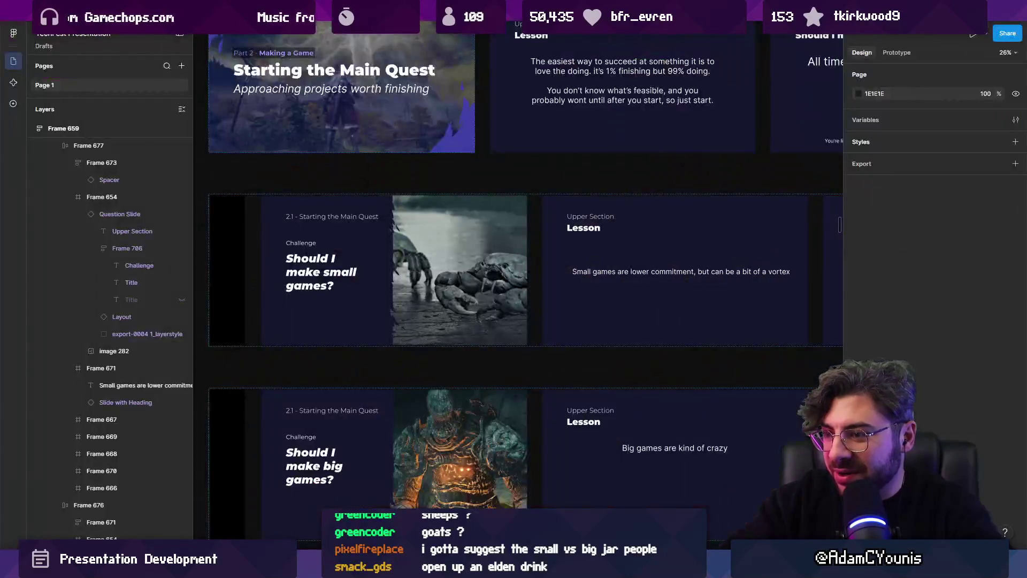
key("ctrl+v")
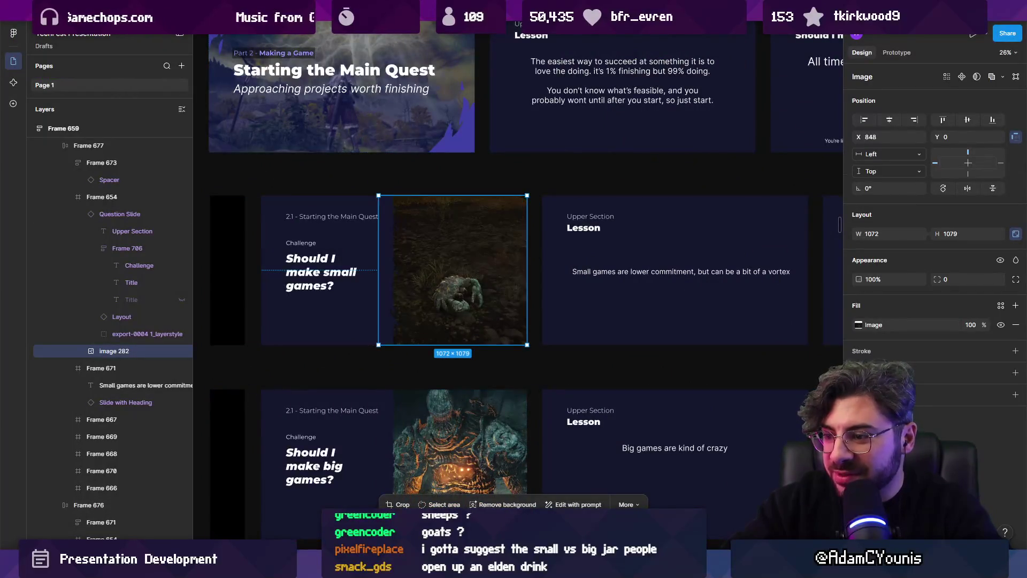
key("alt+Tab")
key("Escape")
scroll(477, 326, "down", 5)
scroll(652, 230, "up", 5)
scroll(568, 315, "down", 15)
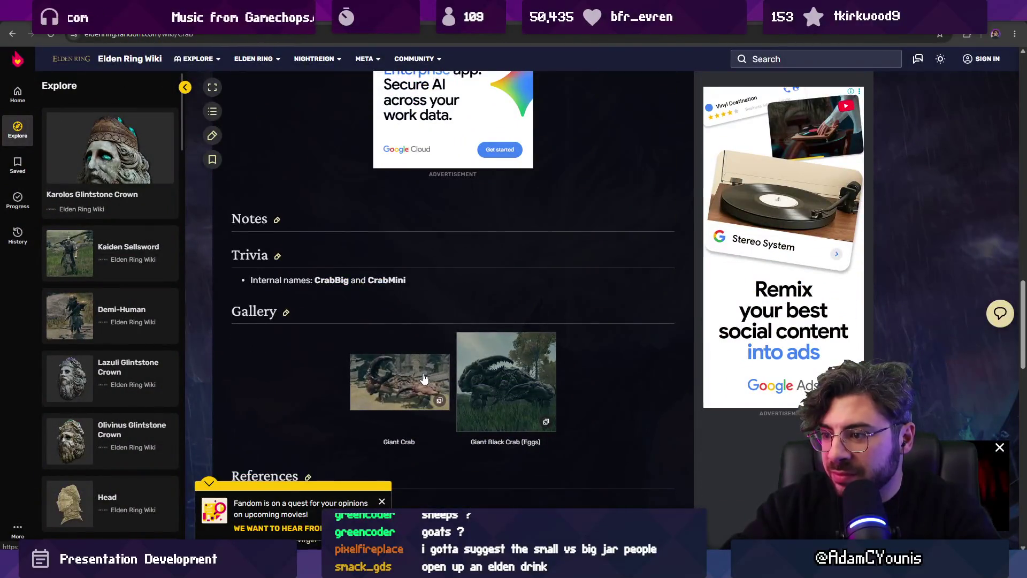
left_click(424, 378)
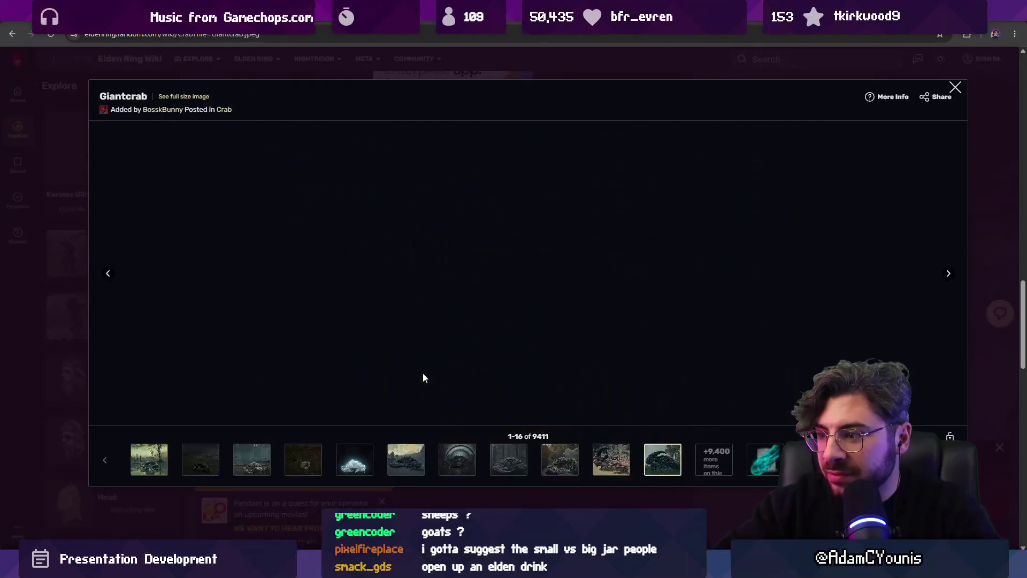
right_click(499, 308)
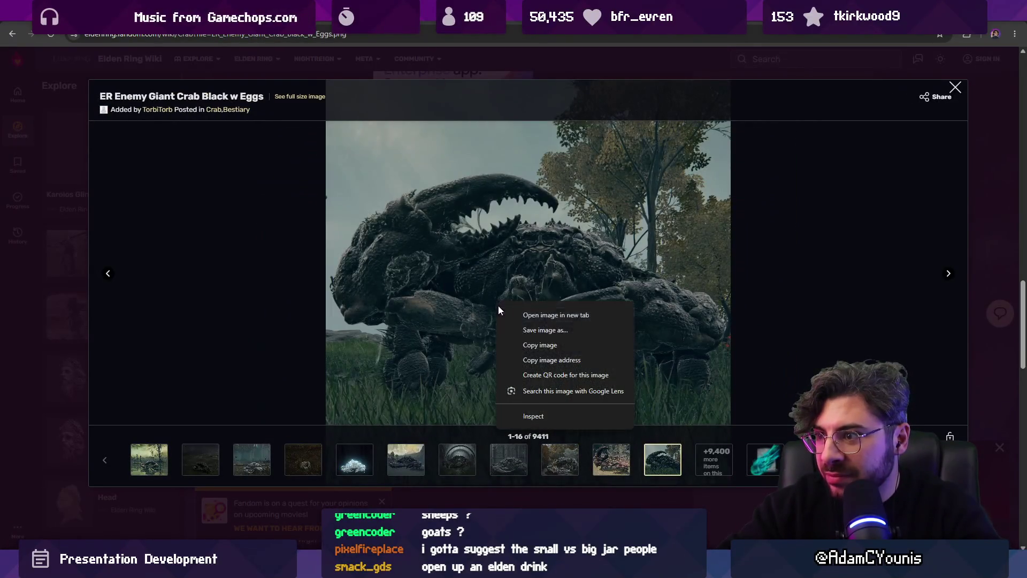
left_click(535, 344)
key("alt+Tab")
left_click(475, 427)
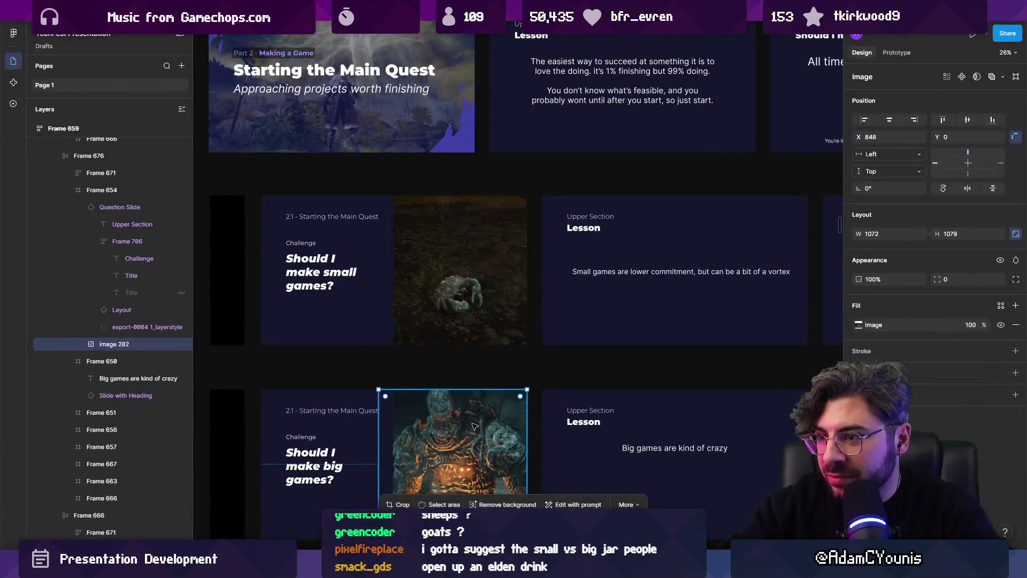
key("ctrl+v")
left_click(480, 297)
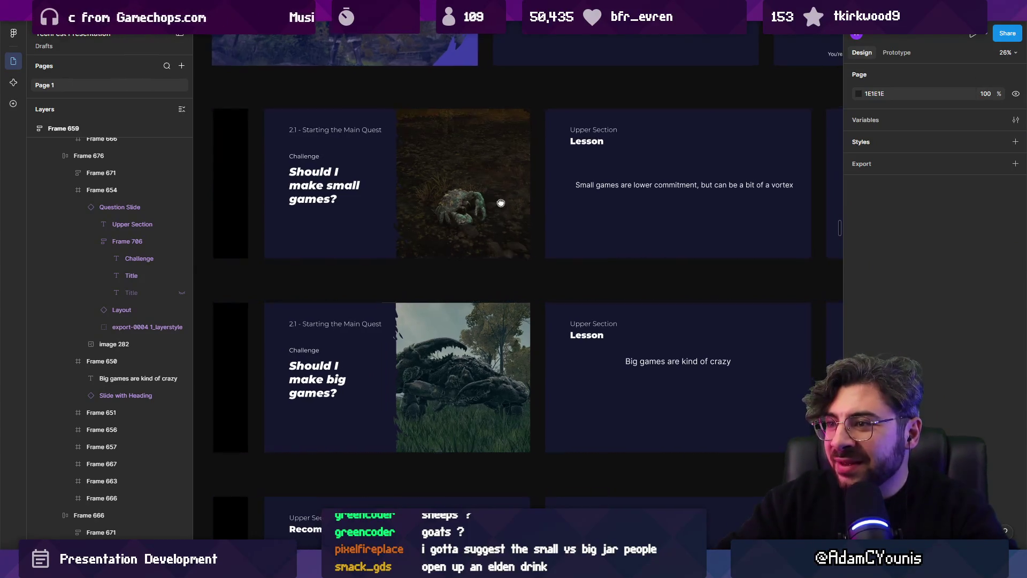
scroll(481, 209, "right", 1)
left_click(461, 211)
double_click(461, 211)
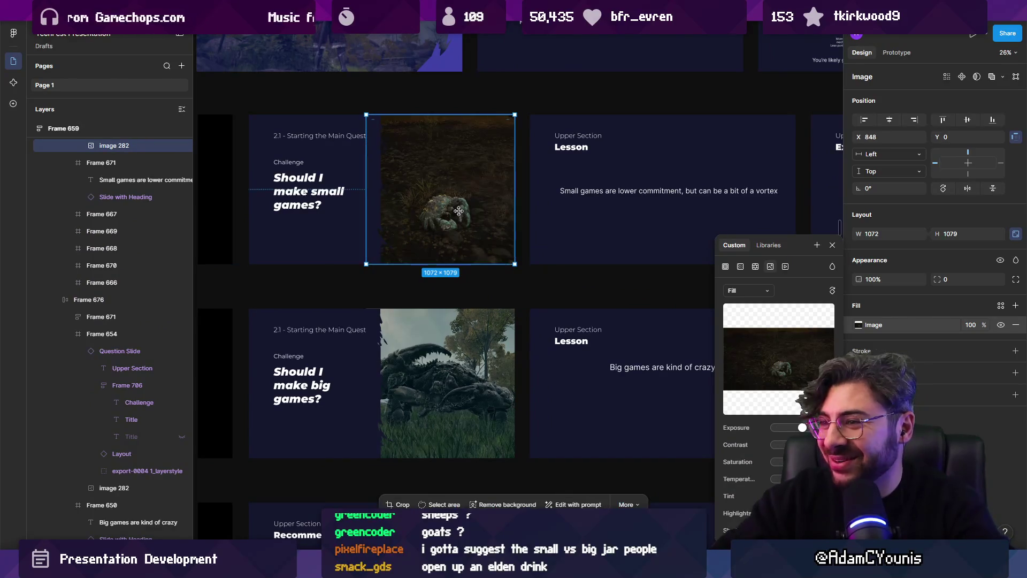
key("Escape")
scroll(505, 223, "up", 1)
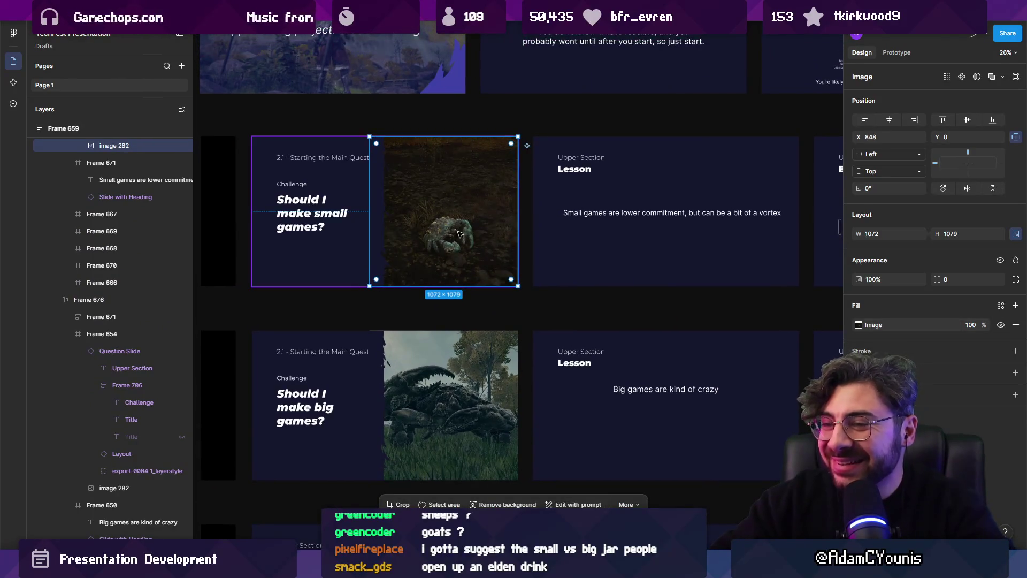
scroll(460, 234, "up", 2)
scroll(461, 233, "left", 1)
scroll(524, 286, "up", 3)
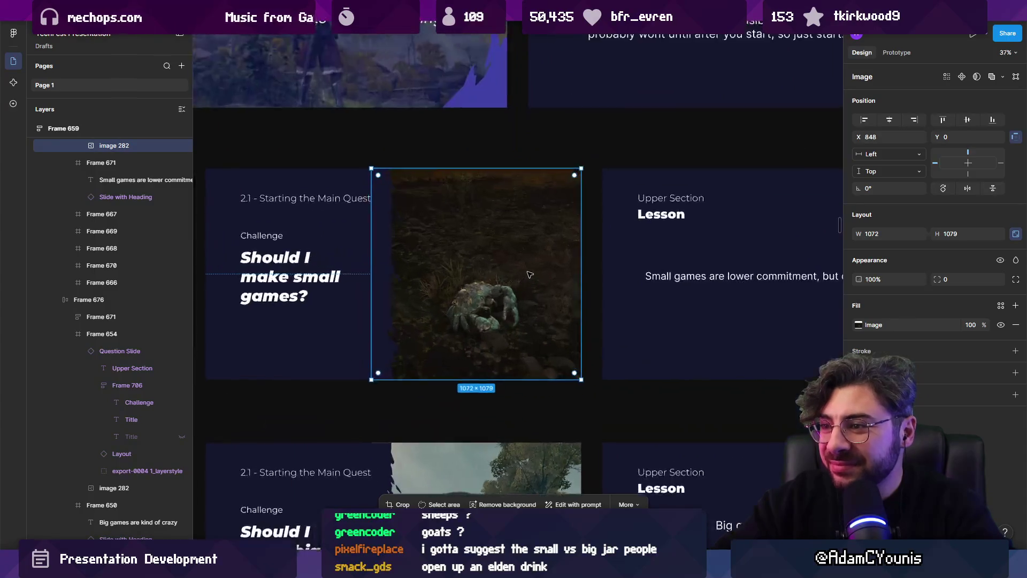
scroll(520, 289, "up", 3)
scroll(520, 289, "down", 4)
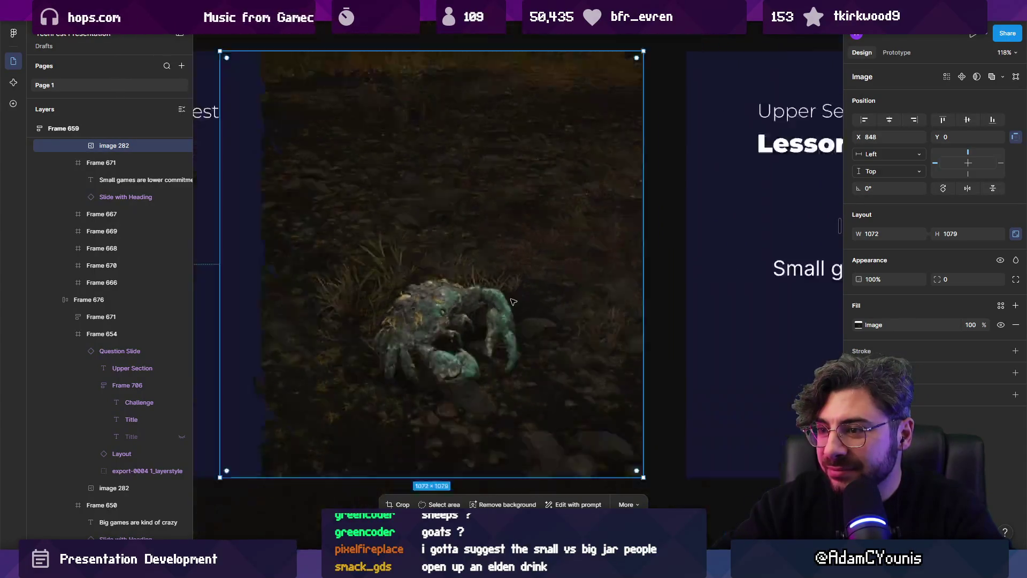
left_click_drag(524, 262, 332, 257)
scroll(470, 227, "down", 5)
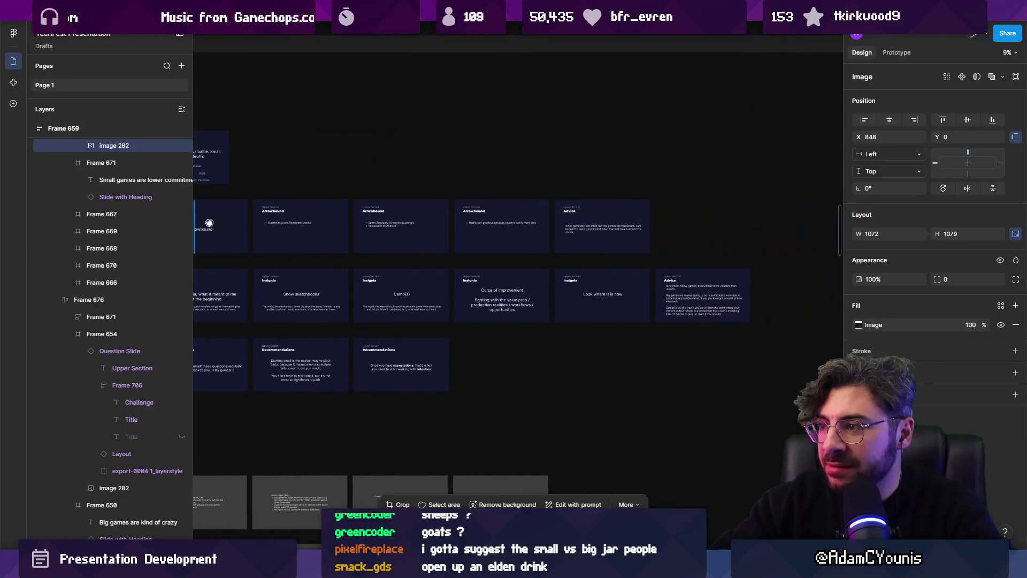
scroll(332, 268, "left", 4)
scroll(331, 268, "down", 1)
scroll(466, 290, "up", 3)
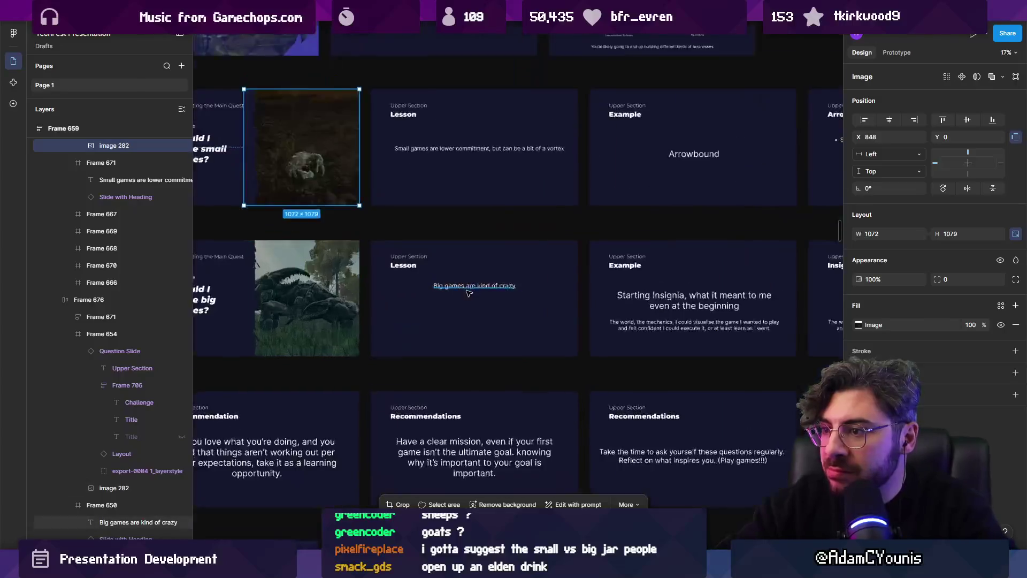
left_click(488, 288)
scroll(267, 278, "down", 5)
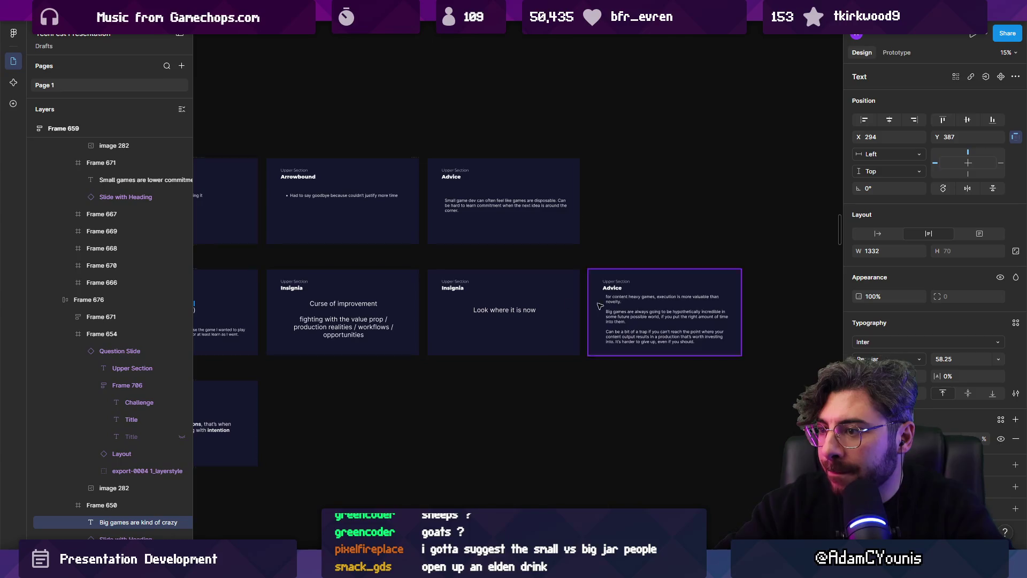
scroll(604, 315, "up", 3)
scroll(614, 310, "down", 1)
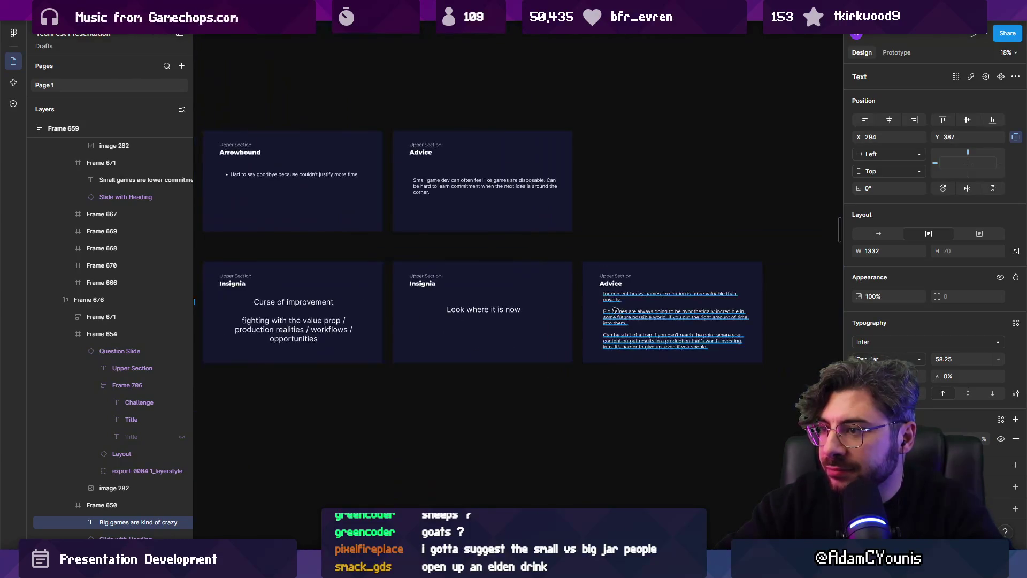
scroll(724, 286, "down", 5)
scroll(375, 344, "up", 8)
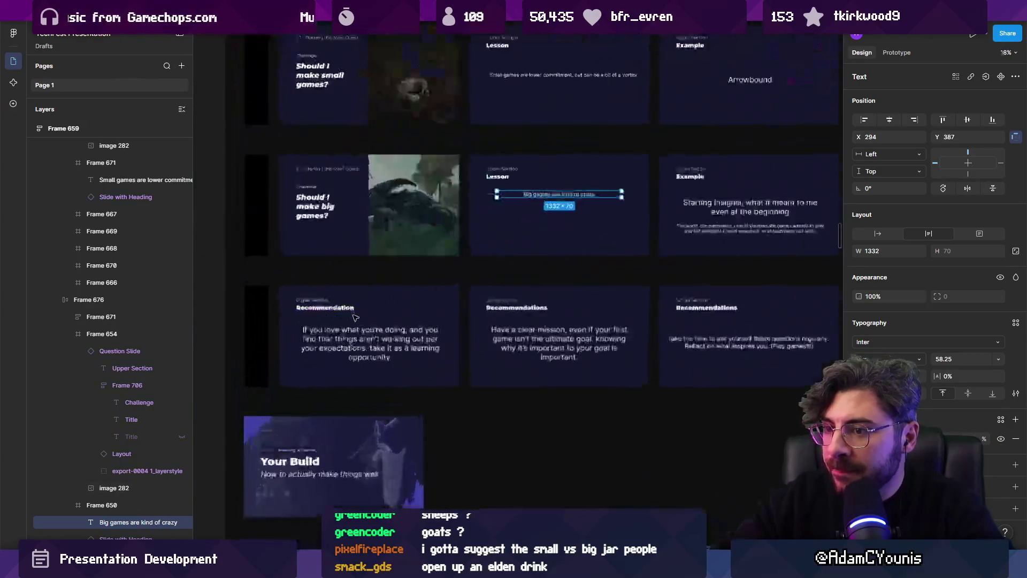
scroll(413, 259, "down", 4)
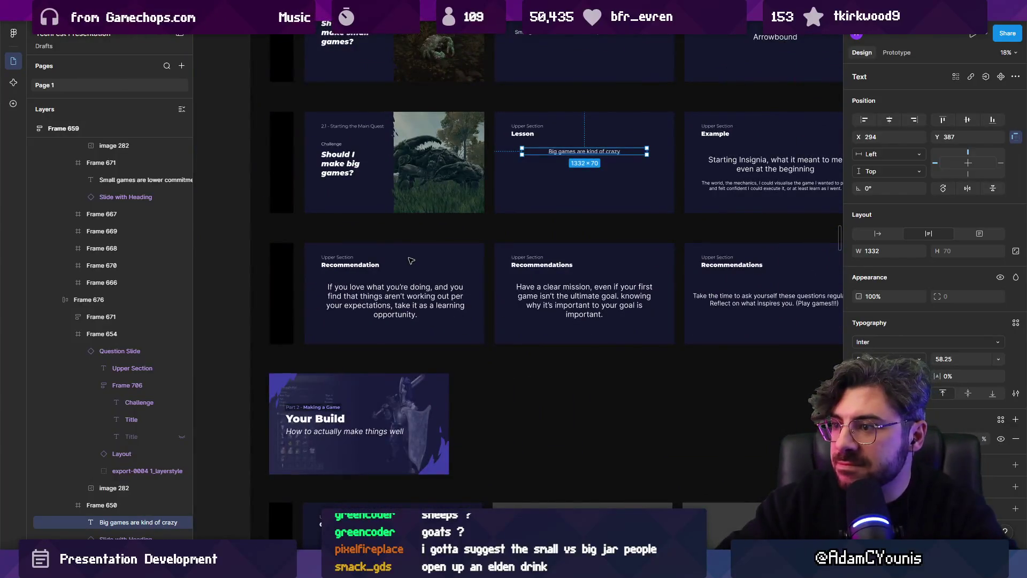
scroll(423, 261, "up", 3)
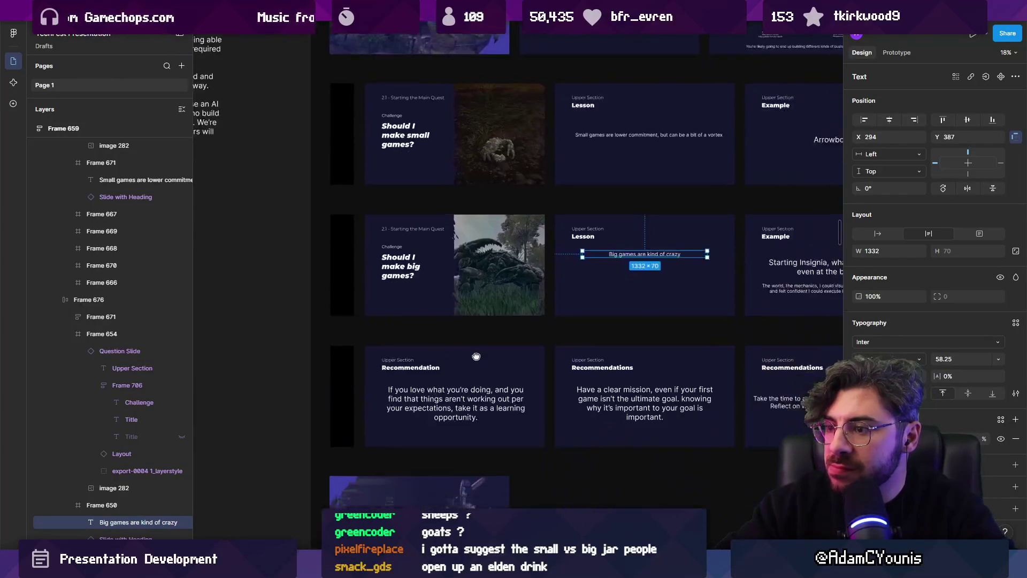
left_click(403, 246)
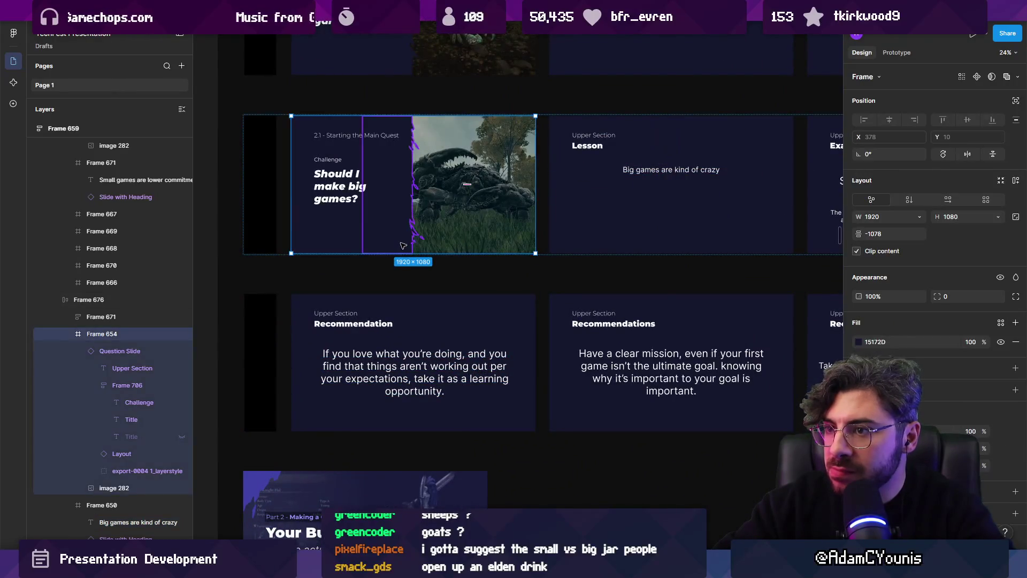
scroll(403, 246, "down", 3)
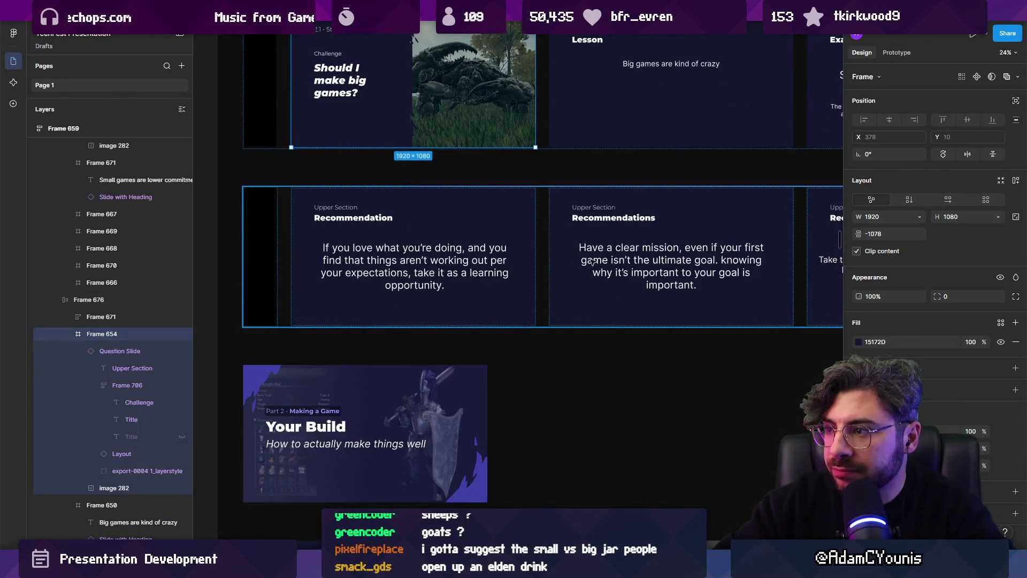
scroll(403, 247, "right", 15)
scroll(519, 210, "right", 3)
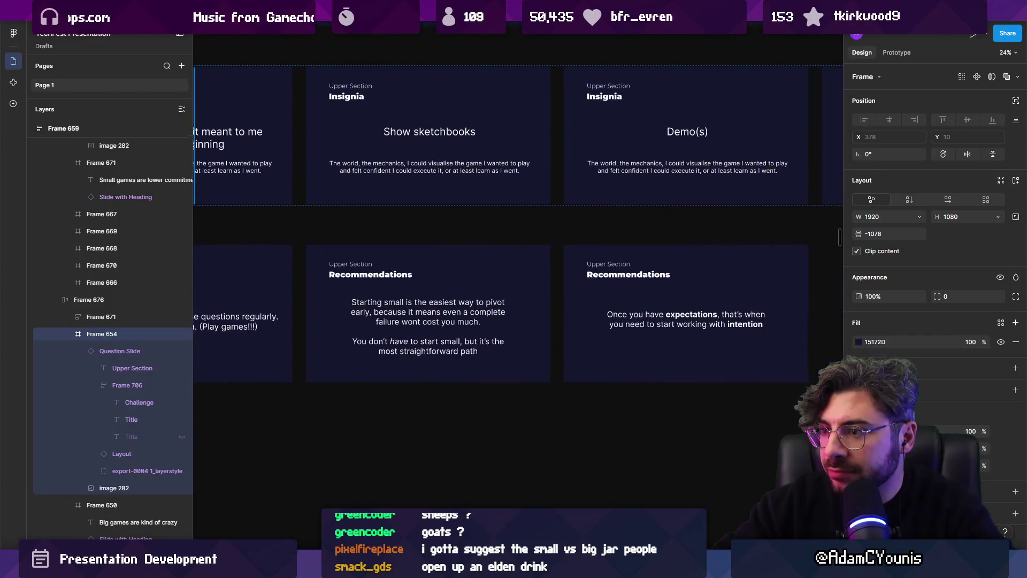
scroll(370, 222, "left", 18)
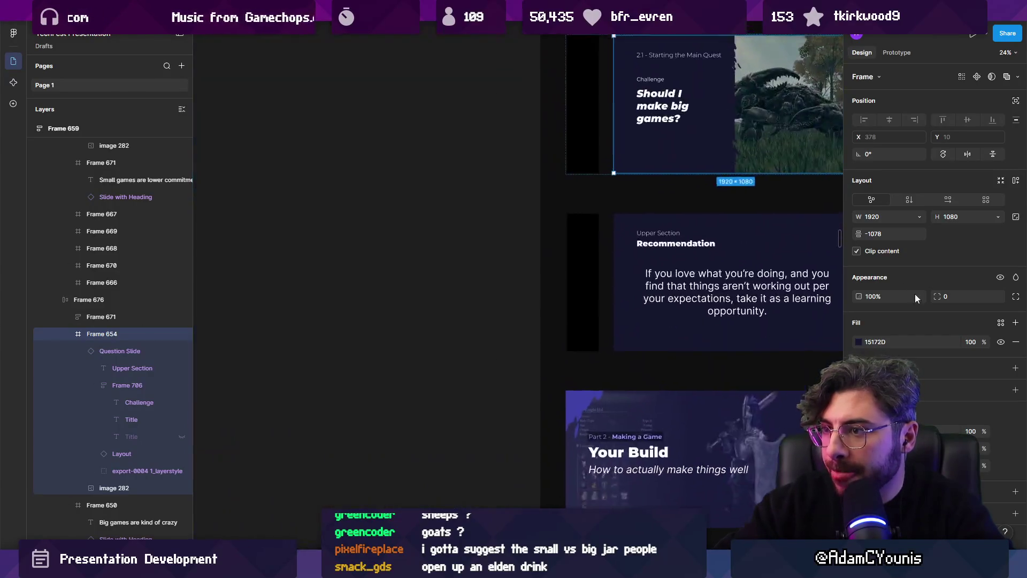
mouse_move(369, 222)
left_mouse_down("alt")
mouse_move(326, 321)
mouse_move(352, 359)
left_mouse_up("alt")
- Retitle the copied slide 'So which is it?'
double_click(352, 359)
type("So which")
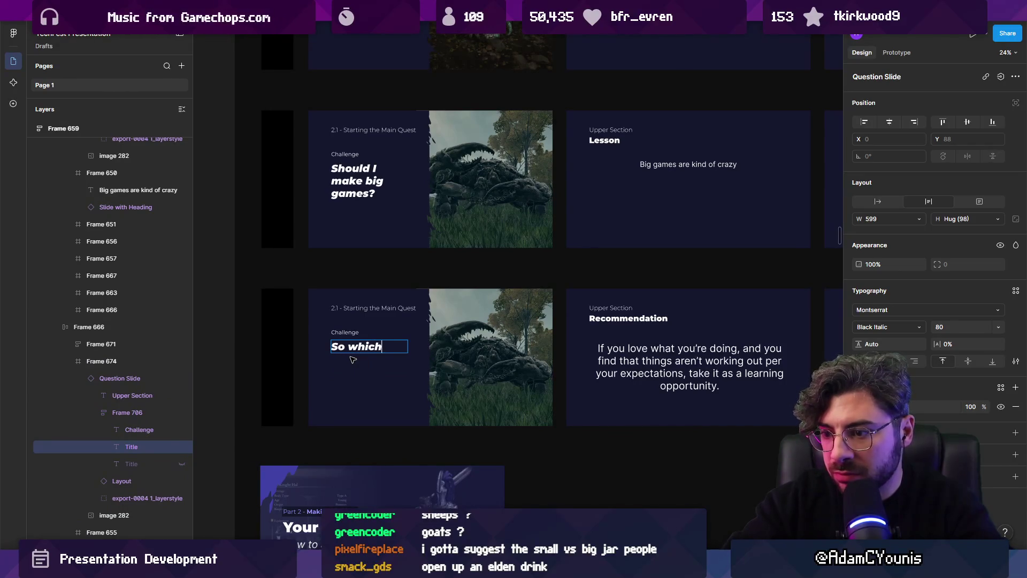
key("Escape")
key("Escape")
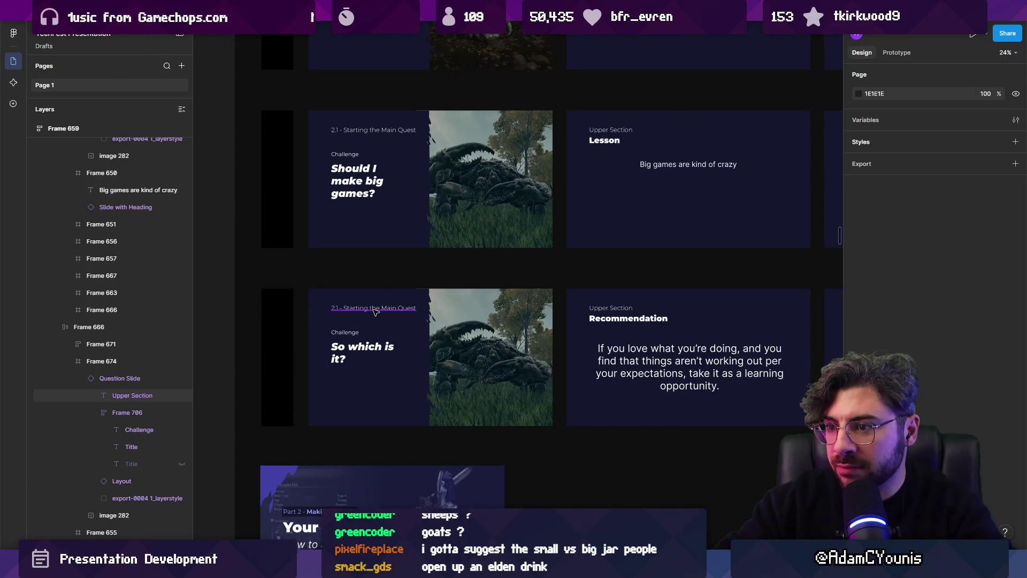
scroll(375, 312, "up", 3)
scroll(375, 312, "right", 2)
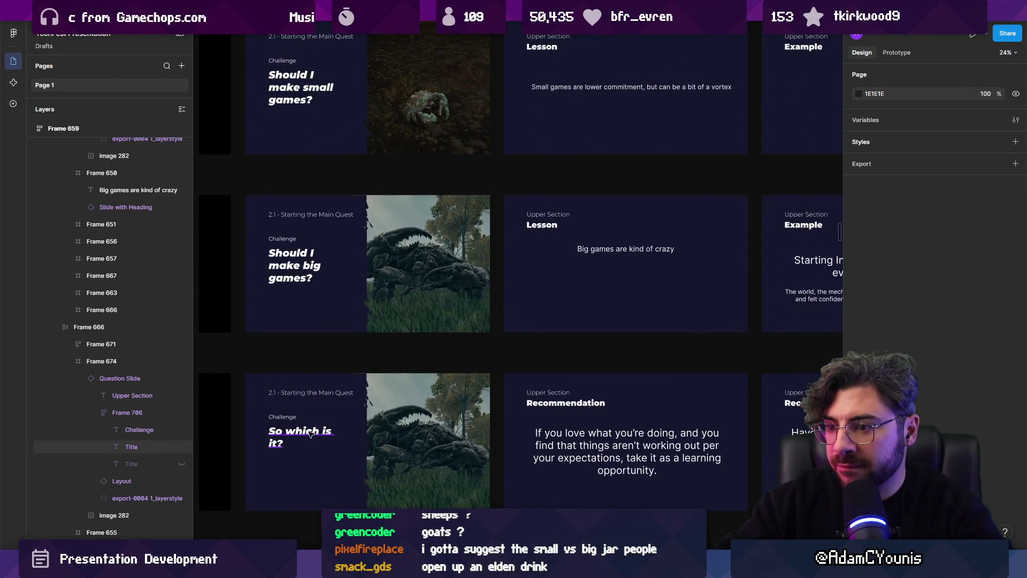
- Change the slide title to 'What if I don't know?'
double_click(311, 433)
type("Wh")
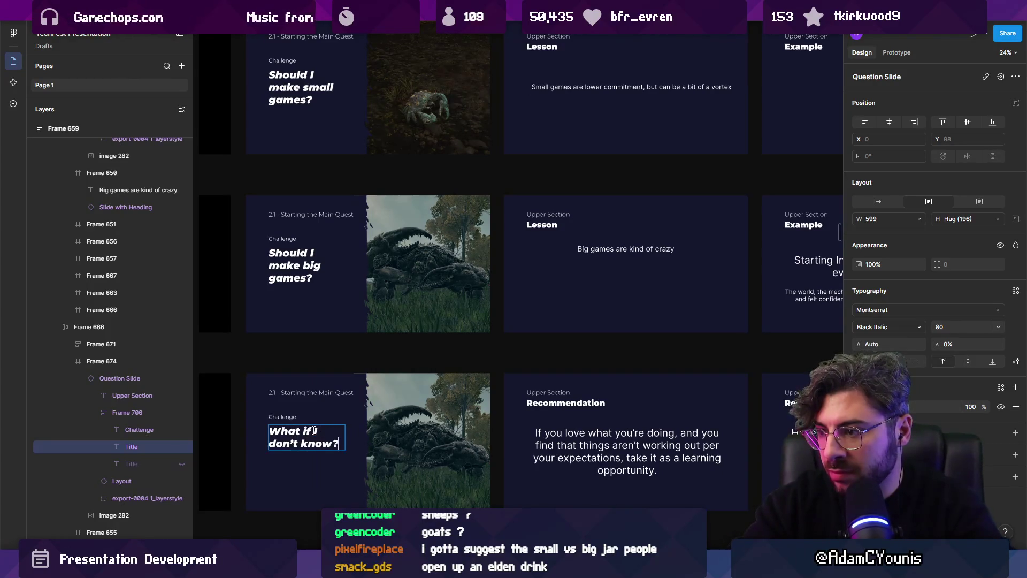
left_click(325, 424)
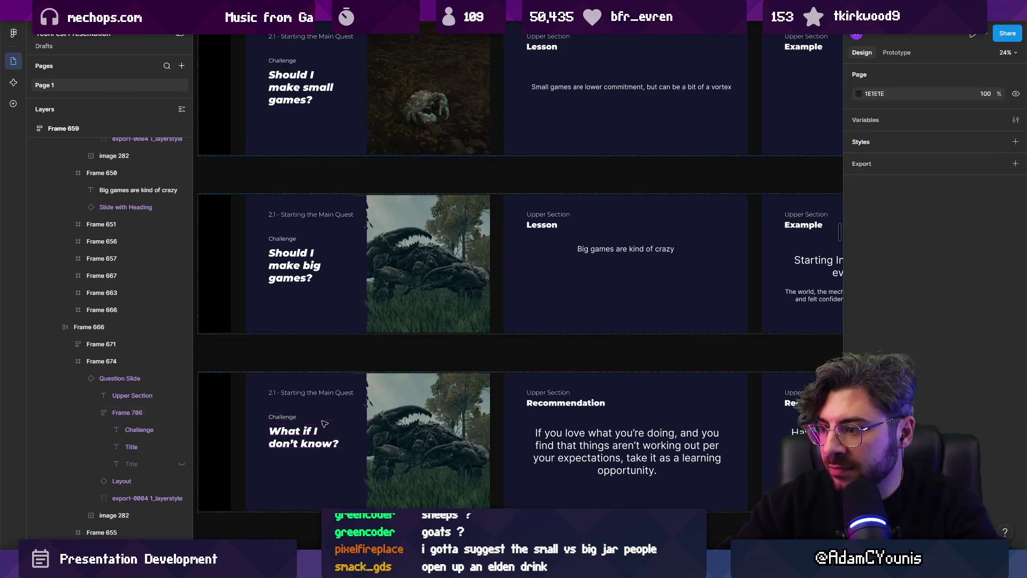
scroll(301, 289, "right", 6)
scroll(404, 363, "right", 2)
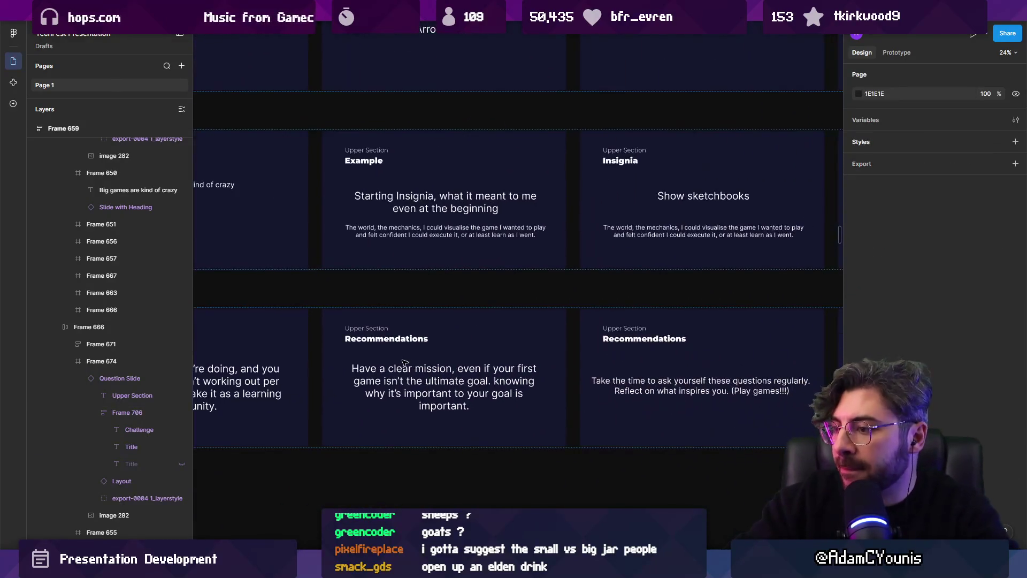
scroll(434, 354, "right", 3)
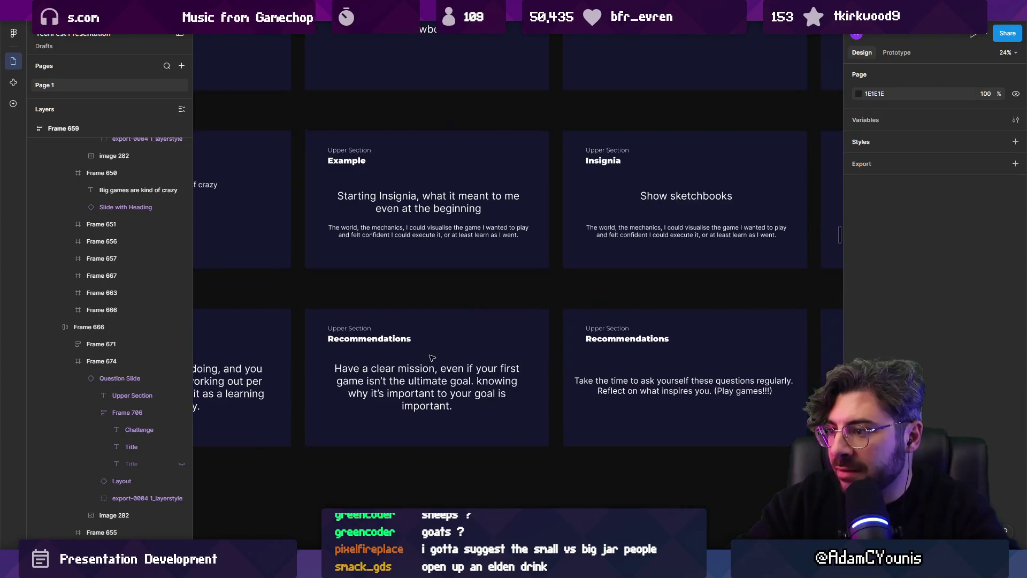
scroll(434, 358, "right", 5)
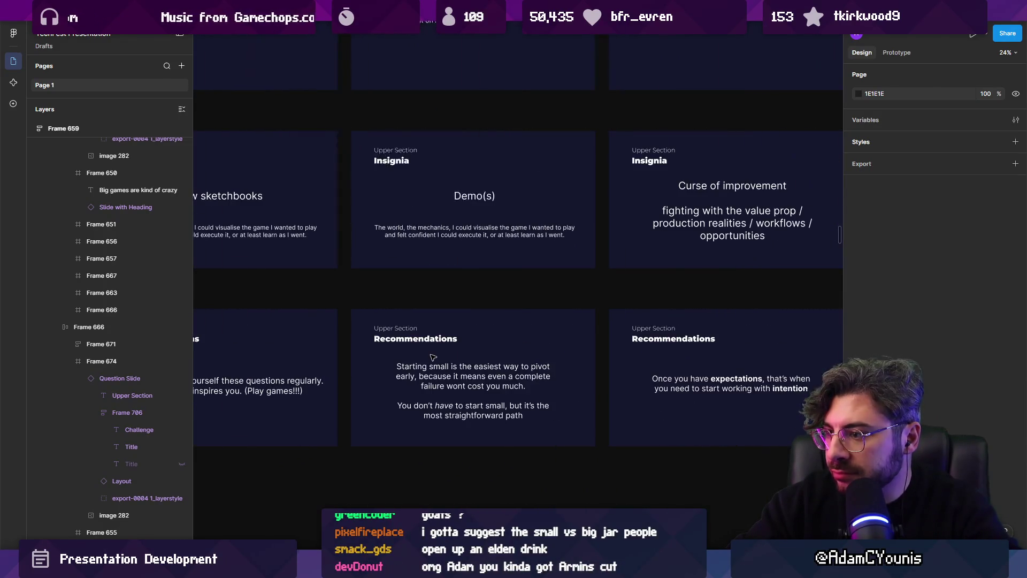
scroll(444, 369, "left", 10)
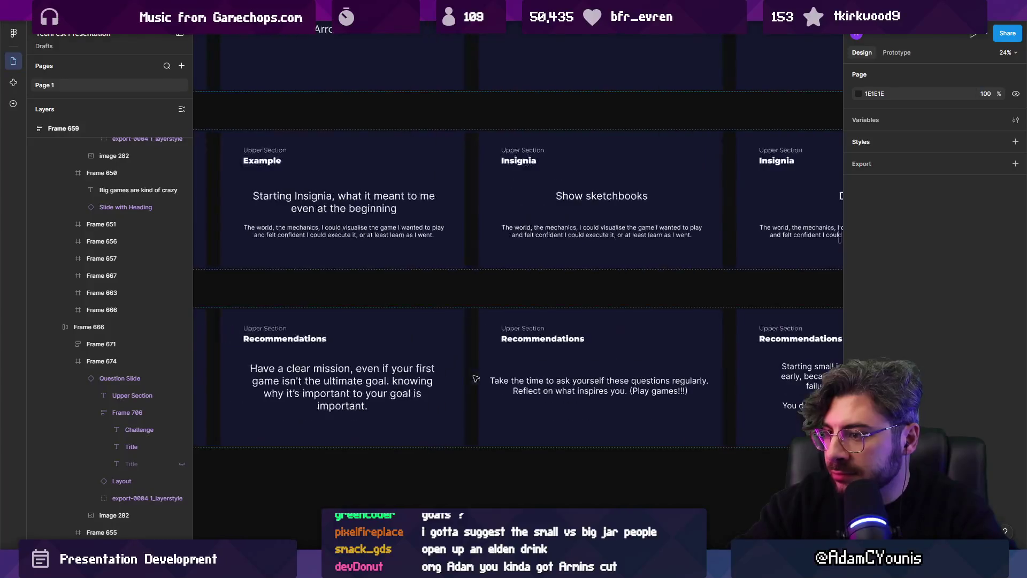
scroll(473, 394, "left", 8)
left_click(467, 400)
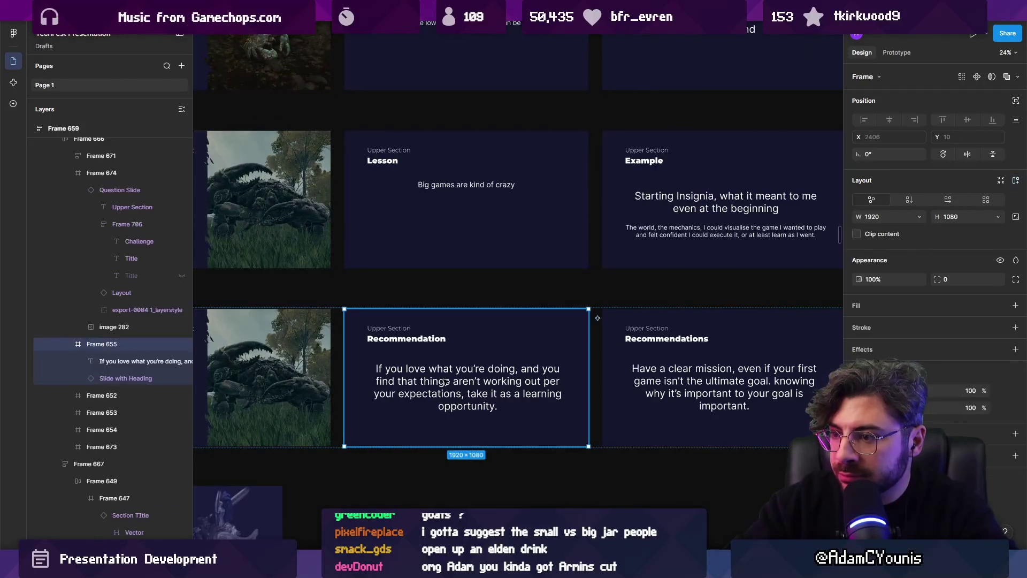
left_click(487, 431)
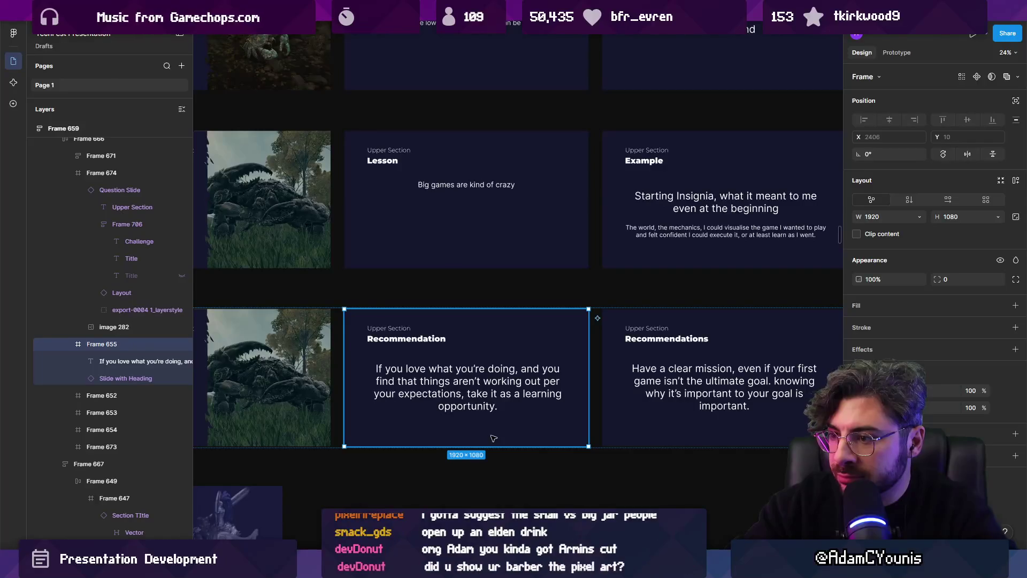
scroll(495, 422, "down", 5)
scroll(356, 399, "up", 5)
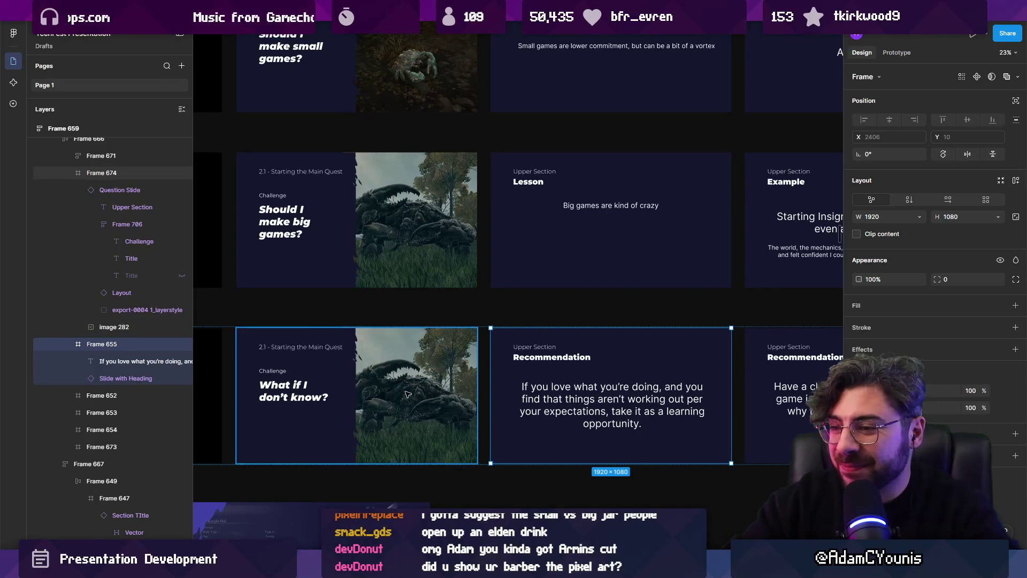
- Search Google Images for 'baby and giant crab together elden ring'
left_click(481, 482)
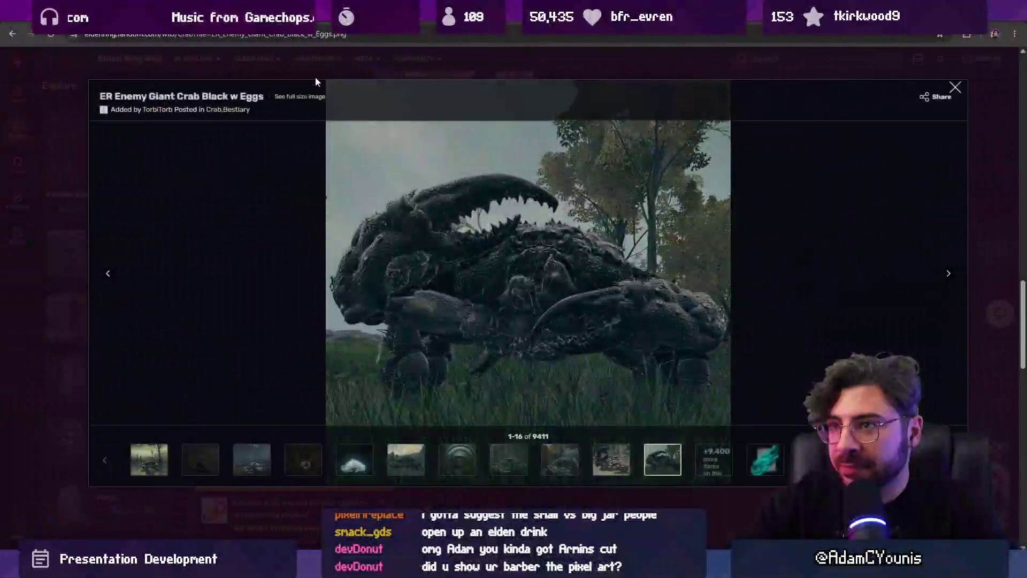
left_click(319, 35)
type("baby and giant crab together elden ring")
key("Return")
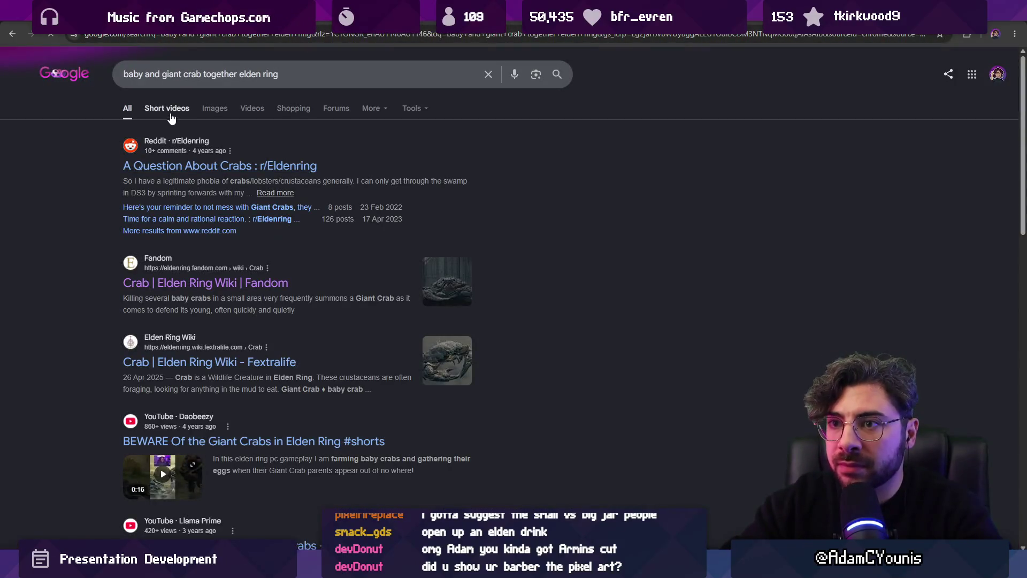
left_click(215, 109)
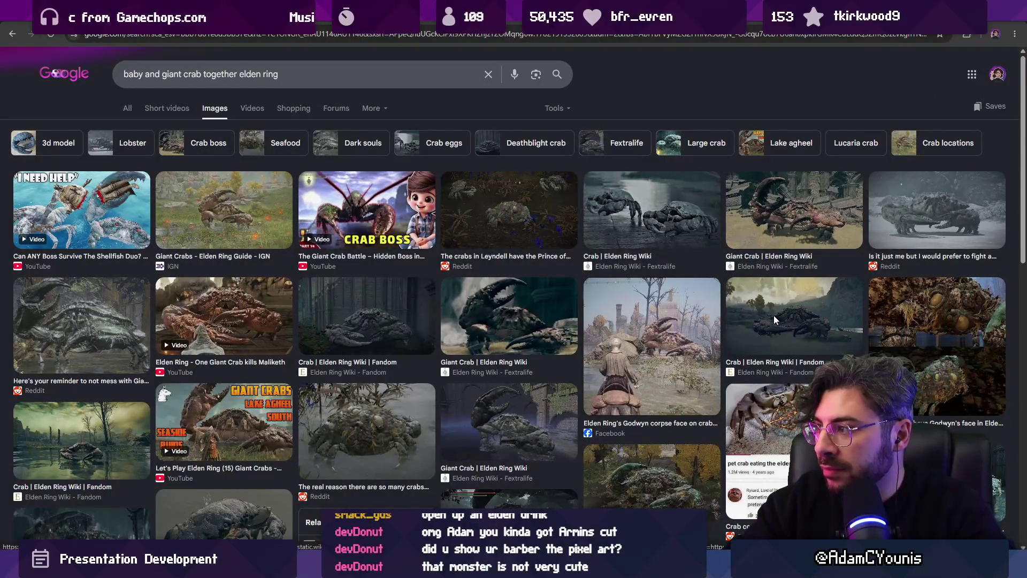
- Preview several crab results, ending on the Fandom lakeside crab image
scroll(689, 289, "down", 4)
scroll(512, 182, "down", 3)
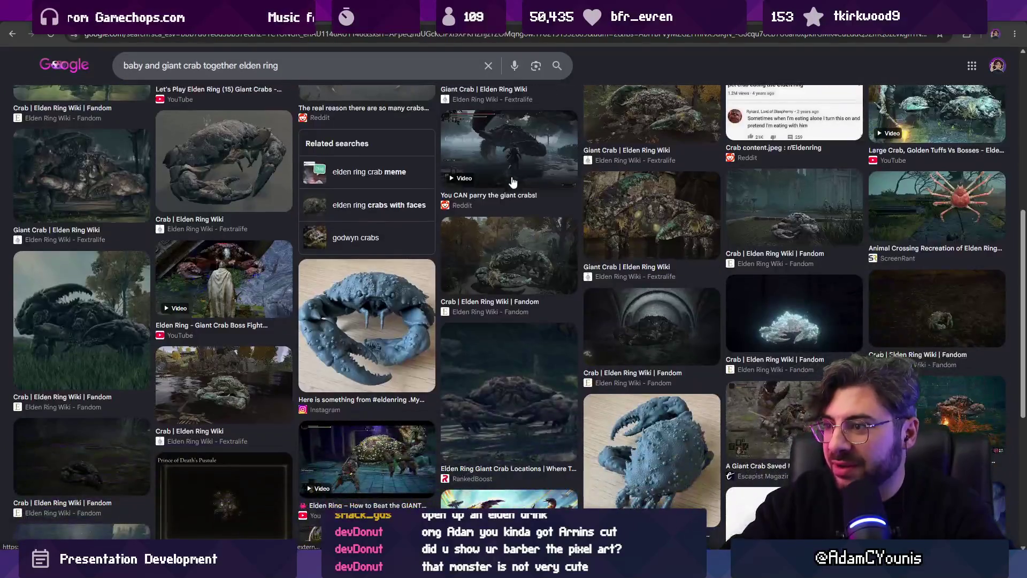
left_click(522, 170)
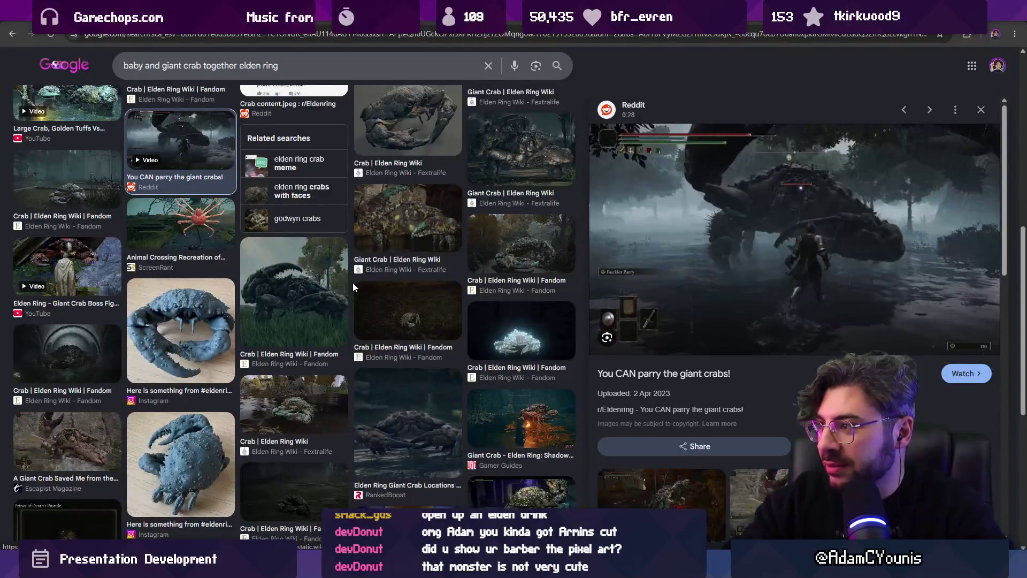
scroll(362, 288, "down", 3)
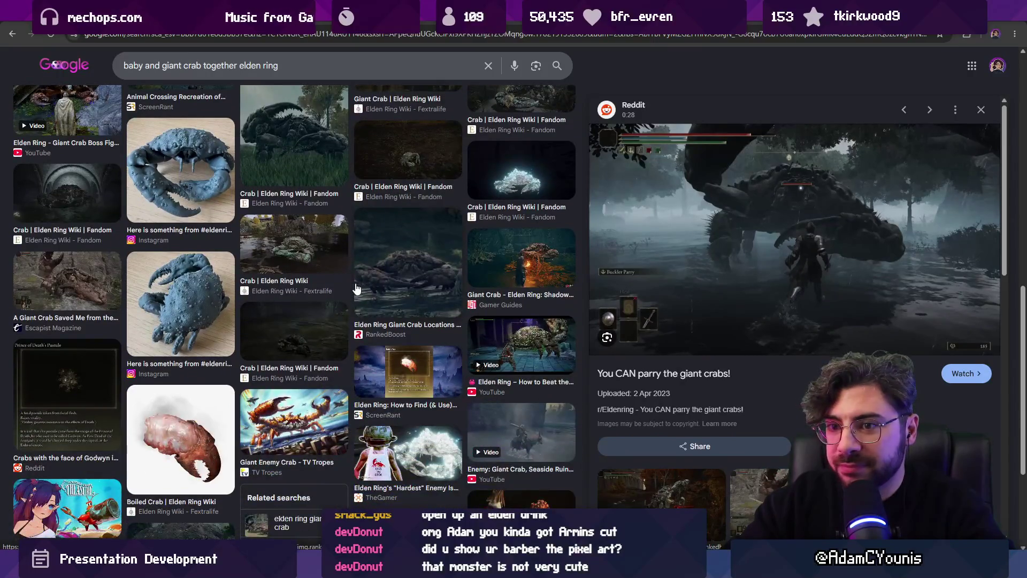
scroll(357, 289, "down", 3)
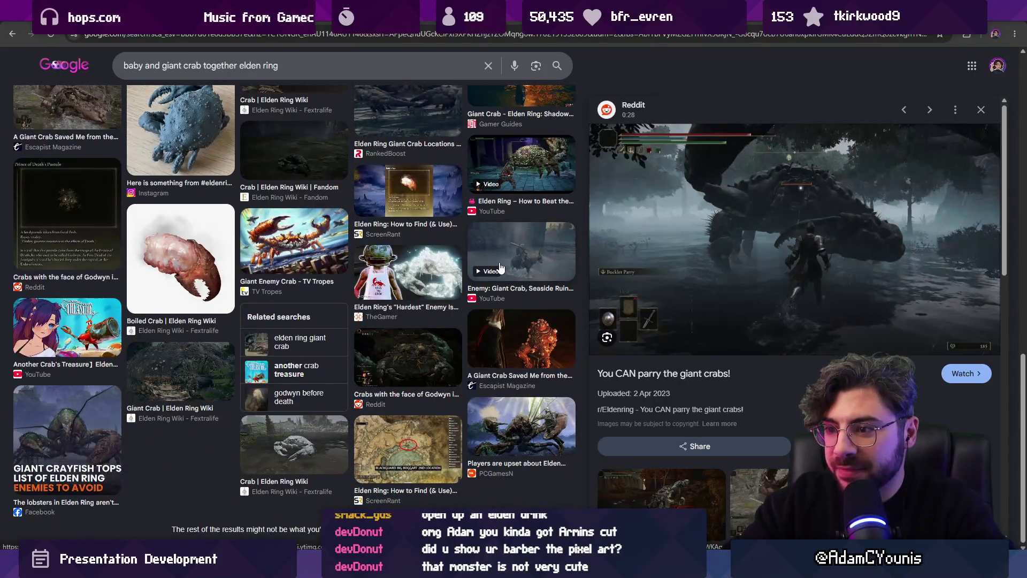
scroll(497, 271, "up", 10)
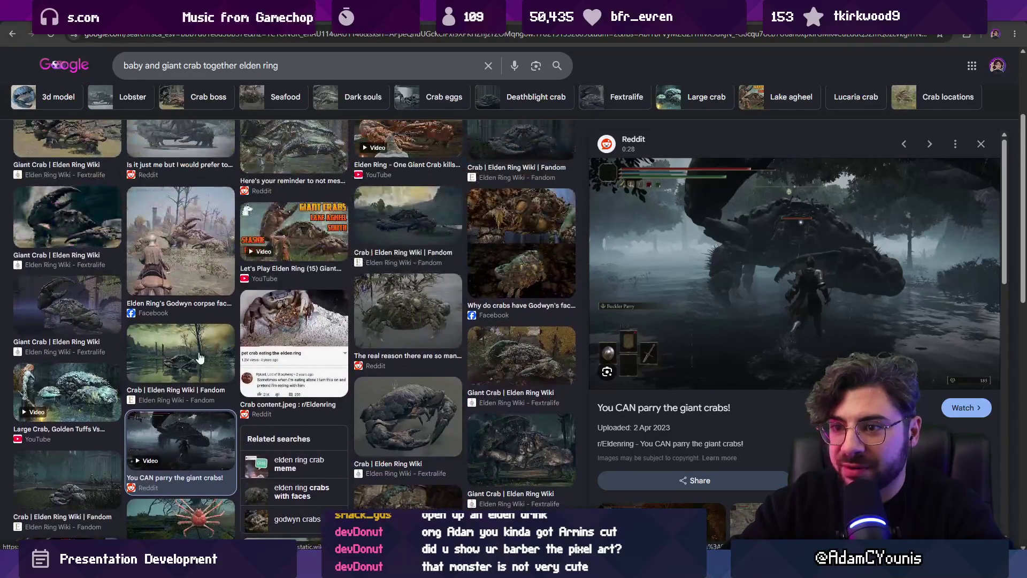
left_click(202, 358)
scroll(277, 305, "up", 3)
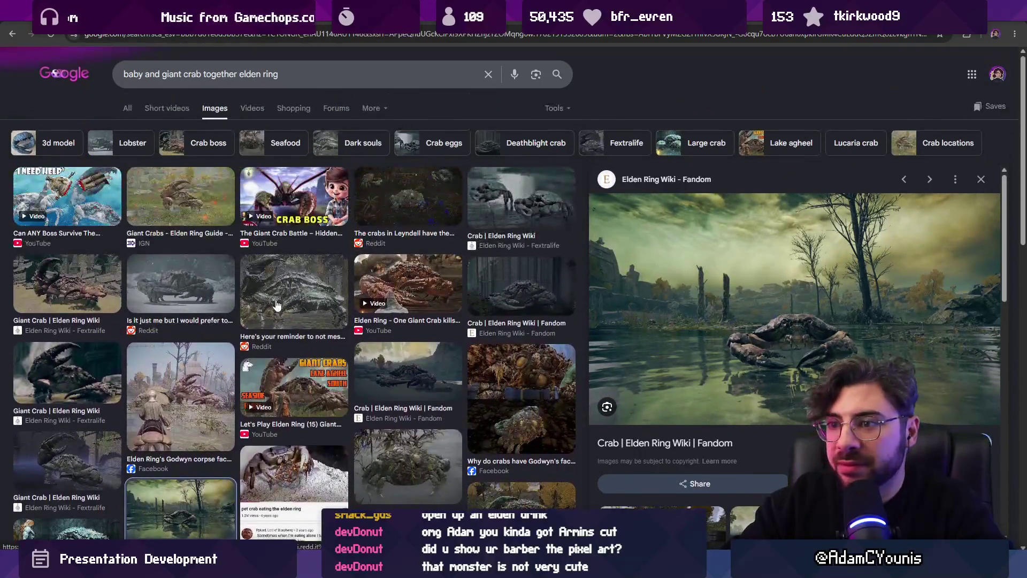
left_click(206, 287)
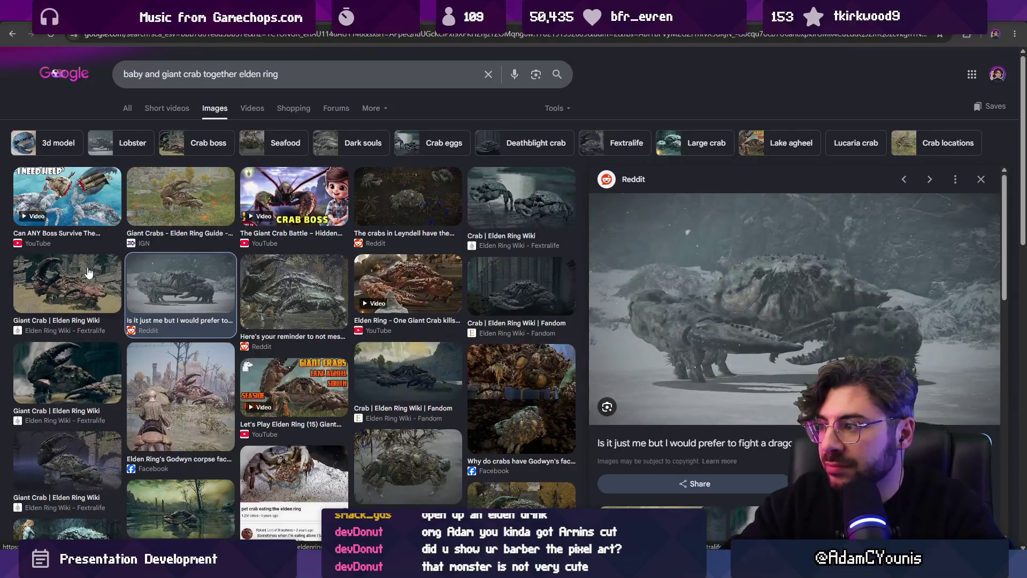
left_click(83, 274)
left_click(521, 202)
left_click(533, 292)
left_click(543, 363)
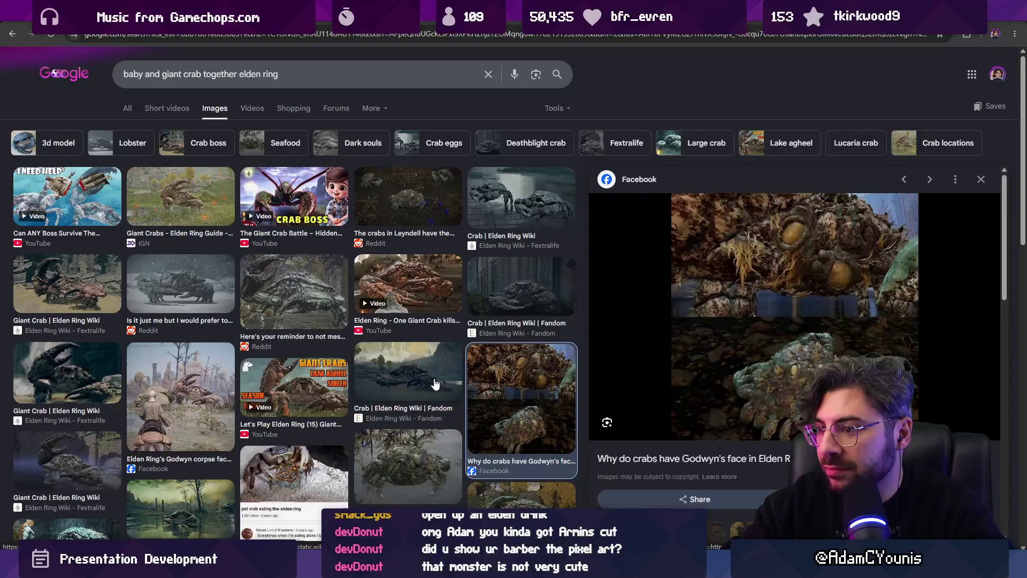
left_click(436, 383)
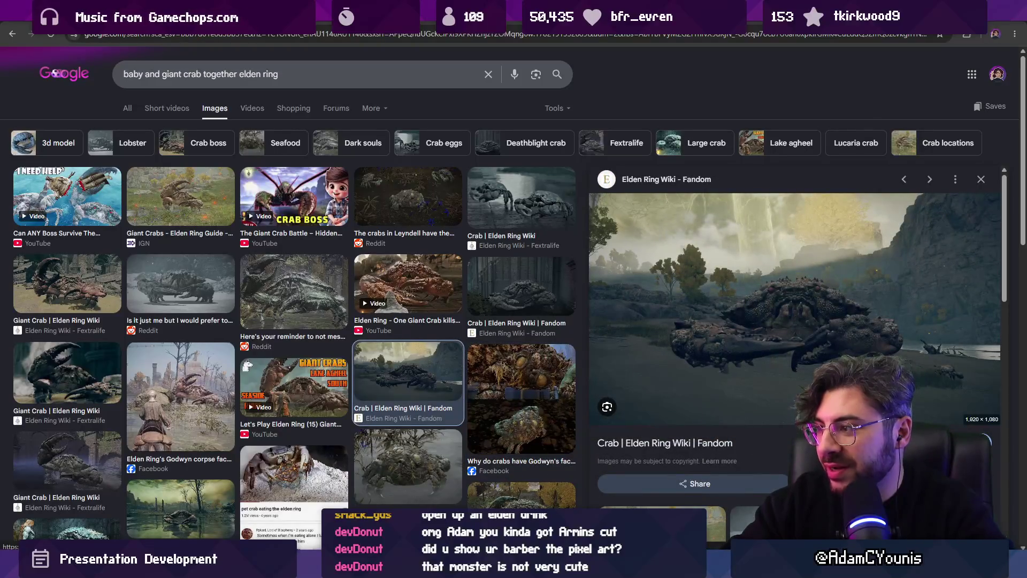
- Copy the lakeside crab image and paste it into the Figma slide
right_click(845, 360)
left_click(891, 284)
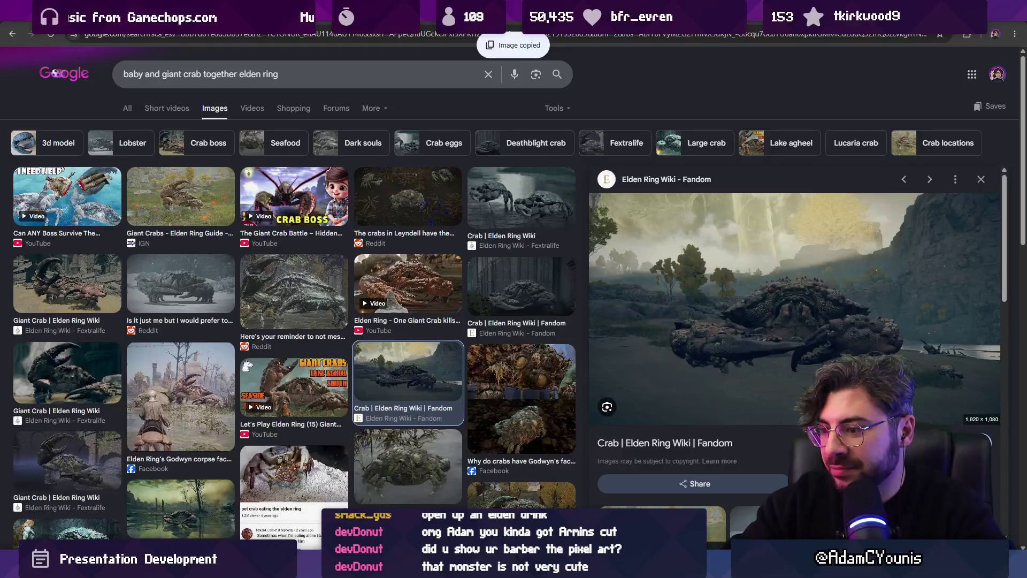
key("alt+Tab")
key("ctrl+v")
- Switch the crab image fill to Crop and shift it right within its frame
scroll(437, 408, "up", 3)
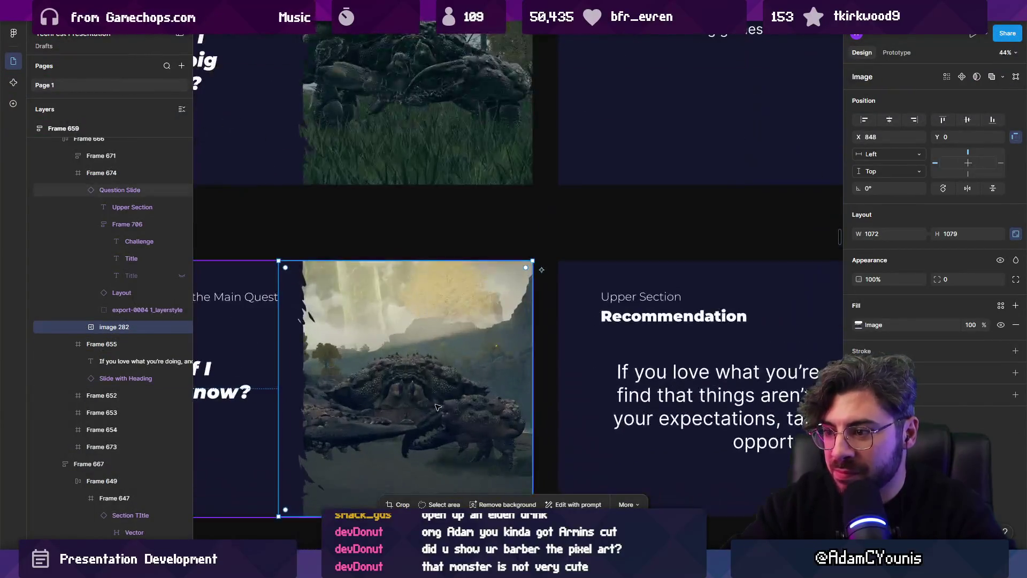
double_click(439, 405)
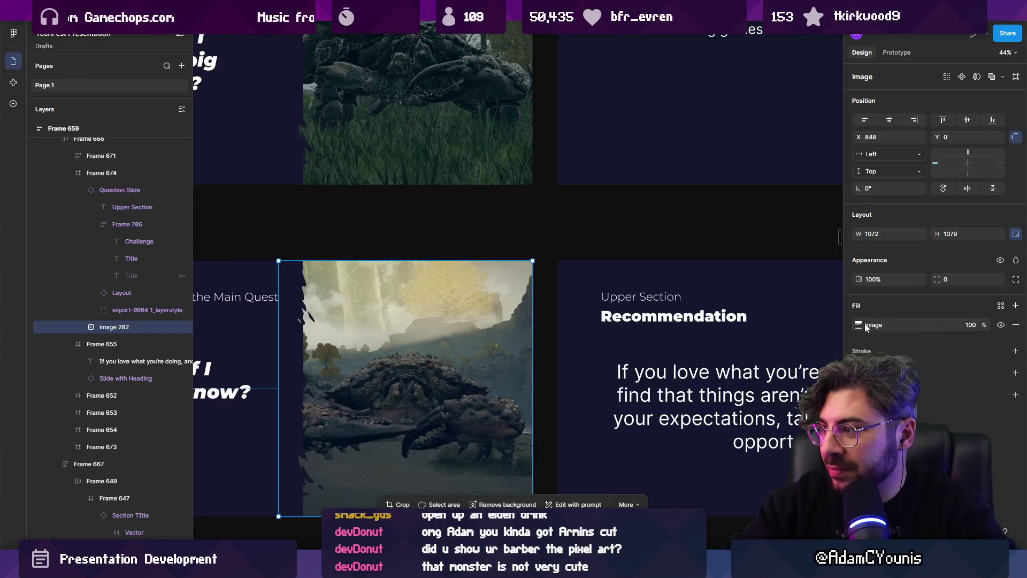
left_click(748, 291)
left_click(744, 305)
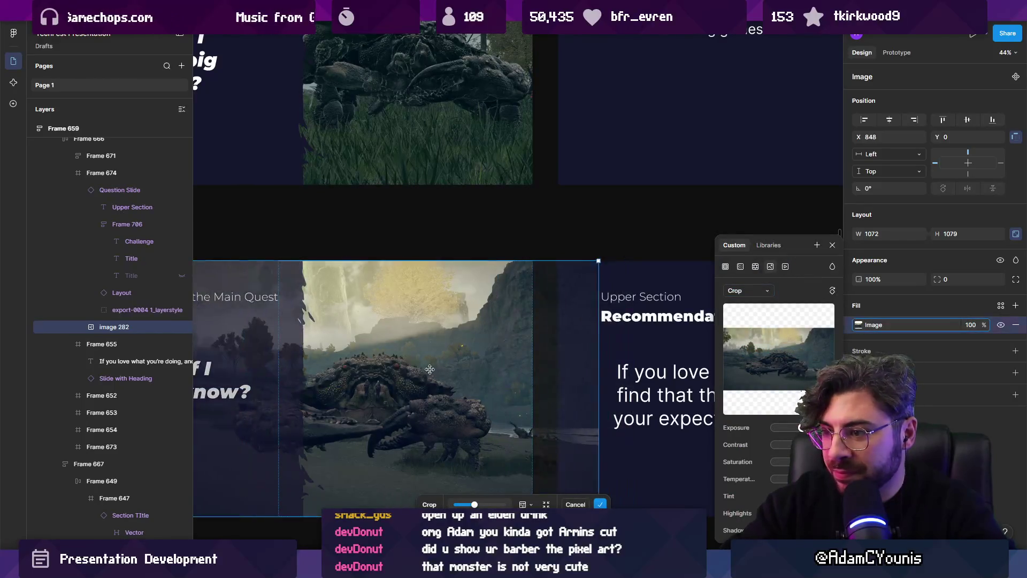
left_click_drag(386, 369, 401, 370)
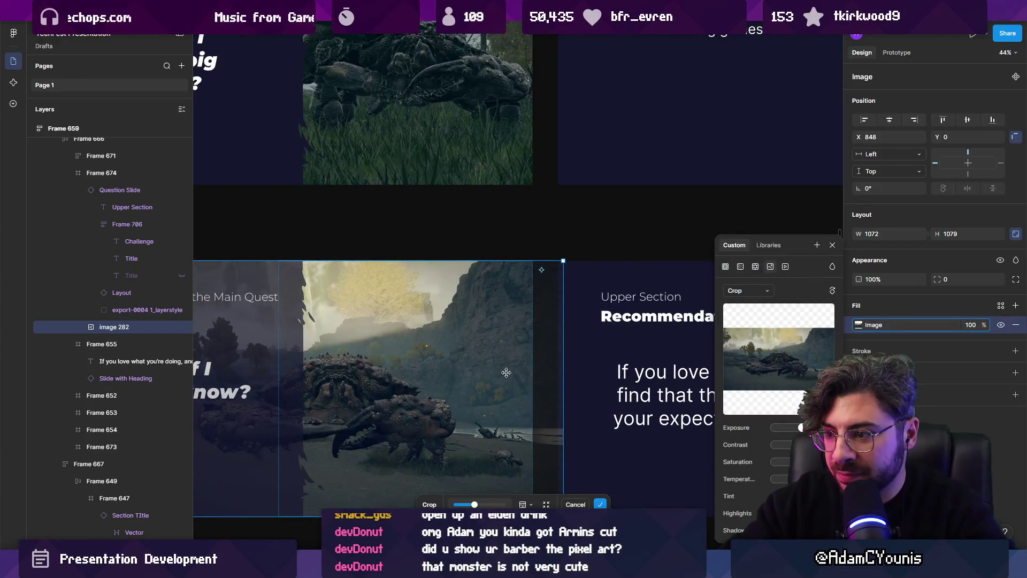
scroll(506, 372, "down", 3)
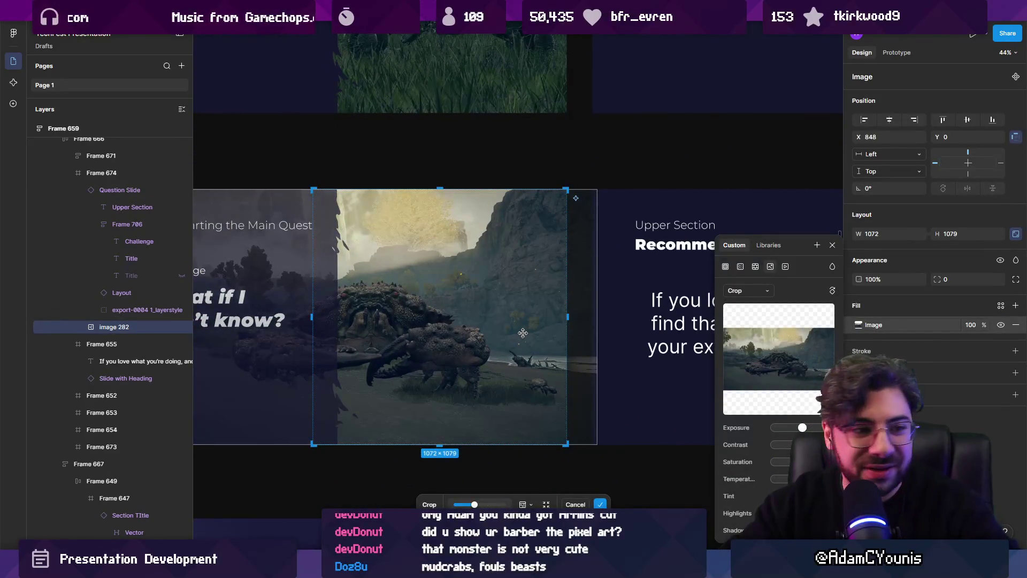
key("Return")
- Enlarge the crab image inside its frame so both crabs fit
scroll(476, 336, "down", 3)
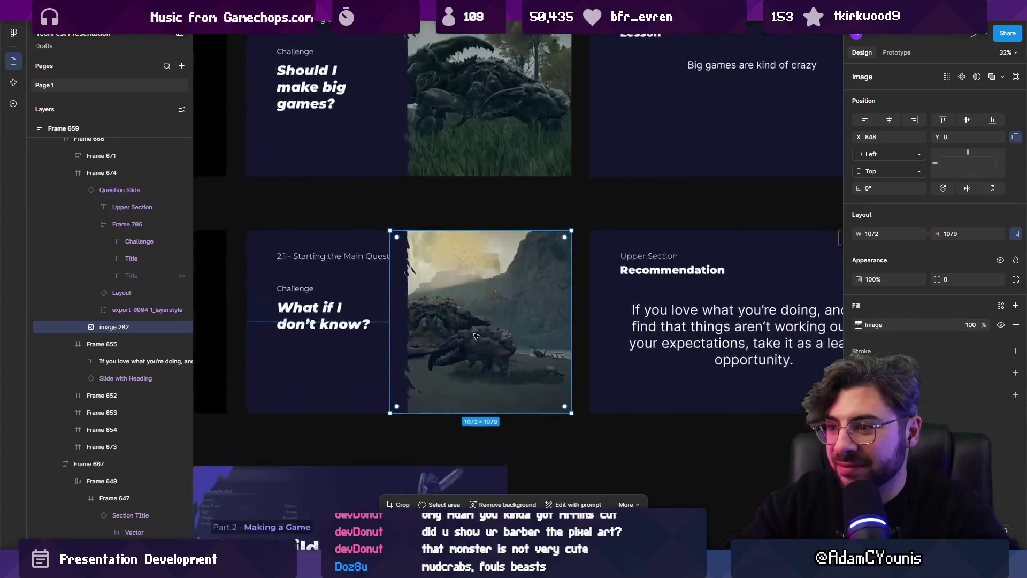
double_click(476, 336)
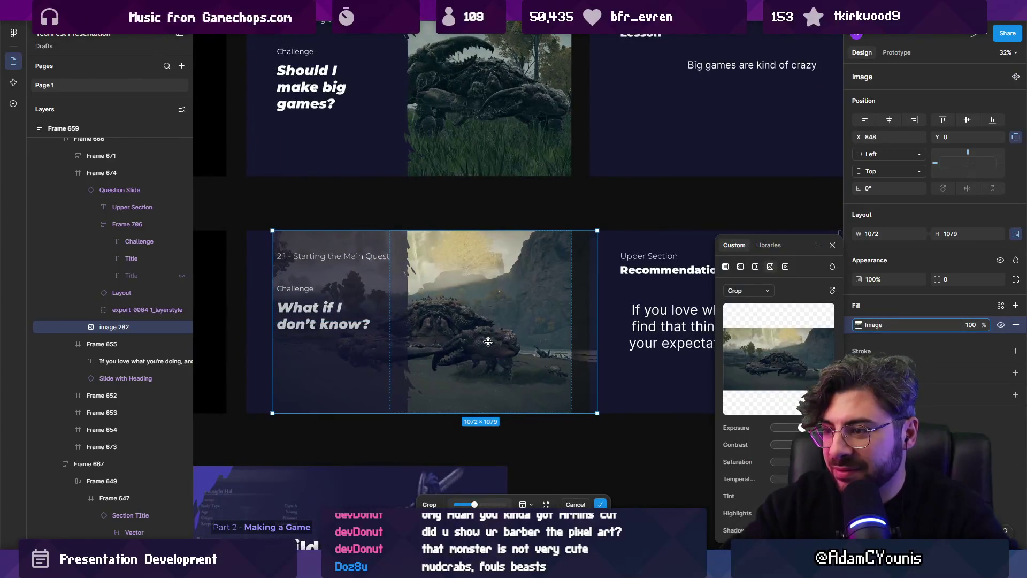
scroll(482, 353, "up", 5)
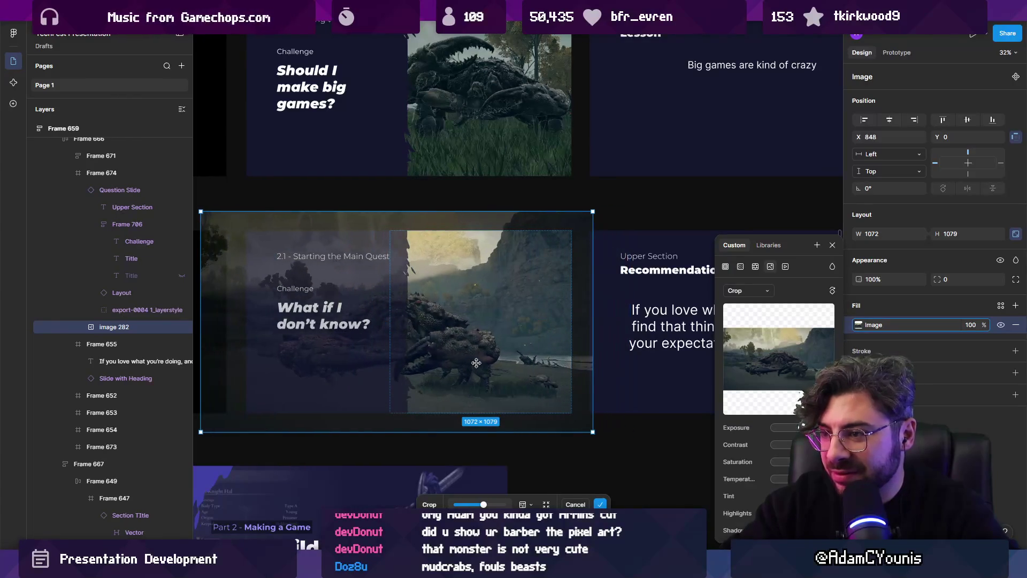
scroll(476, 363, "up", 5)
scroll(516, 363, "down", 8)
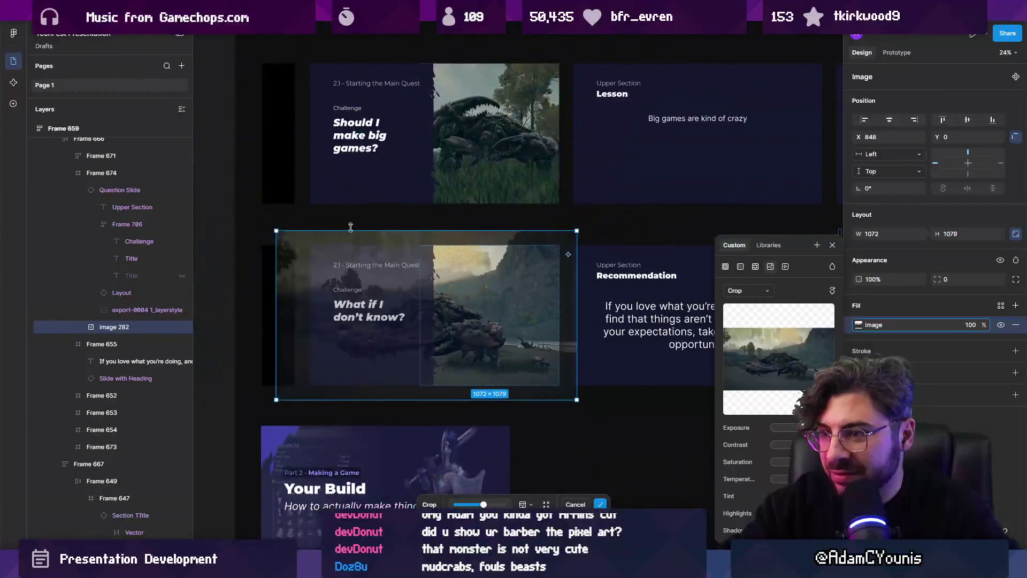
left_click_drag(276, 229, 215, 196)
key("Escape")
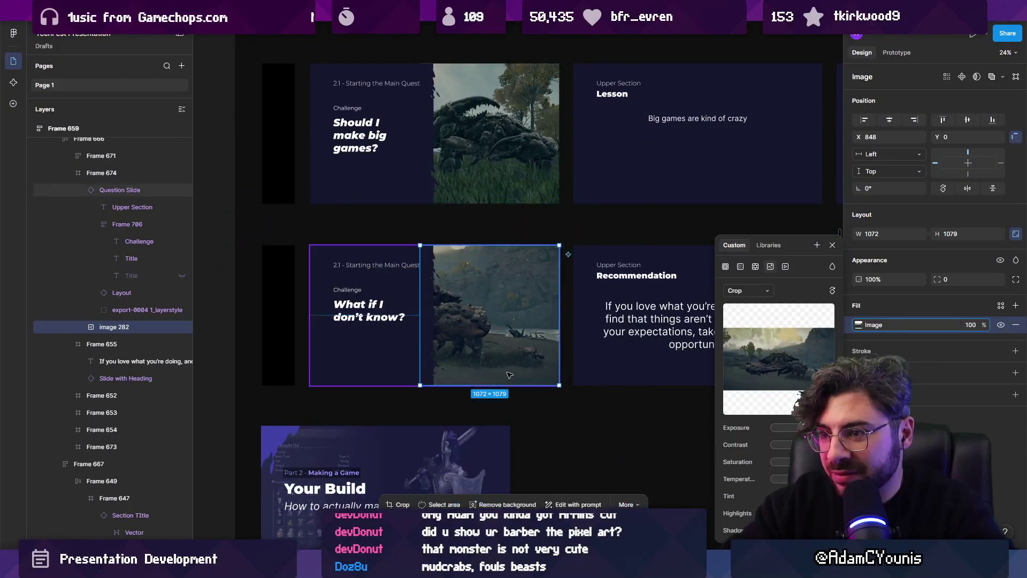
- Reselect the crab image, briefly reopening its crop without changes
scroll(515, 367, "up", 5)
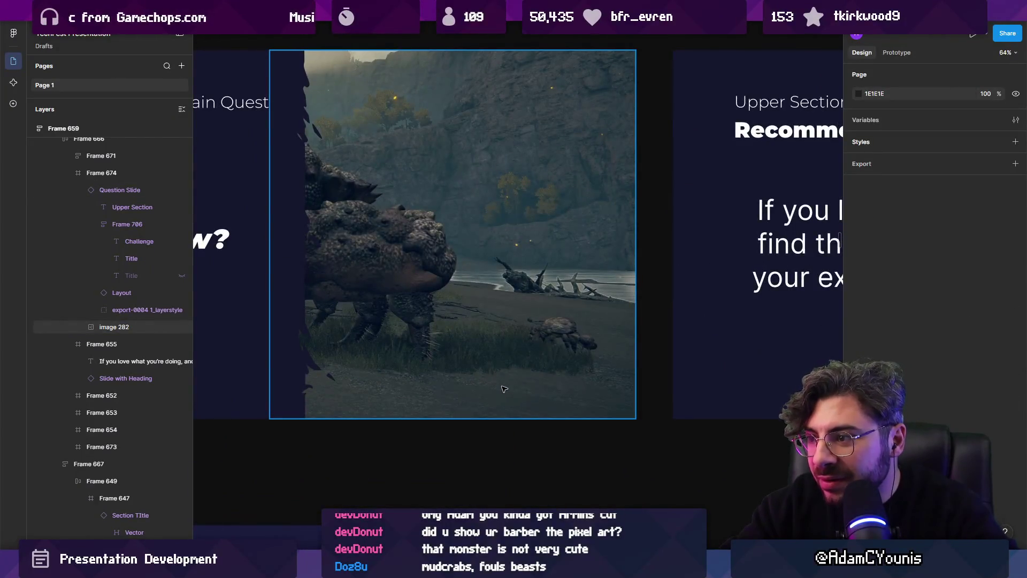
scroll(519, 370, "down", 5)
scroll(507, 363, "up", 2)
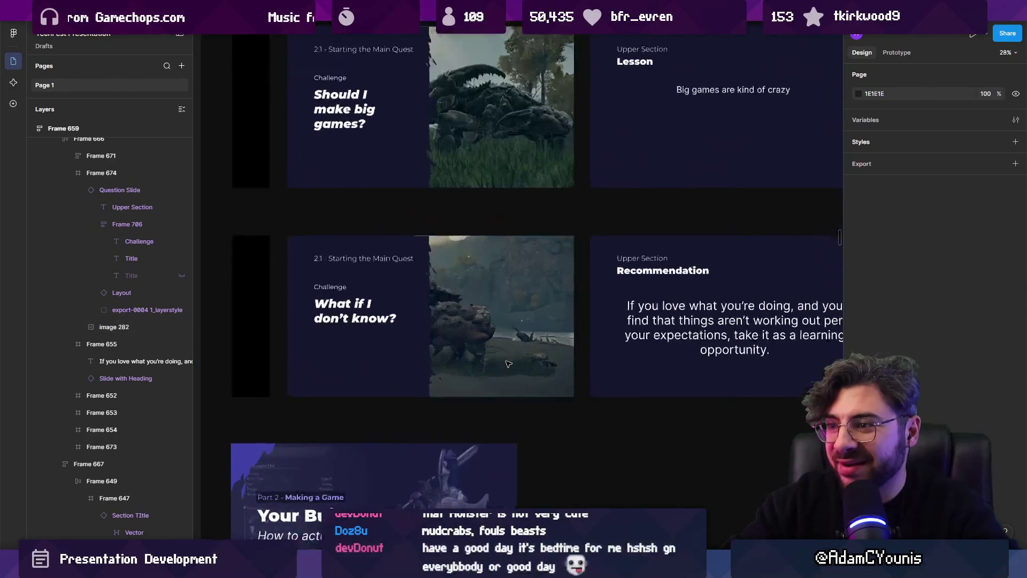
left_click(509, 364)
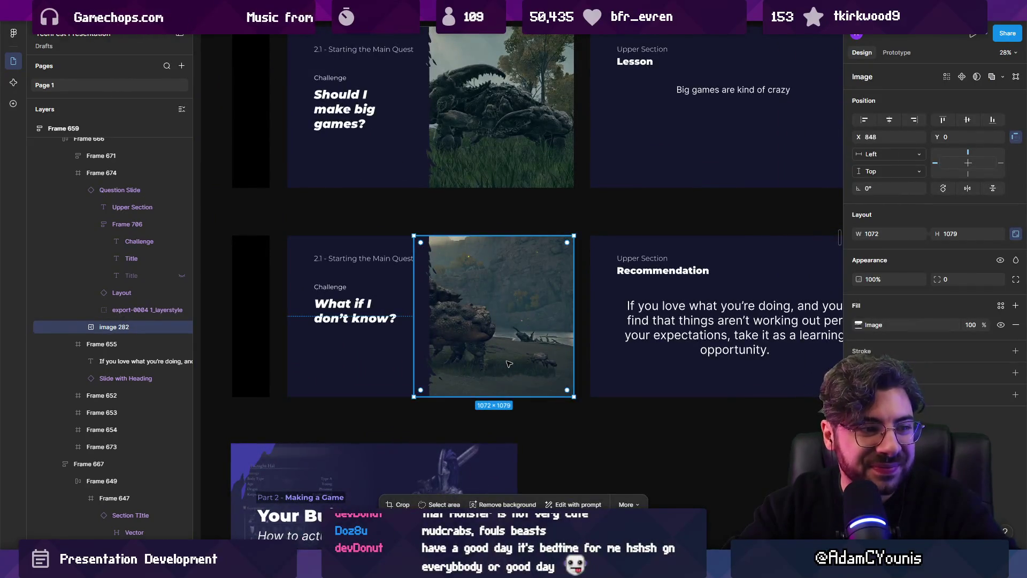
double_click(509, 364)
key("Escape")
key("Escape")
left_click(512, 357)
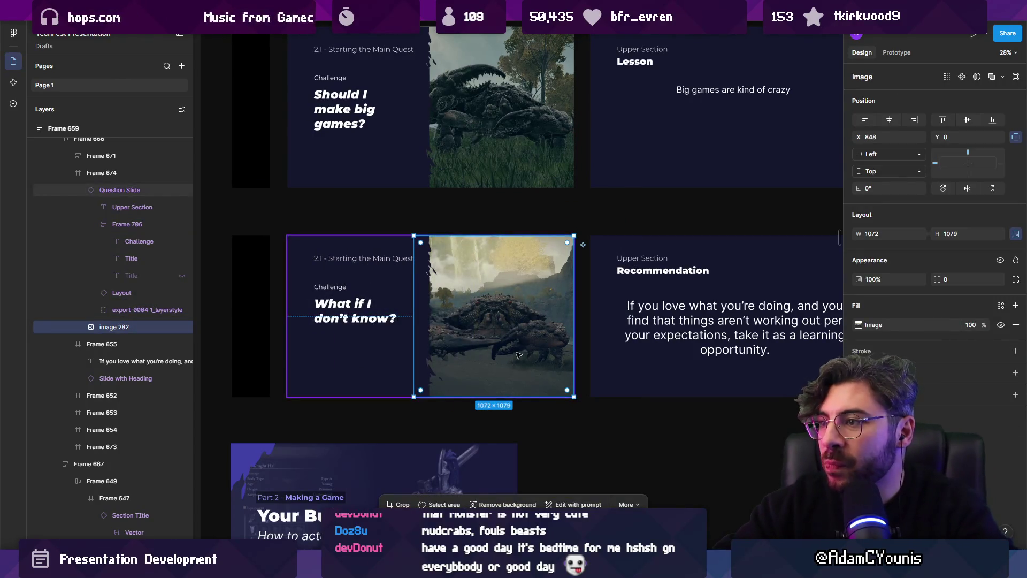
scroll(518, 355, "down", 2)
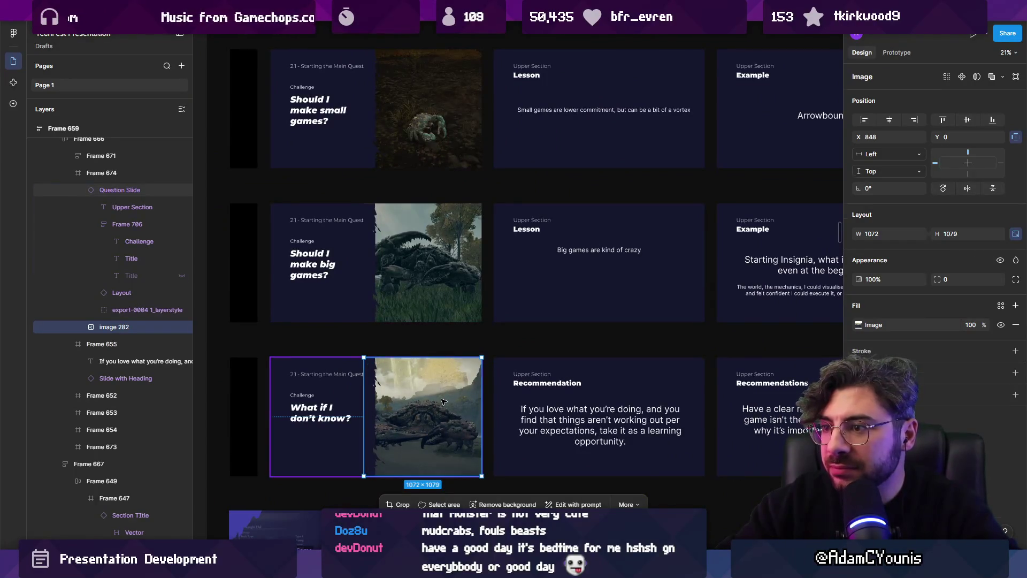
- Delete the 'What if I don't know?' slide
key("Escape")
left_click(443, 401)
left_click(535, 369)
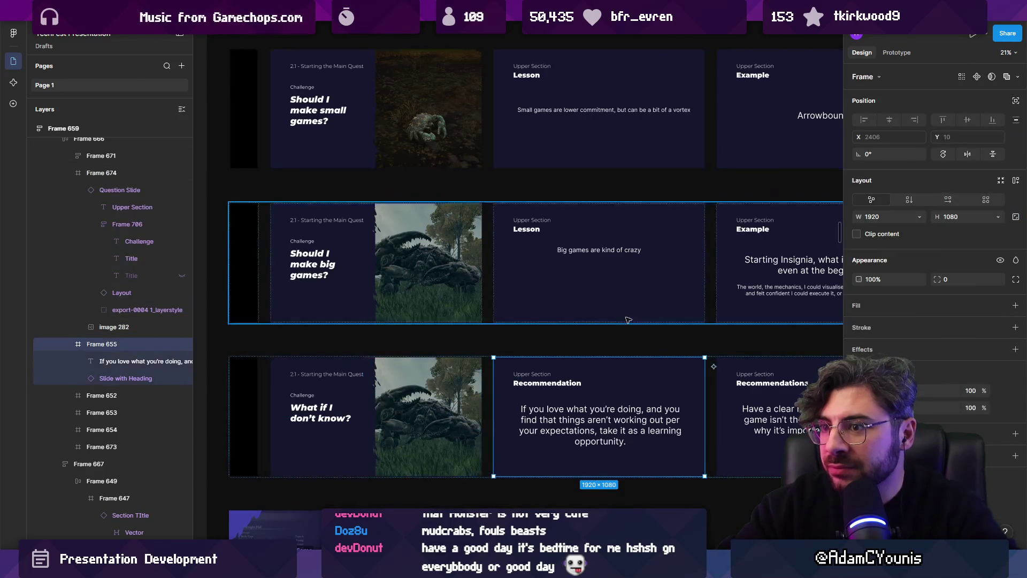
left_click(399, 410)
scroll(399, 410, "down", 4)
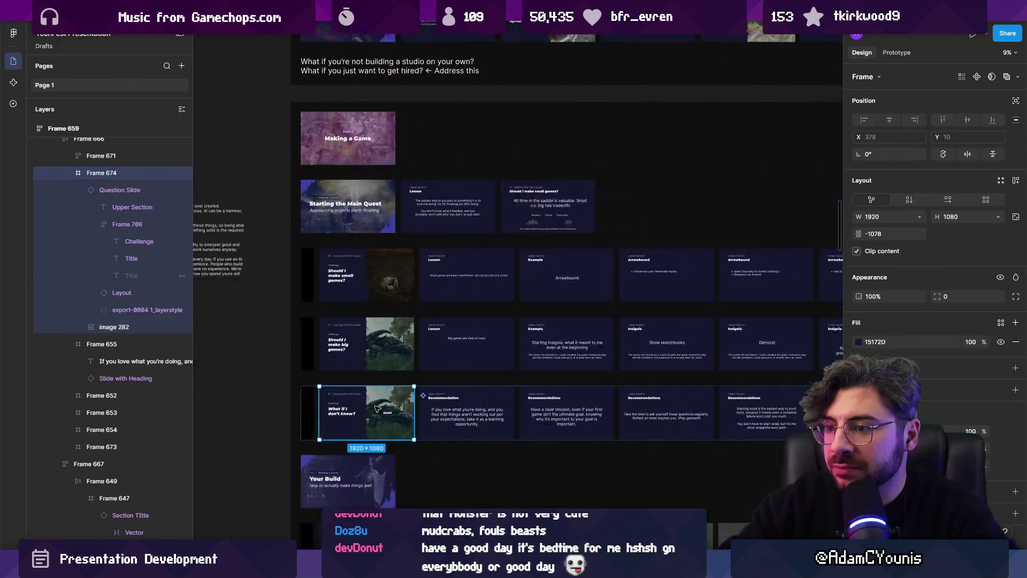
key("Delete")
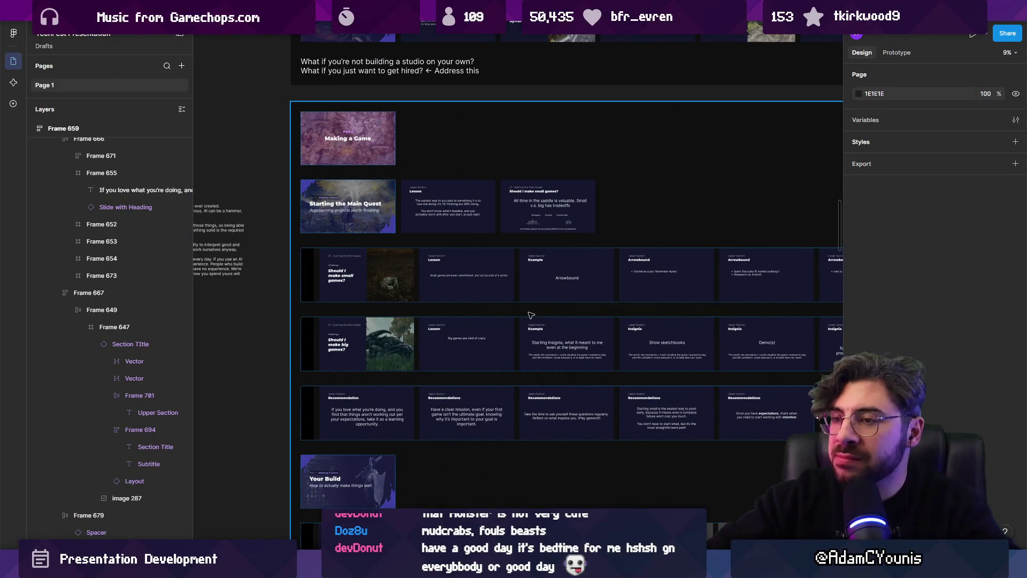
- Delete the three black spacer strips at the start of the rows
scroll(540, 304, "down", 2)
scroll(539, 304, "right", 3)
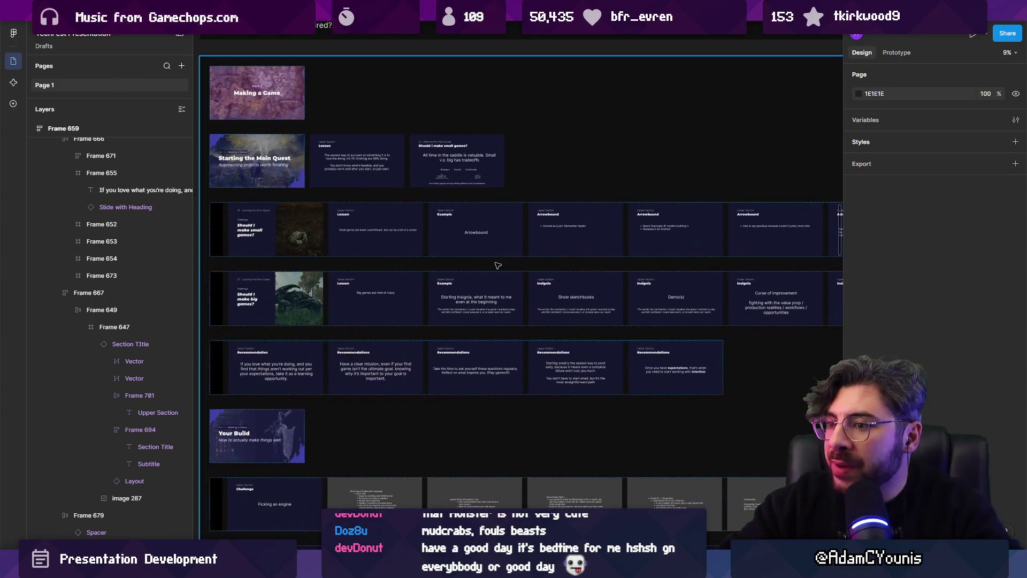
scroll(278, 308, "up", 5)
scroll(377, 237, "down", 3)
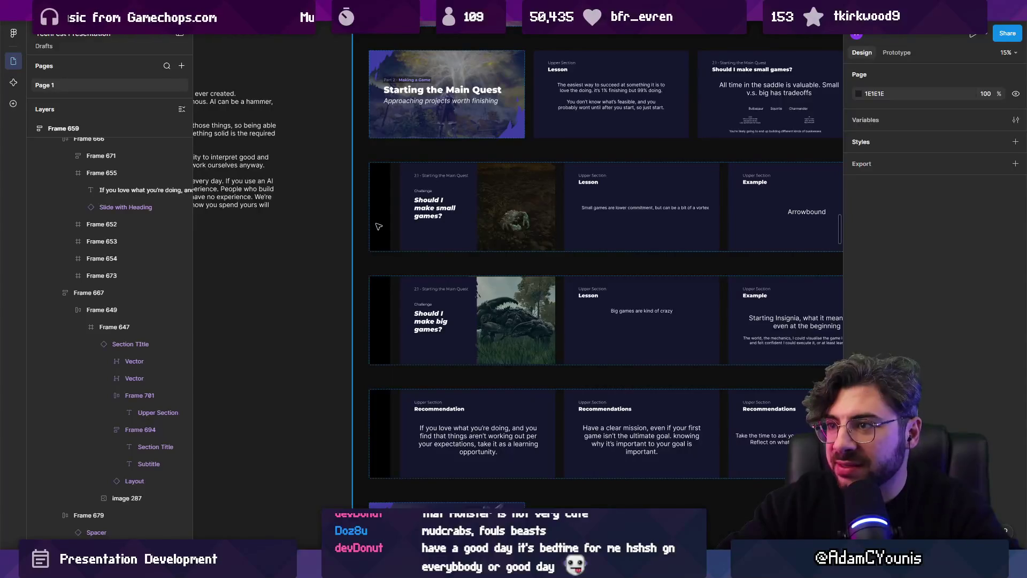
left_click(379, 227)
left_click(377, 319, "shift")
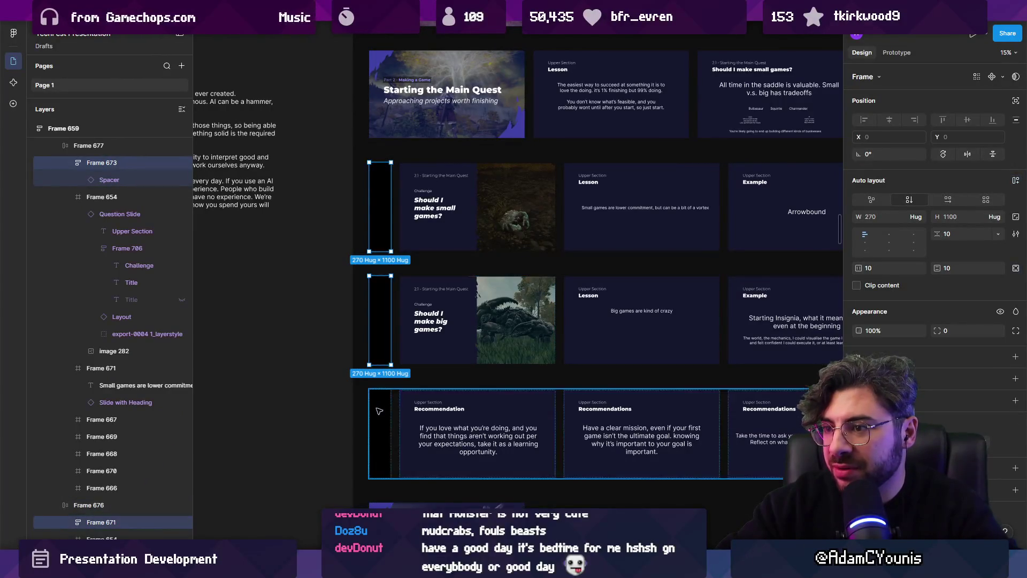
left_click(381, 413, "shift")
key("Delete")
- Hide the side panels, view the small-games slides, and select the 1.3 Navigating Debuffs slide
scroll(428, 276, "down", 5)
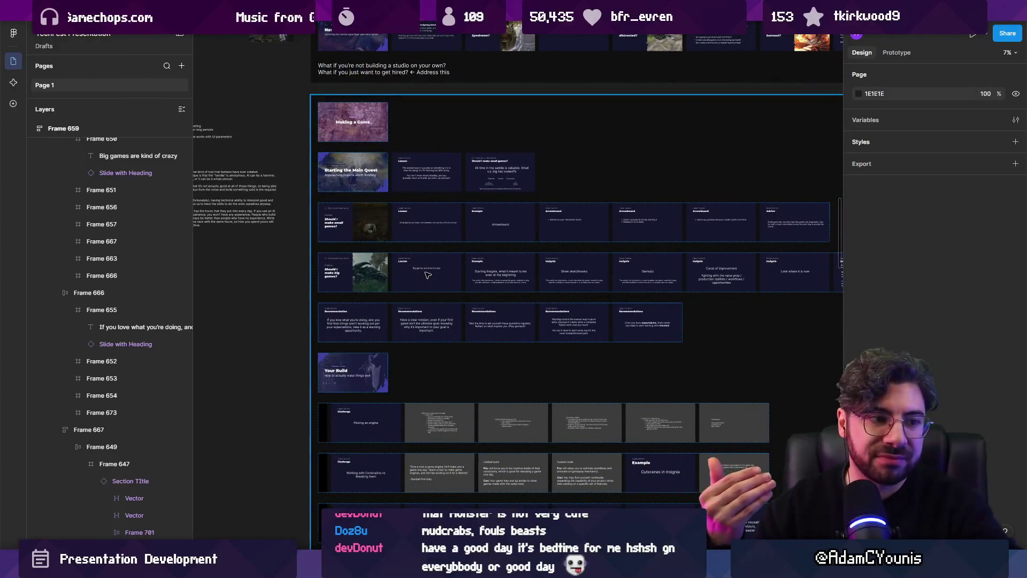
scroll(428, 275, "up", 10)
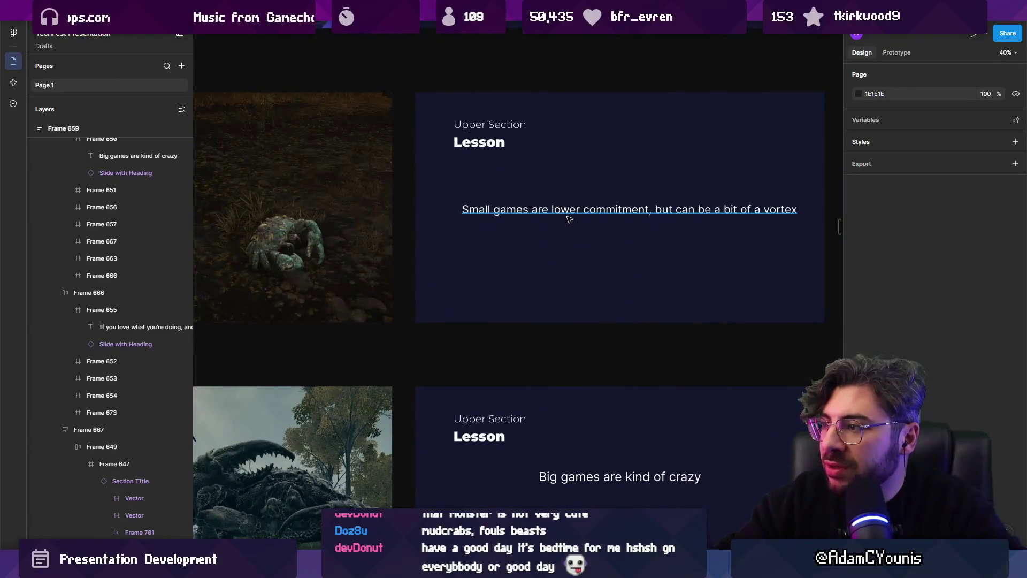
key("ctrl+backslash")
left_click_drag(555, 209, 657, 272)
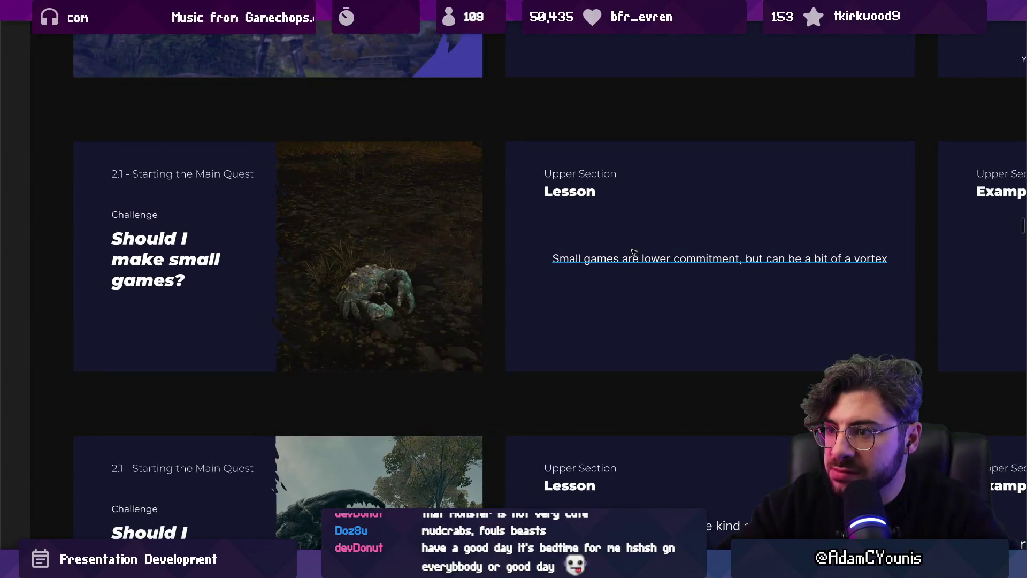
scroll(589, 261, "right", 5)
left_click(598, 290)
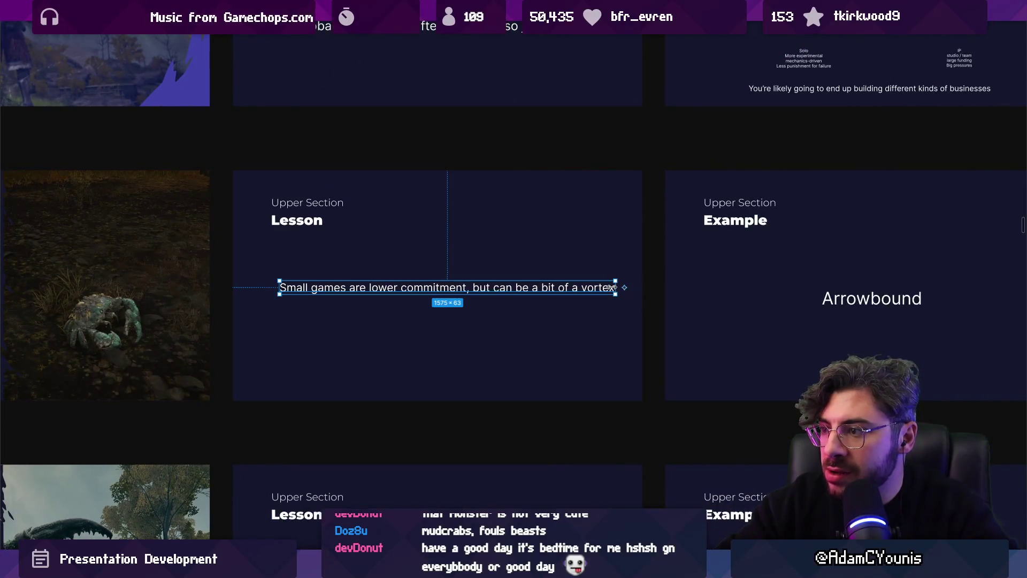
scroll(396, 392, "down", 10)
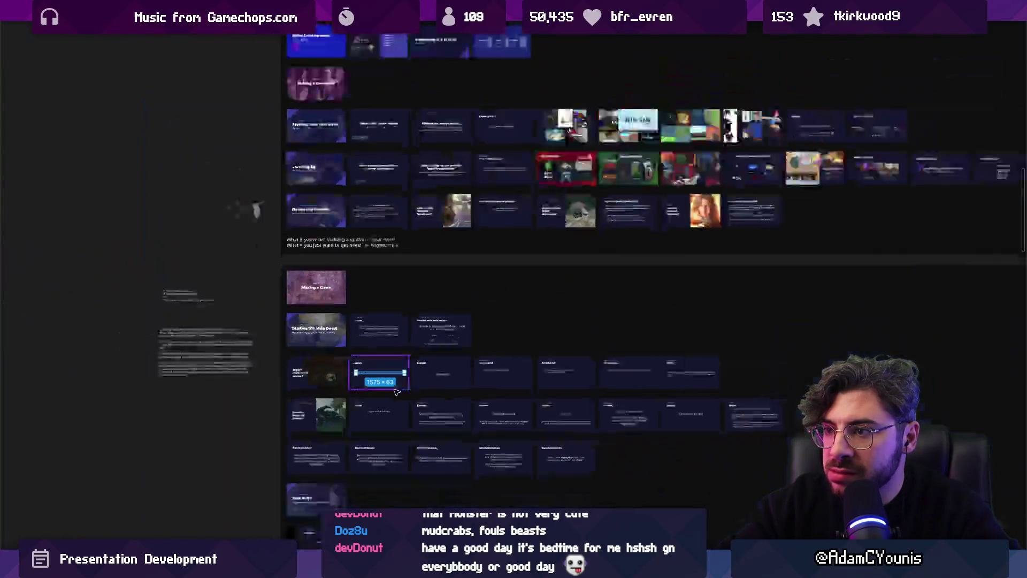
left_click(435, 289)
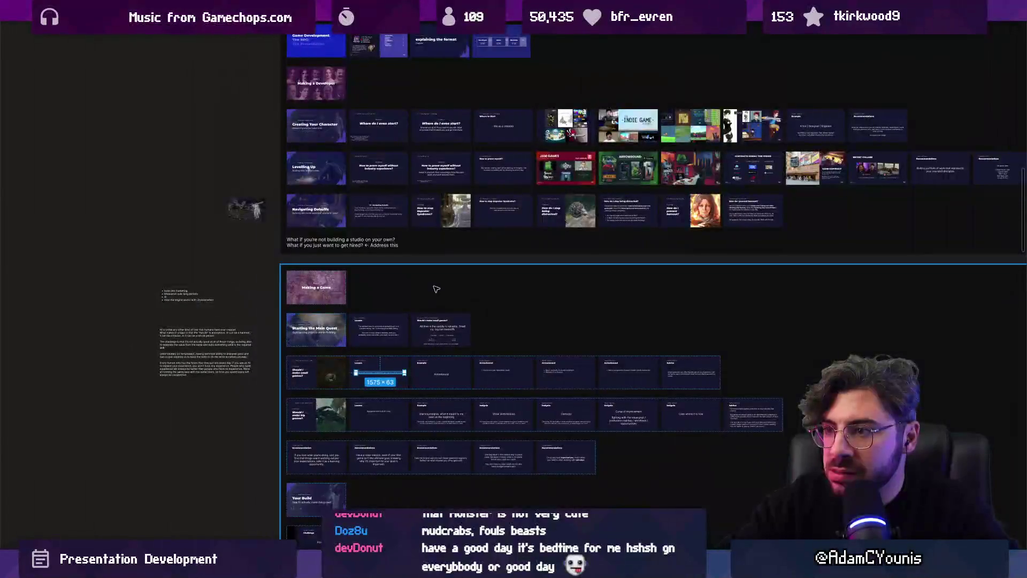
scroll(426, 243, "up", 5)
left_click(319, 105)
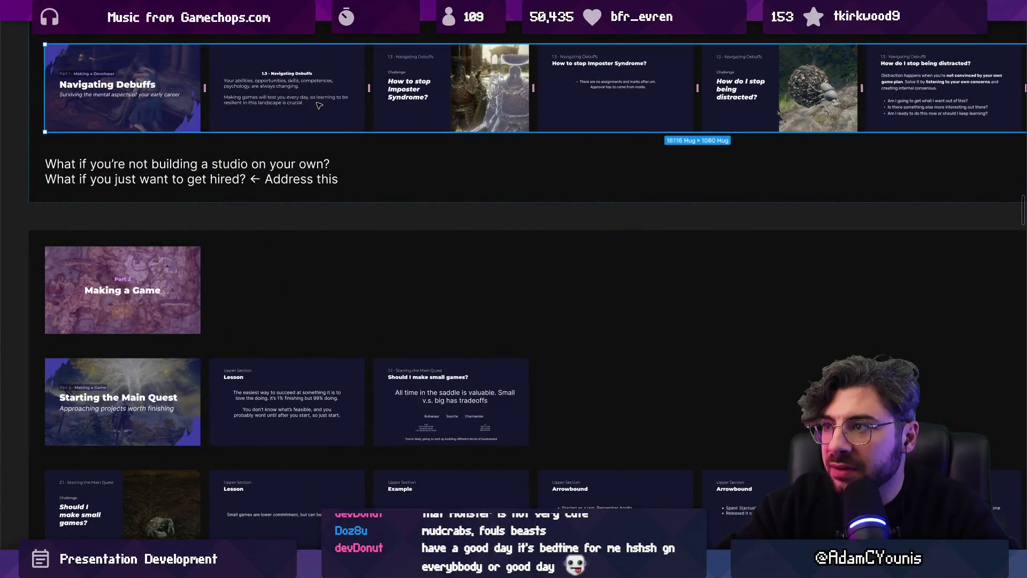
- Duplicate the Navigating Debuffs slide into the Main Quest row
scroll(327, 90, "down", 1)
left_click_drag(315, 87, 231, 360)
scroll(277, 369, "up", 5)
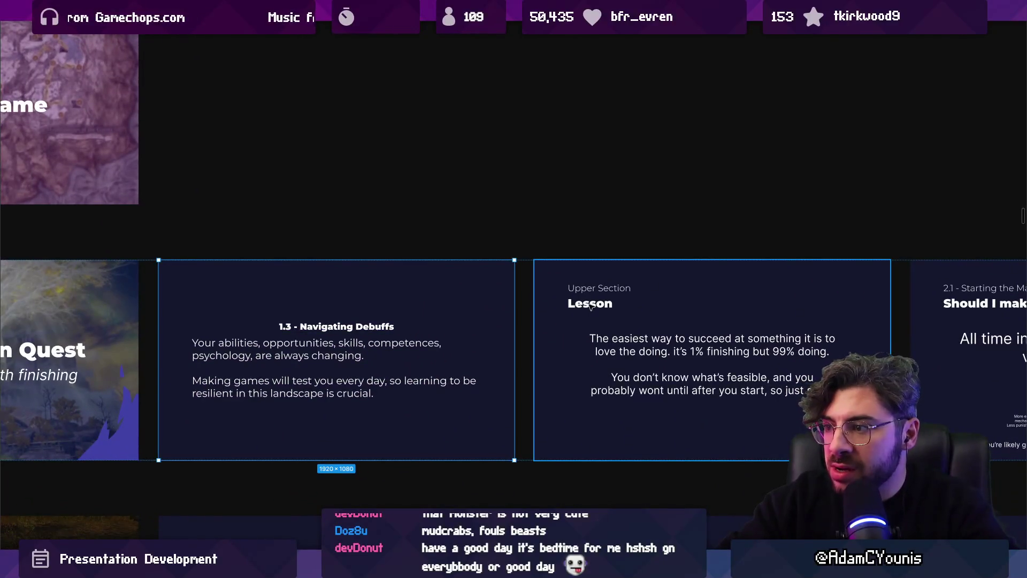
scroll(590, 305, "left", 3)
- Retitle the copied slide '2.1 - Starting the Main Quest'
double_click(444, 319)
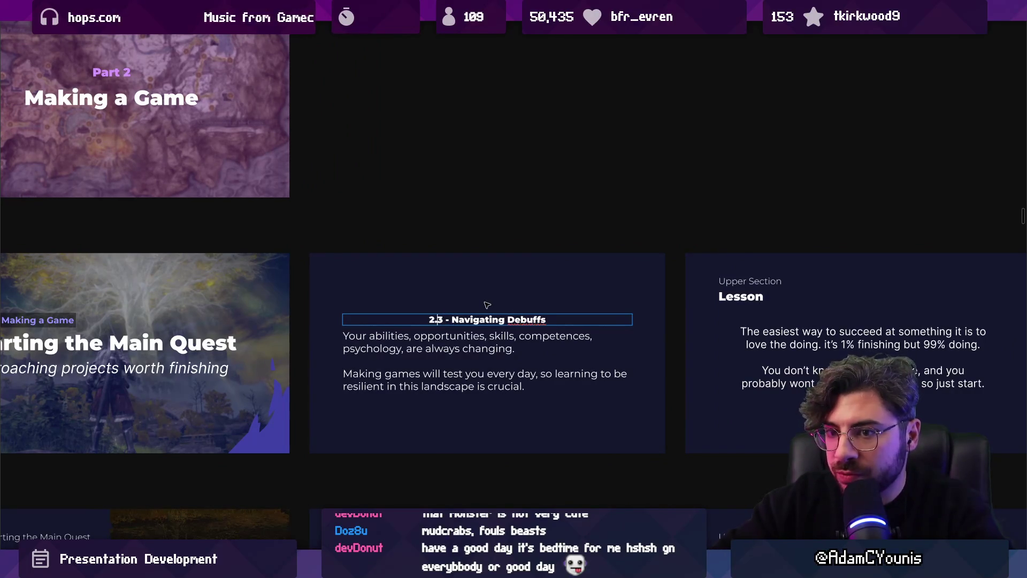
scroll(487, 305, "down", 3)
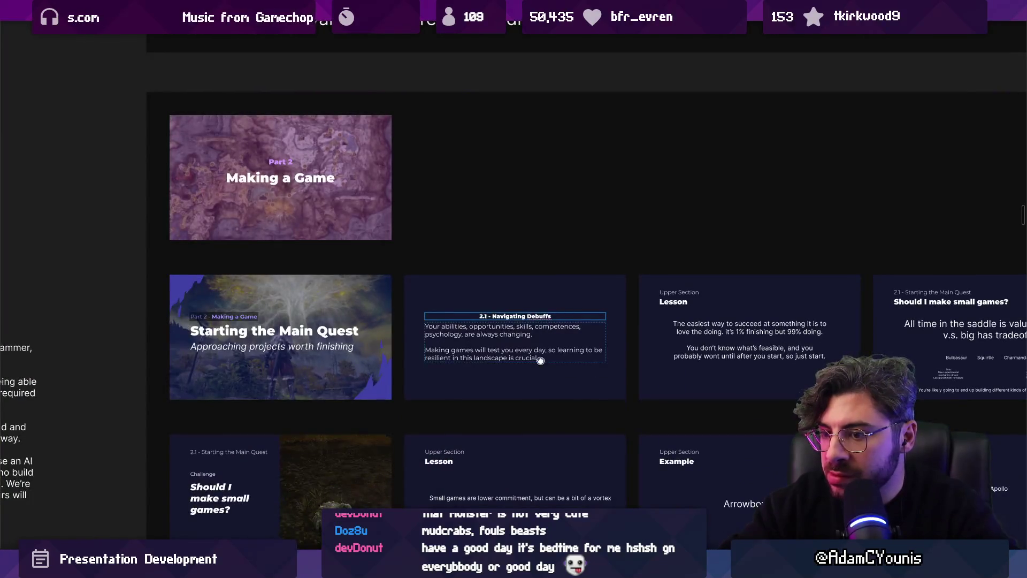
scroll(540, 360, "down", 5)
scroll(416, 255, "up", 5)
scroll(415, 255, "up", 3)
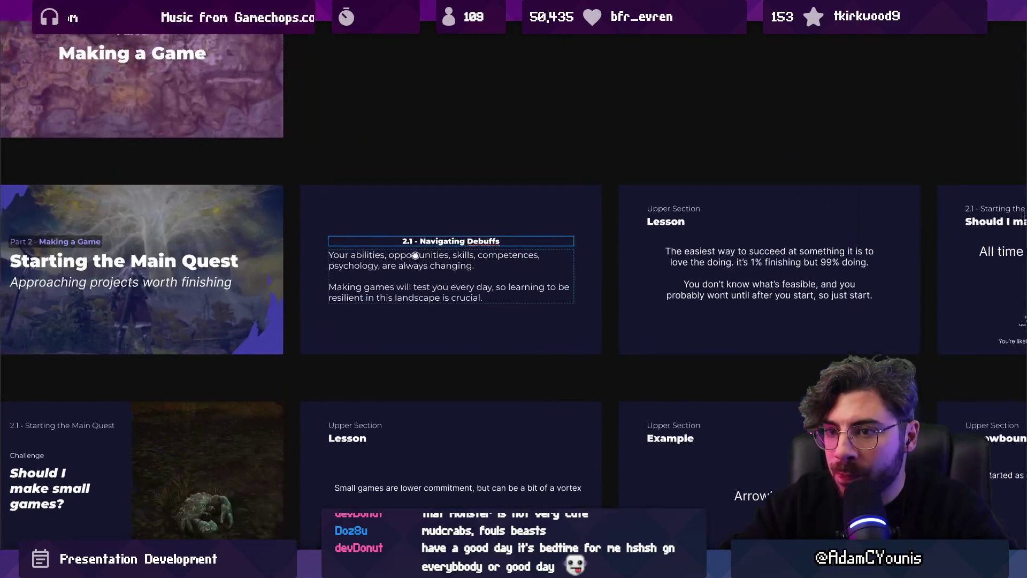
scroll(416, 255, "up", 1)
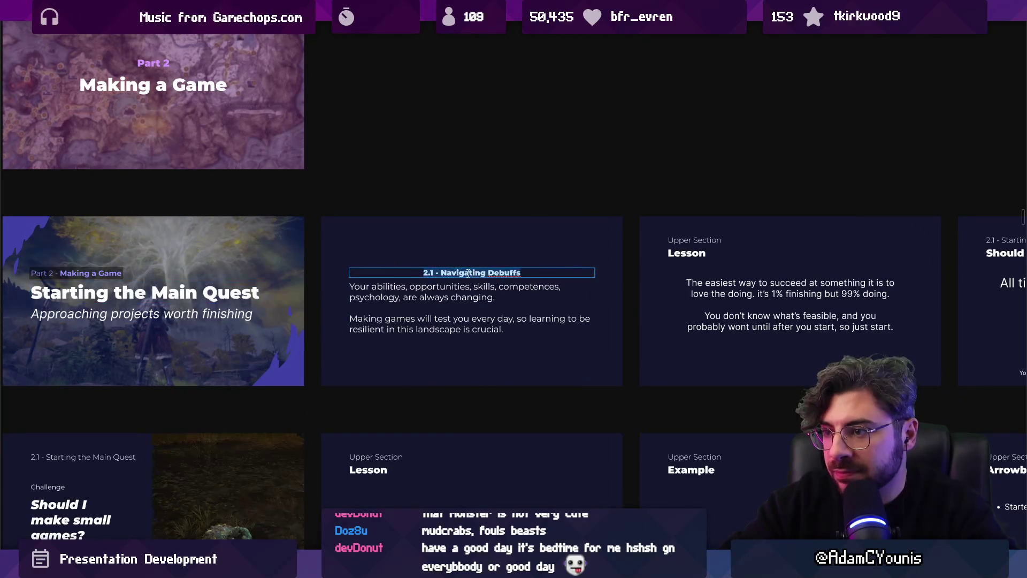
type("Starting the Main Quest")
- Replace the new slide's body with the Lesson slide's two paragraphs
left_click(757, 296)
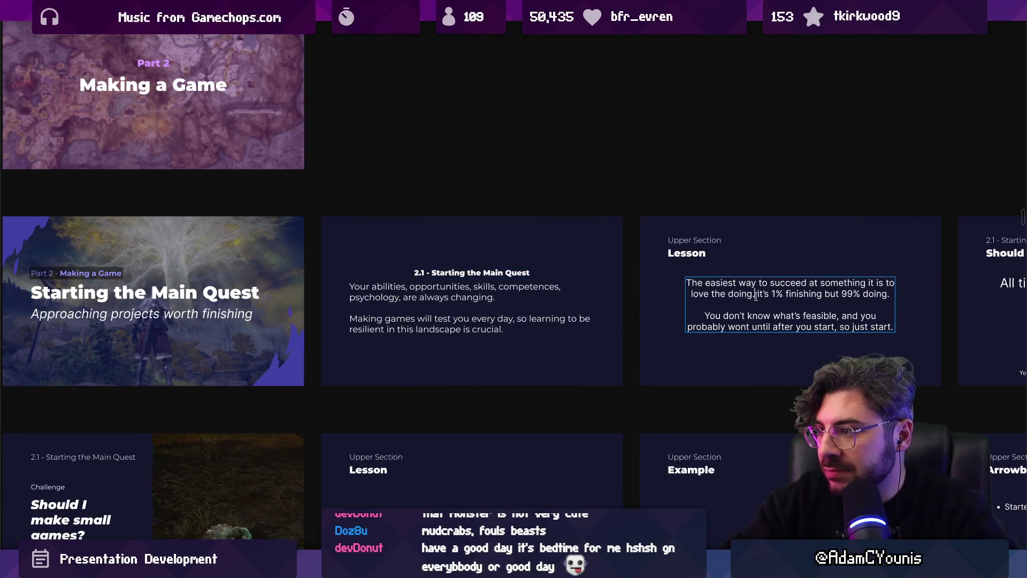
triple_click(756, 296)
key("ctrl+a")
left_click(451, 303)
triple_click(451, 303)
key("ctrl+a")
scroll(412, 310, "down", 1)
scroll(412, 310, "right", 3)
type("The easiest way to succeed at something it is to love the doing. it's 1% finishing but 99% doing.  You don't know what's feasible, and you probably wont until after you start, so just start.")
scroll(410, 312, "up", 1)
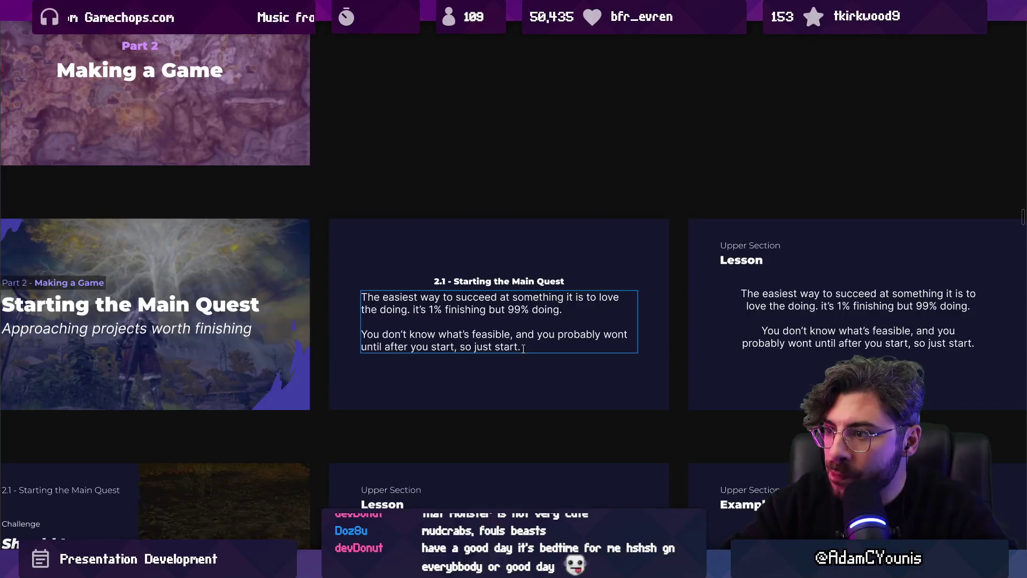
scroll(523, 349, "down", 1)
scroll(524, 348, "up", 2)
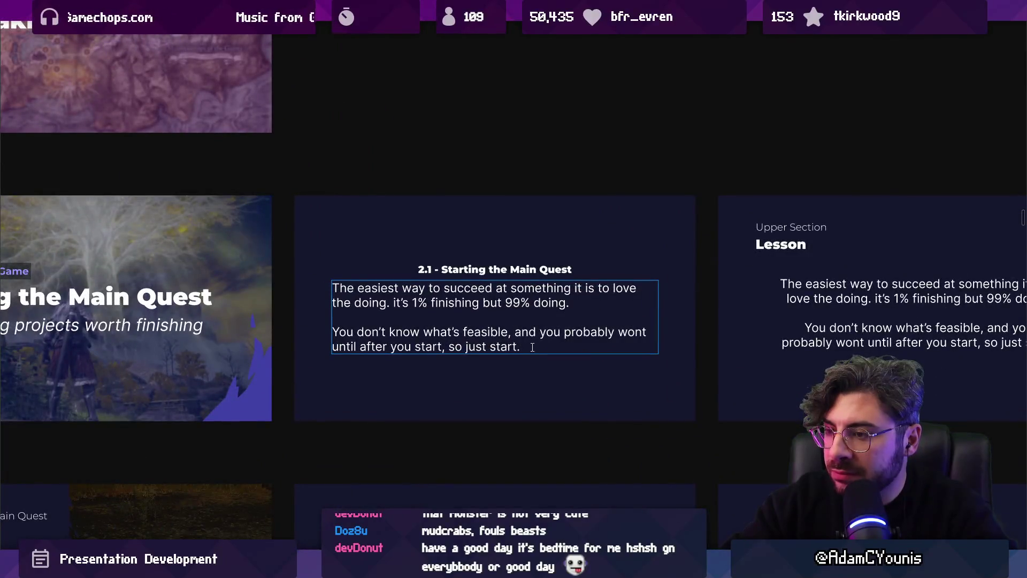
scroll(533, 347, "down", 3)
left_click(504, 222)
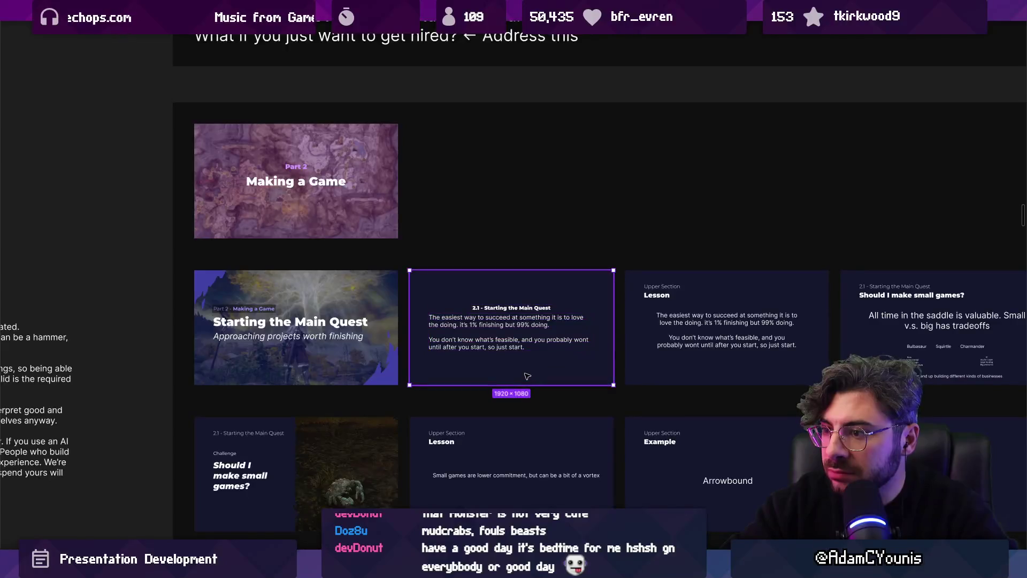
- Move the Lesson slide into the Recommendations row
left_click(508, 198)
left_click_drag(583, 197, 365, 397)
scroll(453, 382, "up", 3)
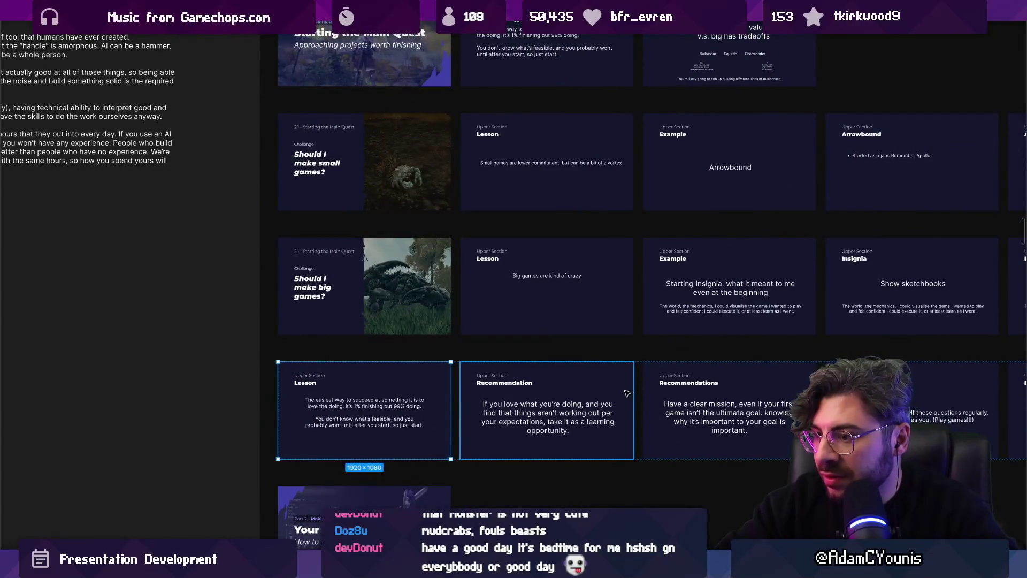
scroll(606, 398, "right", 2)
- Delete the learning-opportunity Recommendation slide
left_click(575, 386)
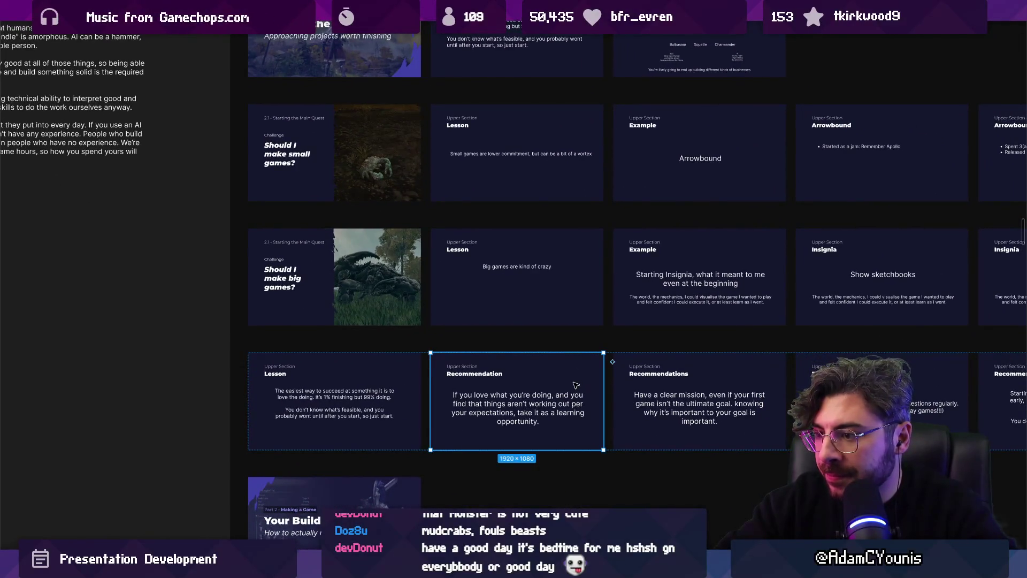
key("Delete")
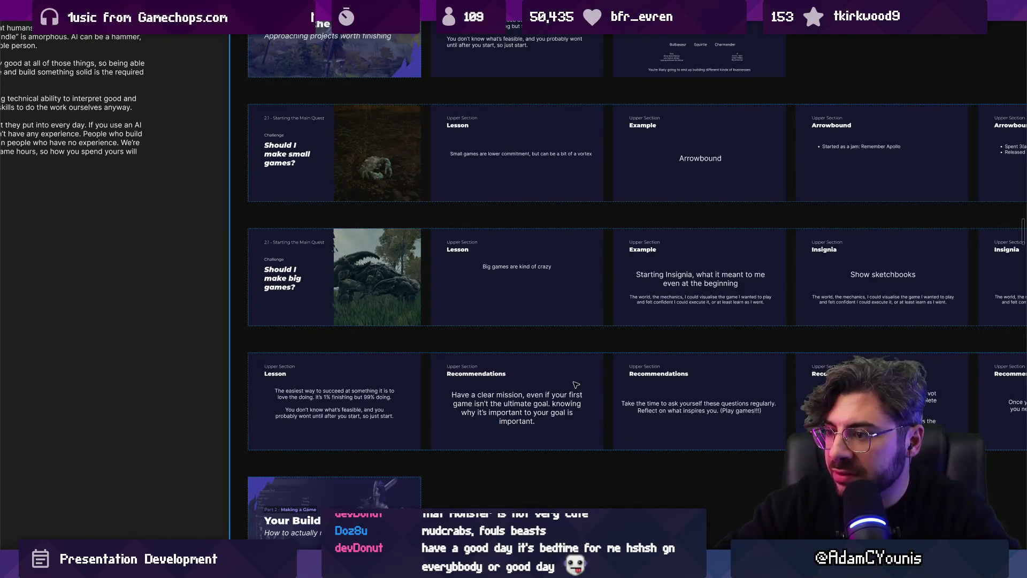
left_click(578, 383)
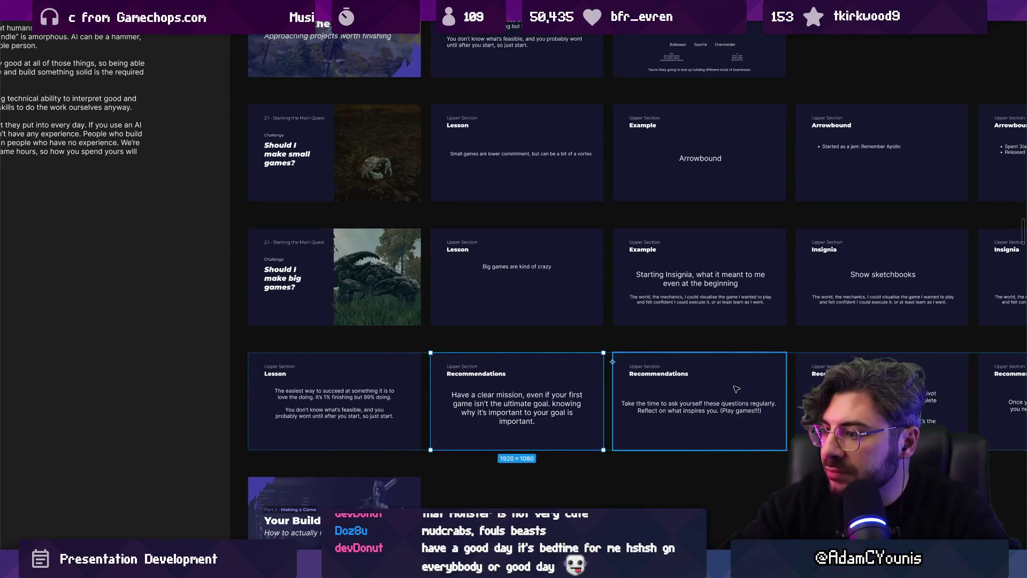
- Move the 'Once you have expectations' slide into the Main Quest row after 2.1
scroll(619, 381, "right", 4)
scroll(620, 381, "right", 8)
left_click(503, 369)
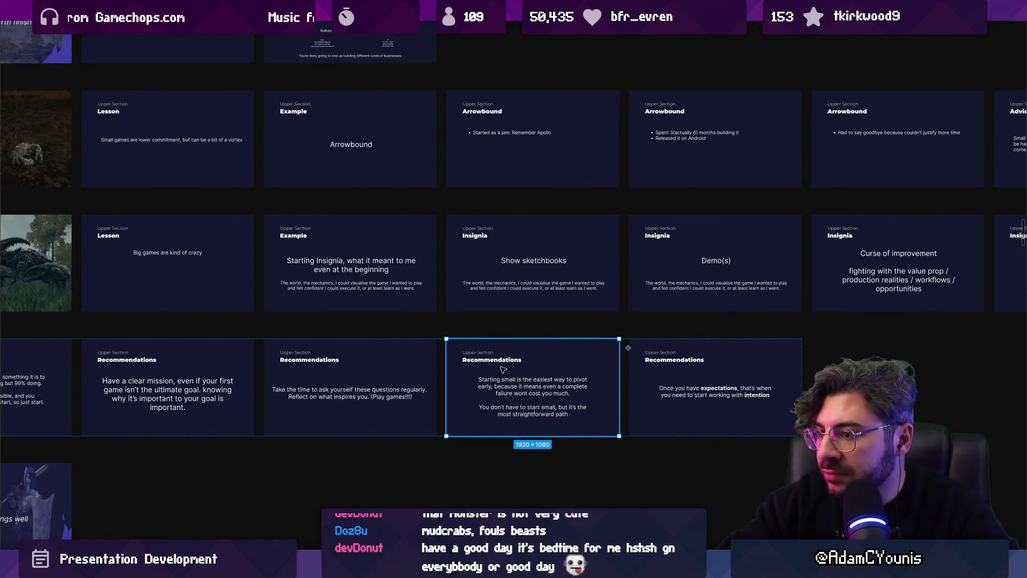
left_click(690, 374)
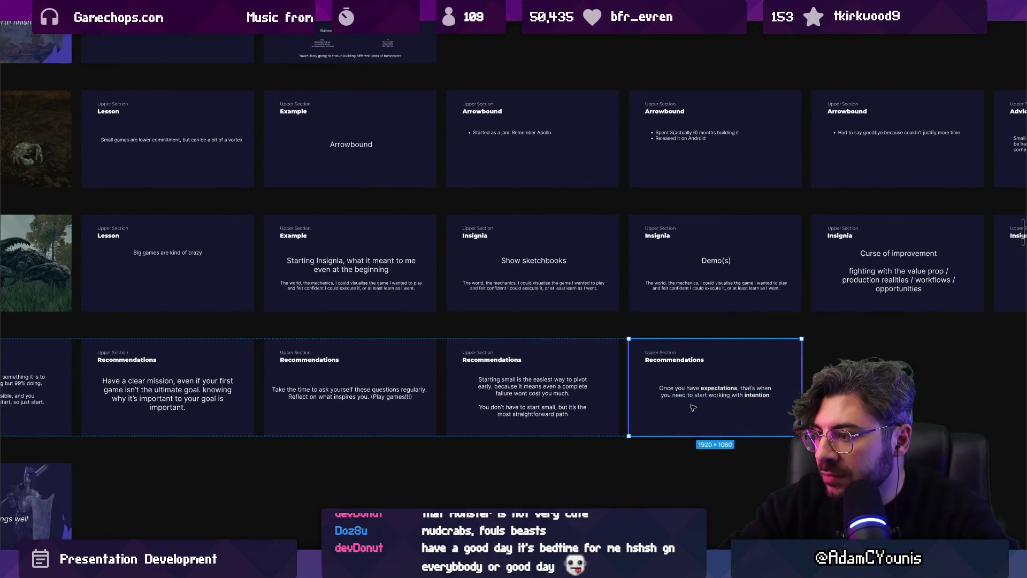
scroll(689, 379, "down", 5)
scroll(690, 428, "up", 1)
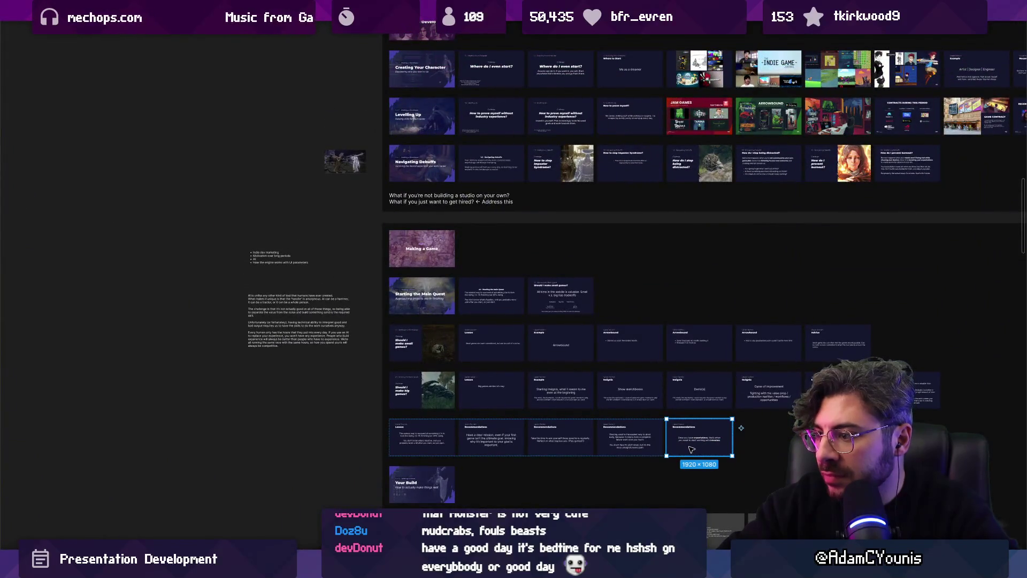
mouse_move(692, 450)
left_mouse_down()
mouse_move(536, 348)
mouse_move(422, 252)
mouse_move(458, 300)
mouse_move(527, 297)
left_mouse_up()
scroll(527, 297, "up", 5)
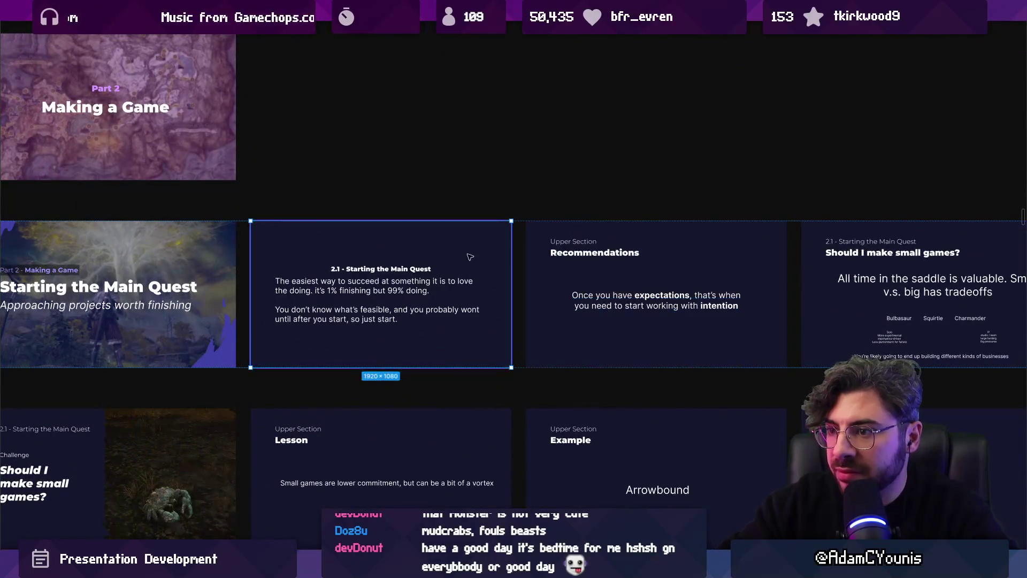
- Paste the 'Once you have expectations… intention' sentence over the 2.1 slide's body text
scroll(507, 267, "up", 3)
double_click(199, 312)
key("ctrl+a")
type("Once you have expectations, that’s when you need to start working with intention")
scroll(299, 337, "down", 2)
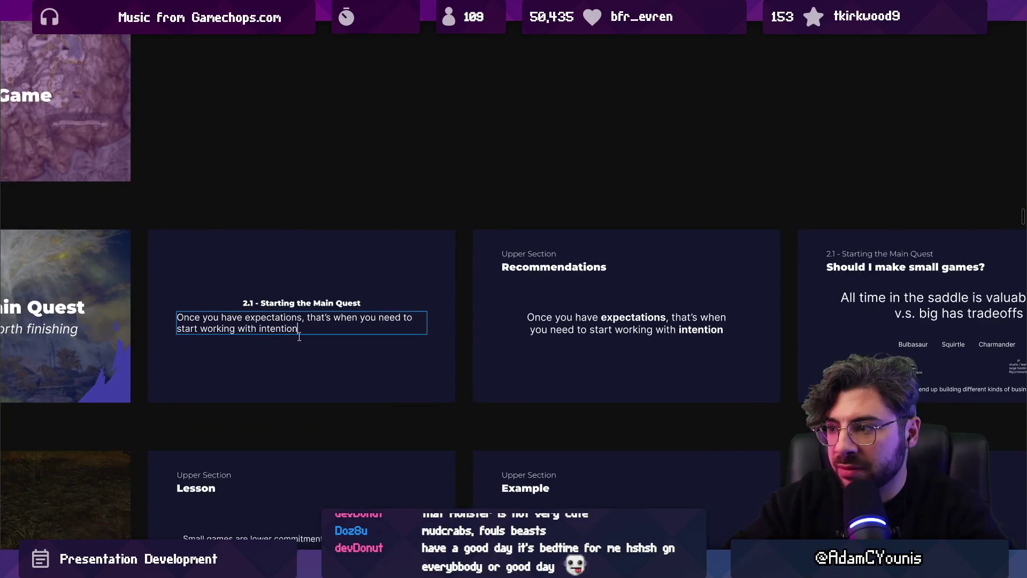
key("ctrl+z")
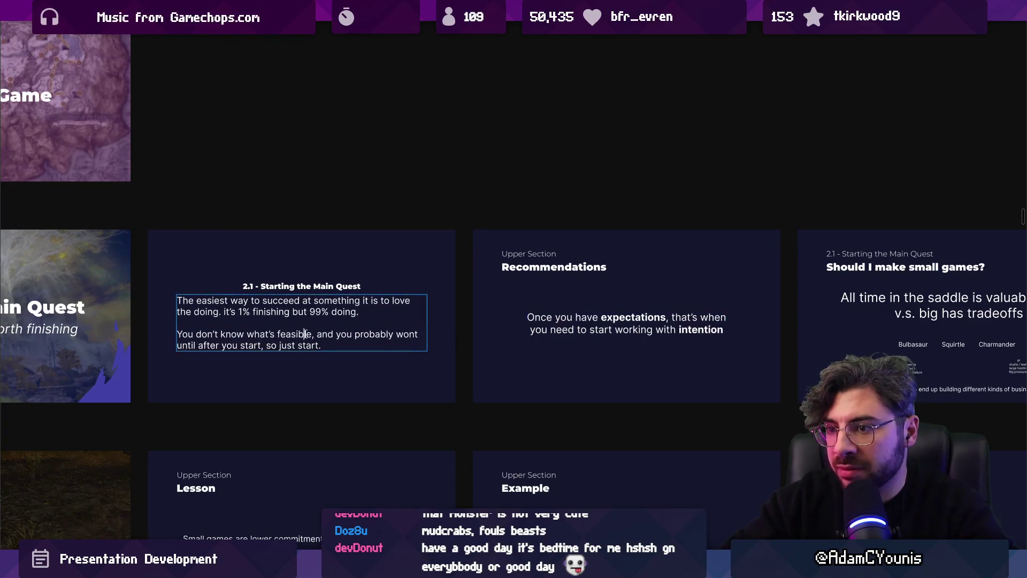
key("ctrl+shift+z")
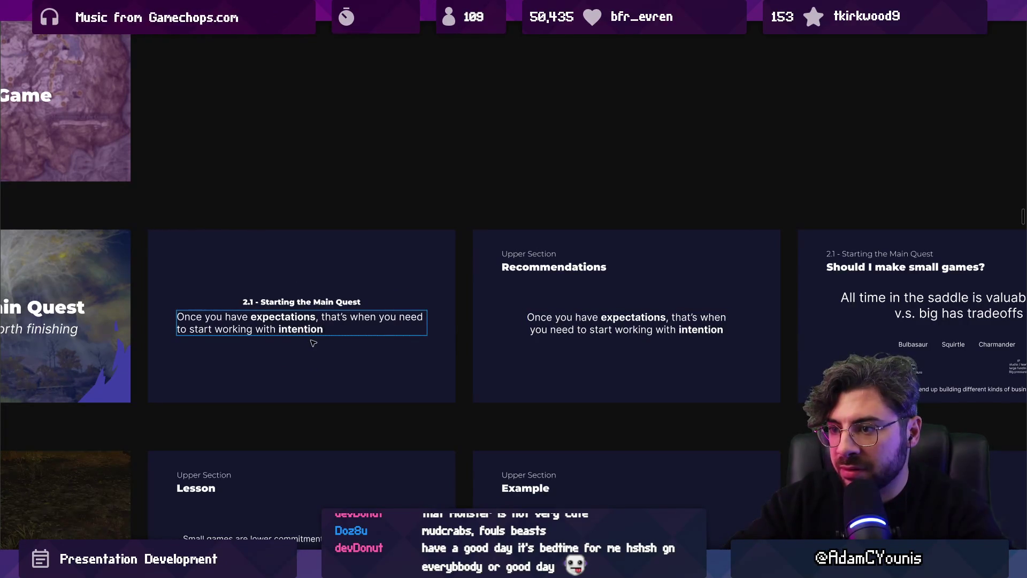
- Select the expectations Recommendations slide in the Main Quest row
scroll(373, 335, "down", 2)
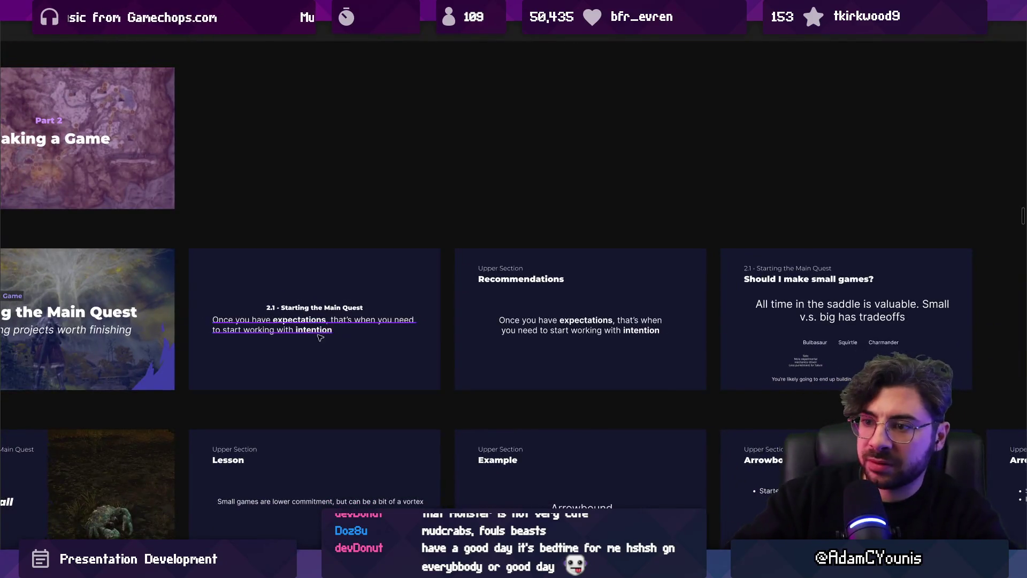
scroll(319, 337, "left", 3)
scroll(523, 295, "right", 4)
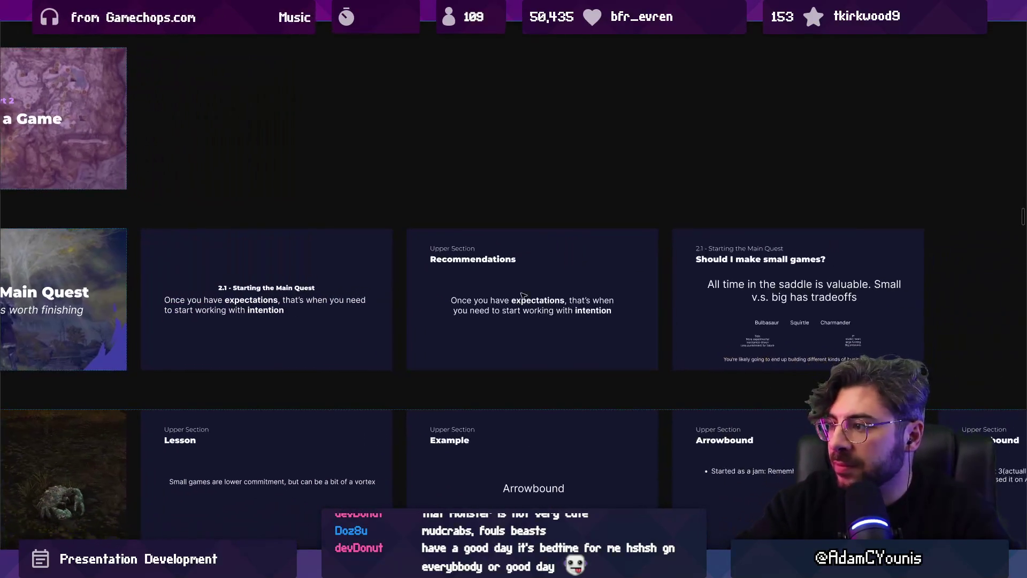
left_click(529, 288)
left_click(530, 288)
scroll(530, 289, "down", 3)
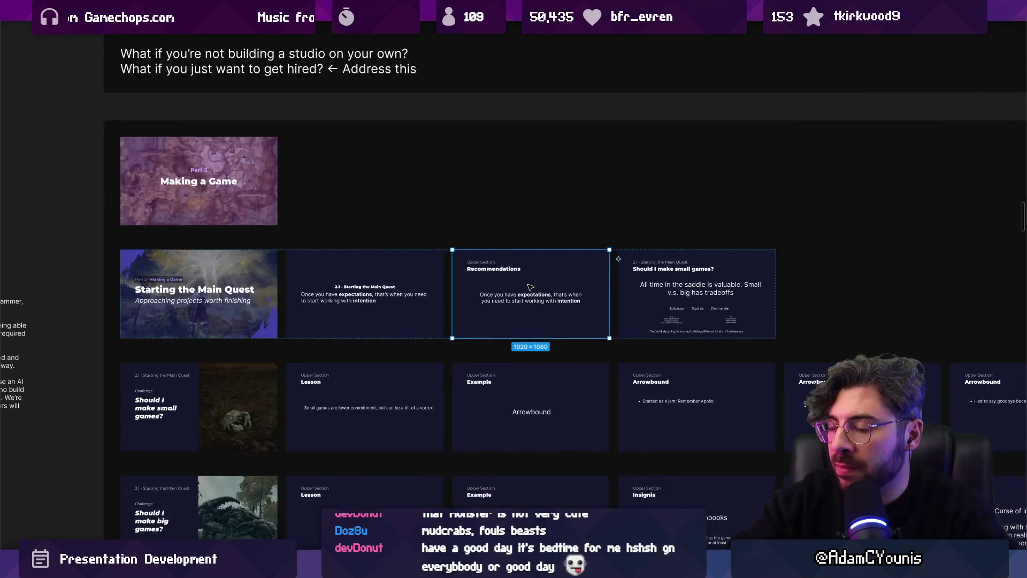
scroll(508, 291, "up", 3)
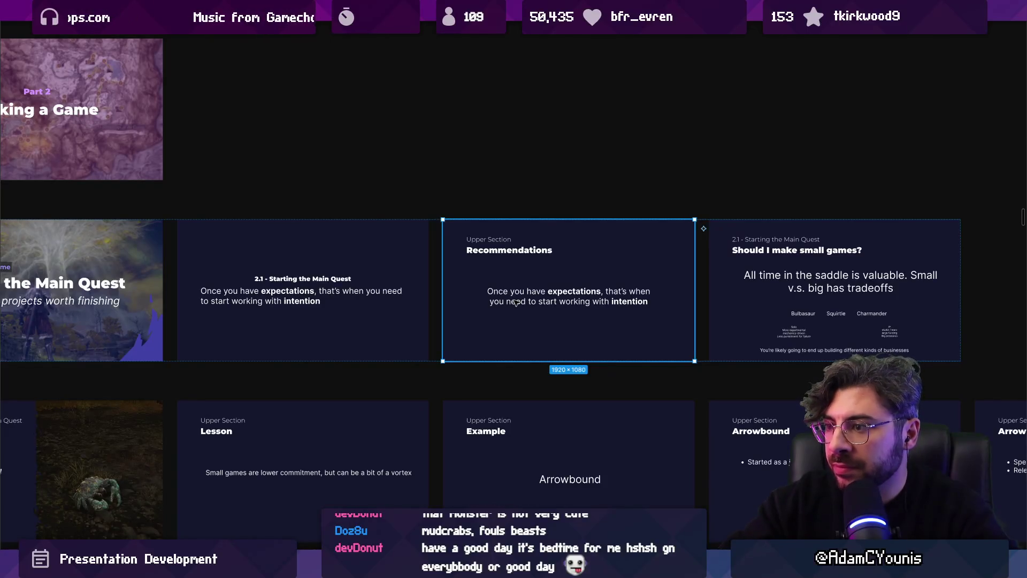
key("Delete")
scroll(476, 278, "down", 3)
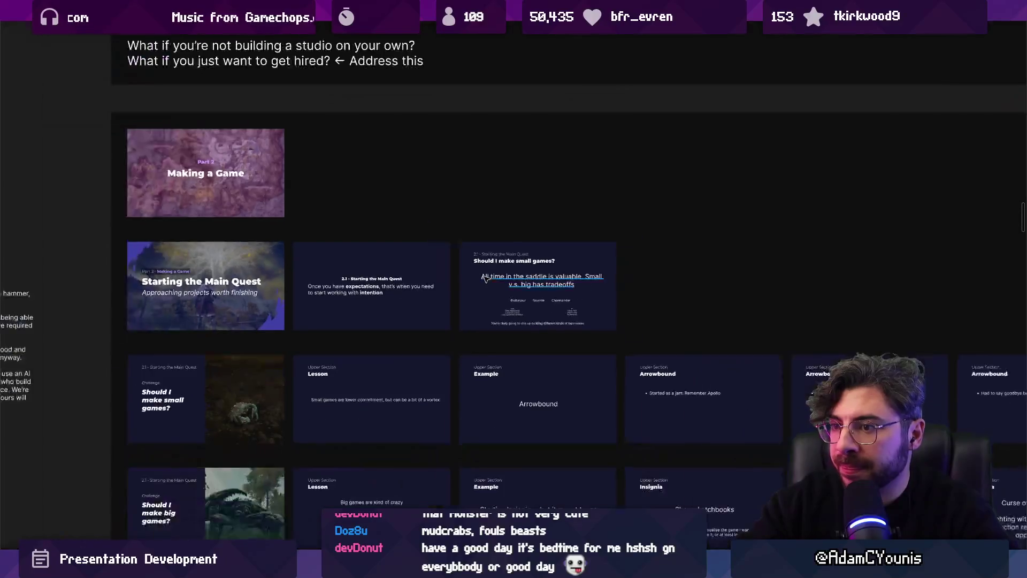
scroll(384, 345, "down", 2)
scroll(387, 251, "up", 5)
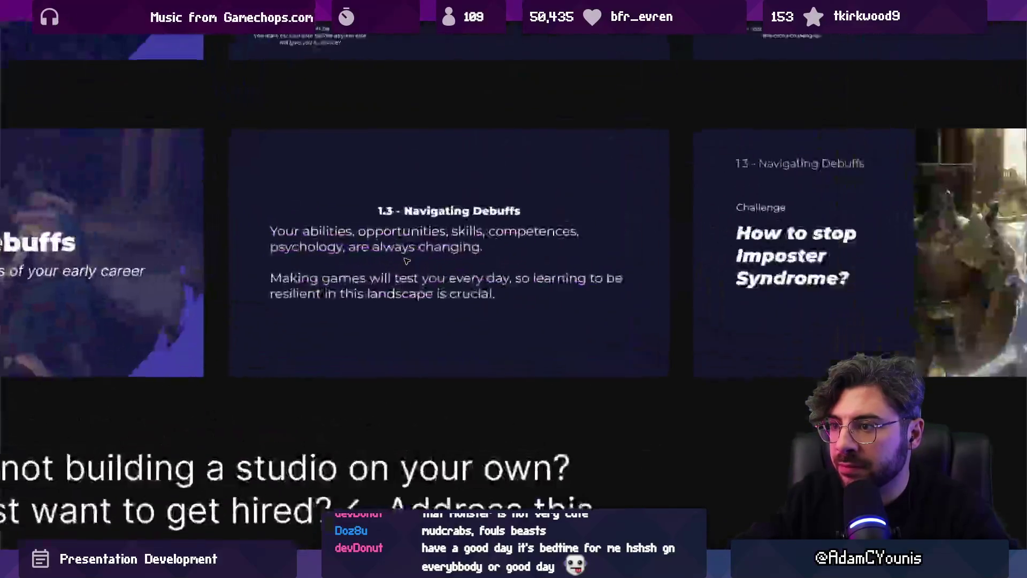
scroll(450, 102, "down", 3)
scroll(450, 102, "up", 3)
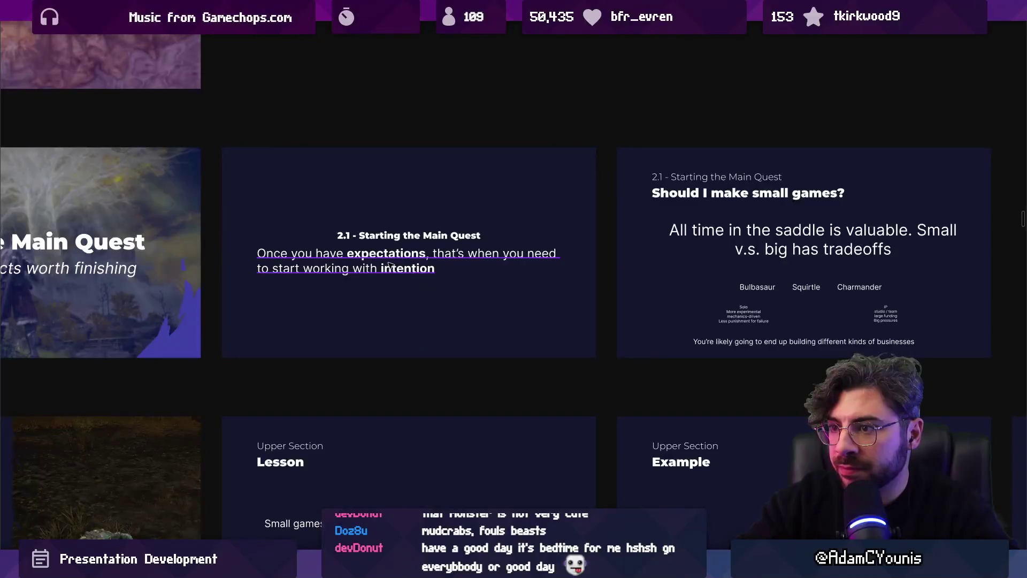
scroll(412, 279, "down", 4)
scroll(416, 472, "up", 3)
mouse_move(416, 473)
left_mouse_down()
mouse_move(416, 329)
mouse_move(481, 321)
left_mouse_up()
scroll(416, 345, "up", 3)
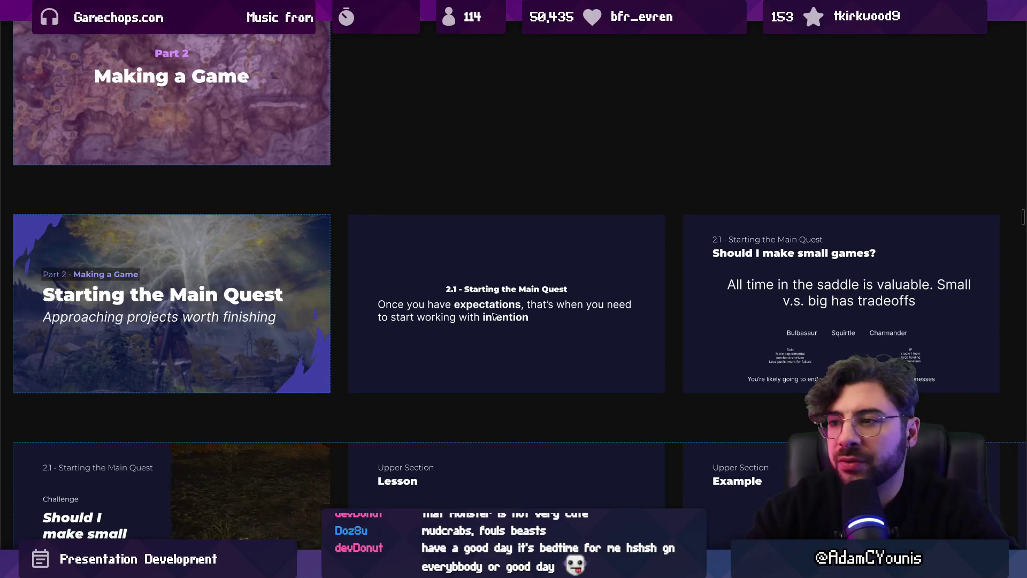
scroll(493, 273, "down", 5)
scroll(460, 273, "right", 3)
left_click(427, 271)
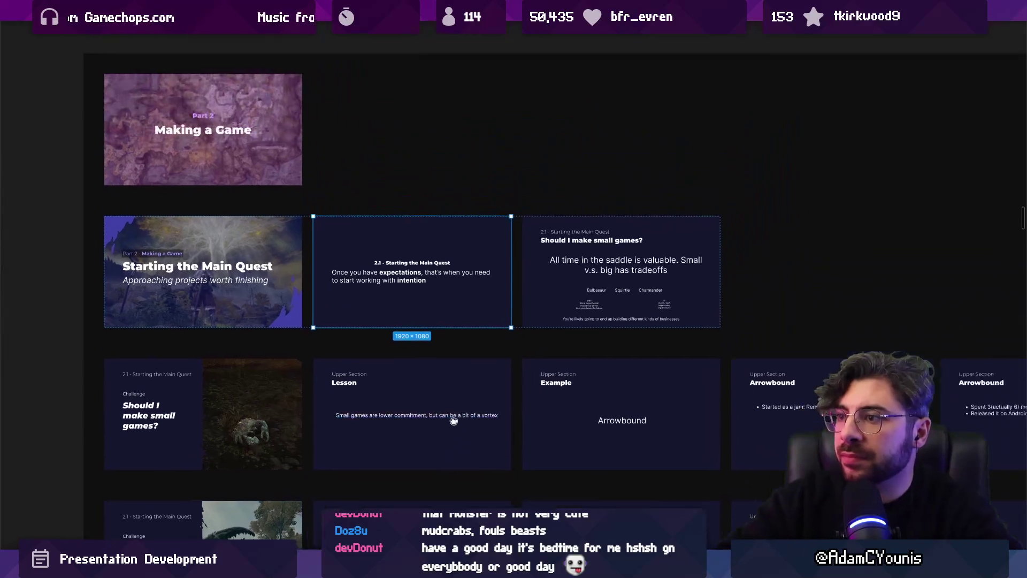
key("ctrl+d")
key("ctrl+z")
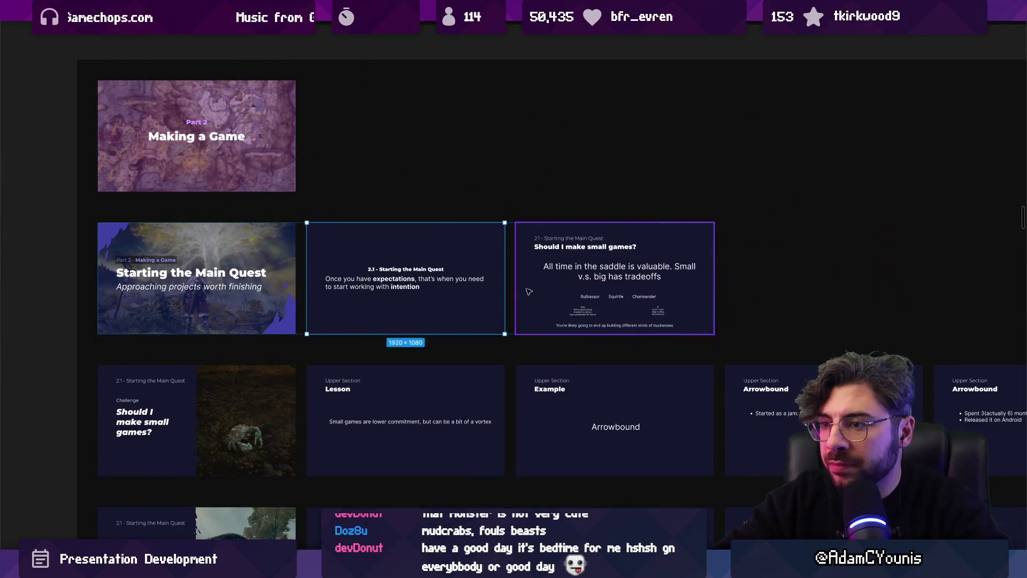
scroll(508, 286, "down", 3)
left_click_drag(508, 287, 422, 446)
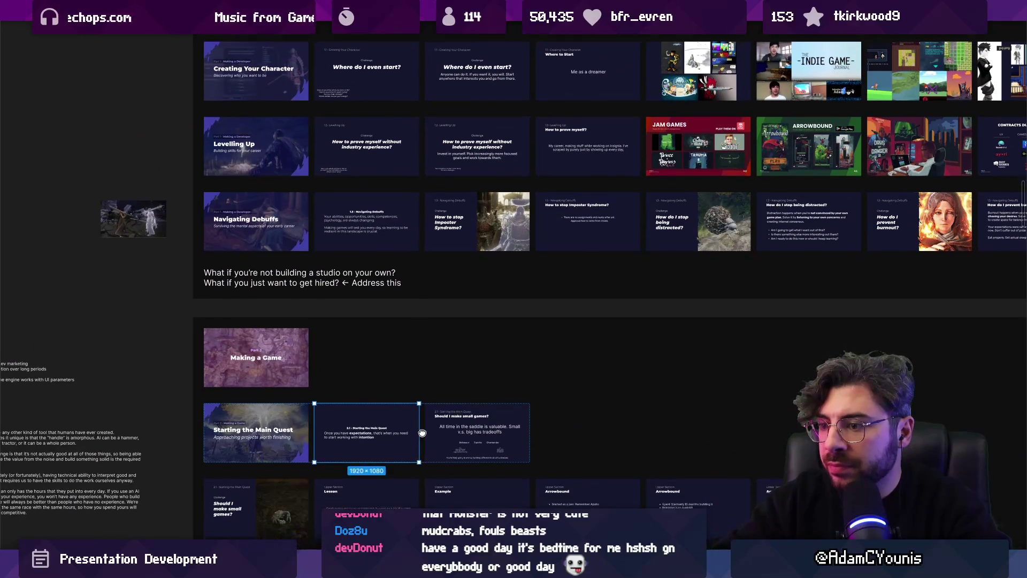
scroll(422, 446, "up", 5)
scroll(414, 391, "down", 2)
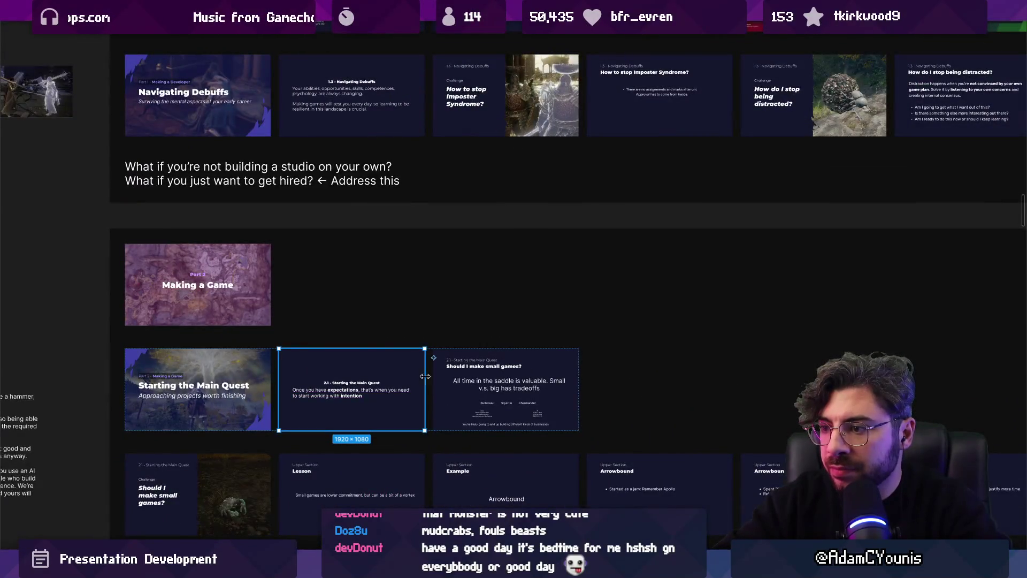
left_click(436, 388)
scroll(442, 387, "up", 3)
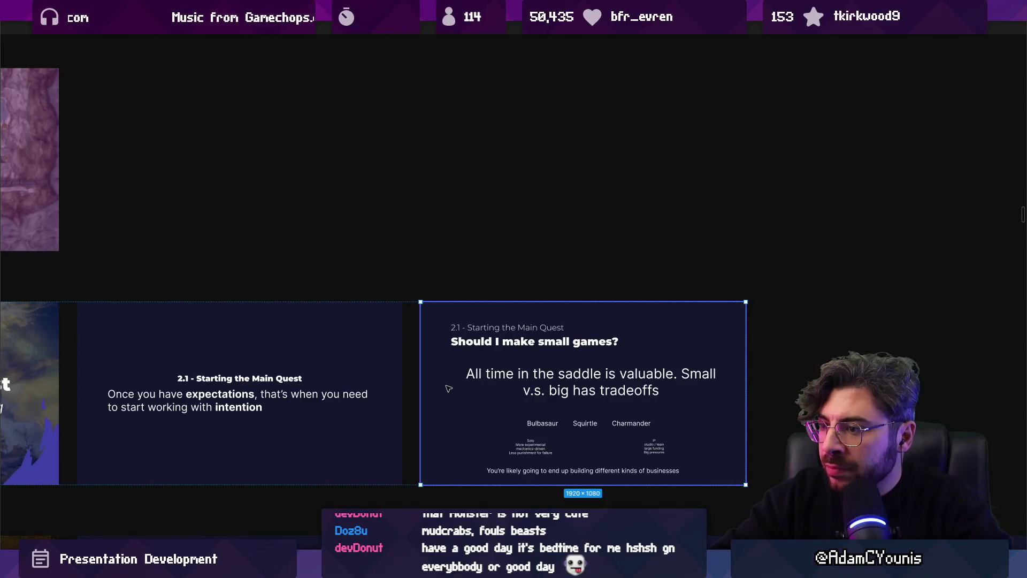
left_click(482, 346)
- Select the 'Starting the Main Quest' portion of the 2.1 slide heading
double_click(506, 342)
triple_click(262, 378)
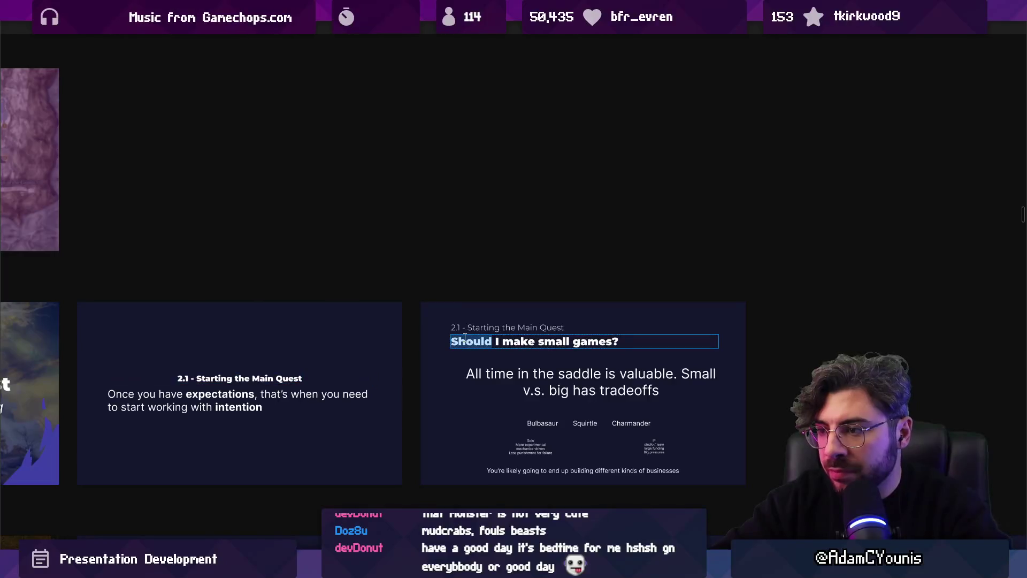
double_click(215, 378)
key("shift+End")
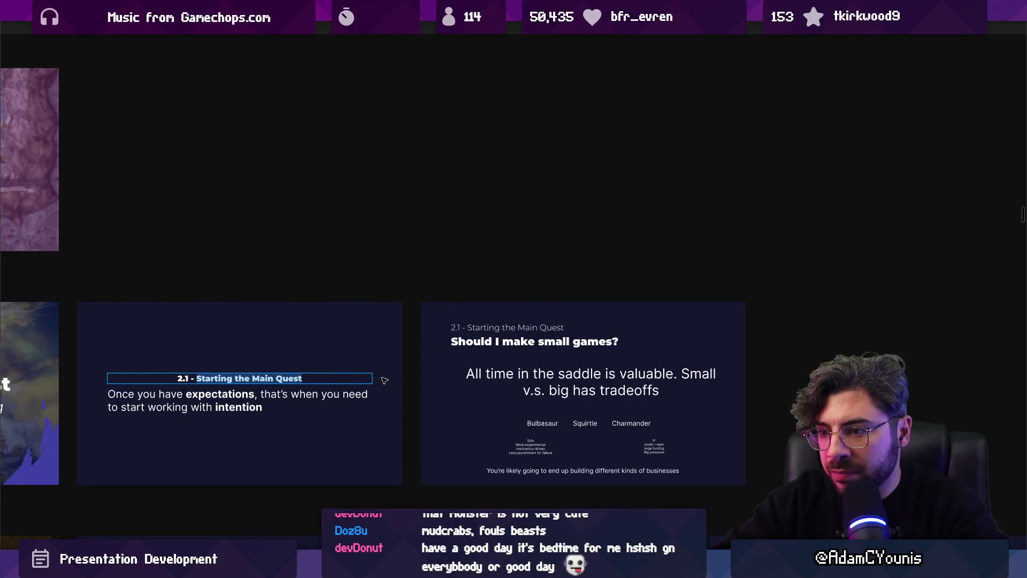
scroll(428, 347, "left", 5)
- Replace the 'Should I make small games?' title with 'How do I know what'
triple_click(615, 316)
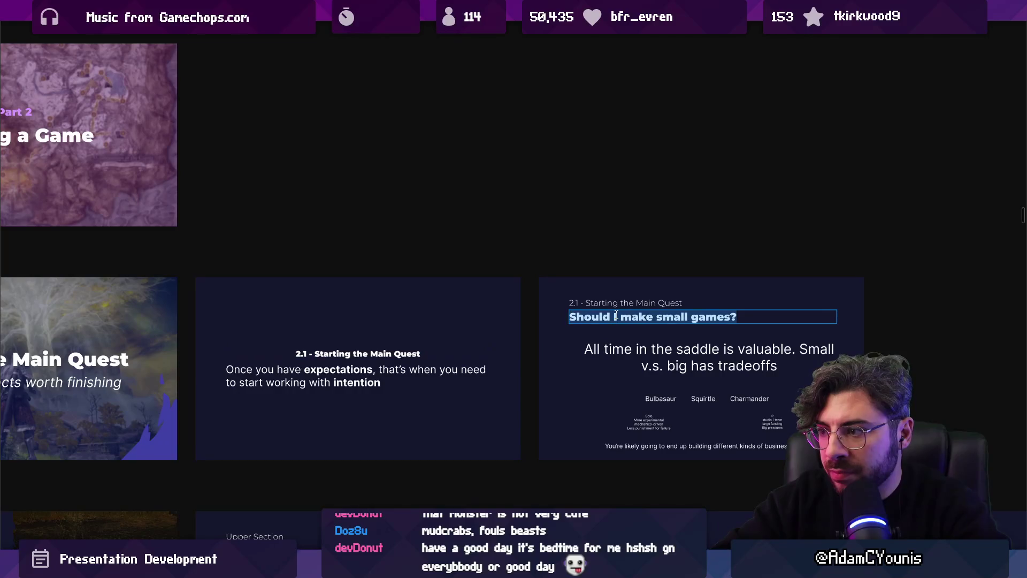
type("How do I know what")
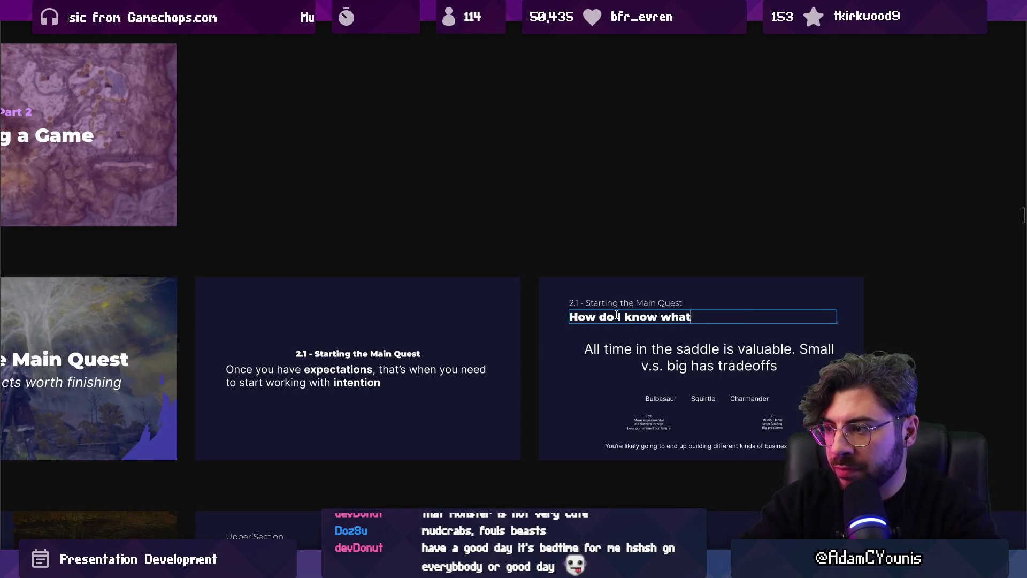
triple_click(617, 315)
key("BackSpace")
type("Whatr")
key("ctrl+z")
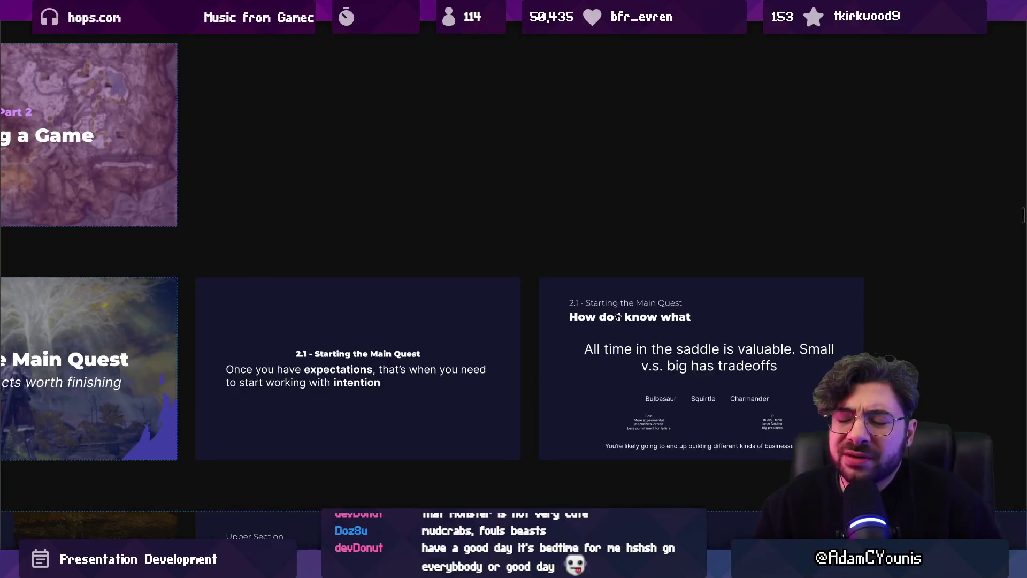
scroll(608, 198, "down", 5)
scroll(607, 198, "right", 15)
scroll(607, 198, "up", 2)
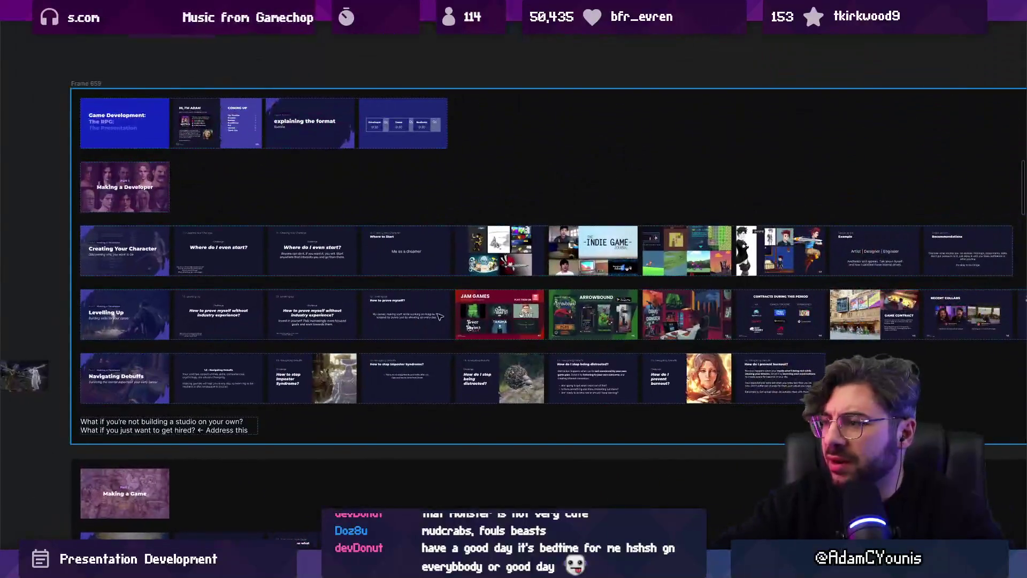
scroll(652, 285, "up", 3)
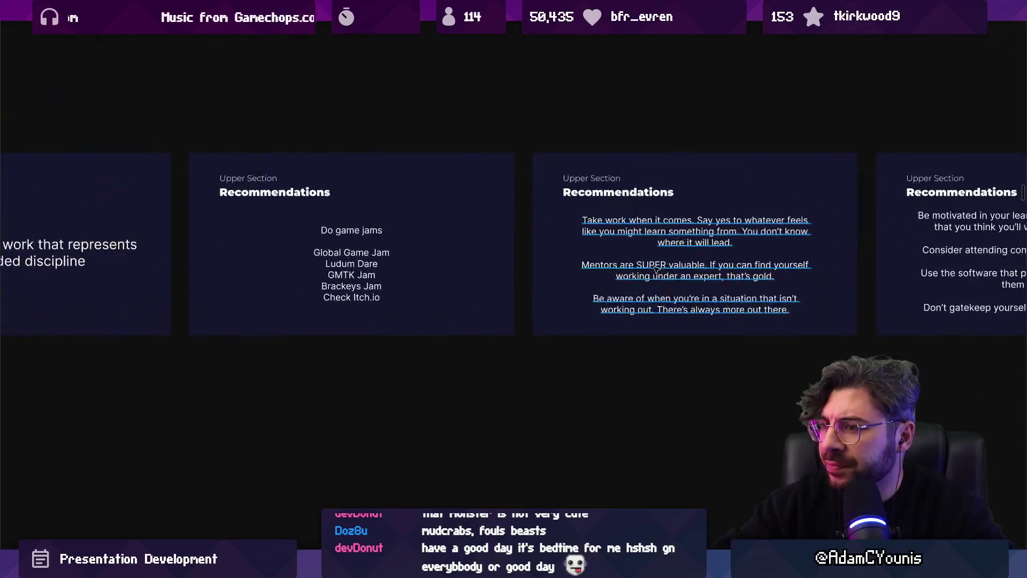
left_click(642, 274)
scroll(625, 260, "down", 5)
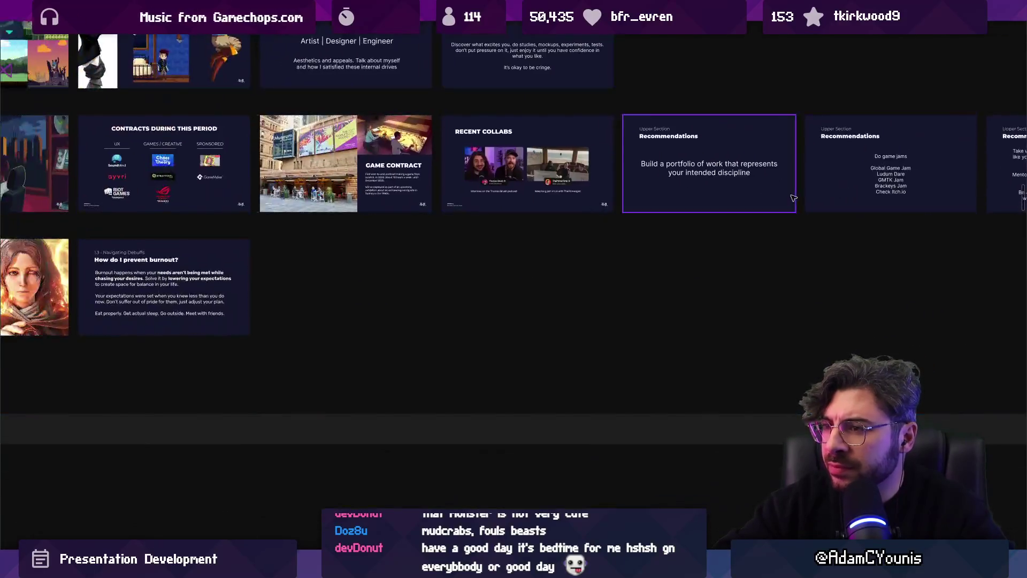
scroll(481, 347, "up", 3)
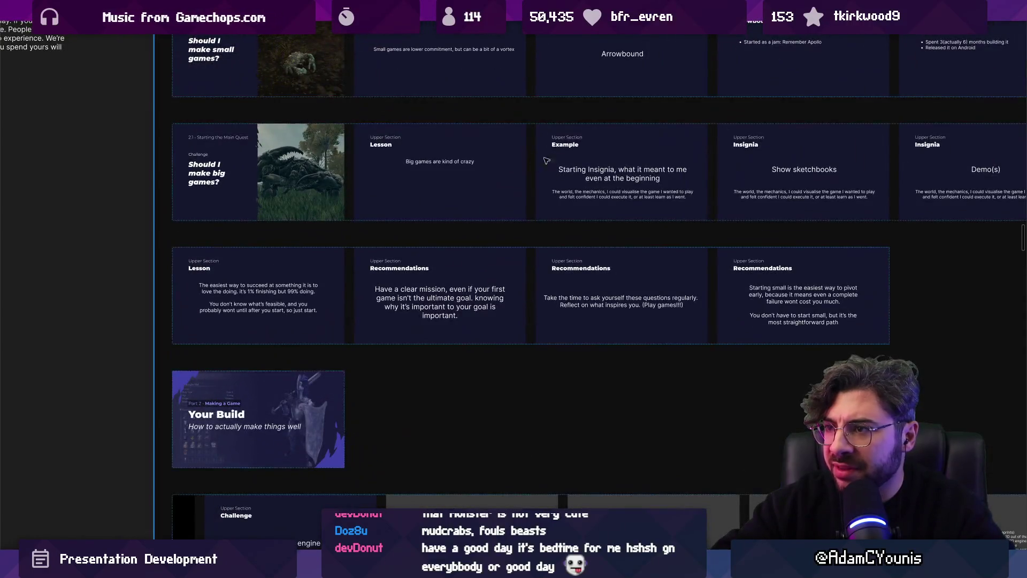
left_click(547, 161)
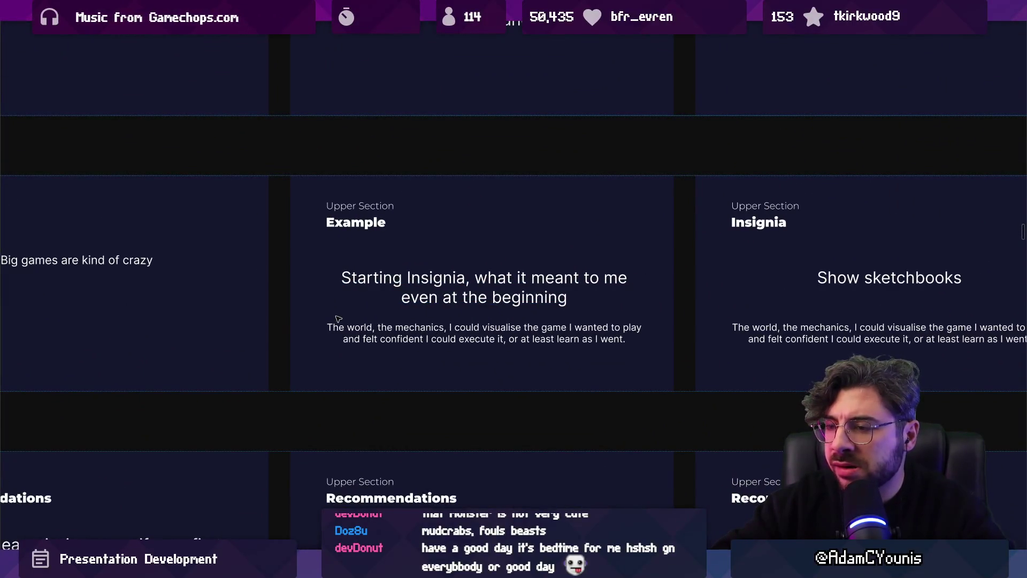
scroll(384, 309, "down", 5)
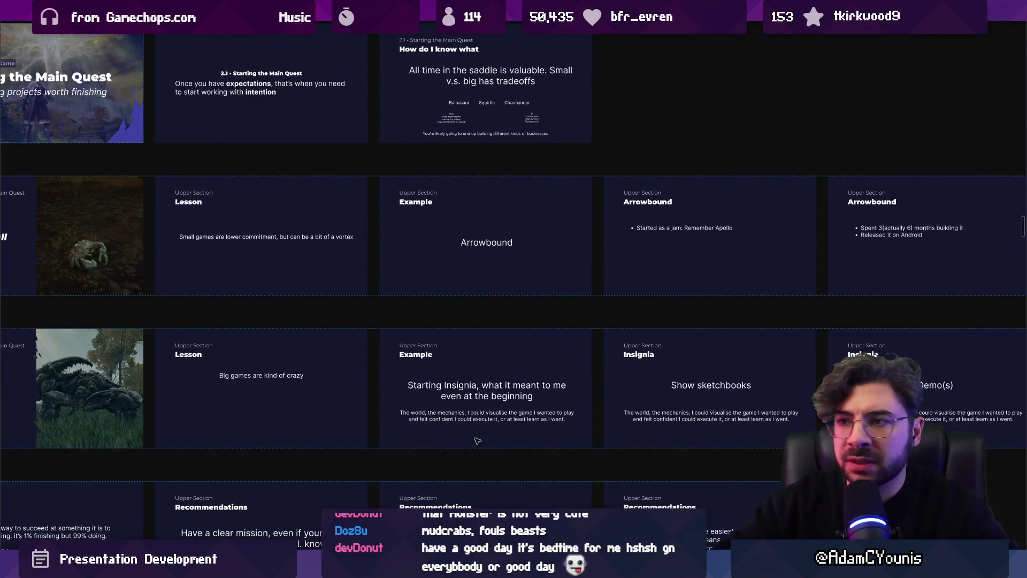
scroll(477, 431, "down", 3)
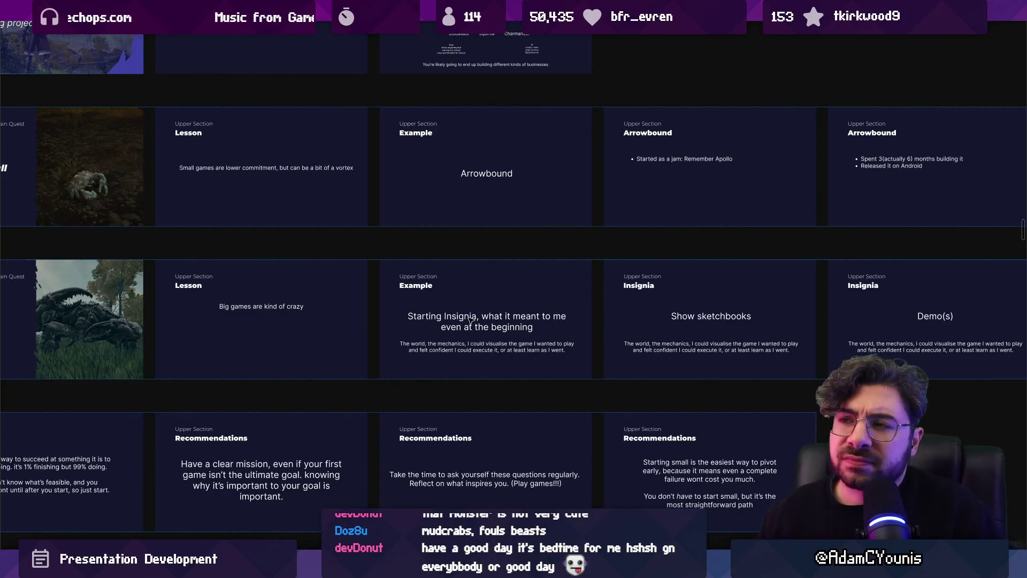
scroll(434, 262, "down", 5)
scroll(433, 262, "up", 5)
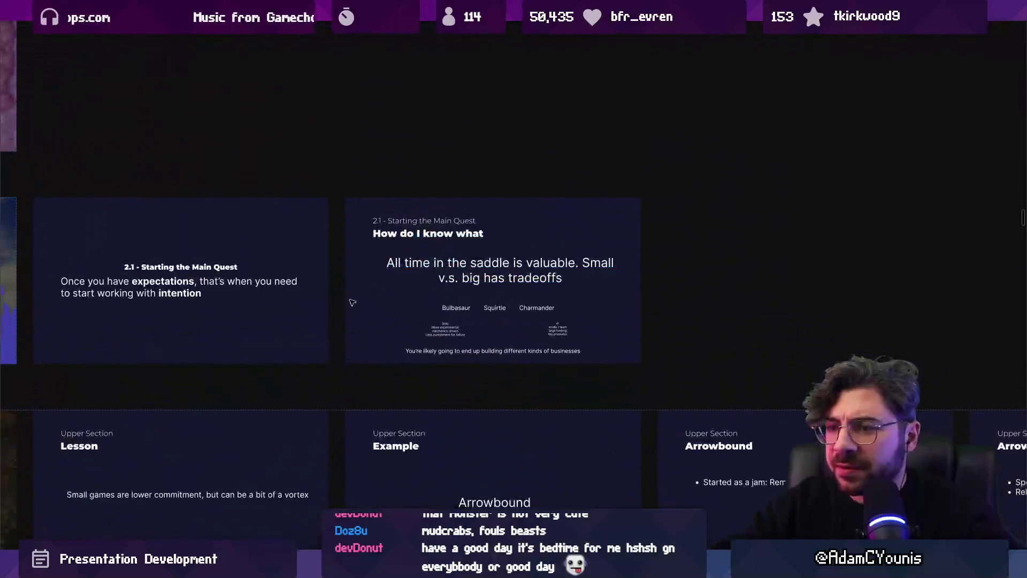
left_click(313, 296)
- Duplicate the Starting the Main Quest slide and begin editing the copy's body text
key("ctrl+d")
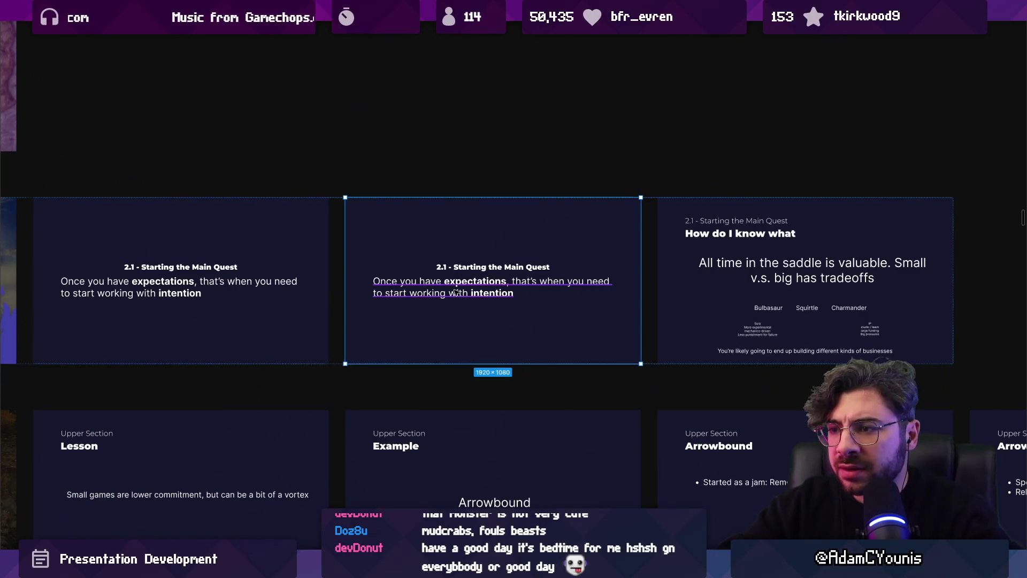
double_click(478, 281)
scroll(478, 276, "up", 3)
type("A proje")
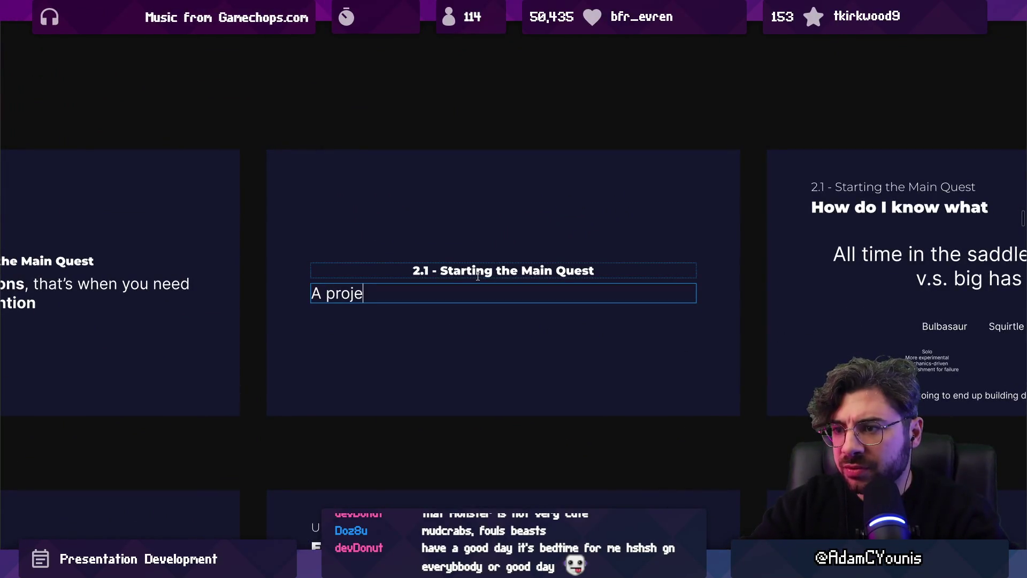
- Replace the body with a draft beginning 'When your competence aligns with your ambition'
key("ctrl+a")
type("When your compet")
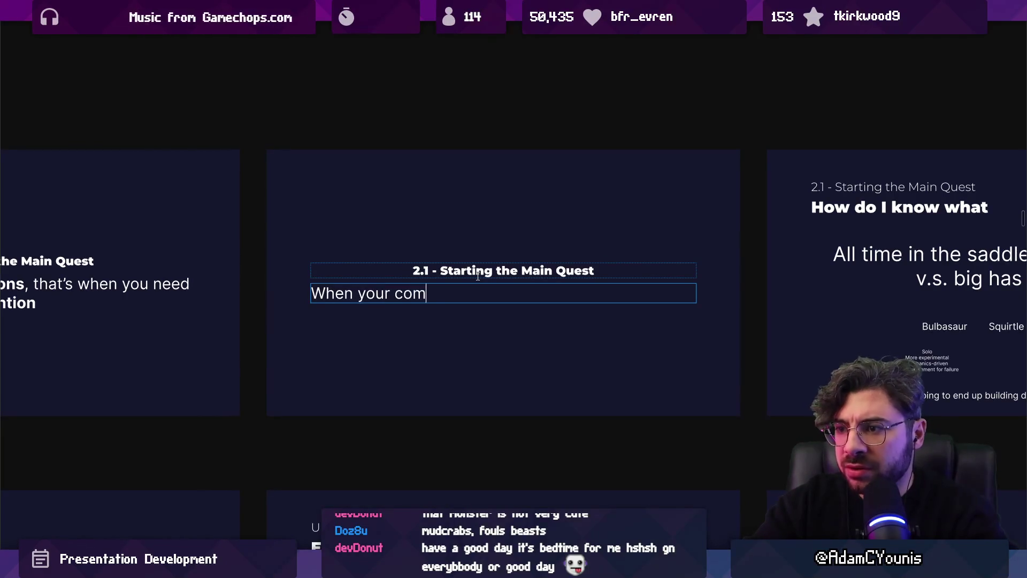
type("ence aligns wi")
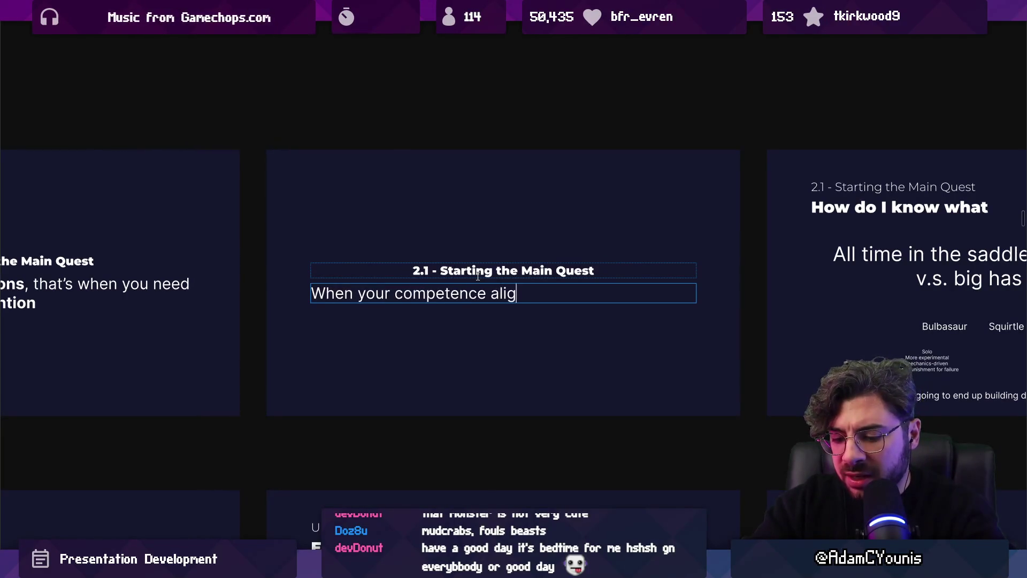
key("BackSpace")
key("BackSpace")
type("with you r")
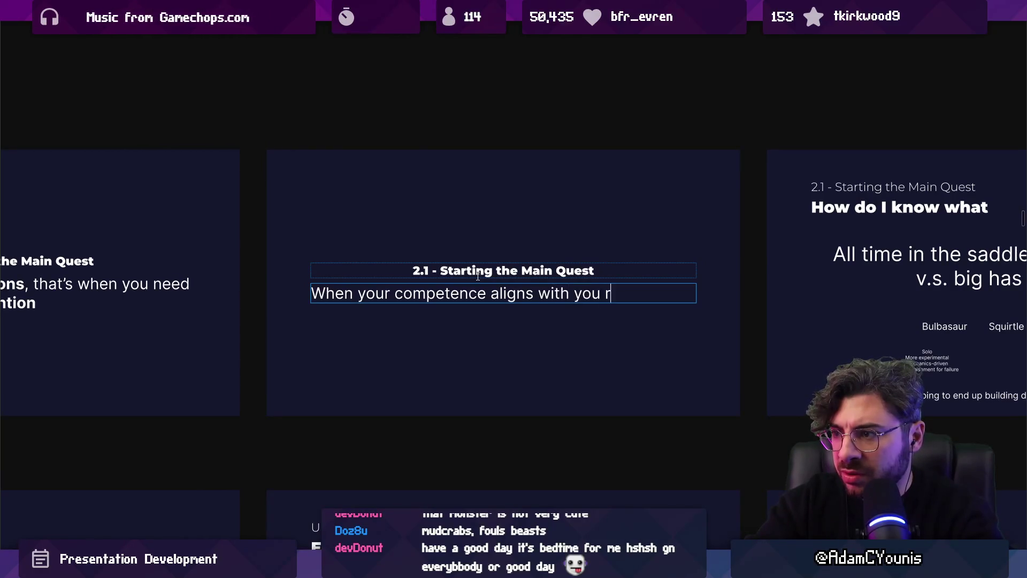
key("BackSpace")
key("BackSpace")
type("r ambition")
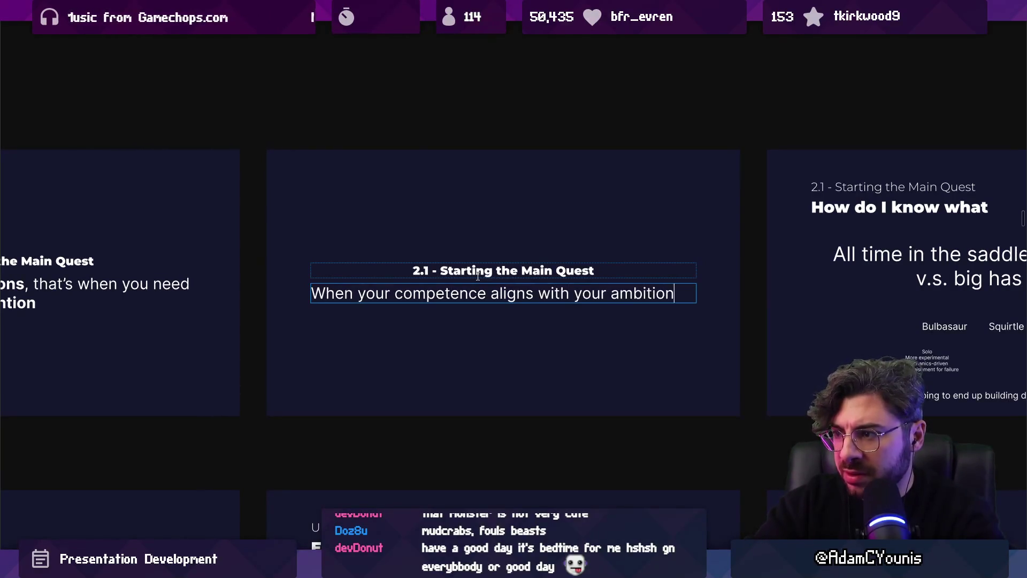
- Reword the sentence so ambition aligns with your competence, adding 'it's likely that you're'
key("ctrl+shift+Left")
key("ctrl+shift+Left")
key("ctrl+shift+Left")
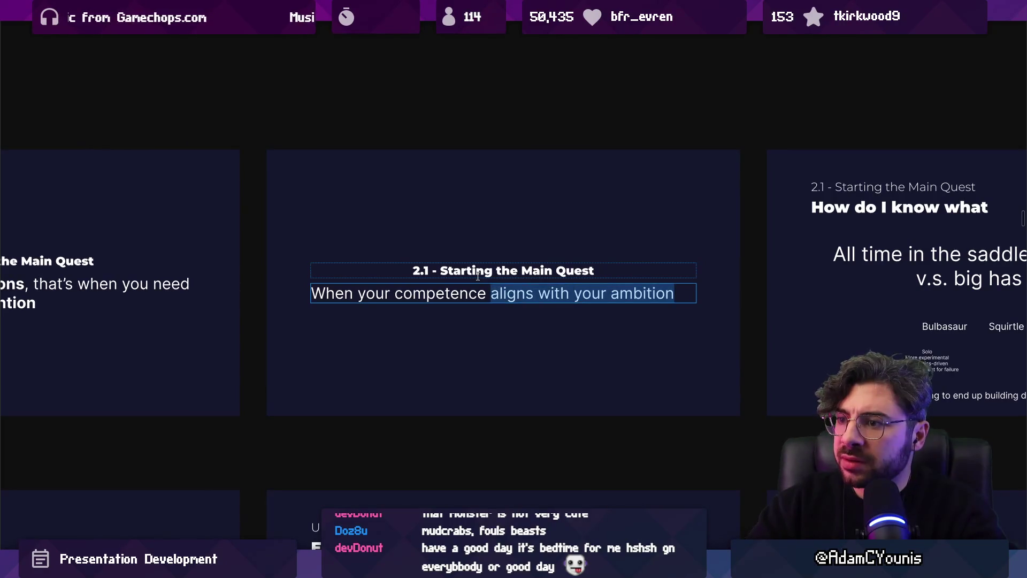
type("ambition")
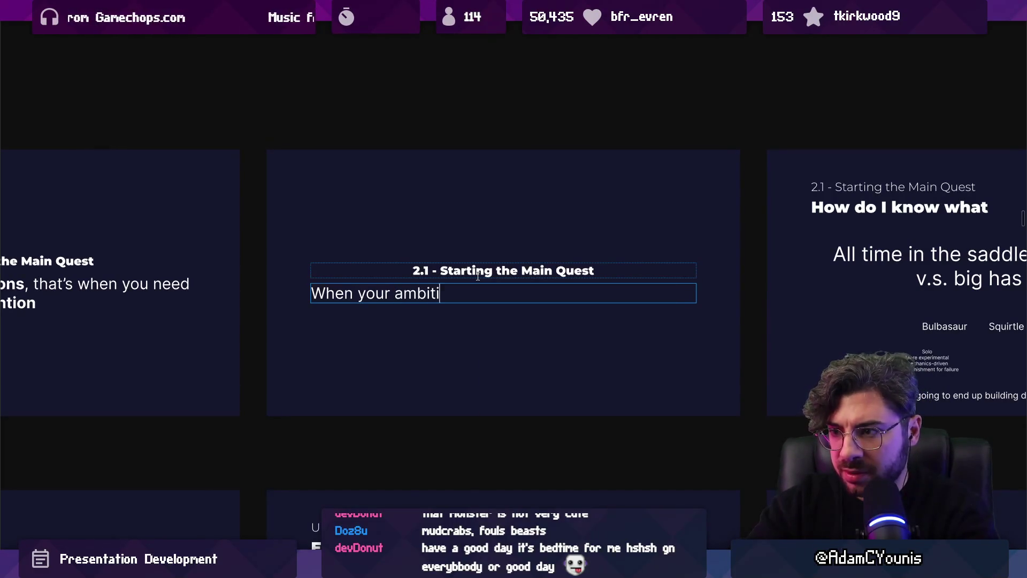
key("BackSpace")
key("BackSpace")
type("ligns w")
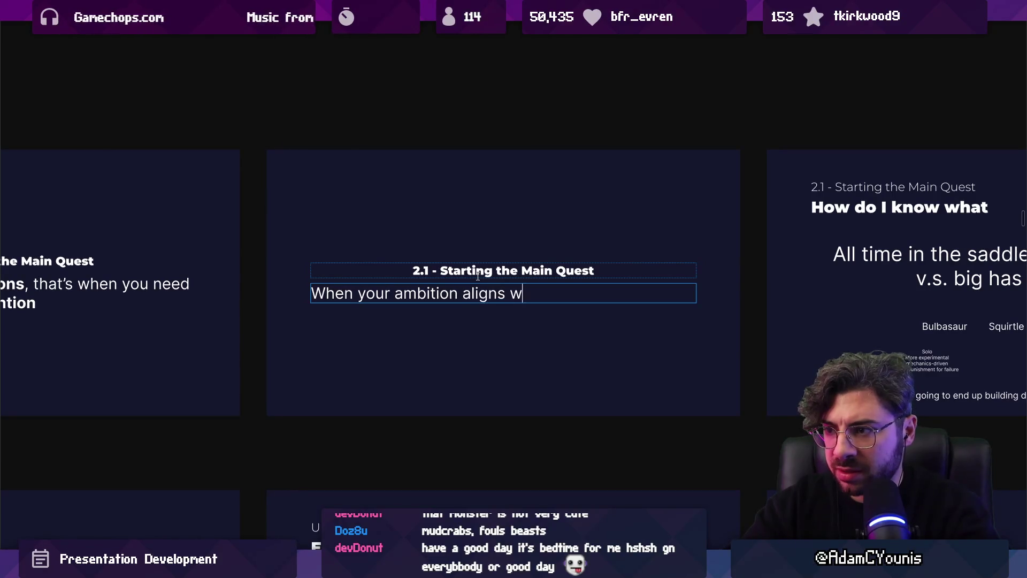
type("ith your compo")
type("etence")
type("you'll")
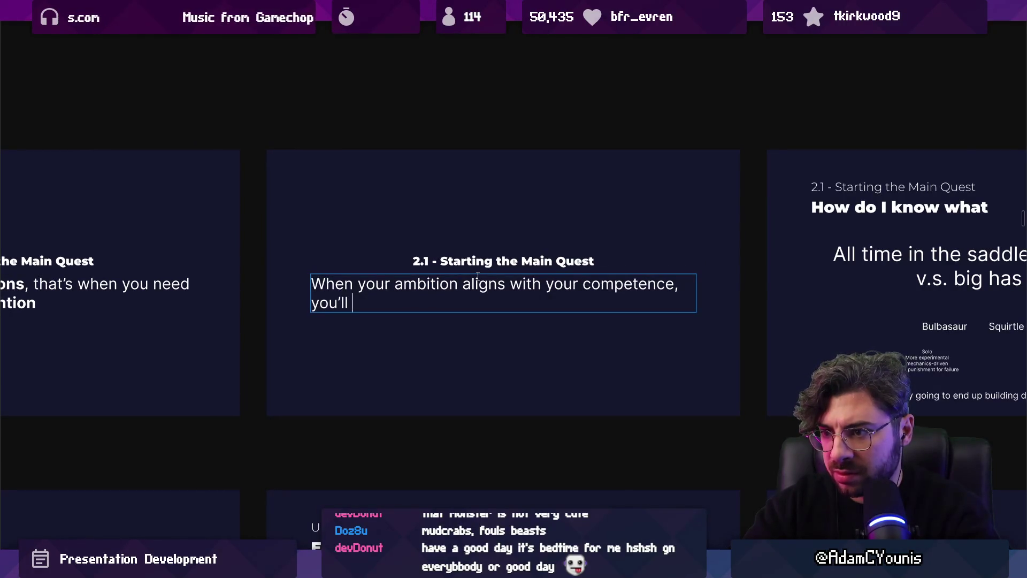
key("BackSpace")
key("BackSpace")
type("it's likely that ")
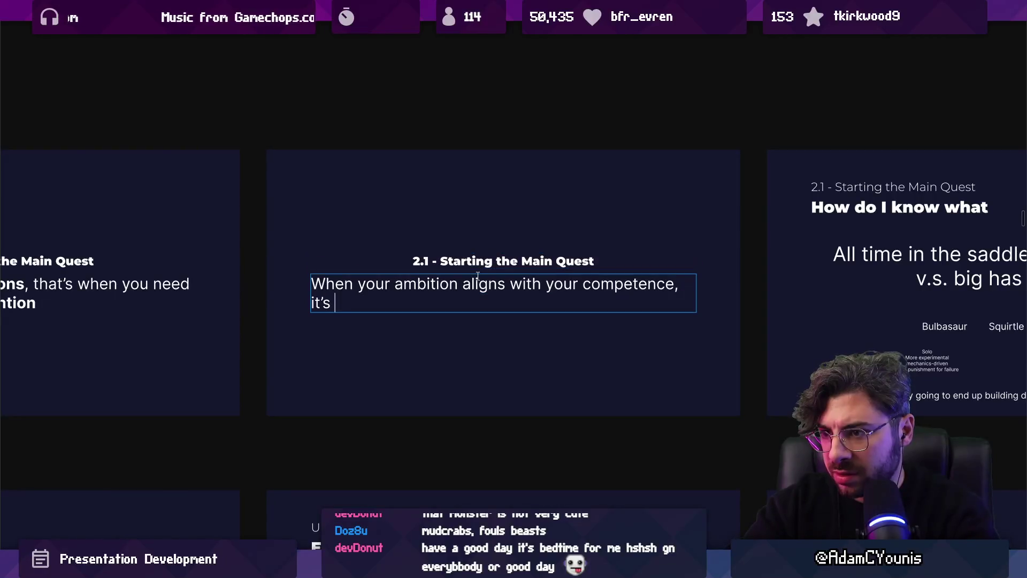
type("you're")
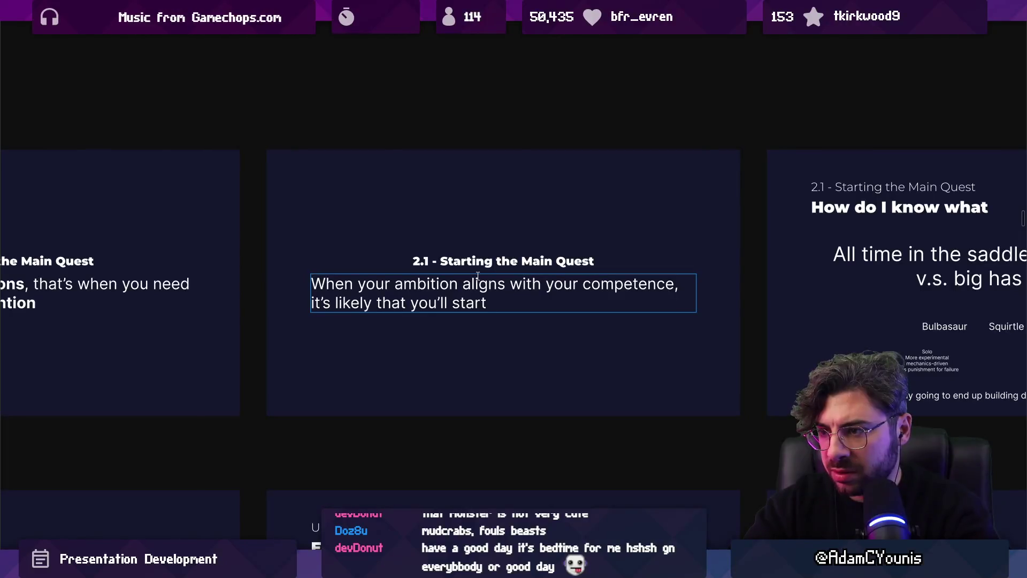
key("BackSpace")
key("BackSpace")
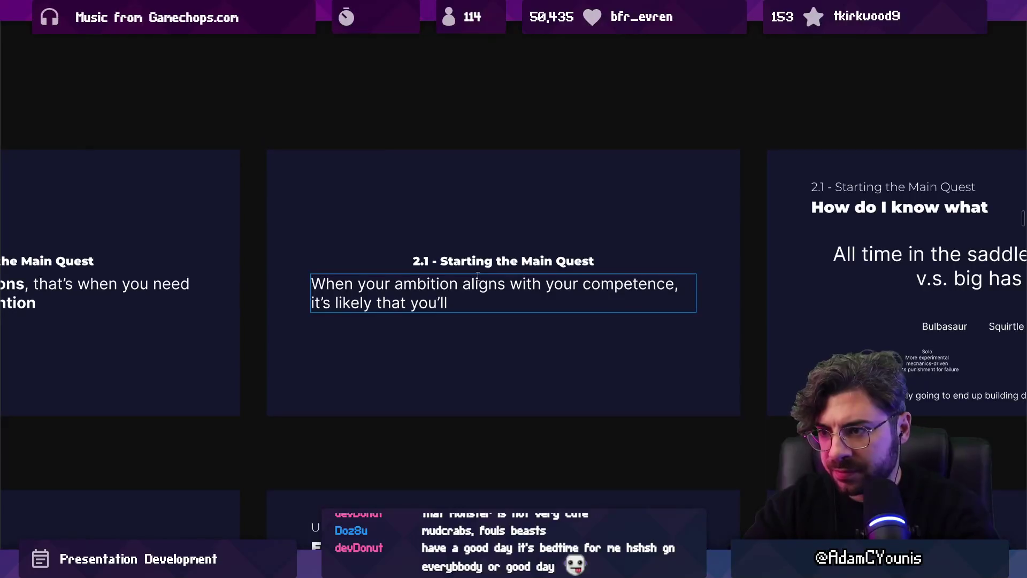
- Select the word 'your' near the start of the sentence for replacement
key("Home")
key("ctrl+shift+Right")
key("ctrl+shift+Right")
key("Left")
key("ctrl+Right")
key("ctrl+shift+Right")
- Make the sentence start 'When an idea comes to you that', then reselect 'that'
type("an idea comes to you ")
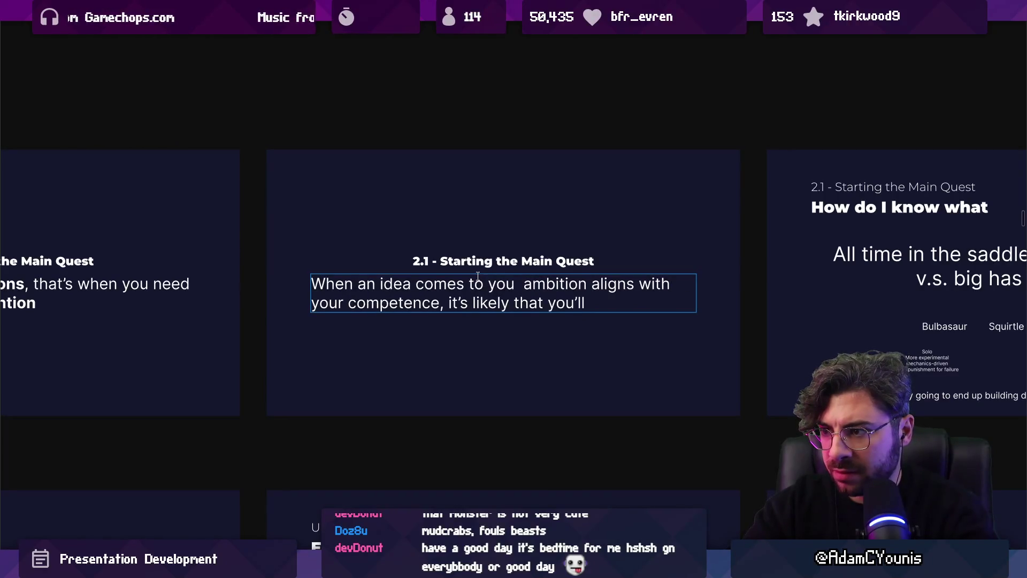
type("that")
key("ctrl+shift+Left")
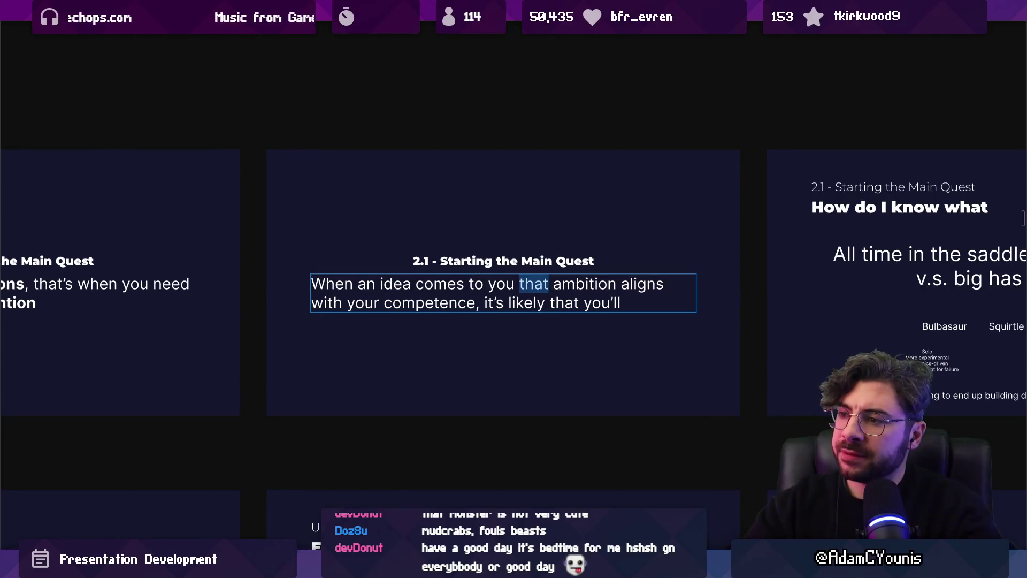
key("ctrl+End")
key("ctrl+a")
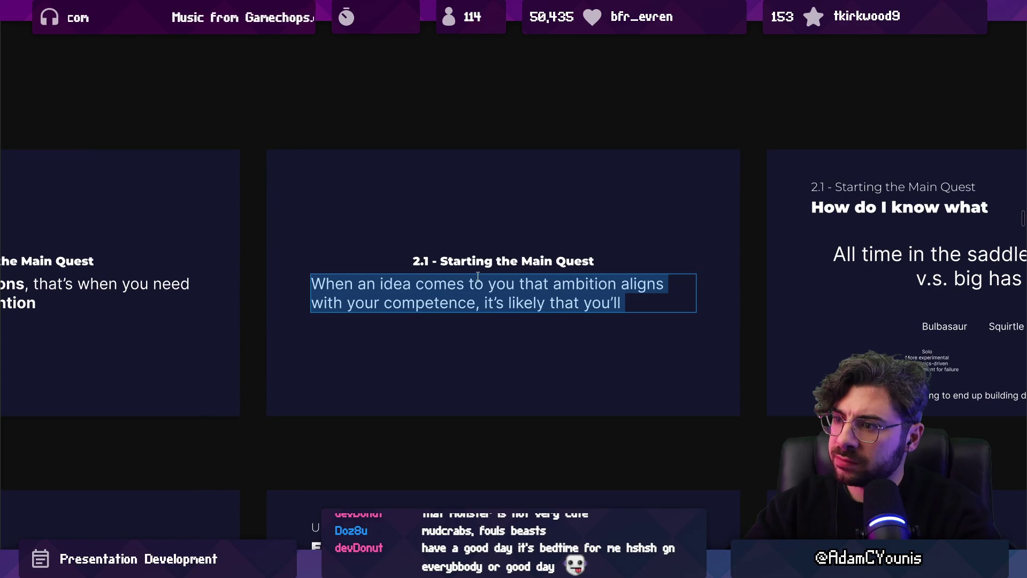
key("ctrl+Home")
key("ctrl+shift+Right")
key("ctrl+shift+Right")
key("ctrl+shift+Right")
key("Right")
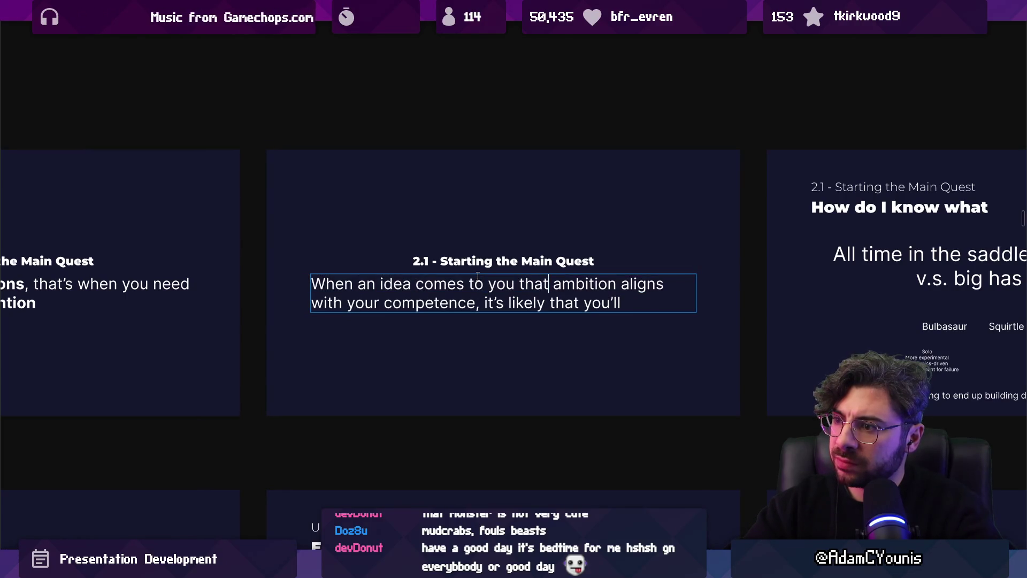
key("ctrl+shift+Left")
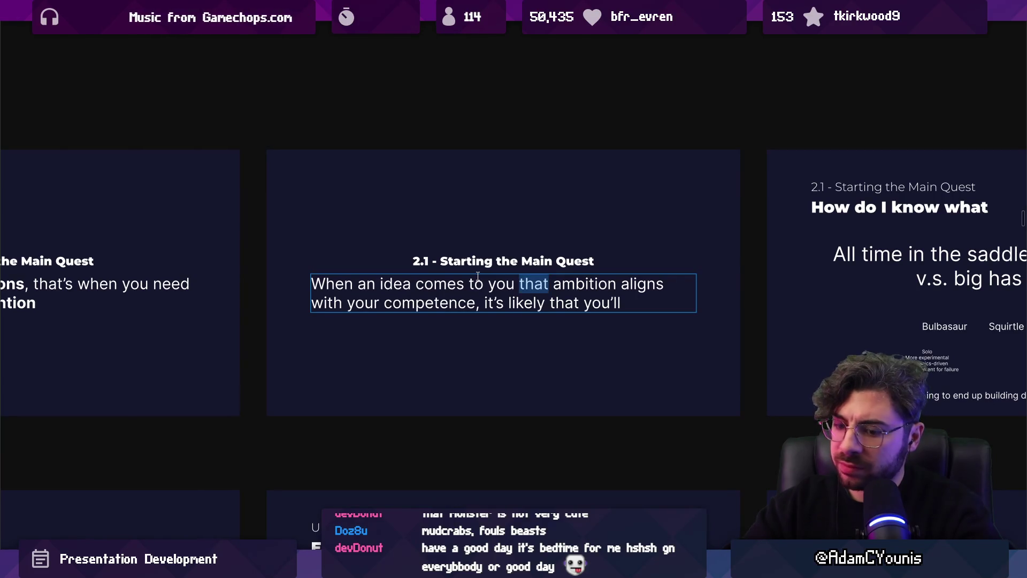
- Change the wording to 'feels close enough to your competence to be worth'
type("feels ")
type("just ")
type("outsidfe")
key("ctrl+shift+Left")
key("ctrl+shift+Left")
type("close enough to")
key("BackSpace")
key("BackSpace")
type("your")
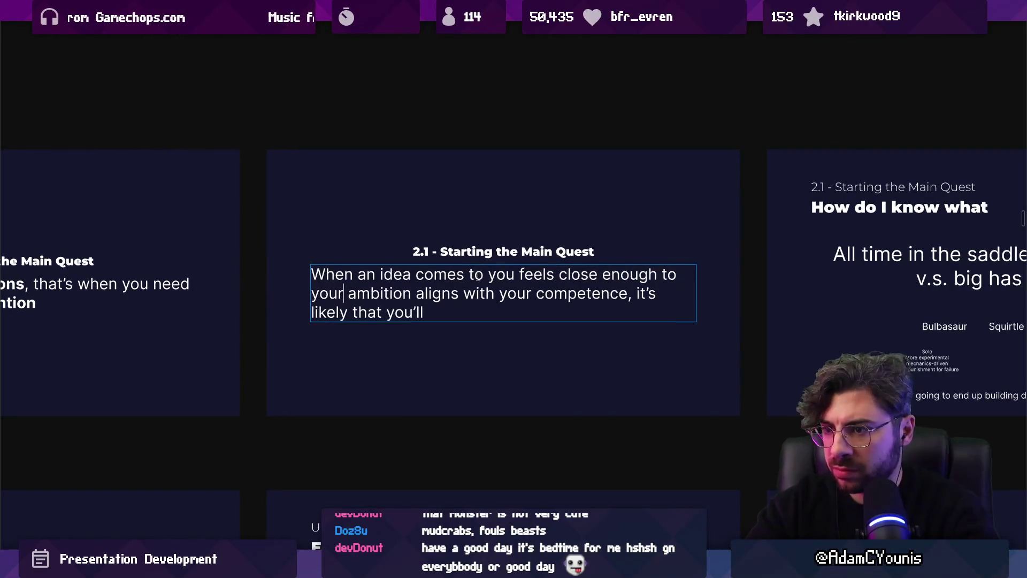
key("ctrl+shift+Right")
key("ctrl+shift+Right")
key("ctrl+shift+Right")
key("BackSpace")
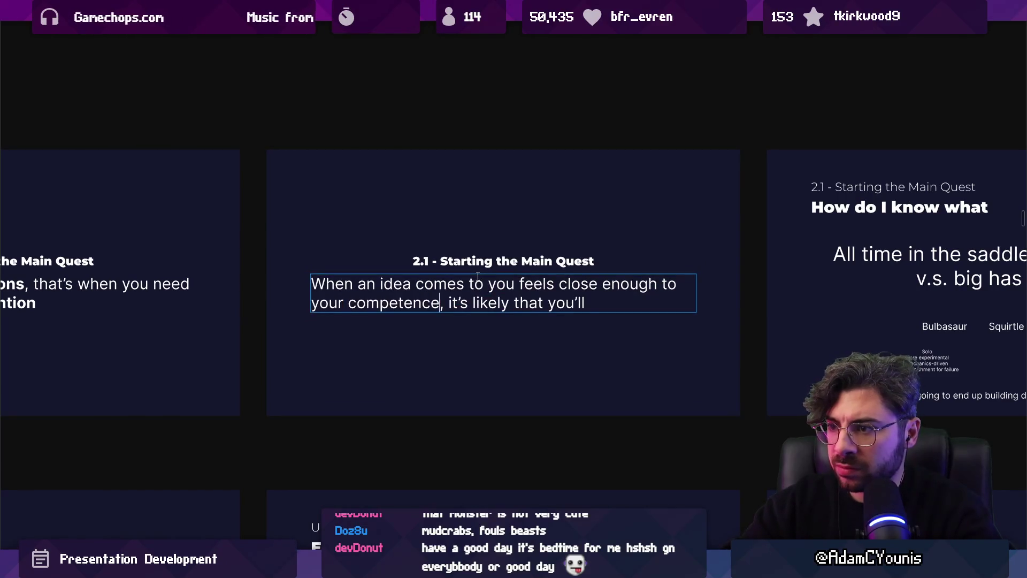
key("shift+End")
type("be wor")
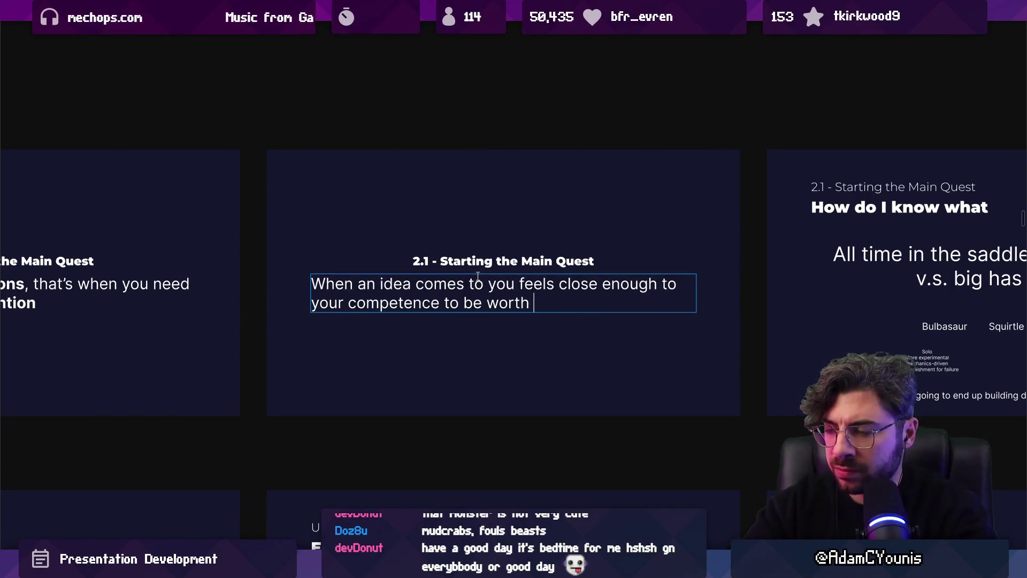
- Undo an accidental rewrite and return the cursor to the sentence text
key("shift+Up")
key("shift+Up")
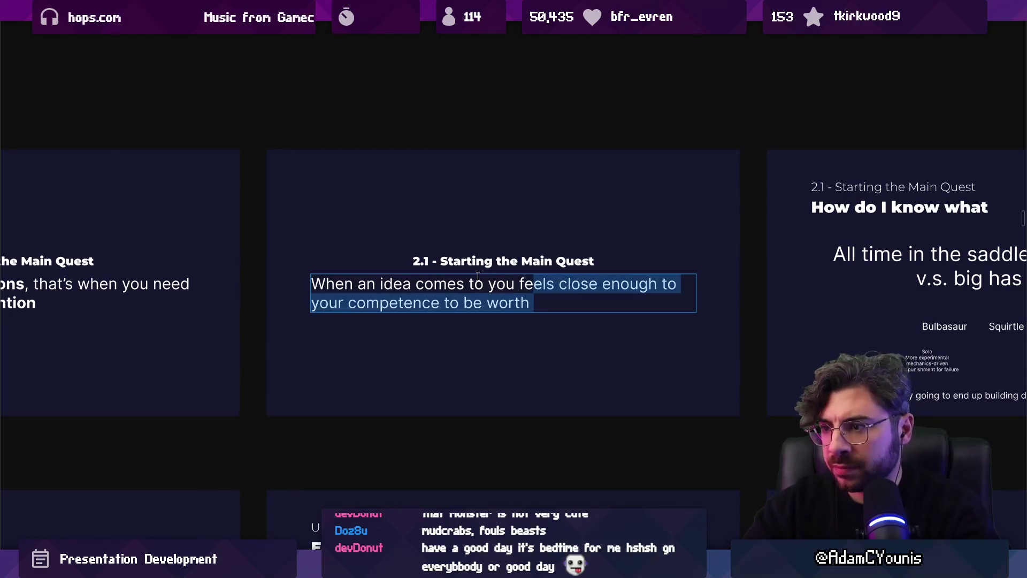
type("When")
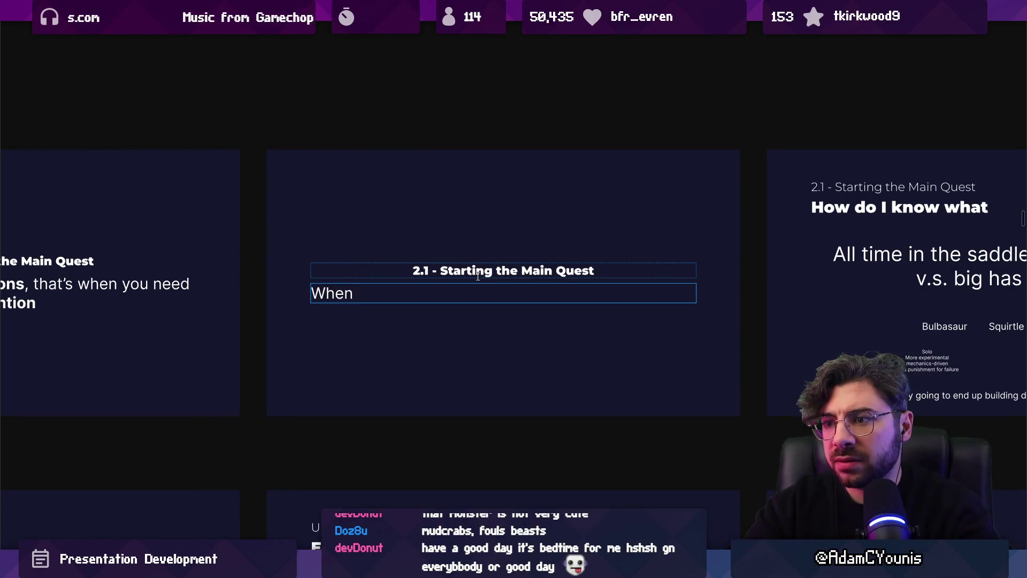
key("ctrl+z")
key("Right")
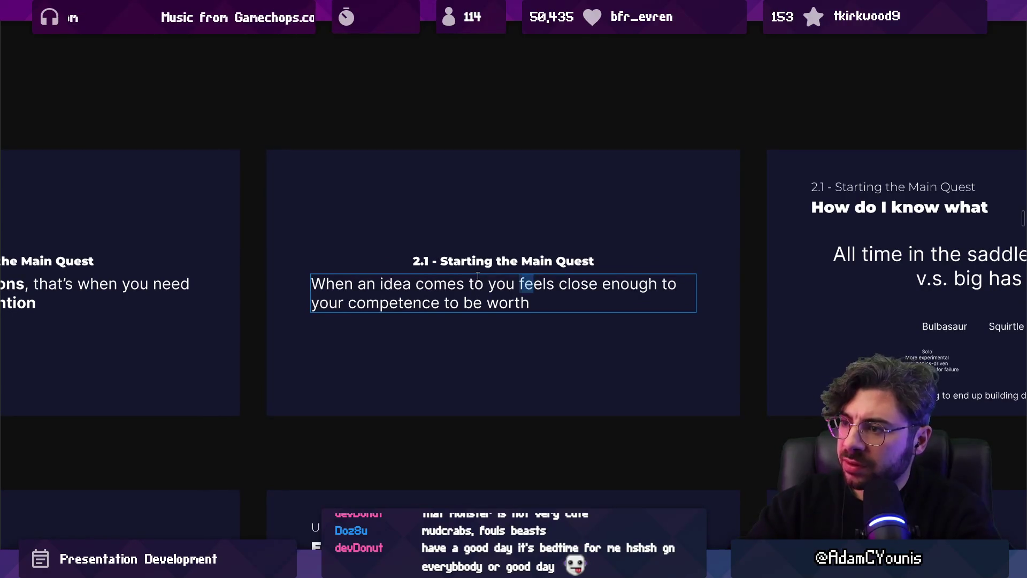
key("Left")
key("Left")
- Finish the sentence with 'aiming for, this is when things get serious'
type("that ")
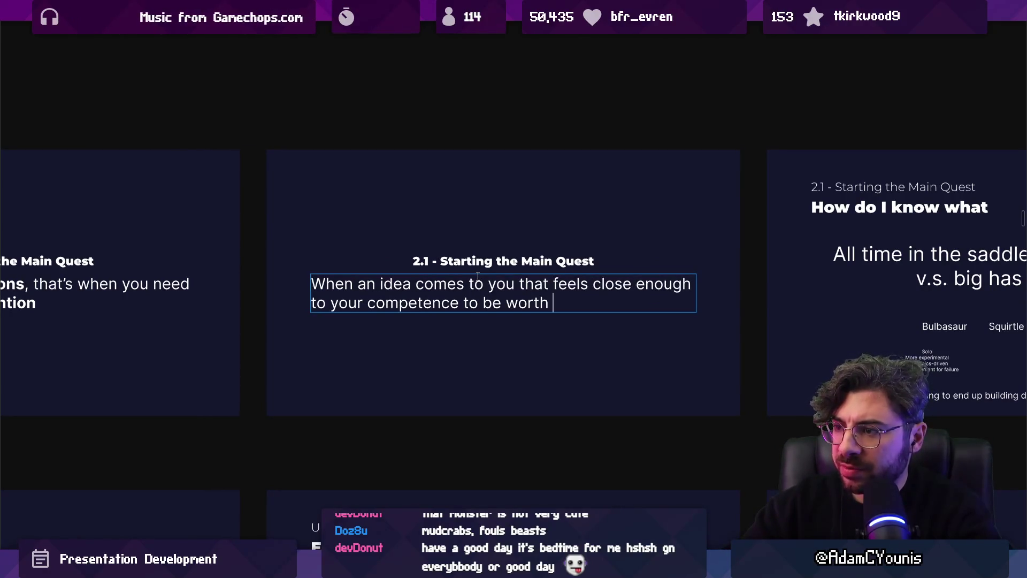
type("aiminmg")
key("BackSpace")
key("BackSpace")
type("g for ,  ,")
key("BackSpace")
key("BackSpace")
type(", ")
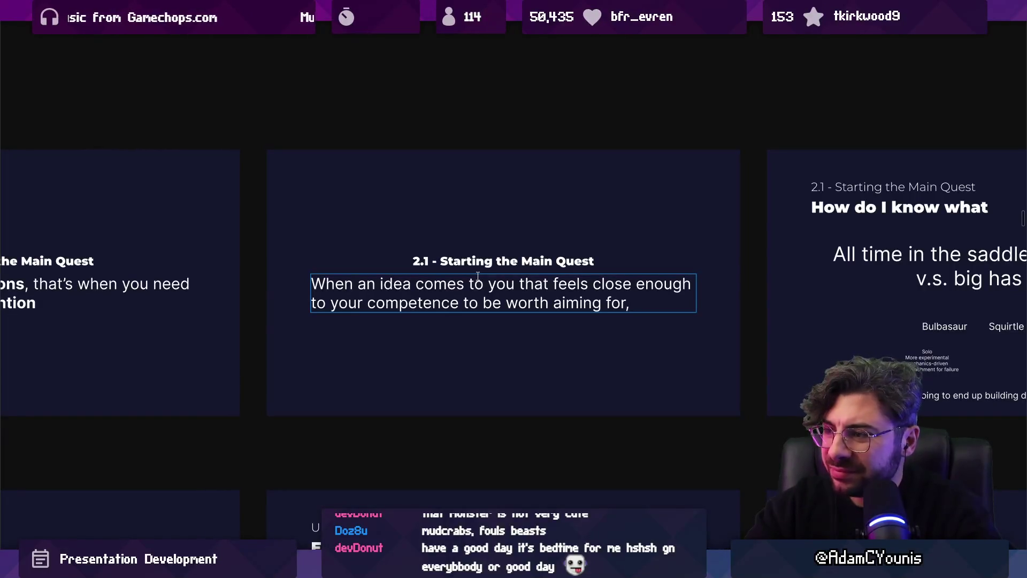
type("this is what IU")
key("BackSpace")
type("'d call")
key("BackSpace")
key("BackSpace")
key("BackSpace")
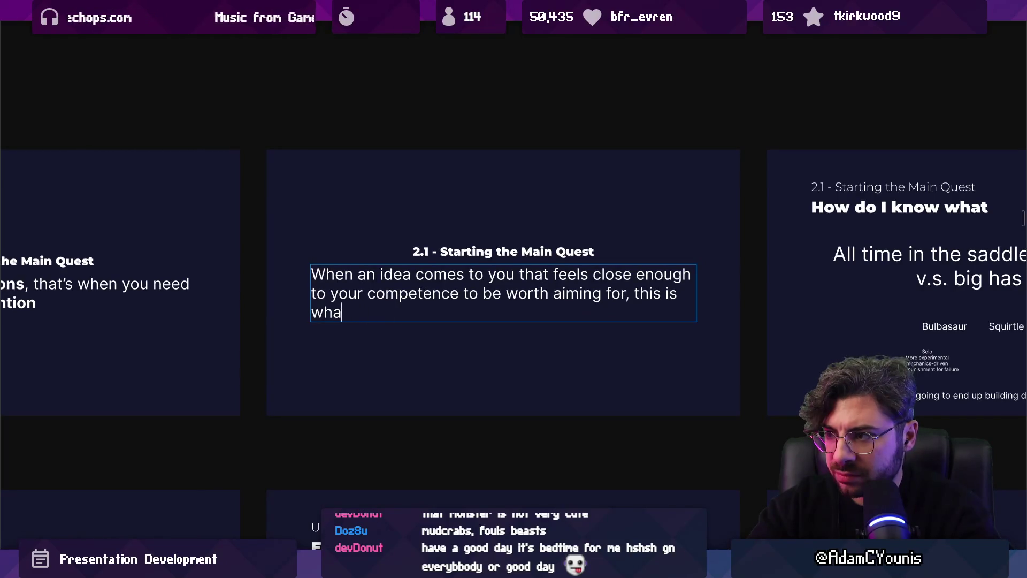
key("BackSpace")
key("BackSpace")
key("BackSpace")
key("BackSpace")
key("BackSpace")
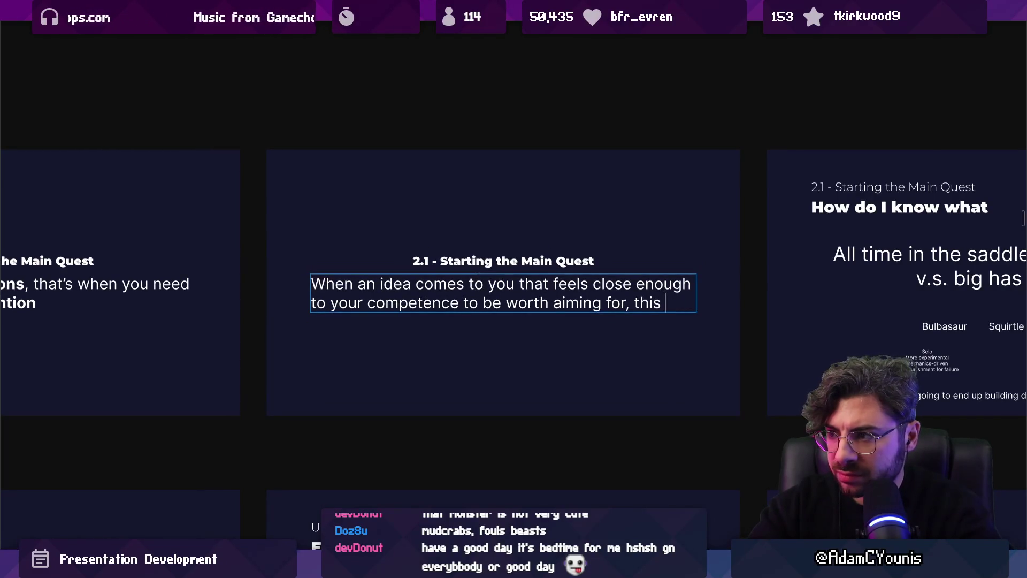
type("is ")
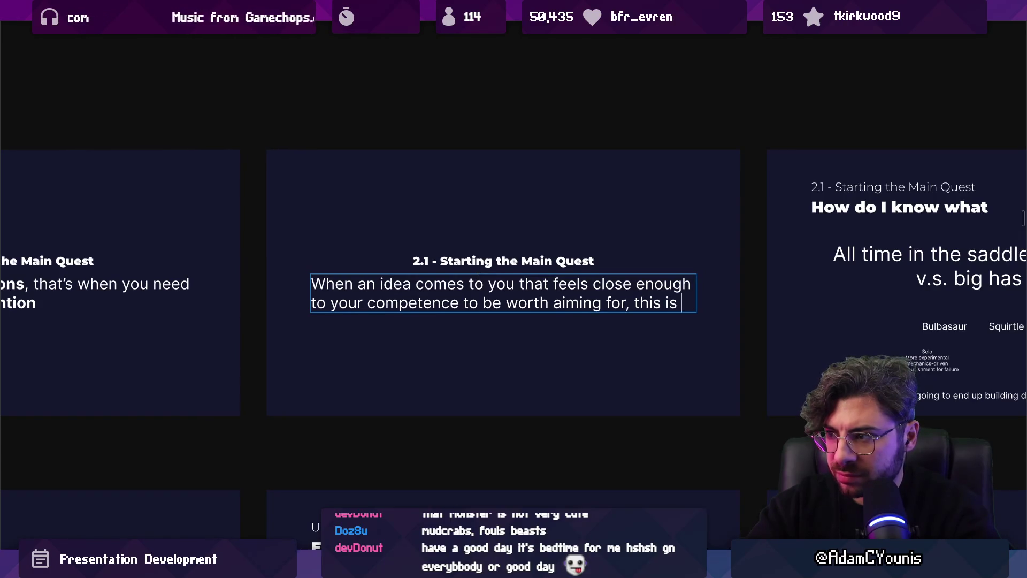
type("when things get serious")
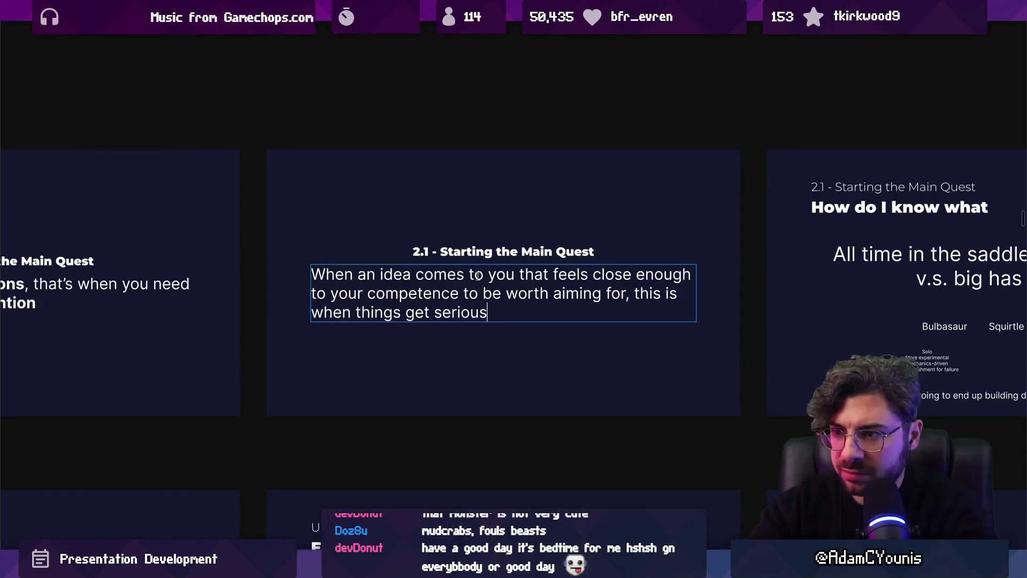
scroll(478, 276, "down", 2)
scroll(507, 283, "up", 2)
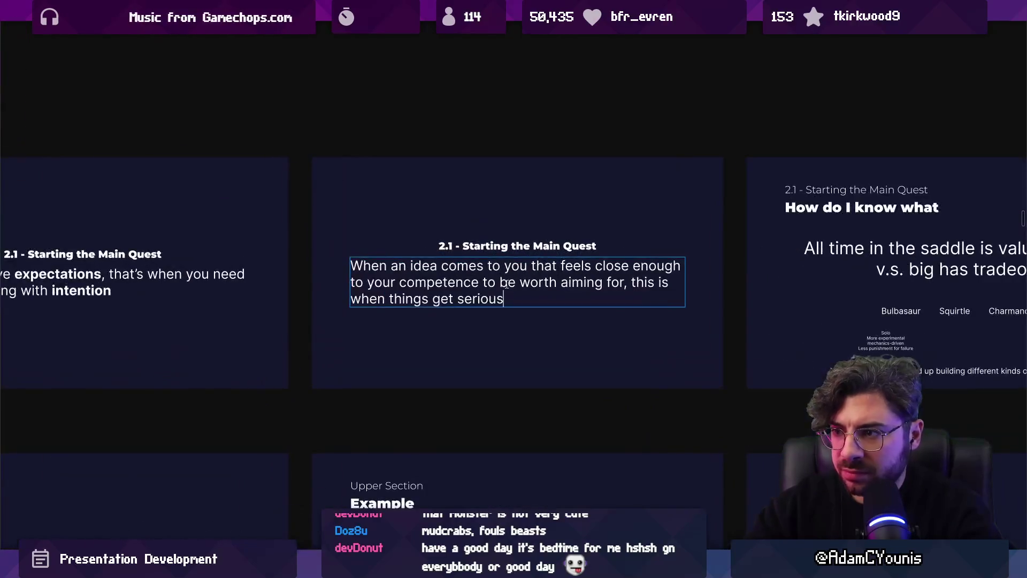
- Retype the body as 'Soon an idea will come to you…the ambition aligns with your projected competence'
key("shift+Up")
key("shift+Up")
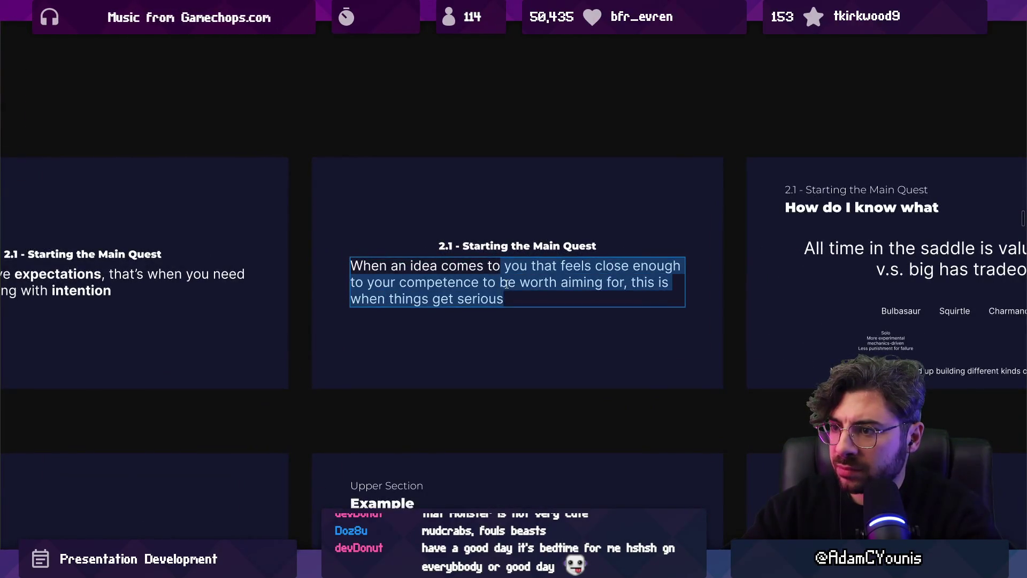
key("shift+Home")
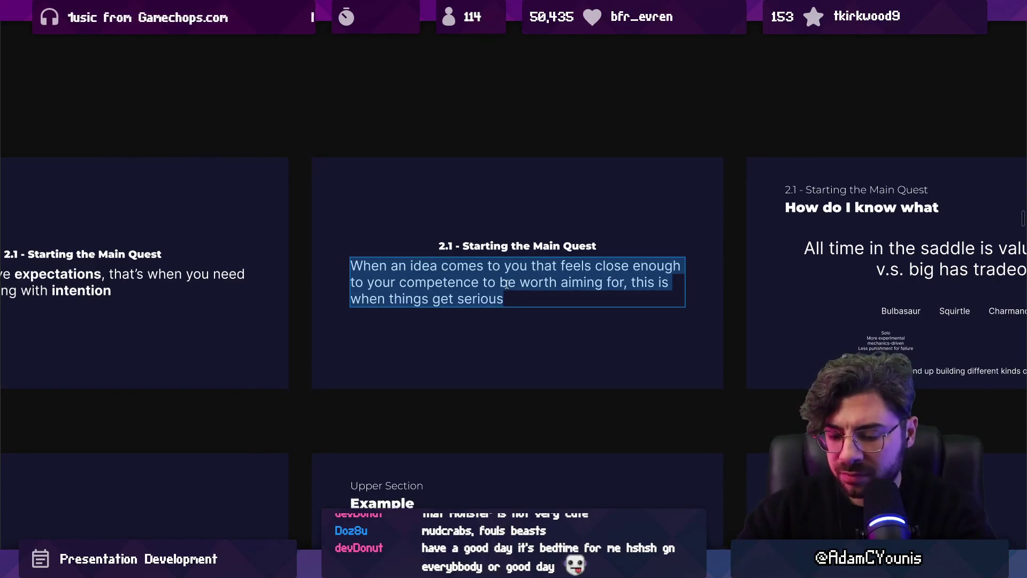
type("Soon ")
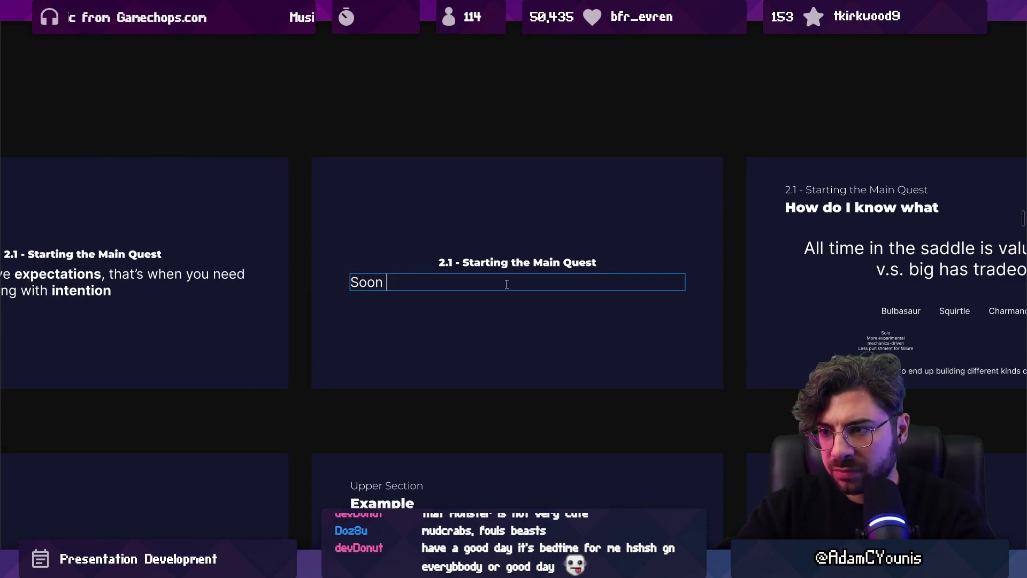
type("an idea will c")
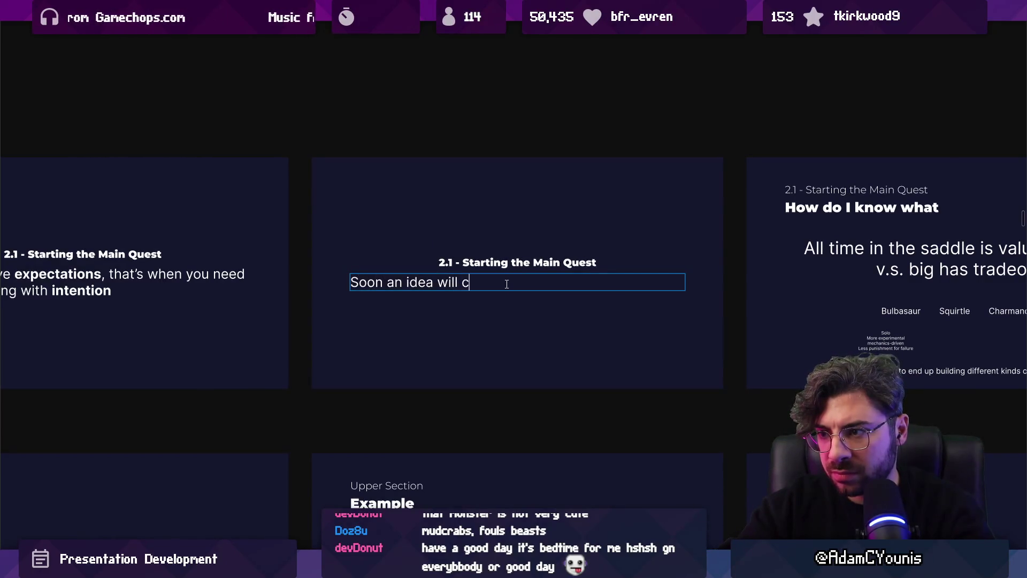
type("ome to you that feels wo")
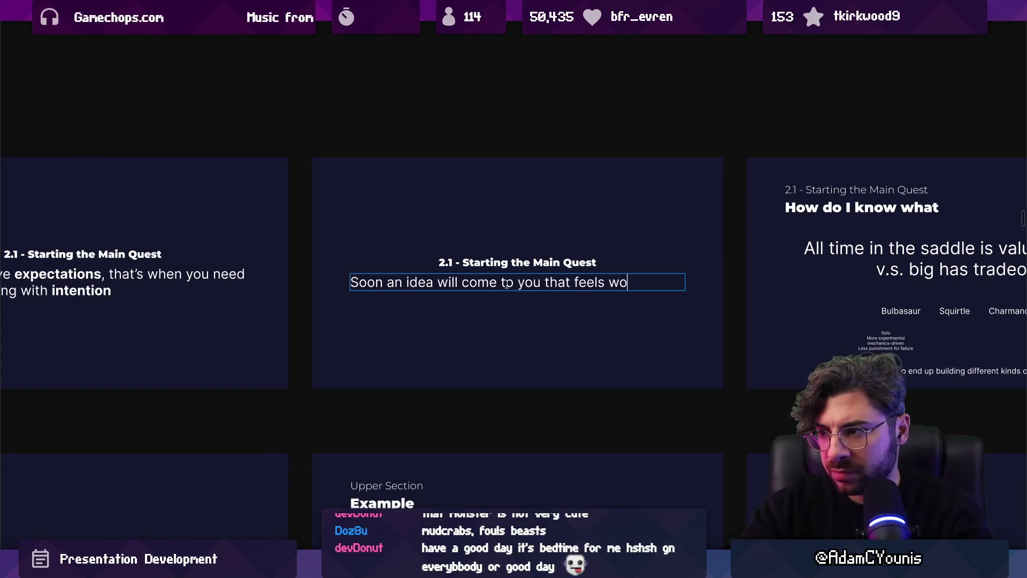
type("rthof your att")
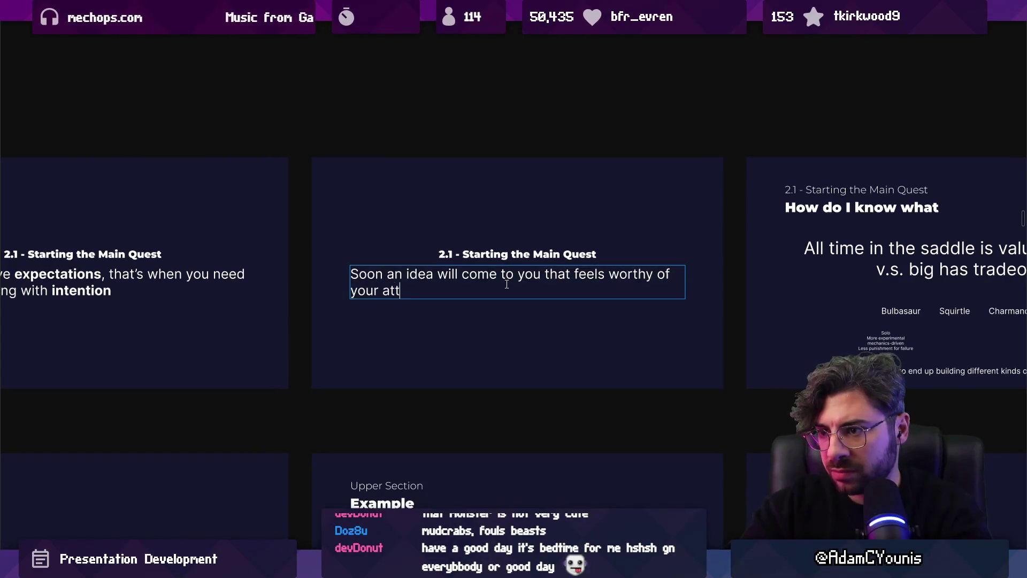
type("ention because it")
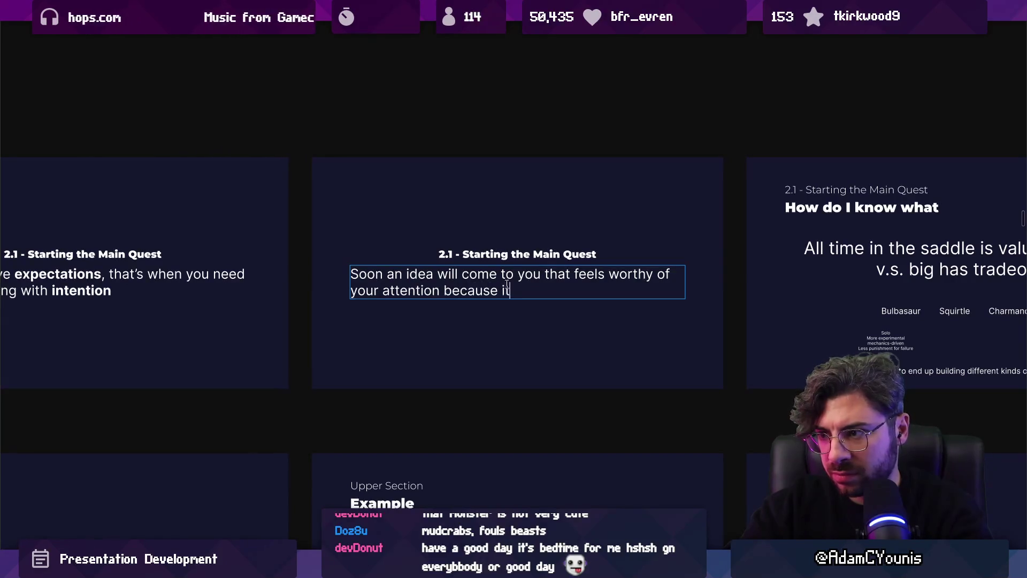
type("s rem")
key("BackSpace")
key("BackSpace")
key("BackSpace")
type("the required competence")
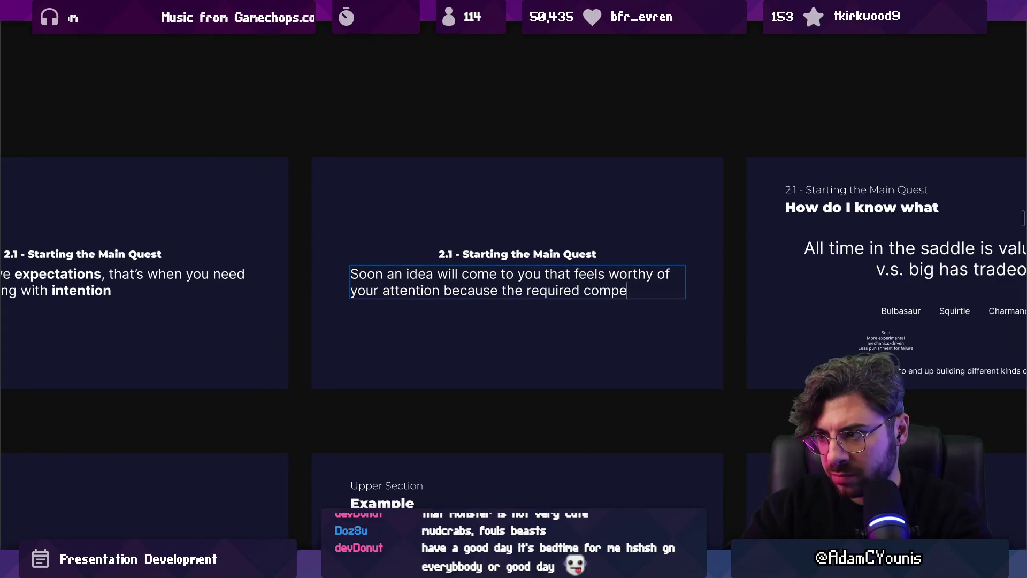
key("ctrl+shift+Left")
key("ctrl+shift+Left")
type("am")
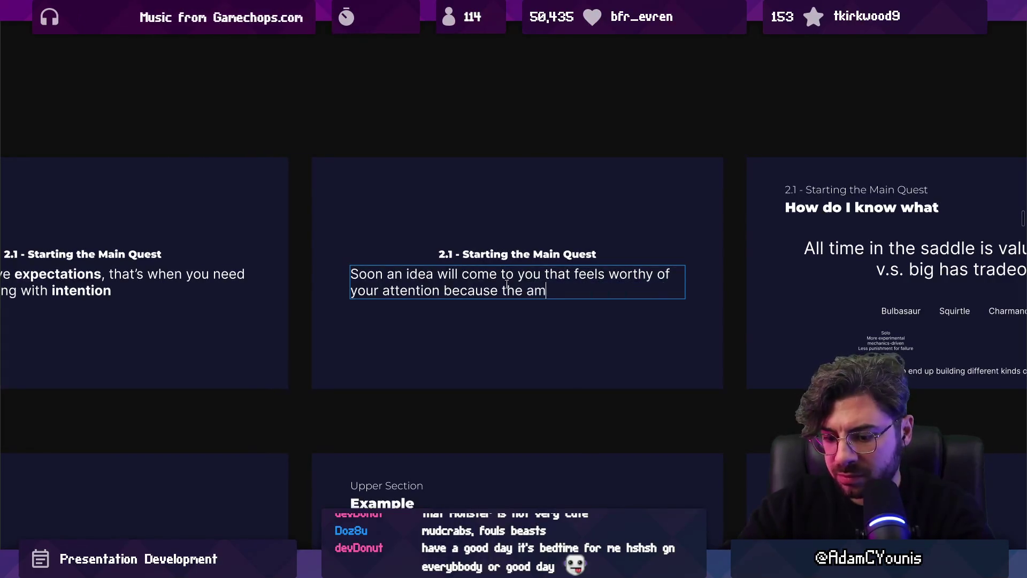
type("bition aligns ")
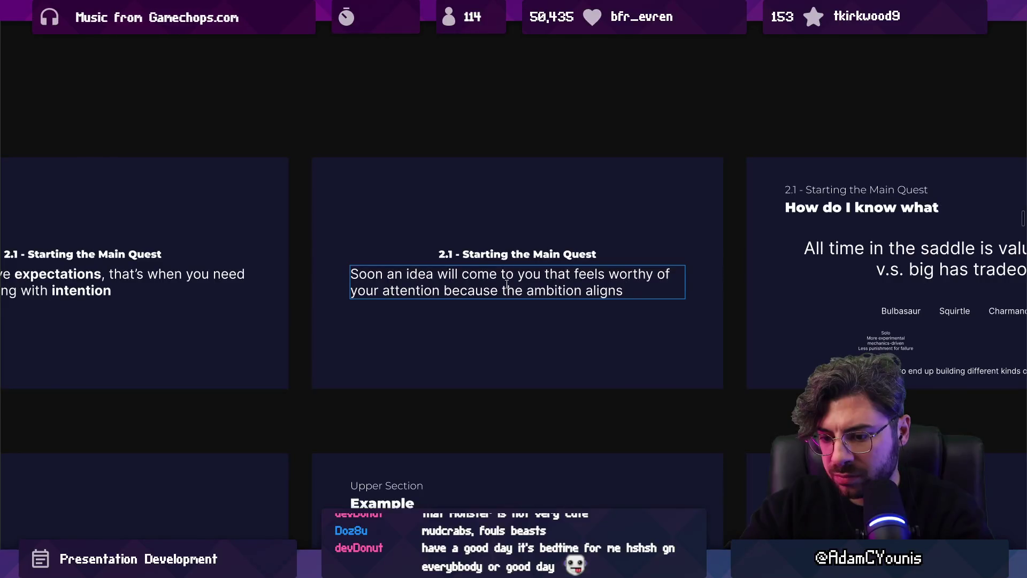
type("with your e")
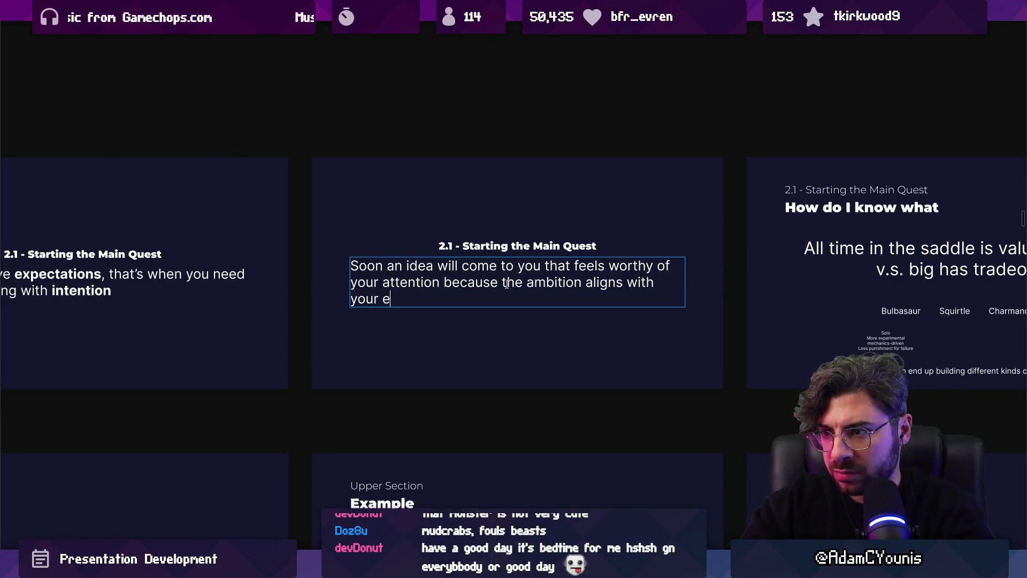
key("BackSpace")
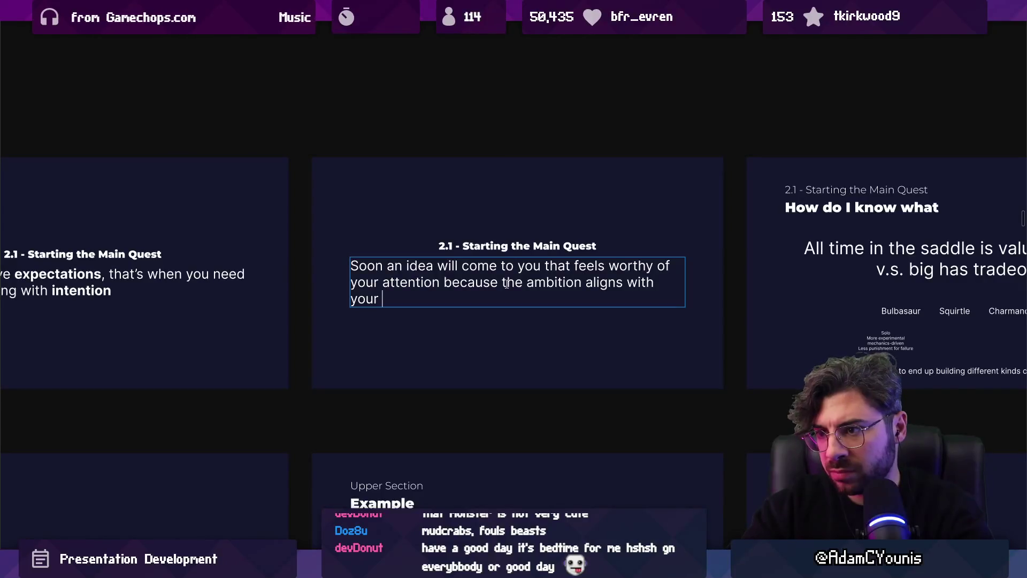
type("projecte")
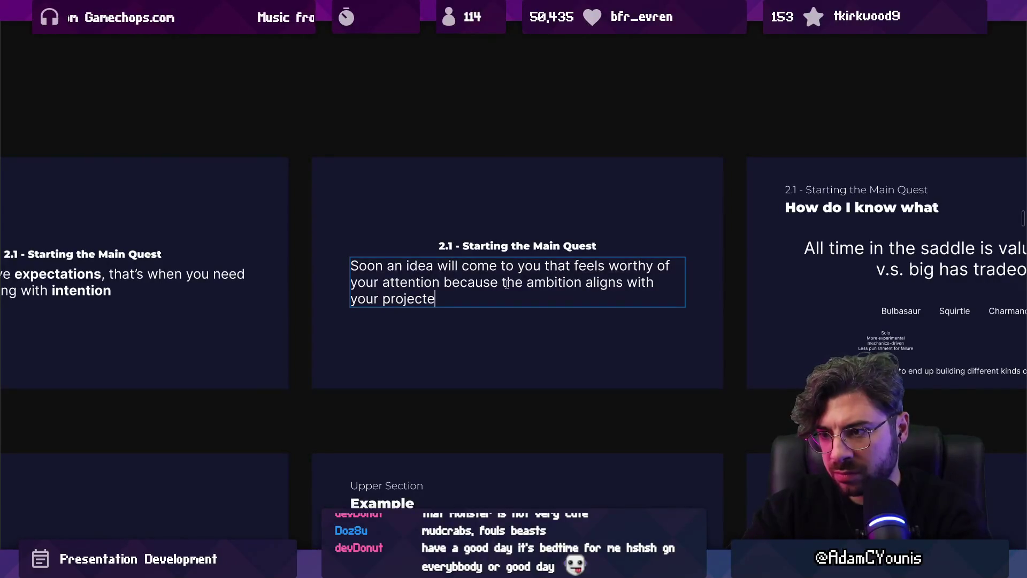
type("d competence")
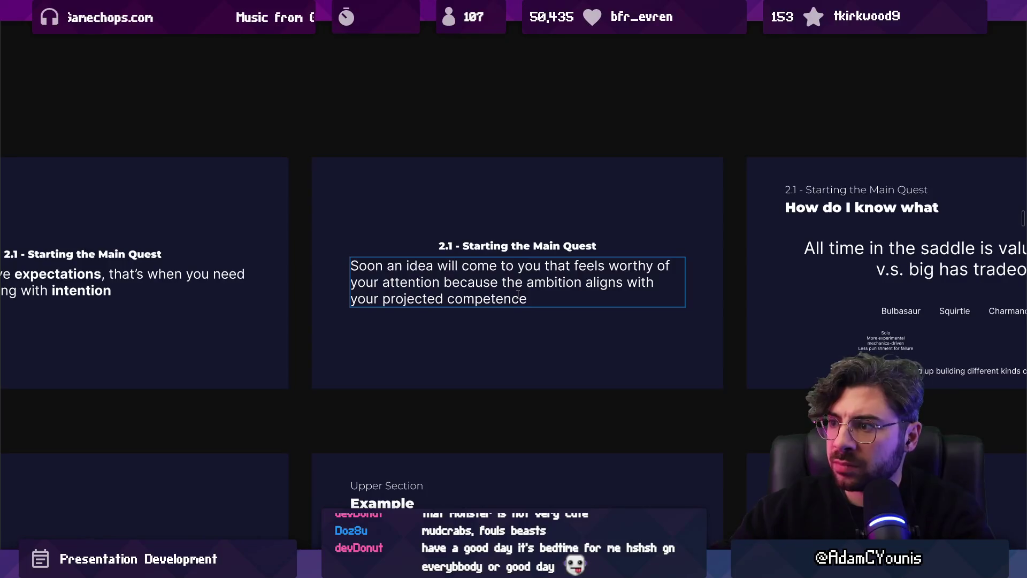
left_click(435, 265)
- Replace the sentence's opening words 'Soon an idea will' with 'Main Quest”'
key("ctrl+Left")
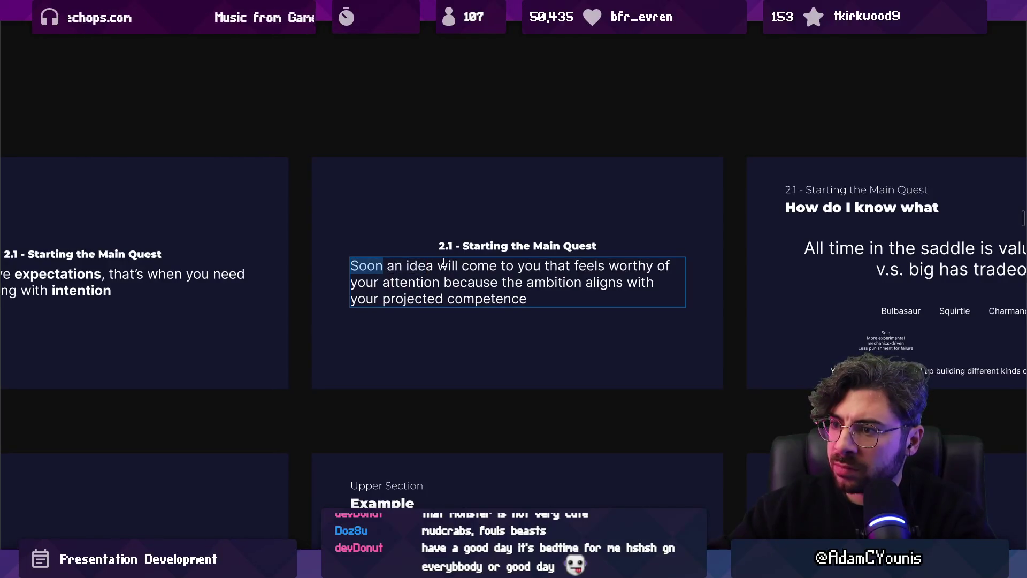
key("shift+Home")
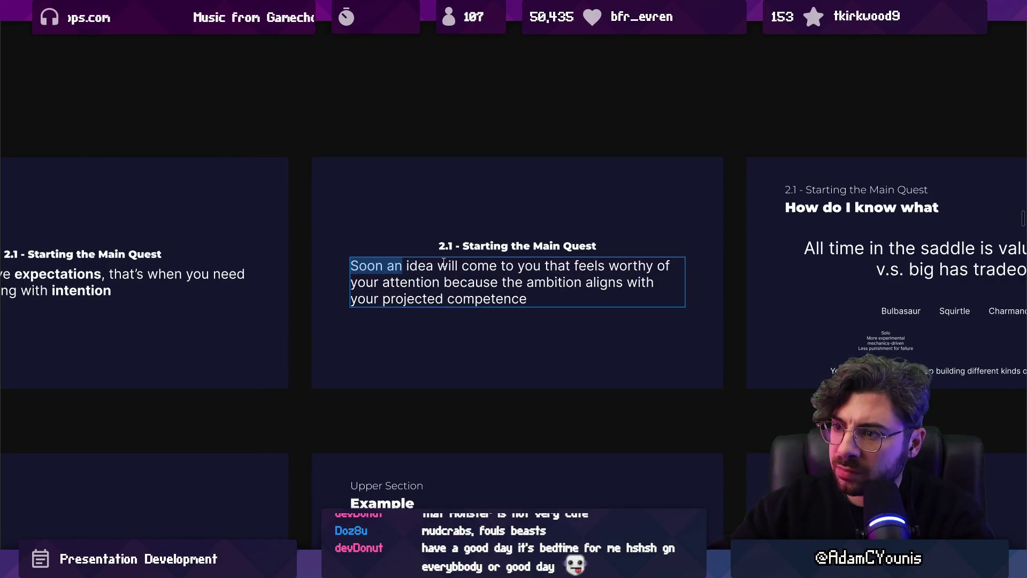
type("An")
key("ctrl+shift+Right")
key("ctrl+shift+Right")
key("BackSpace")
type("might")
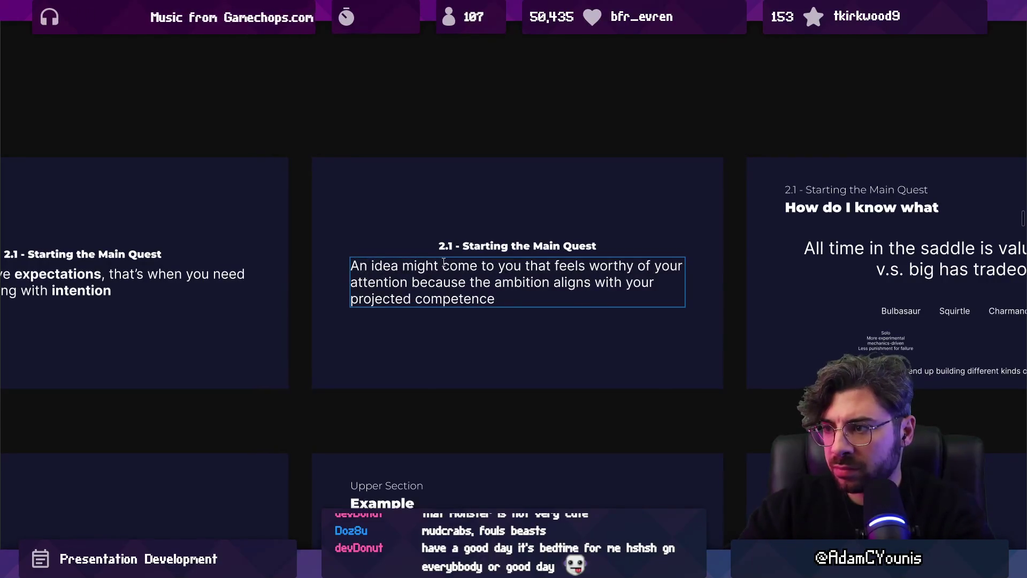
key("shift+Home")
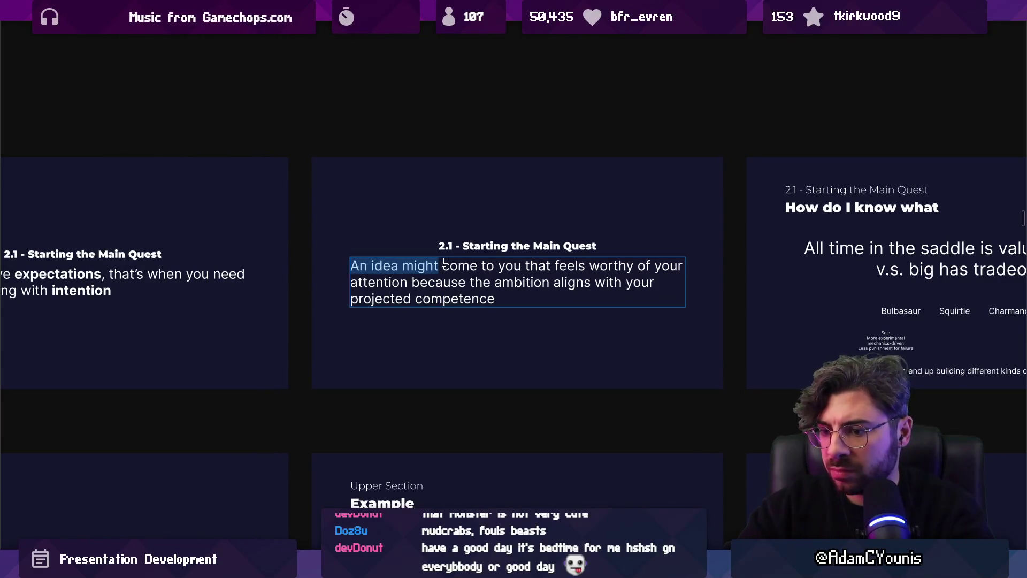
type("Main u")
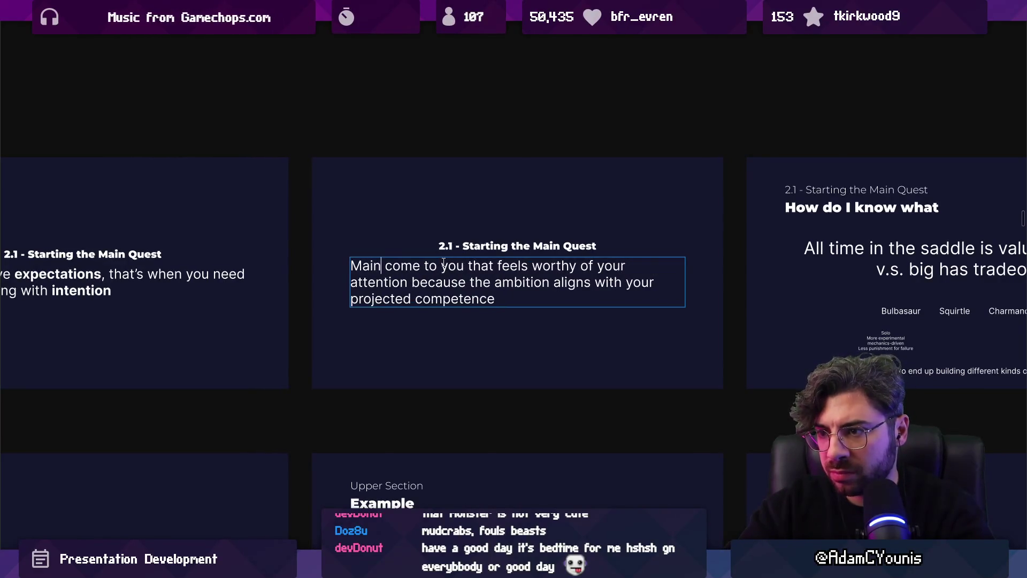
key("BackSpace")
type("Quest”")
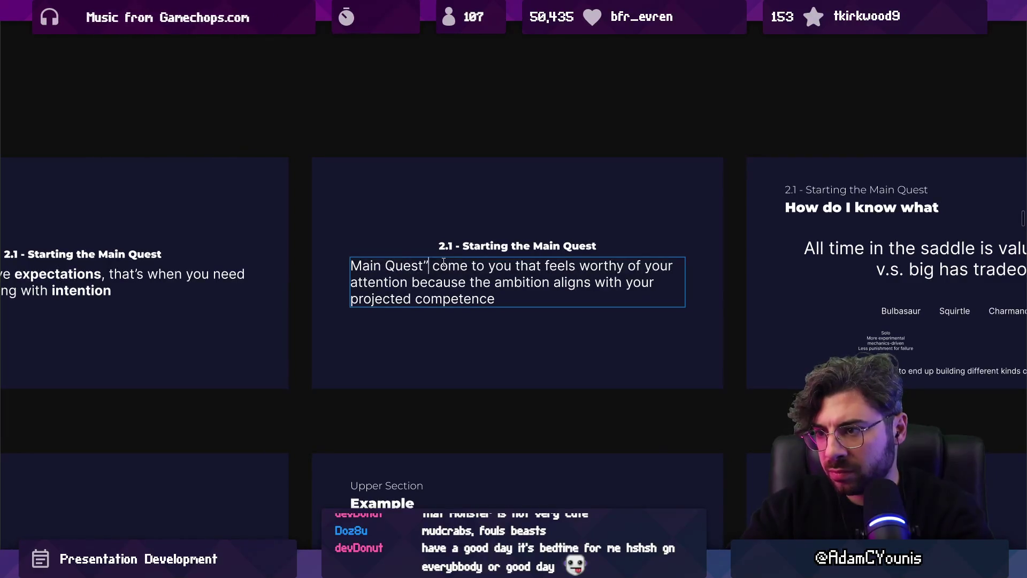
- Add the opening quote and the word 'games' after “Main Quest”
key("Home")
type("“")
key("ctrl+shift+Right")
key("ctrl+shift+Right")
key("Right")
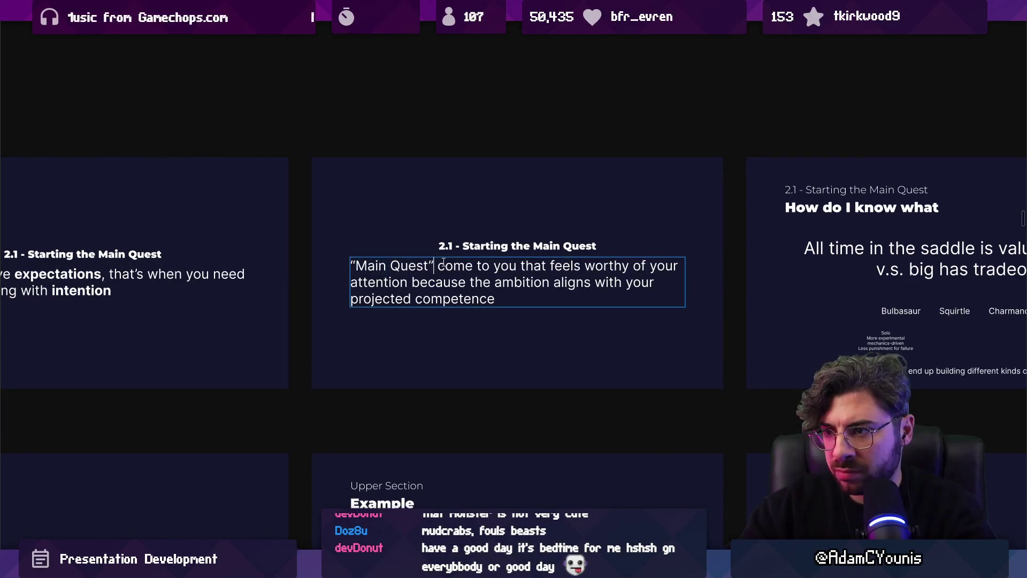
type("games")
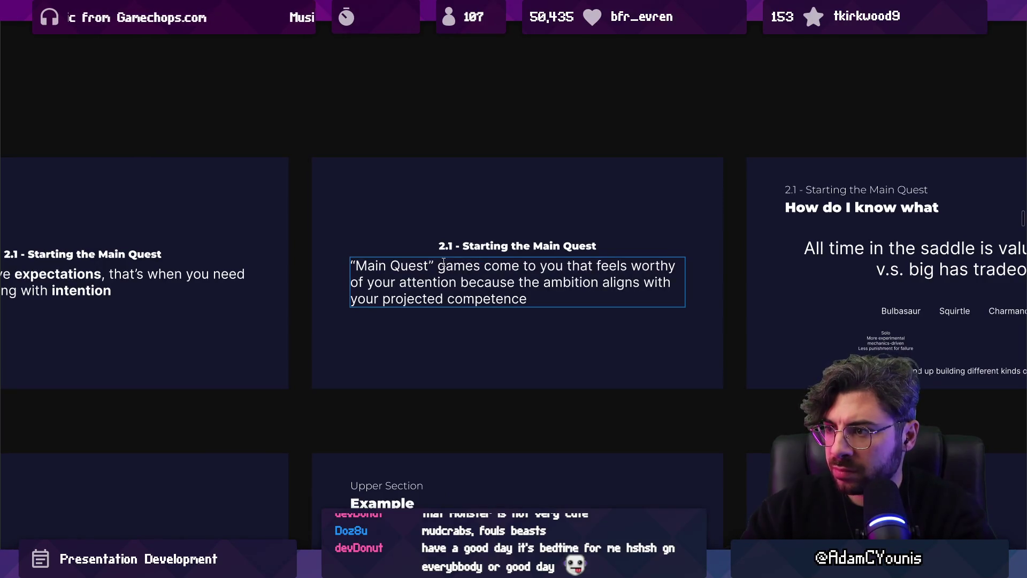
key("BackSpace")
type("ideas")
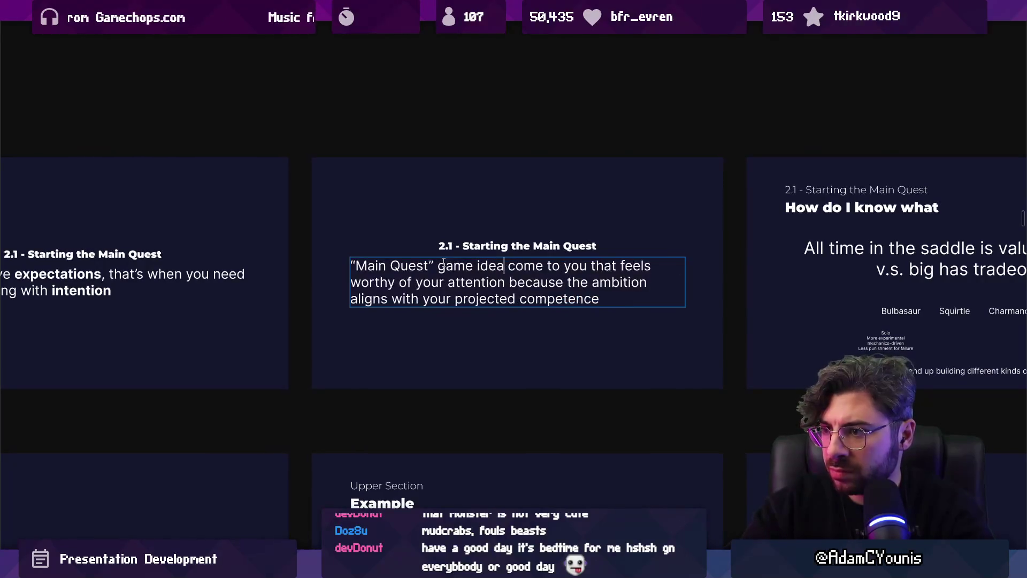
key("BackSpace")
key("BackSpace")
key("BackSpace")
type("s")
- Delete 'come to you that', change 'feels' to 'feel' and 'because' to 'when', adding a period
key("ctrl+shift+Right")
key("ctrl+shift+Right")
key("ctrl+shift+Right")
key("BackSpace")
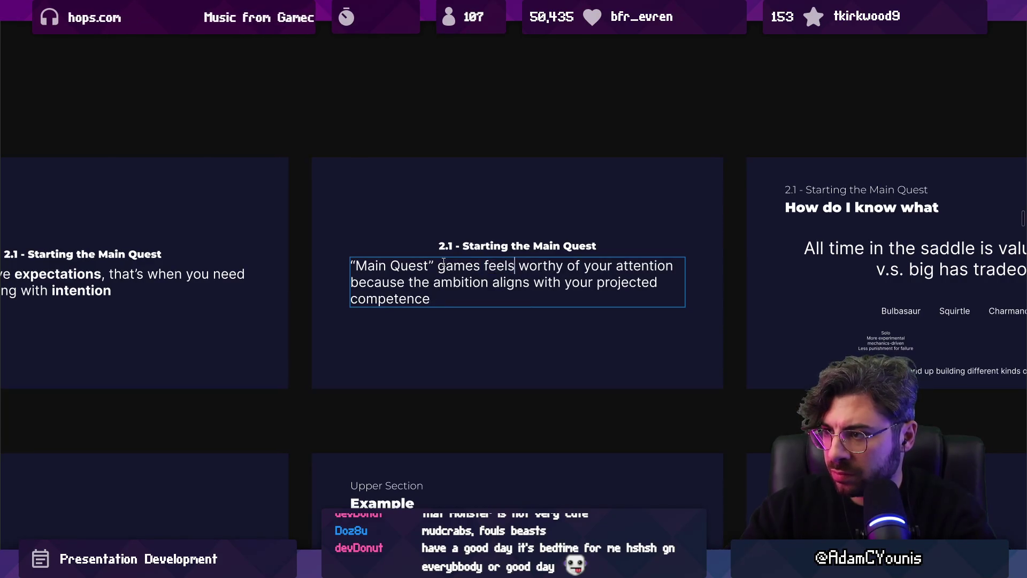
key("BackSpace")
key("ctrl+shift+Right")
key("ctrl+shift+Right")
key("ctrl+shift+Right")
key("ctrl+shift+Right")
key("ctrl+shift+Right")
key("Right")
key("ctrl+shift+Left")
type("when")
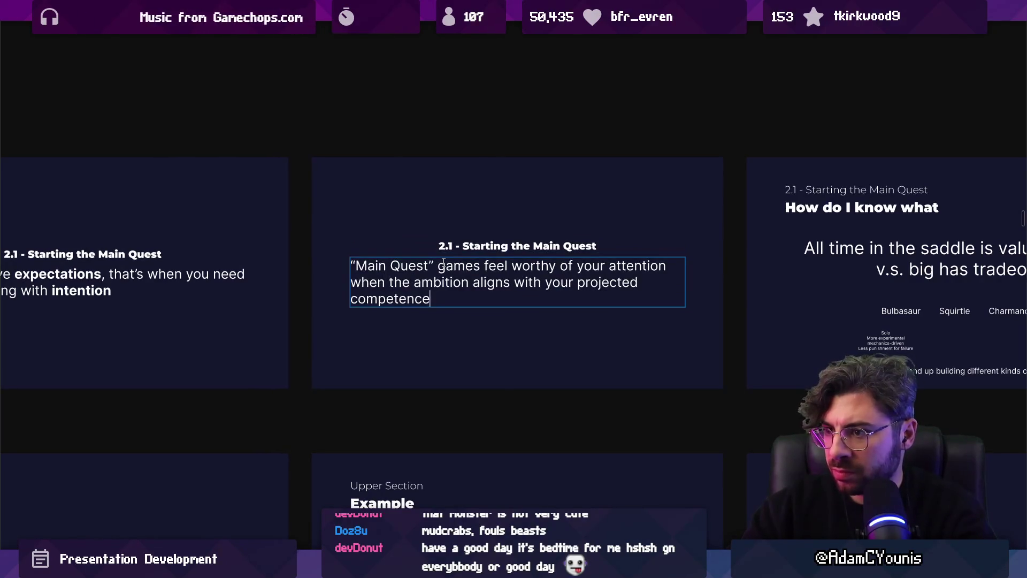
key("ctrl+shift+Left")
key("ctrl+shift+Left")
key("ctrl+shift+Left")
key("End")
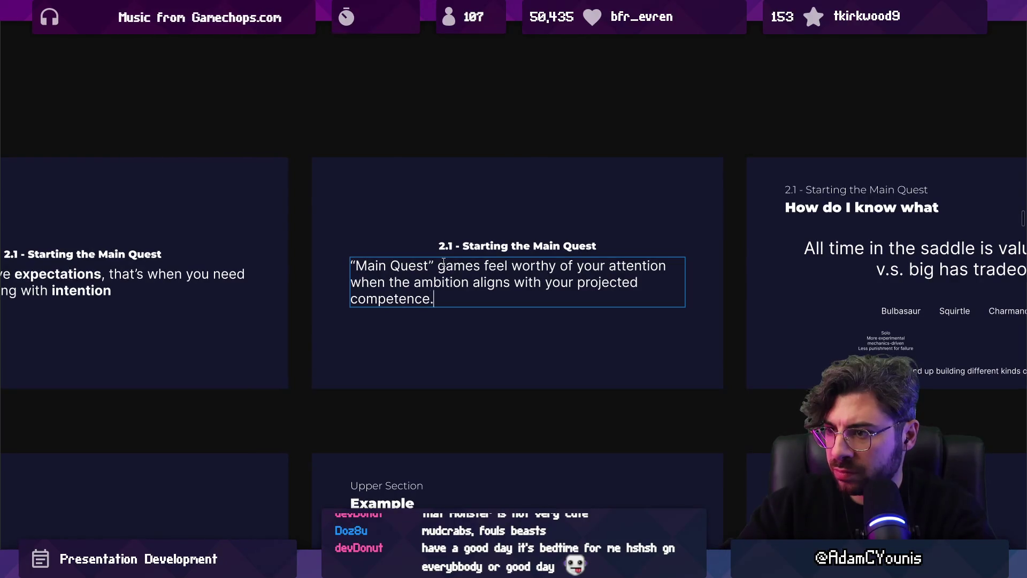
- Type 'Once you're comfortable enough to imagine what building it would look like, and'
type("Once you're comfgor")
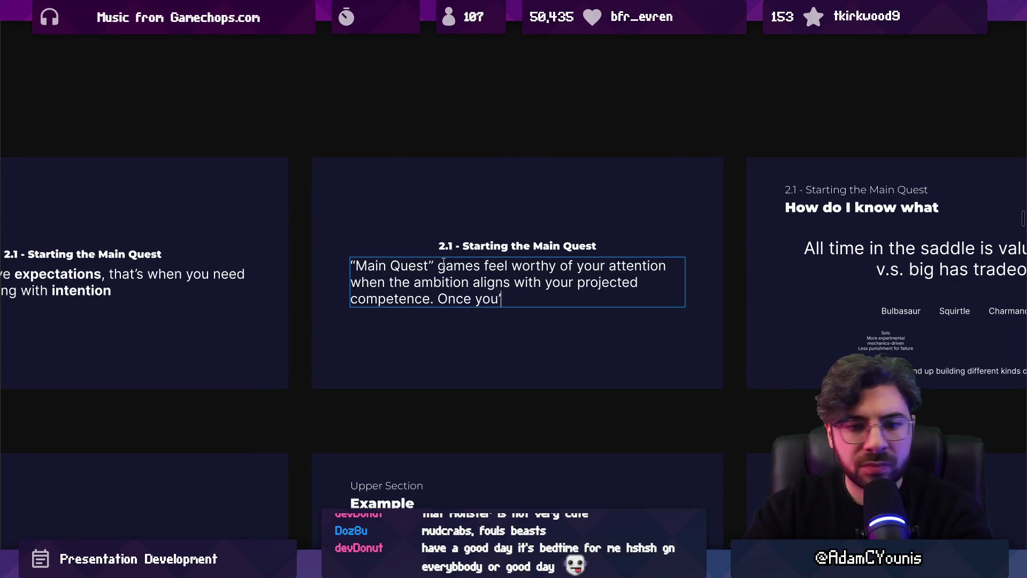
key("BackSpace")
key("BackSpace")
key("BackSpace")
type("ortab")
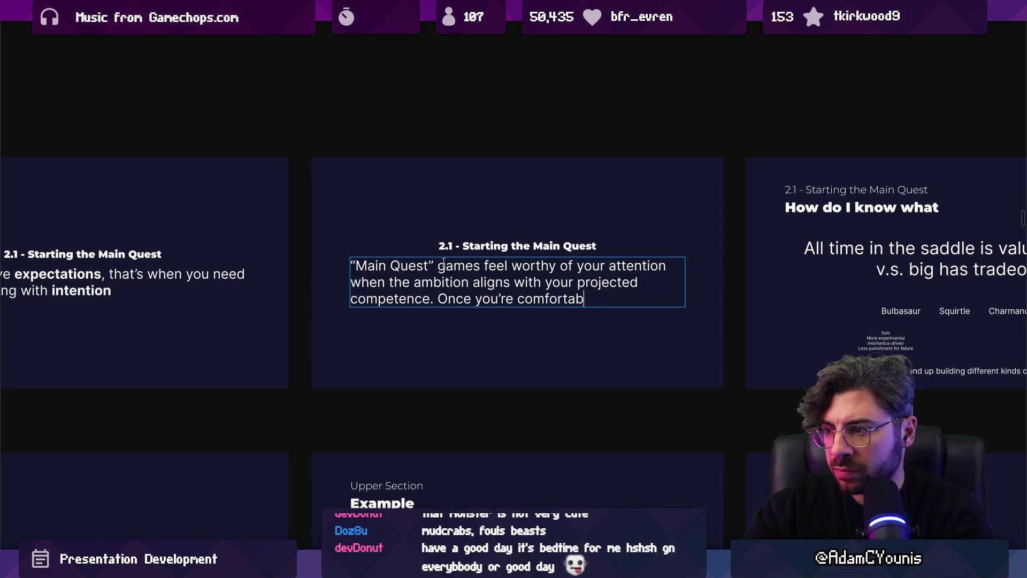
type("le enough to imagine ")
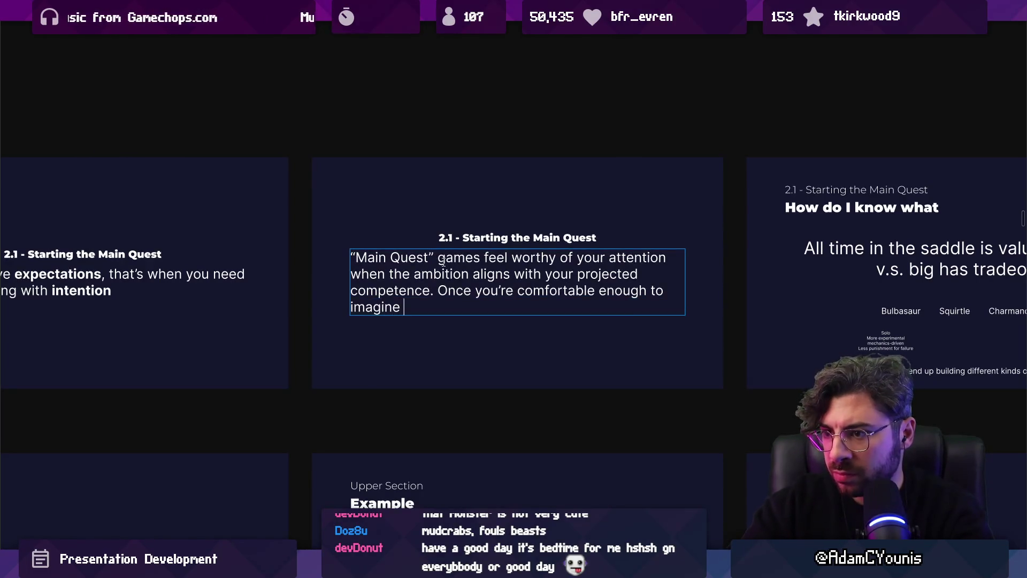
type("what building")
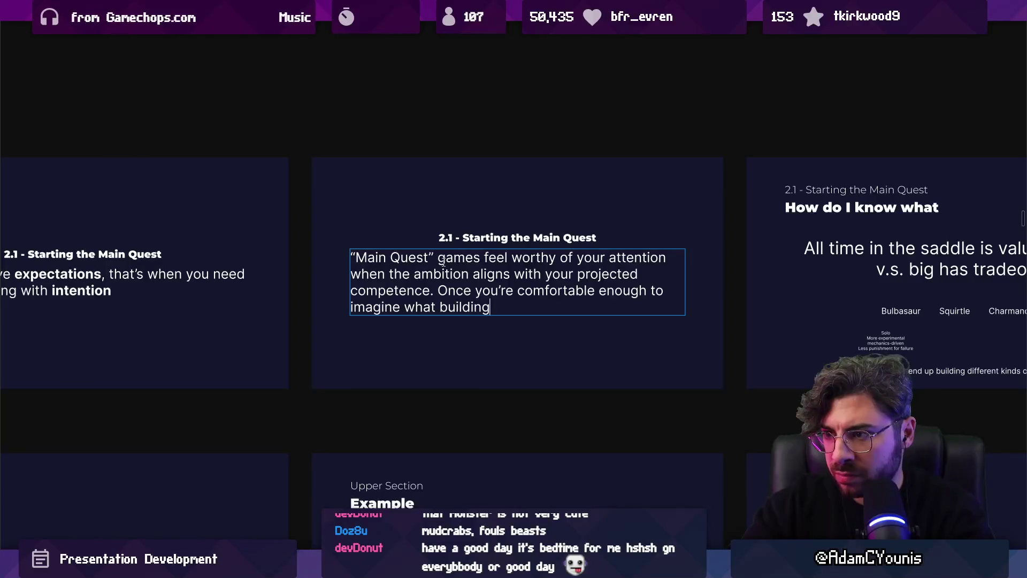
type(" it would look like, anc")
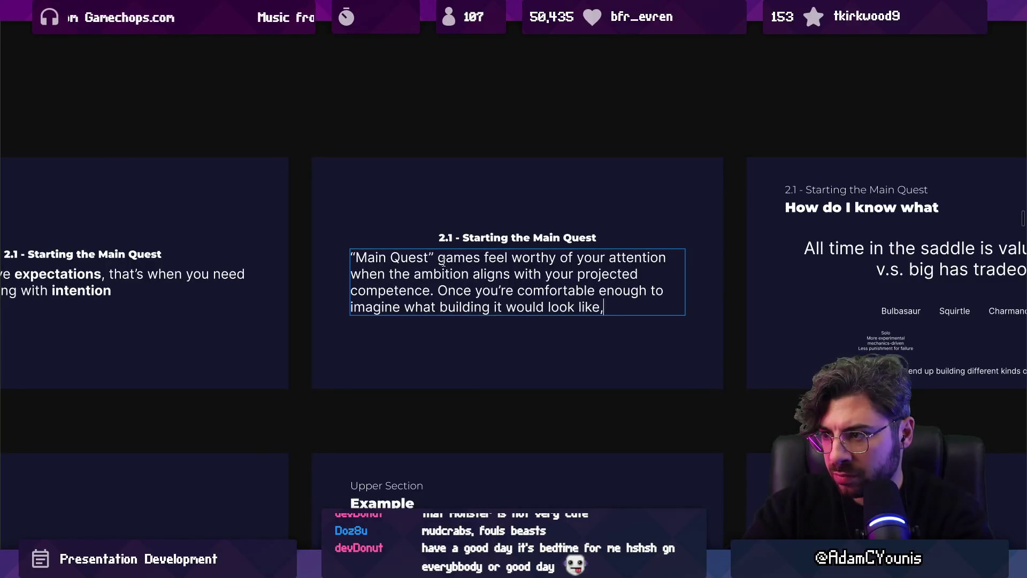
key("BackSpace")
type("d")
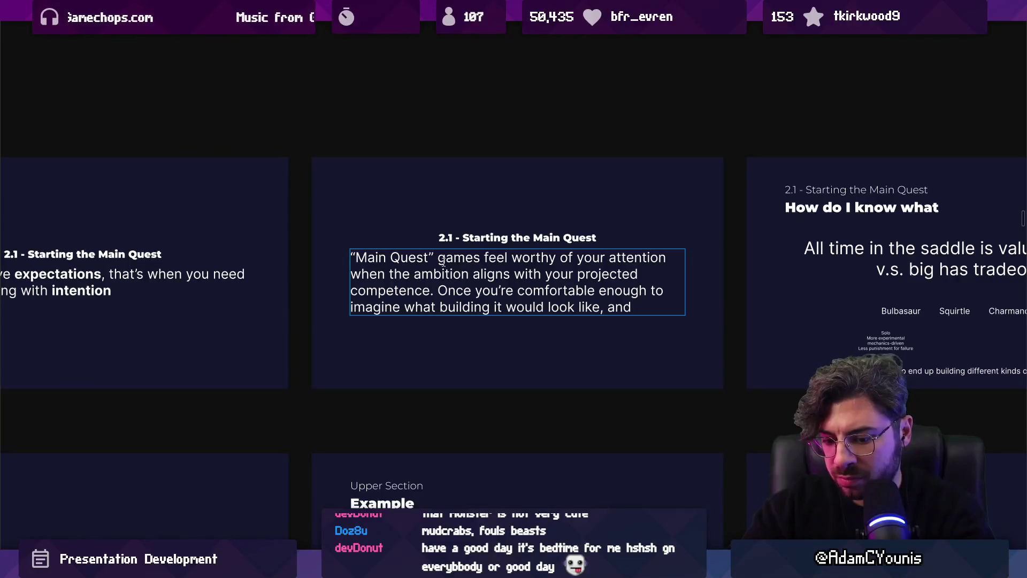
- Rework the ending to 'imagine completing something, there's a chance you'll want to stick to it'
key("ctrl+shift+Left")
key("ctrl+shift+Left")
key("ctrl+shift+Left")
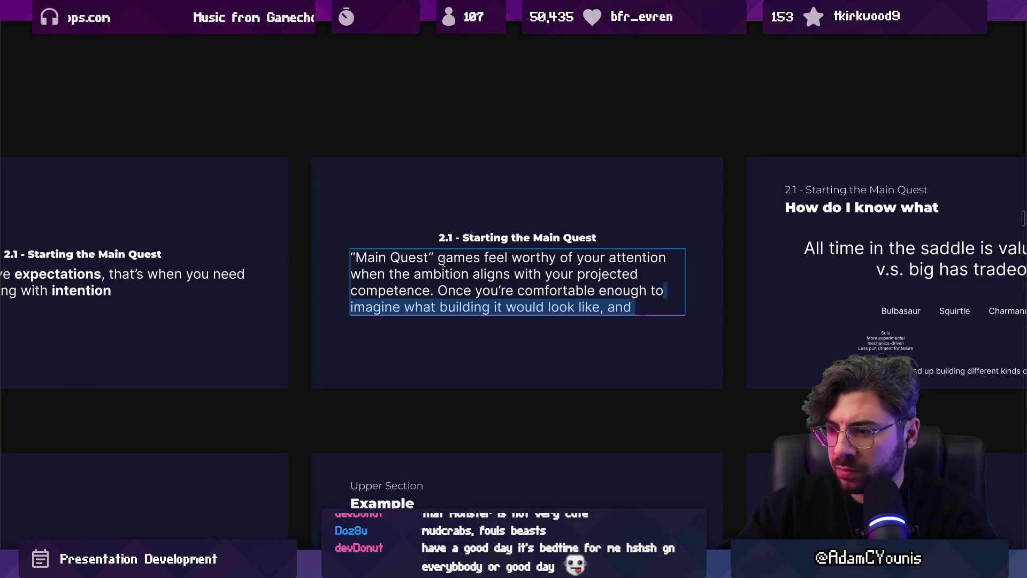
type("picture")
key("BackSpace")
key("BackSpace")
key("BackSpace")
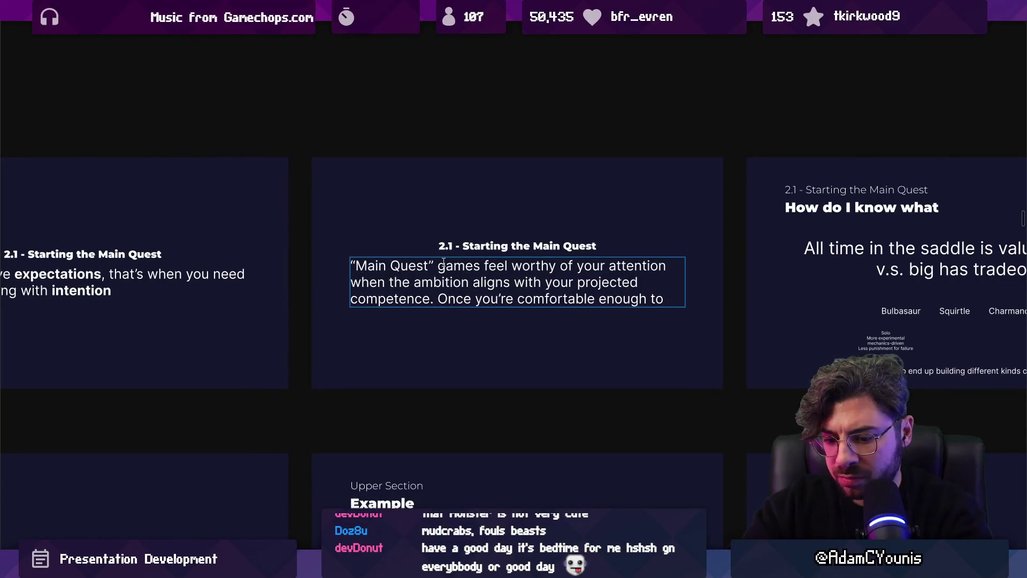
type("guess")
key("BackSpace")
key("BackSpace")
key("BackSpace")
type("imagine")
key("BackSpace")
key("BackSpace")
type("ne ")
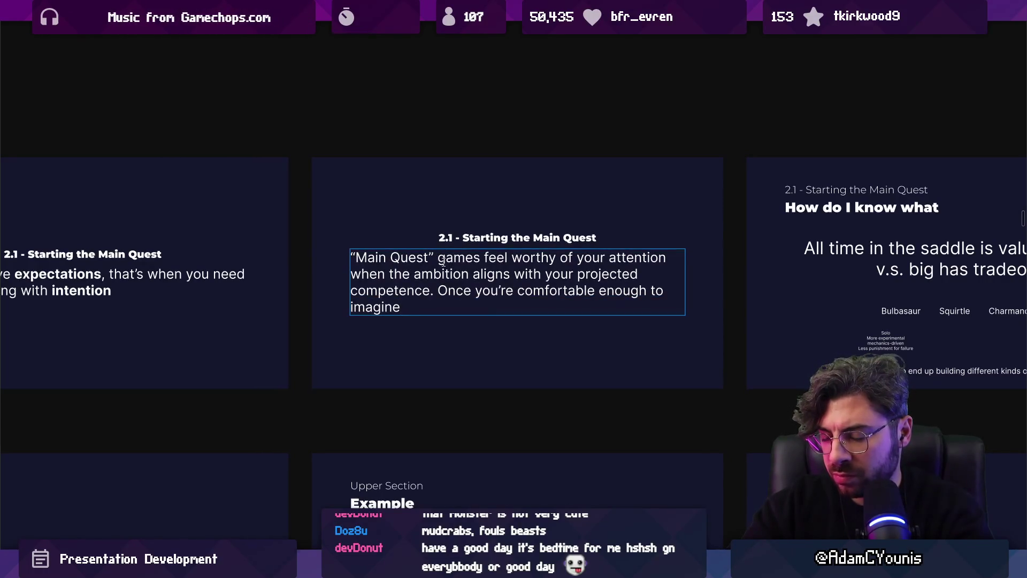
type("completing ")
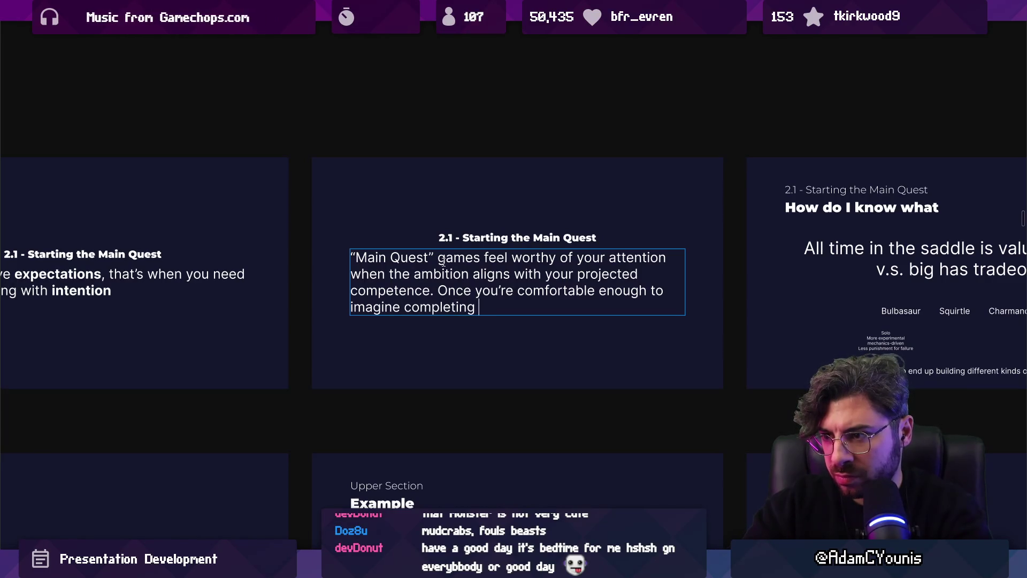
type("something")
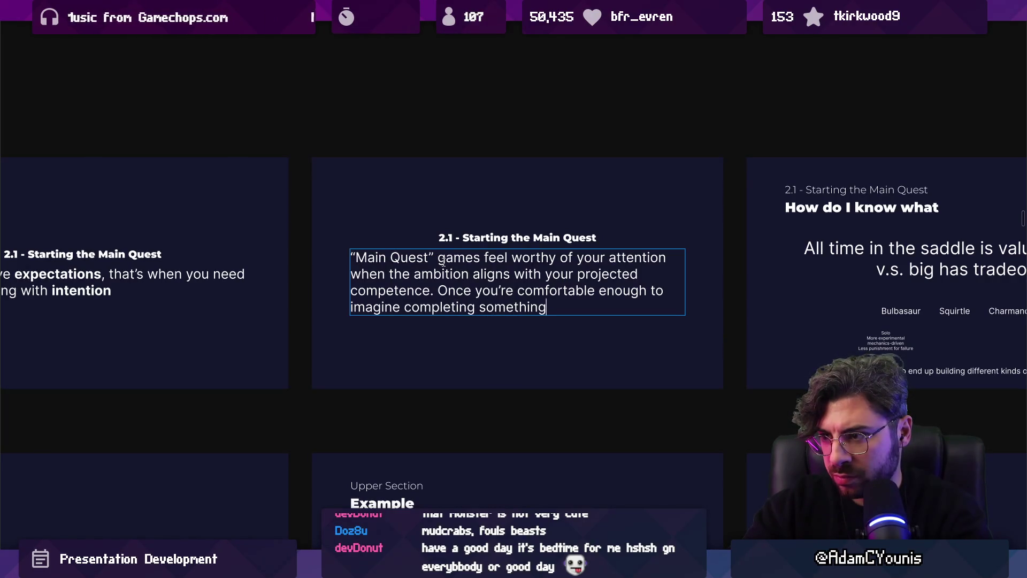
type("there's a chance you'")
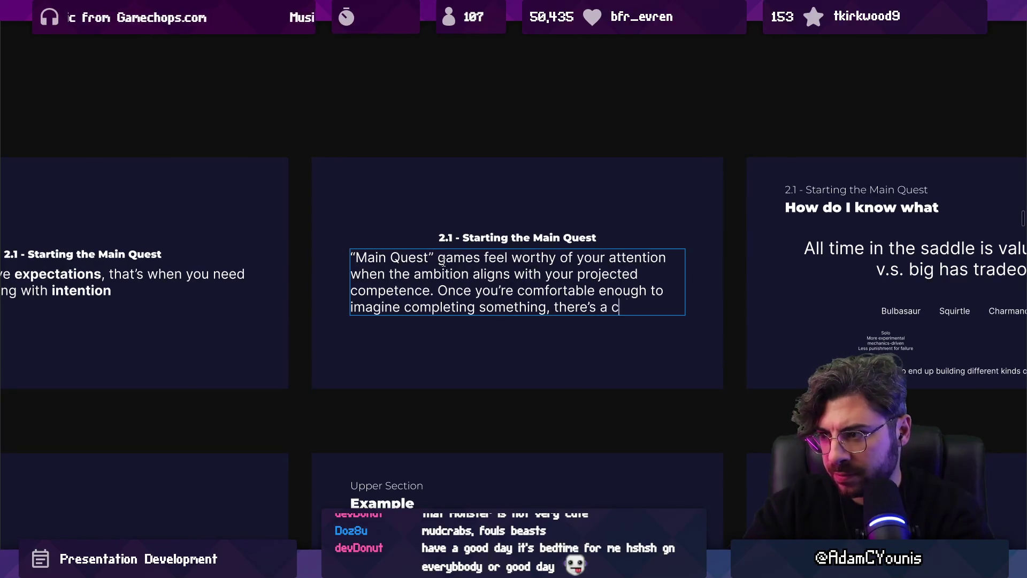
type("ll want to stick wi")
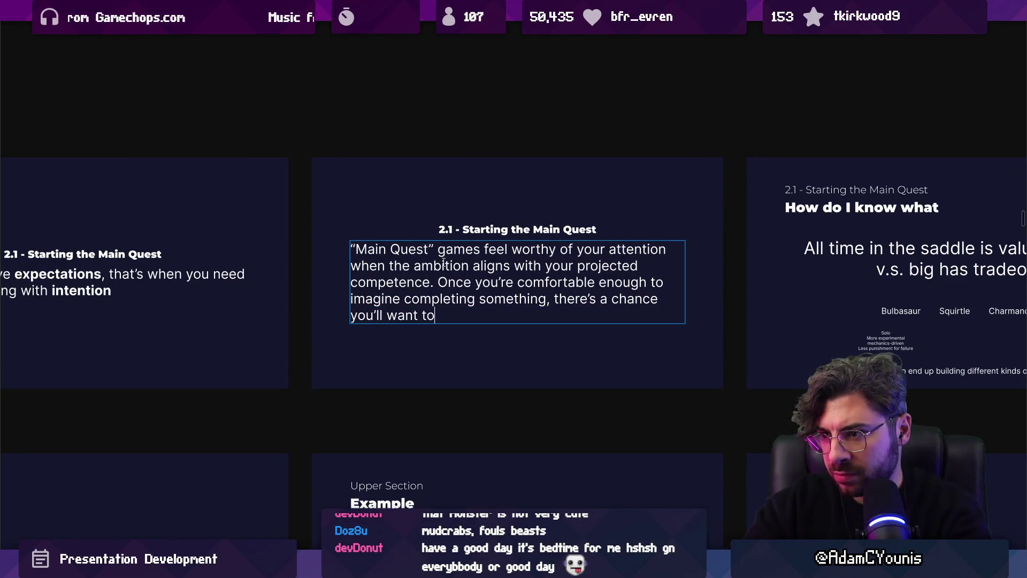
key("BackSpace")
key("BackSpace")
type("to it")
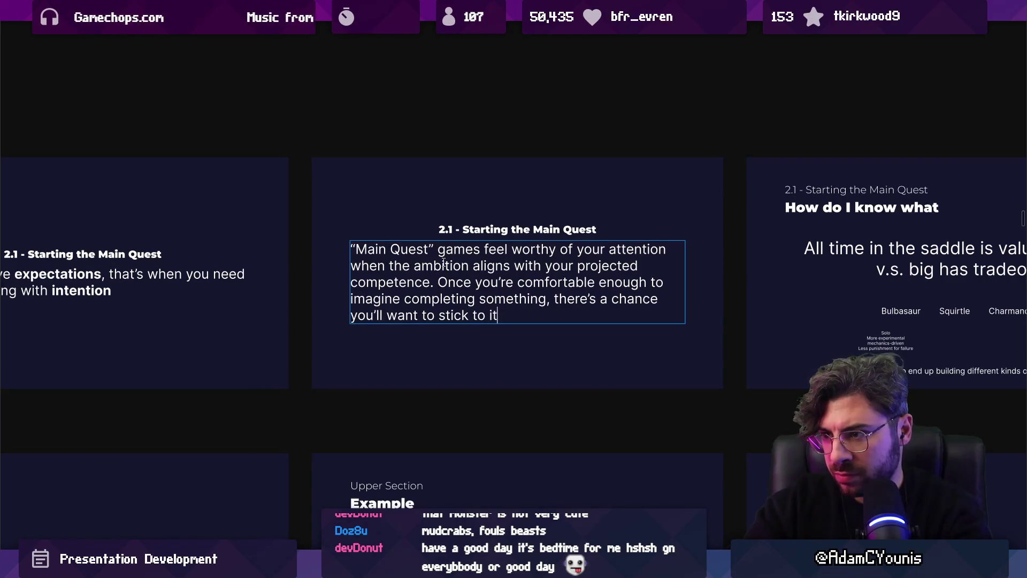
- Split the 'Once…' sentence into its own paragraph and finish editing the text
key("Up")
key("Up")
key("ctrl+Left")
key("ctrl+Left")
key("Return")
key("Return")
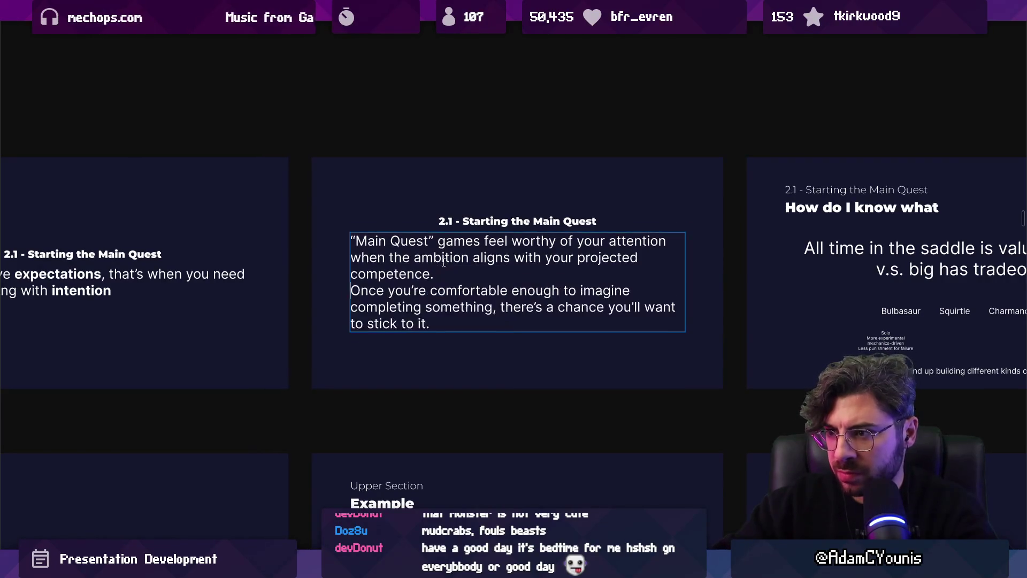
key("Escape")
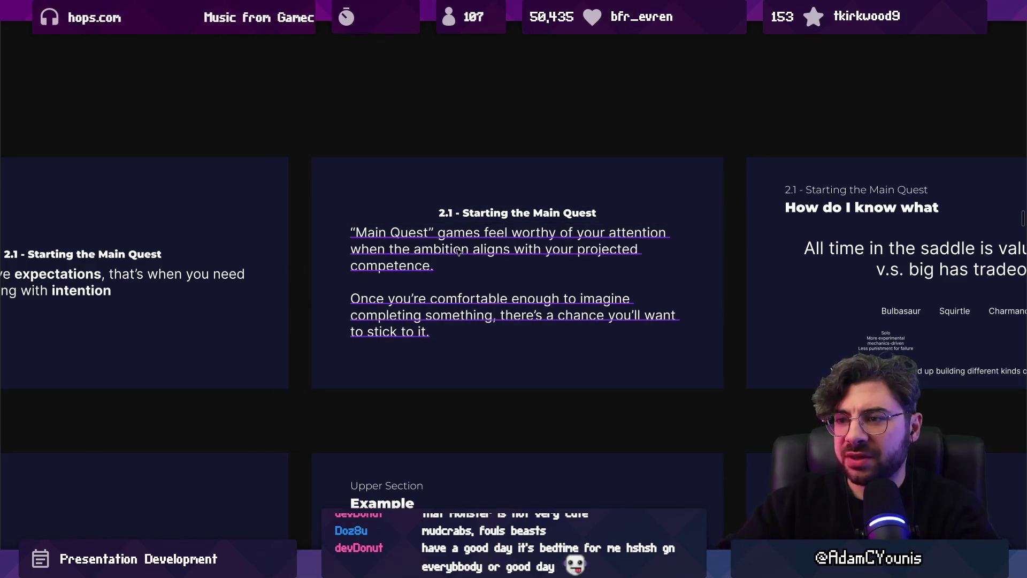
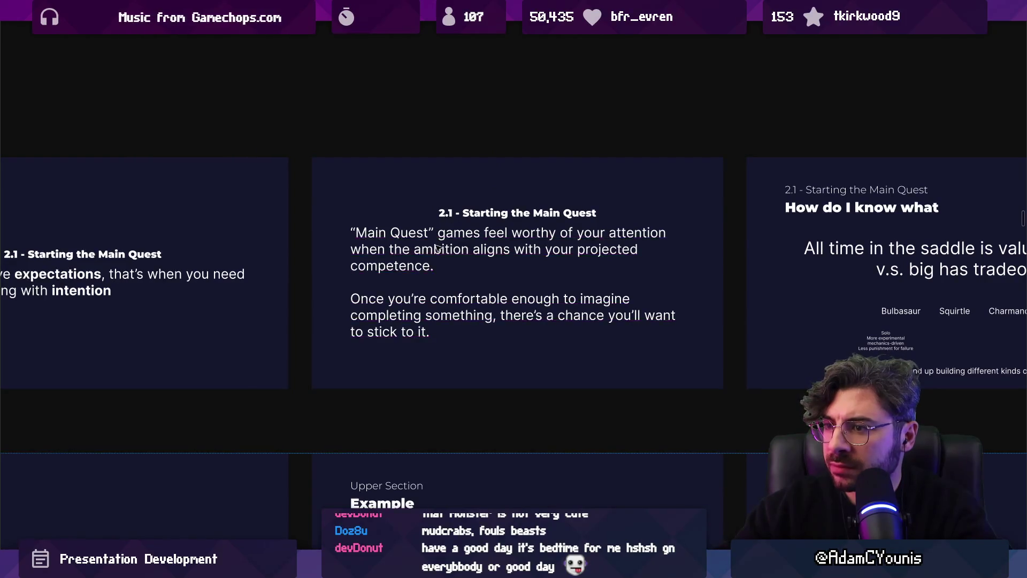
- Select and delete the first ('Main Quest') paragraph of the 2.1 slide's body text
scroll(588, 241, "left", 4)
scroll(589, 241, "up", 1)
scroll(644, 276, "down", 3)
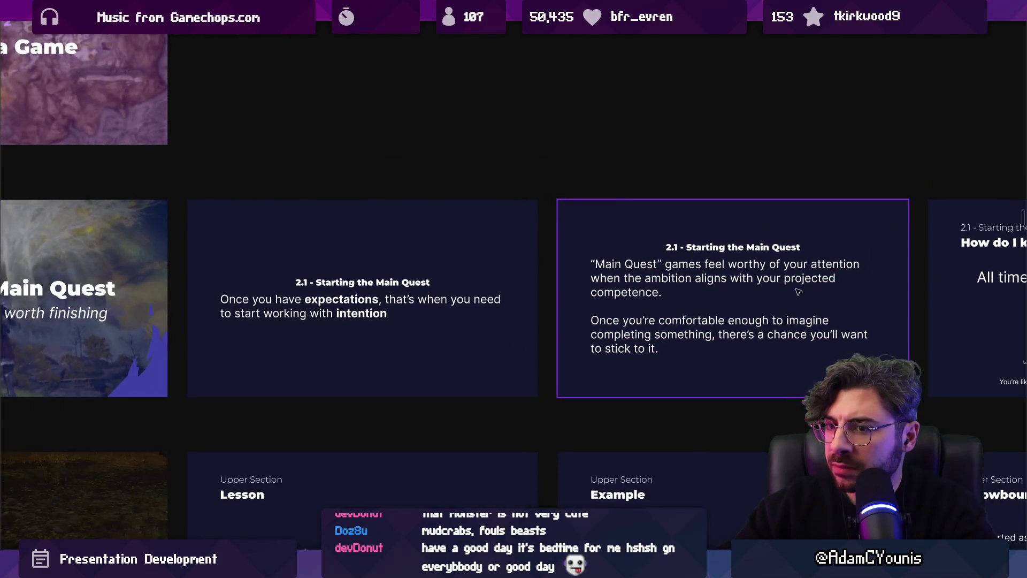
scroll(663, 262, "up", 4)
scroll(666, 261, "down", 1)
scroll(585, 246, "right", 1)
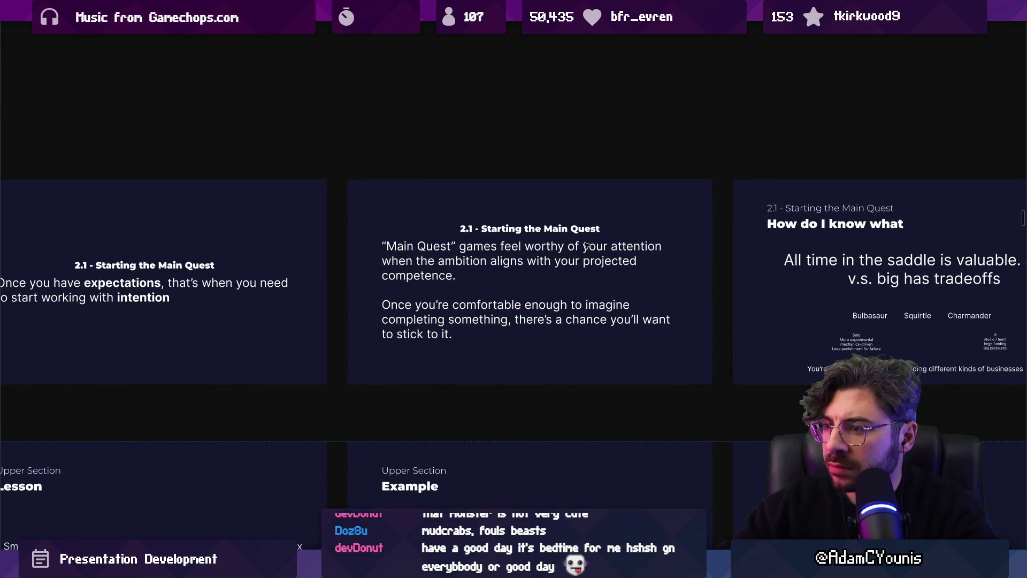
left_click(513, 289)
left_click(506, 286)
key("shift+Up")
key("shift+Up")
key("shift+Up")
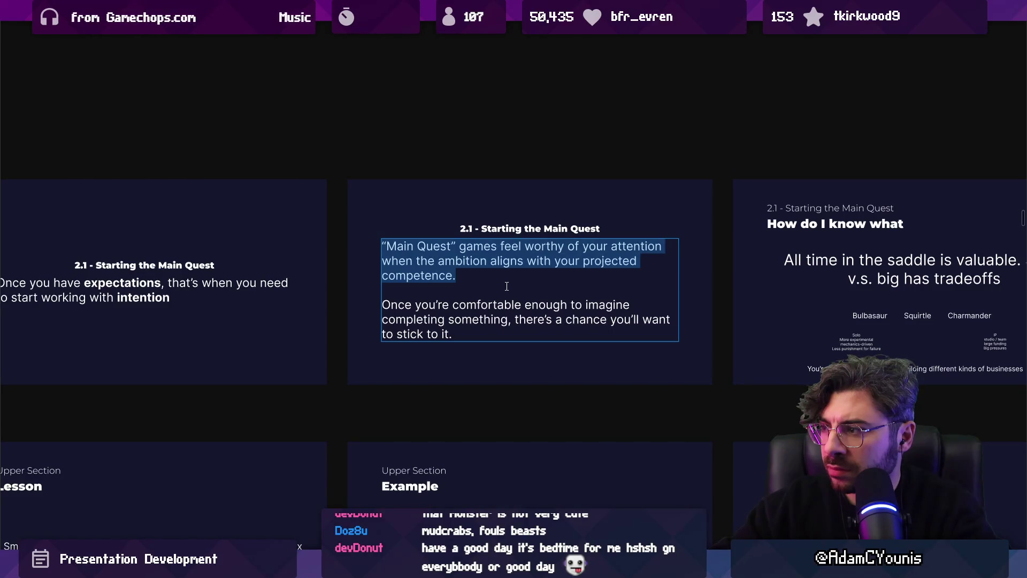
key("BackSpace")
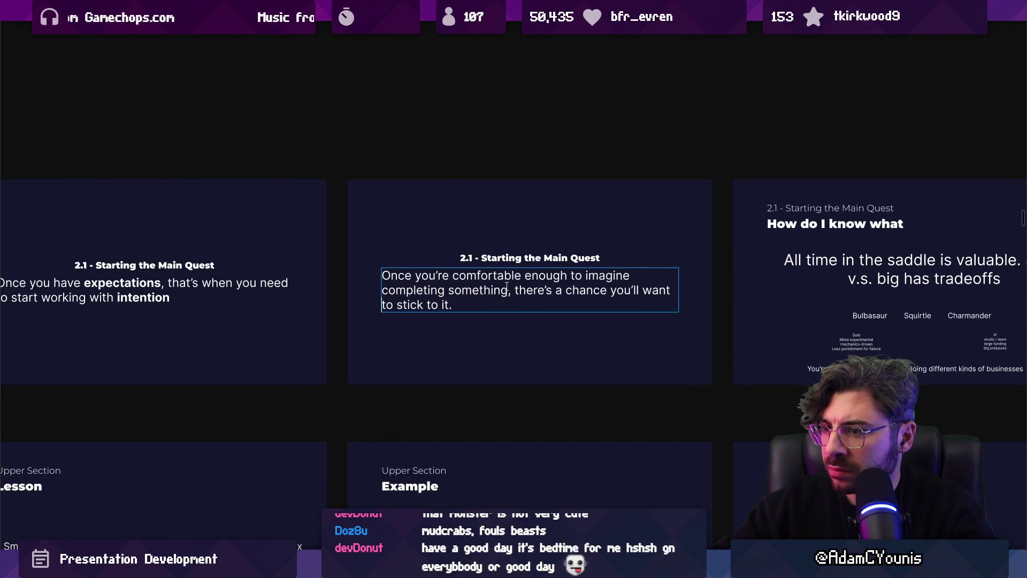
- Type a draft: 'Different people have different appetites but there are things worth knowing before you jump in'
type(" Different peo")
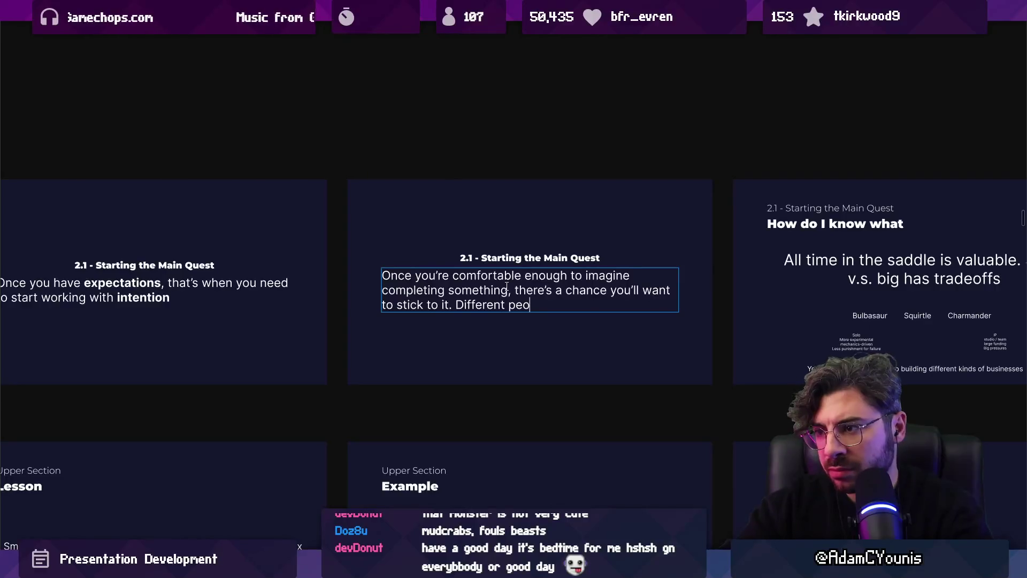
type("ple have differenc")
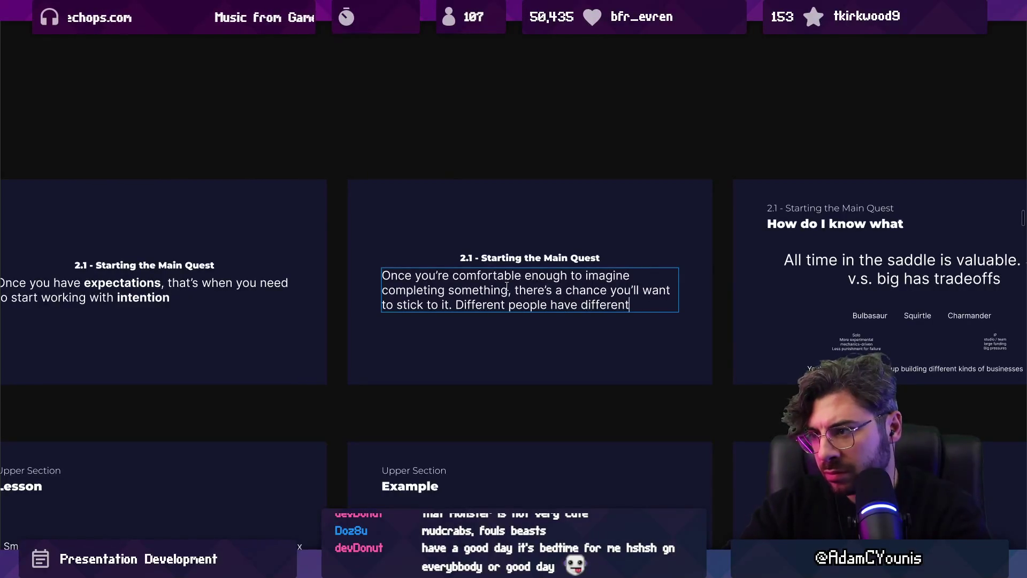
type(" appetites")
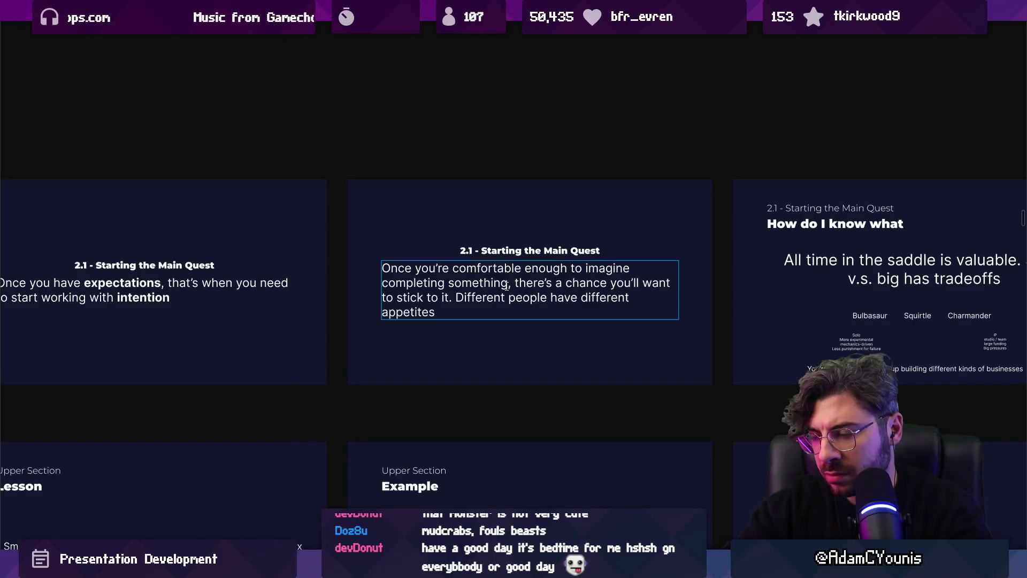
type(" but")
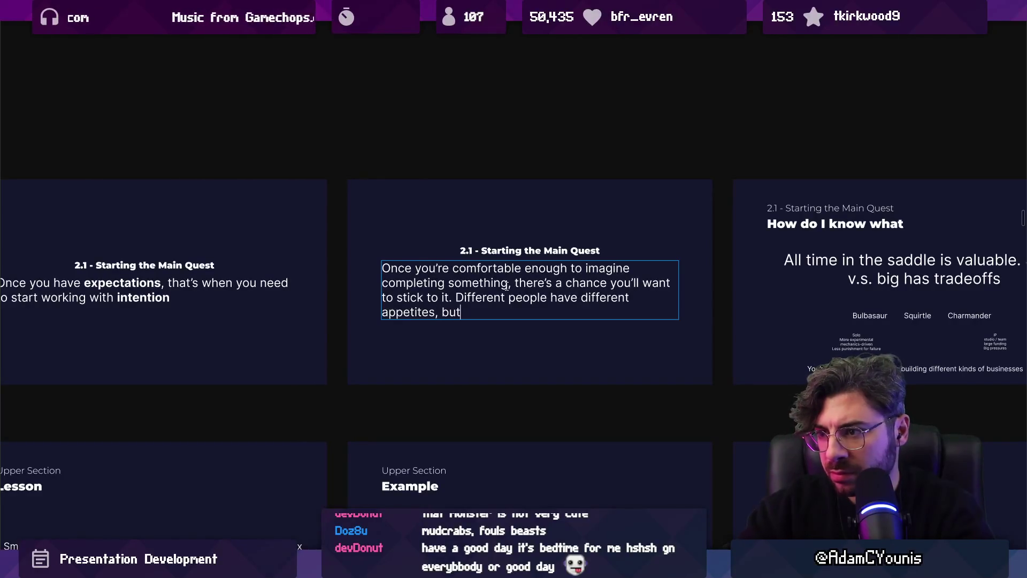
key("Return")
key("Return")
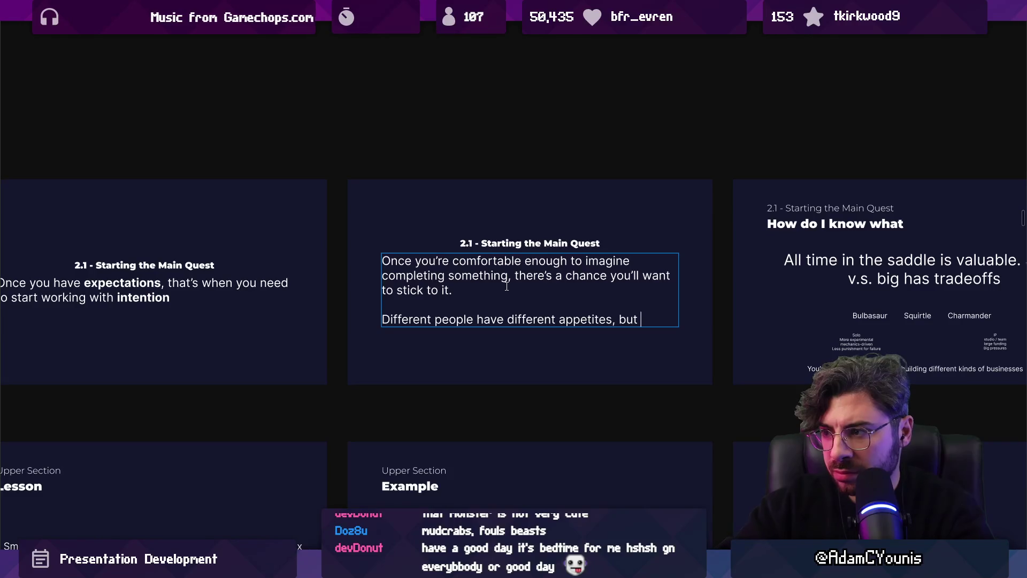
type("there are ")
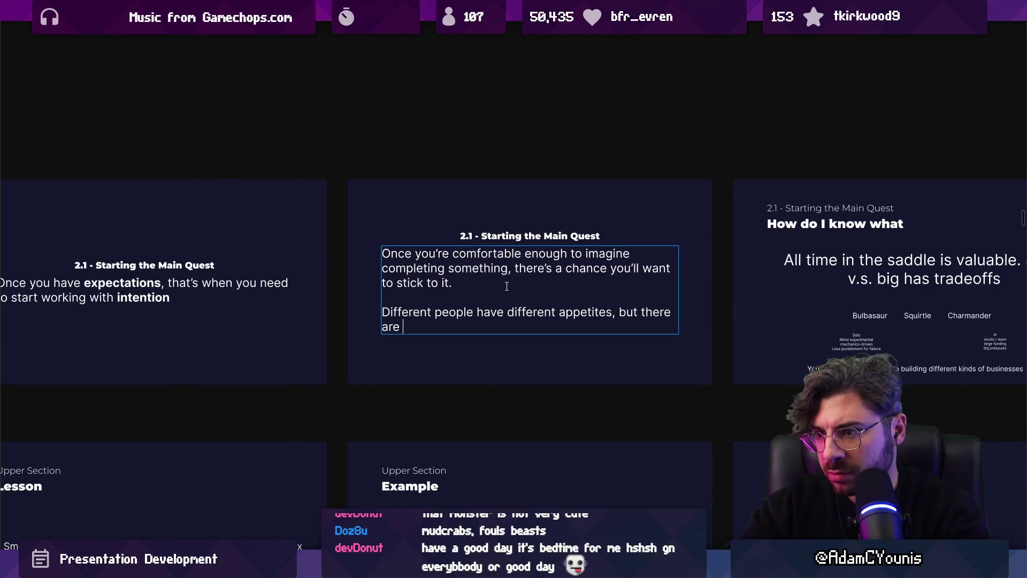
type("things worth n")
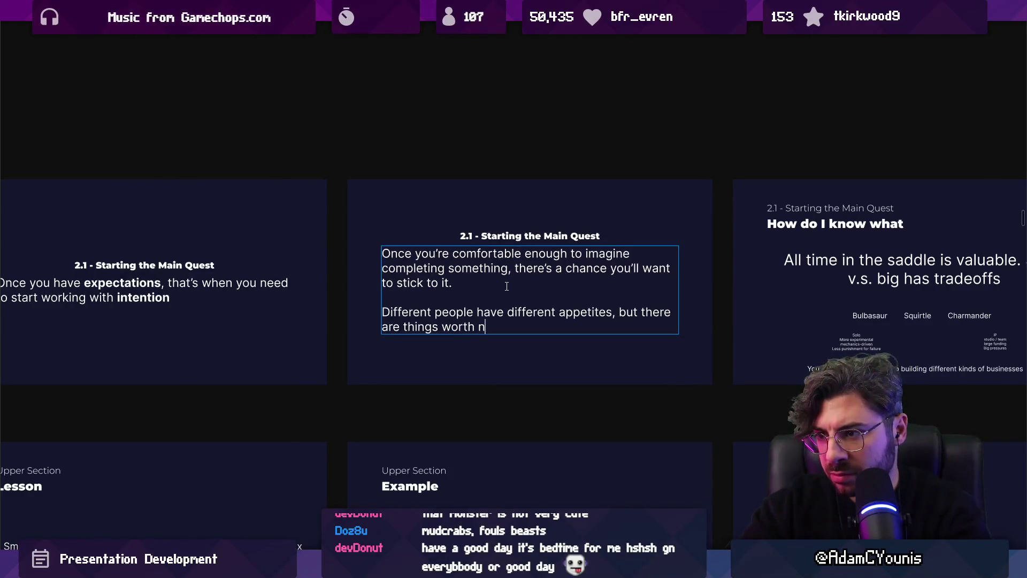
key("BackSpace")
type("knowing about")
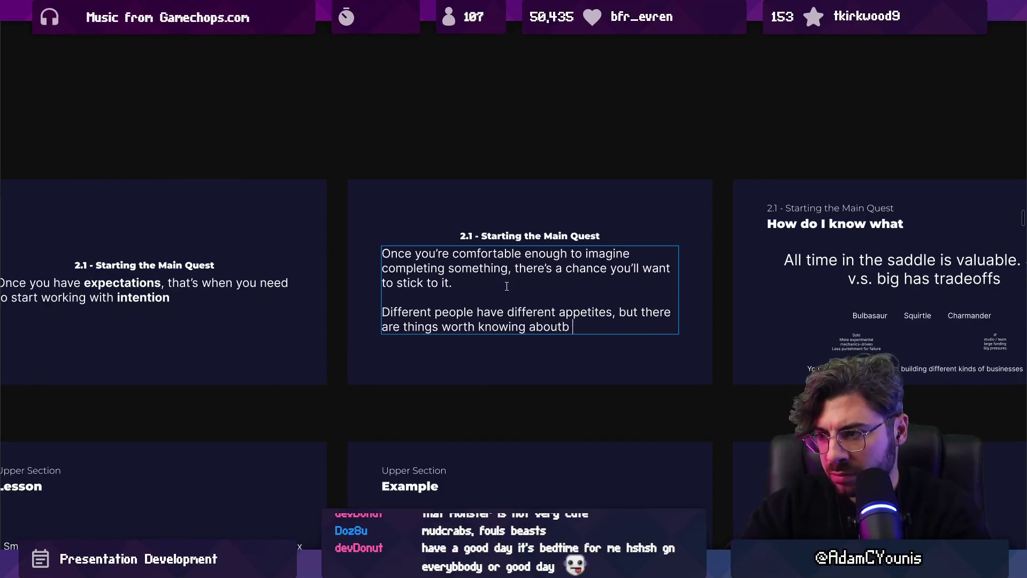
key("BackSpace")
key("BackSpace")
key("BackSpace")
type("before you jku")
key("BackSpace")
key("BackSpace")
type("ump in")
key("Escape")
key("Escape")
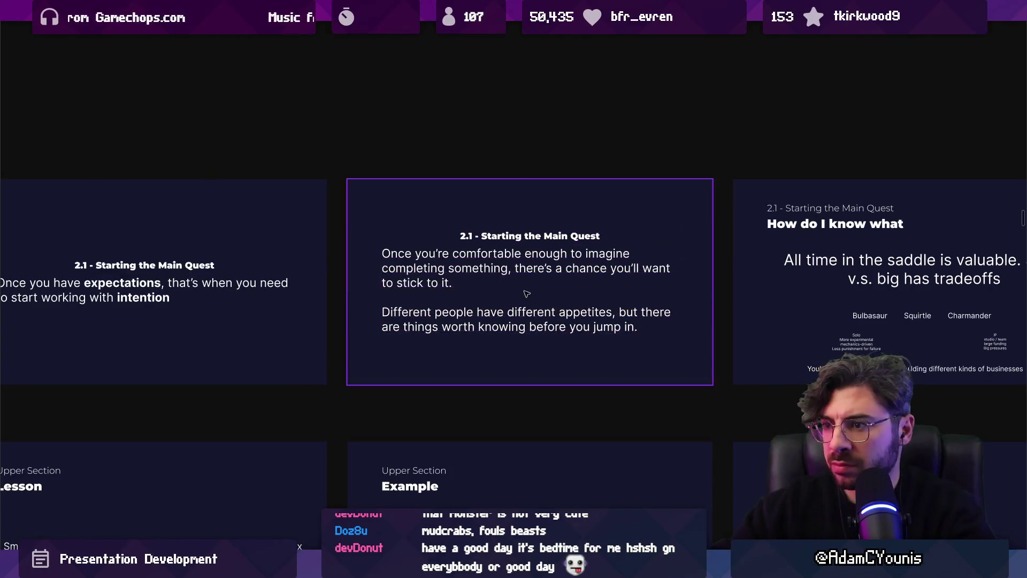
- Change 'things' to 'practicalities' and 'appetites' to 'ambitions', keeping the blank line between paragraphs
left_click(543, 310)
double_click(486, 303)
key("ctrl+shift+Left")
type("practicalities")
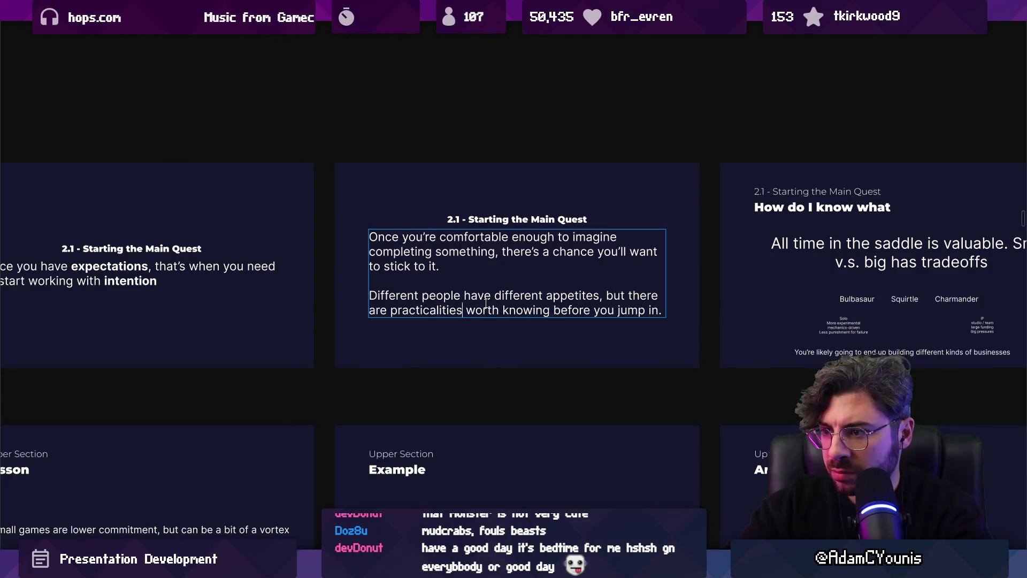
double_click(486, 303)
key("Right")
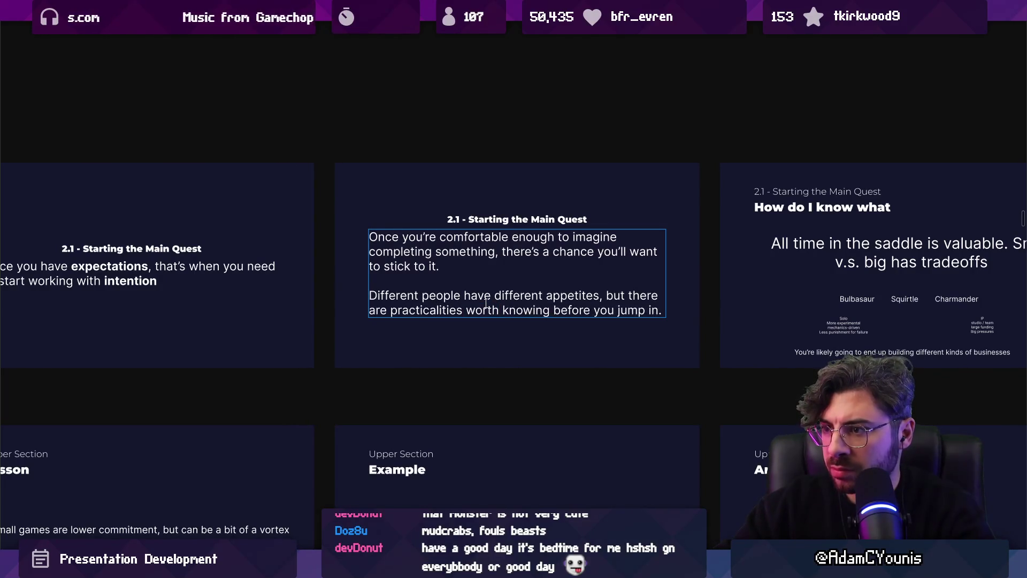
key("BackSpace")
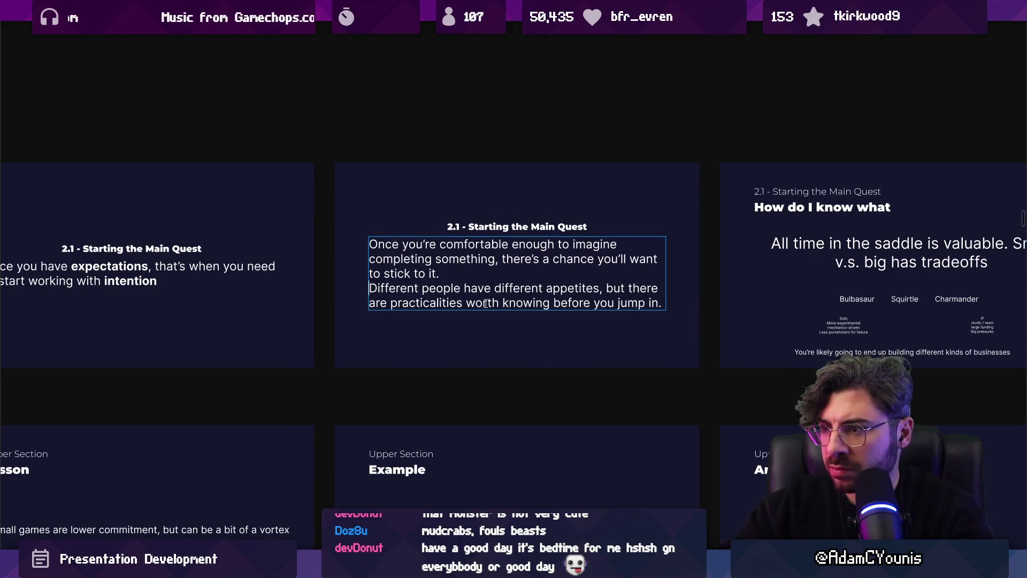
key("ctrl+Left")
key("ctrl+Left")
key("ctrl+Left")
key("ctrl+shift+Right")
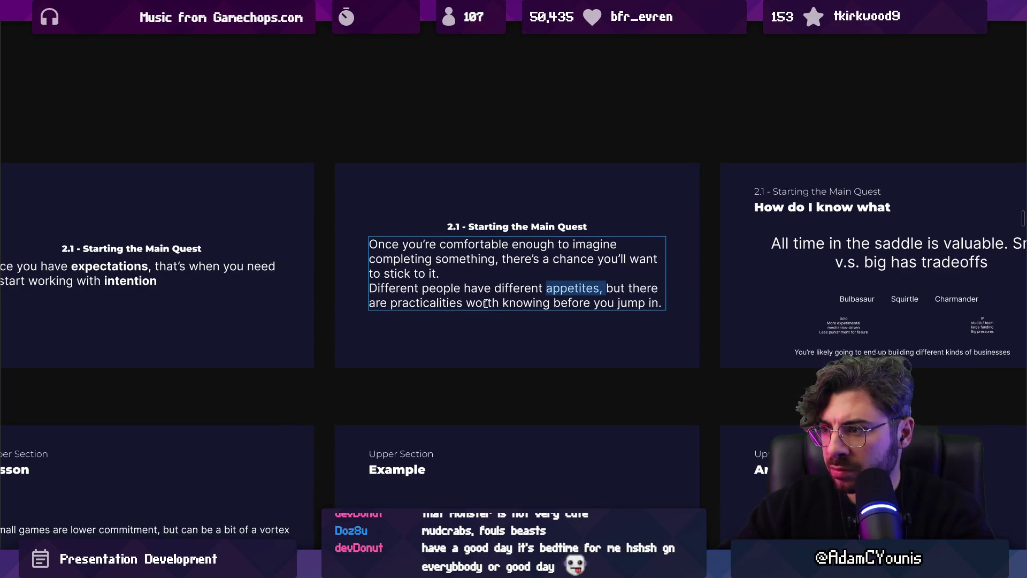
type("ambitions")
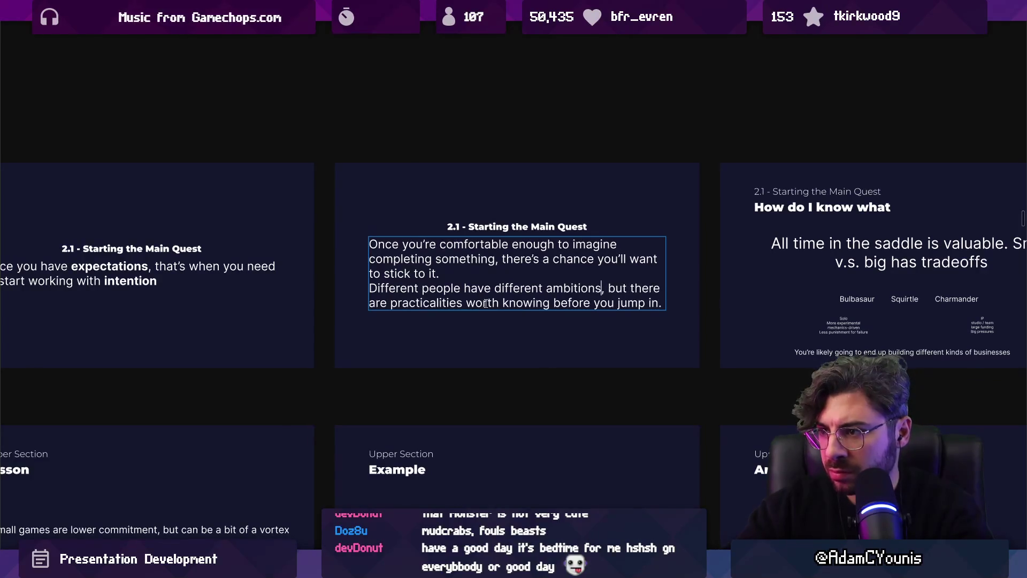
key("Return")
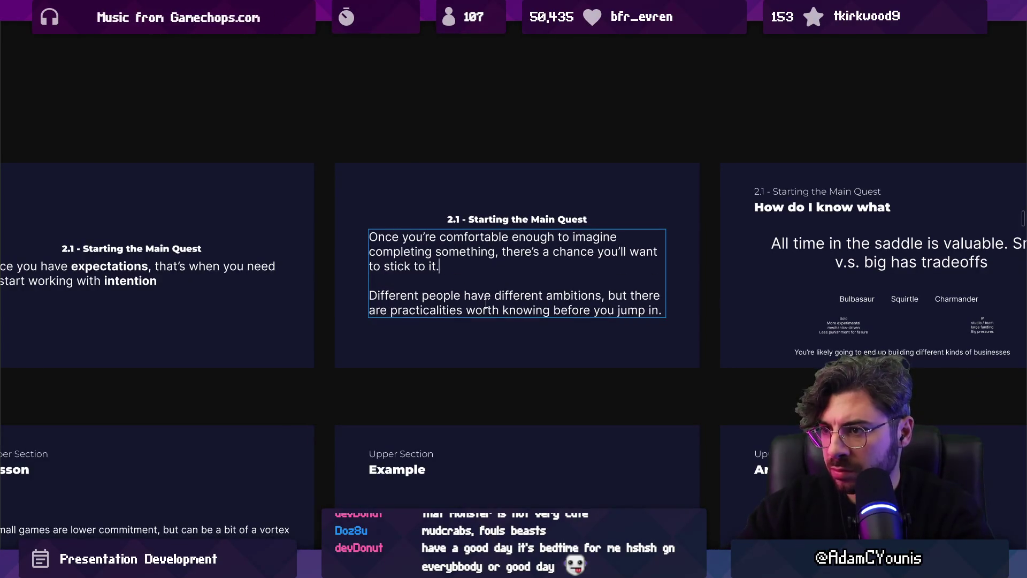
key("Escape")
scroll(497, 303, "down", 5)
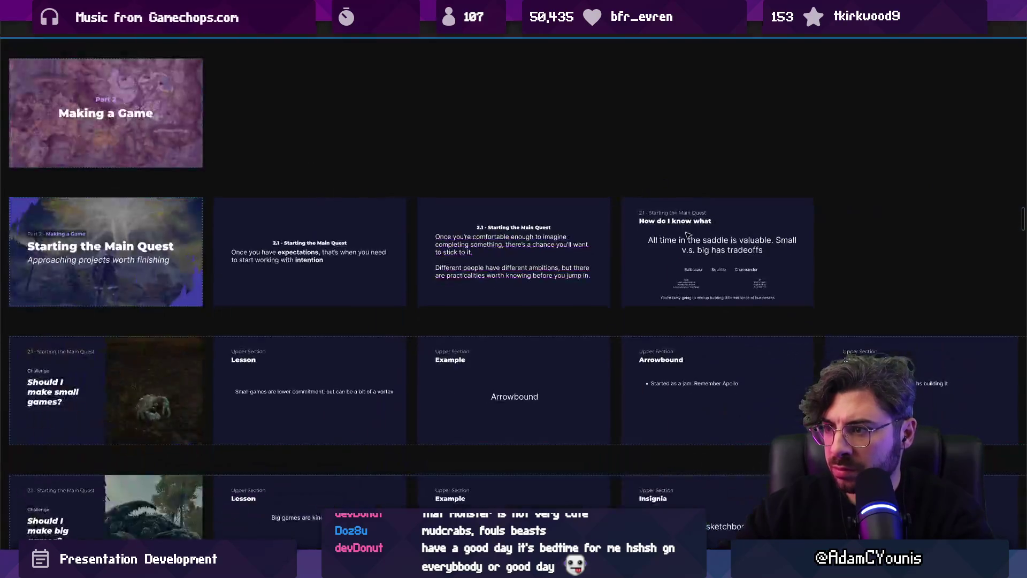
- Enter and leave editing of the 'How do I know what' title and the main statement
scroll(589, 257, "up", 5)
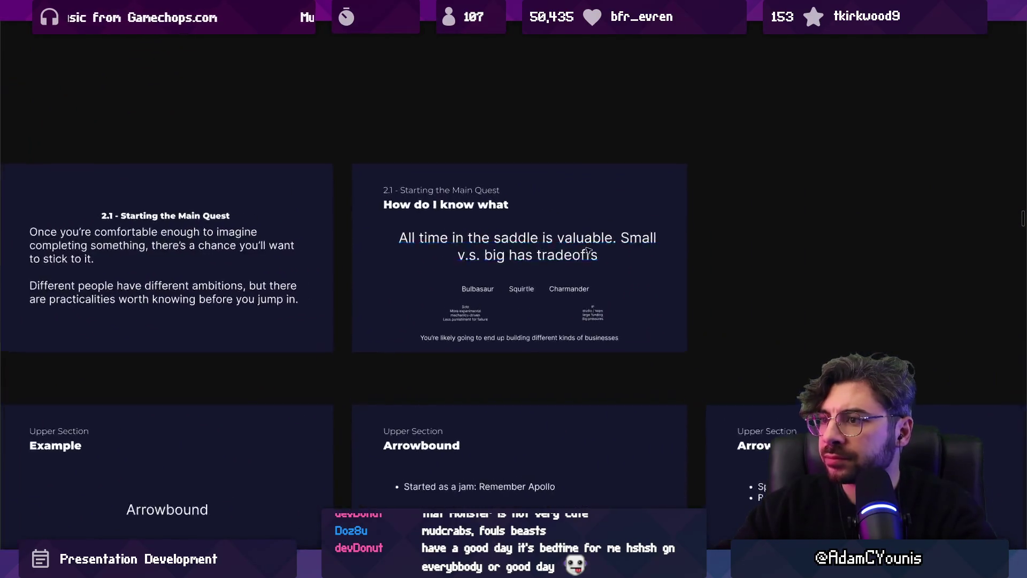
scroll(405, 204, "down", 3)
double_click(321, 209)
key("ctrl+c")
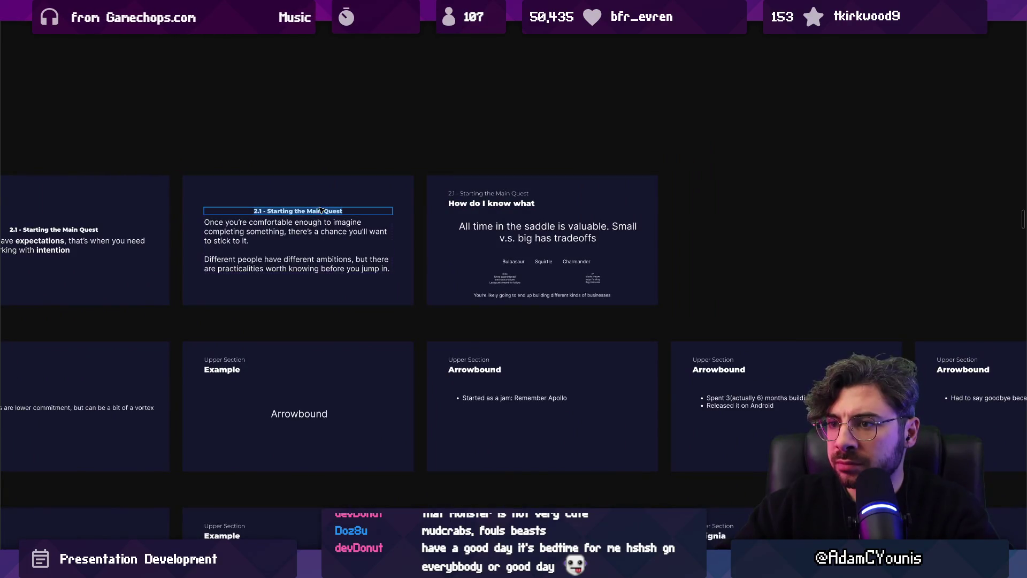
scroll(474, 204, "up", 3)
double_click(485, 204)
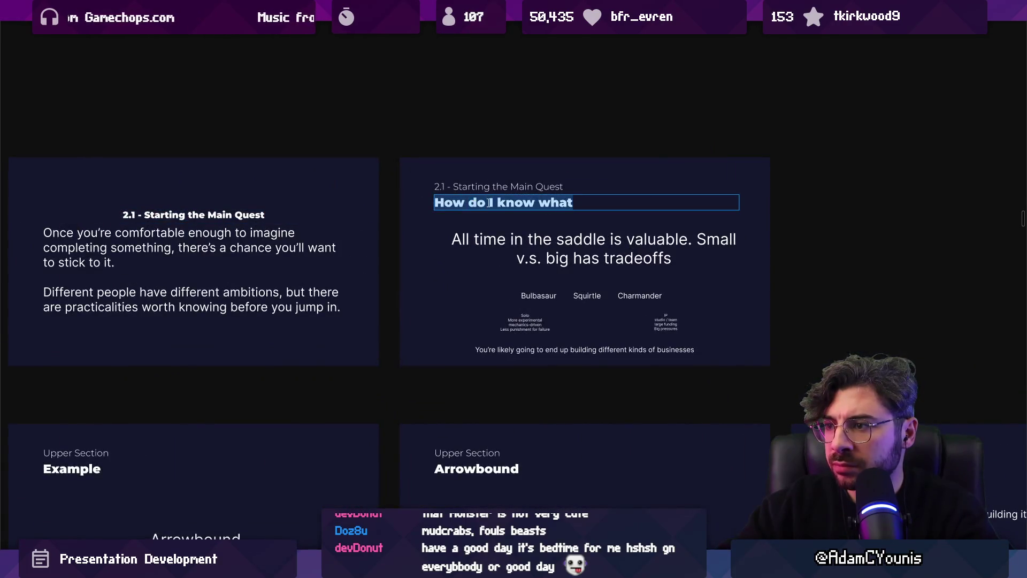
key("Escape")
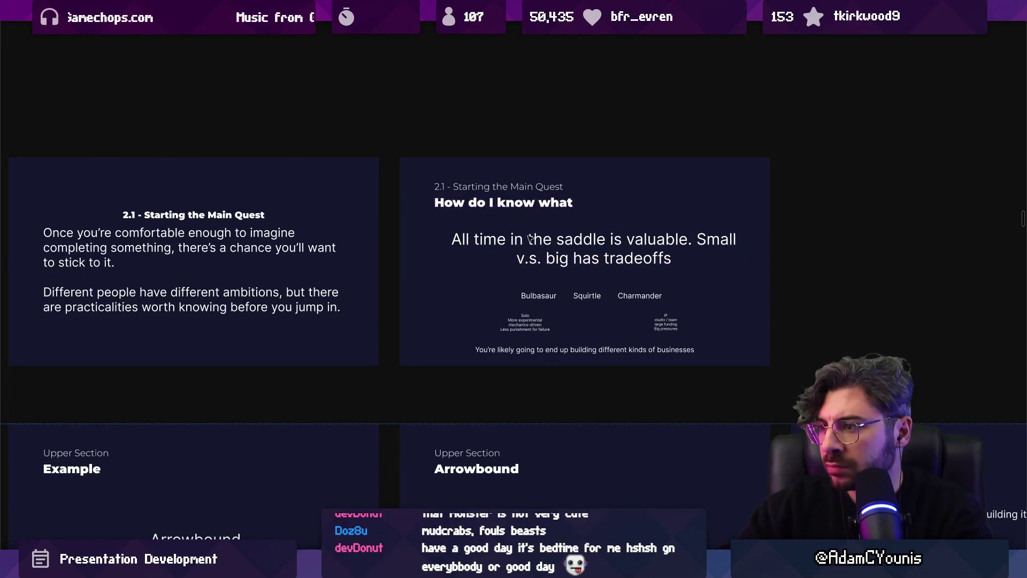
double_click(544, 239)
left_click(616, 241)
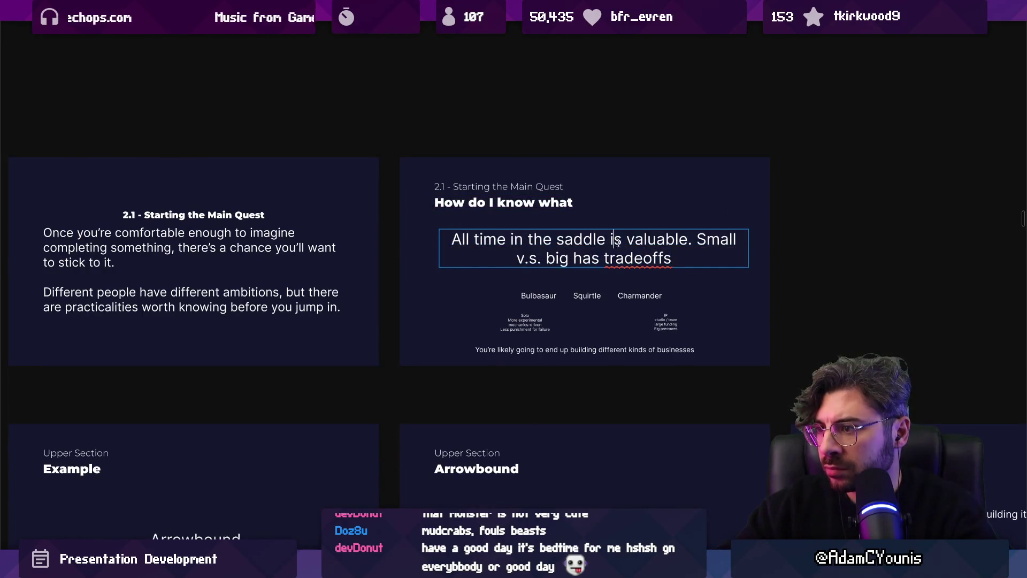
scroll(627, 228, "down", 5)
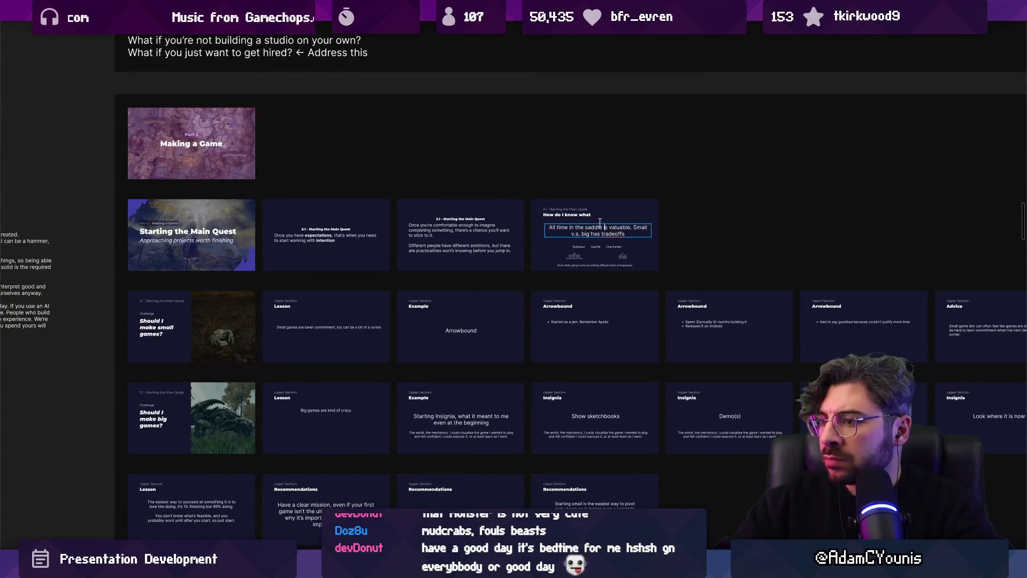
- Retitle the slide 'On choosing a project size' with a lowercase 'choosing'
left_click(604, 216)
scroll(610, 216, "up", 3)
double_click(517, 216)
type("On making")
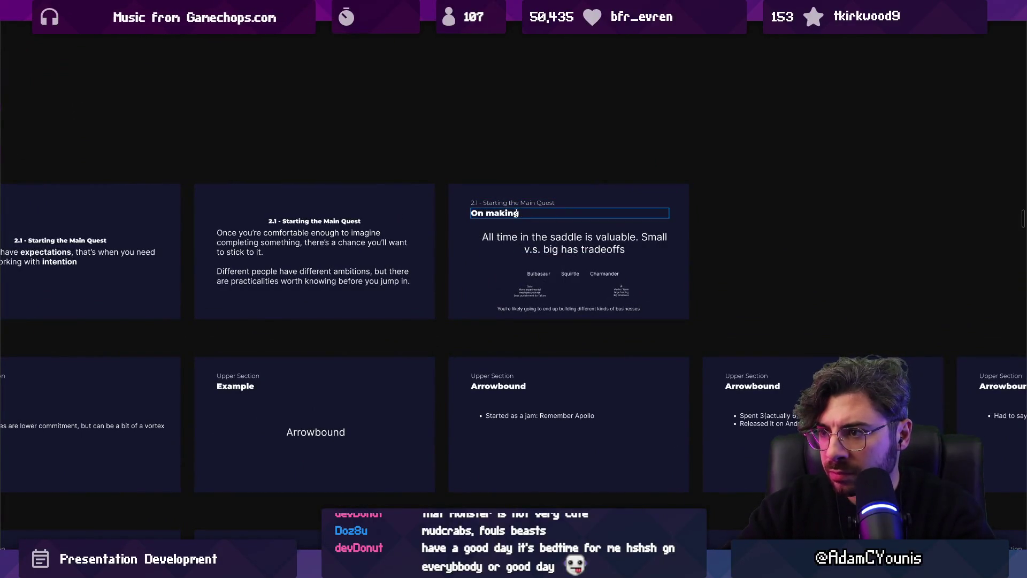
key("ctrl+a")
type("OIn")
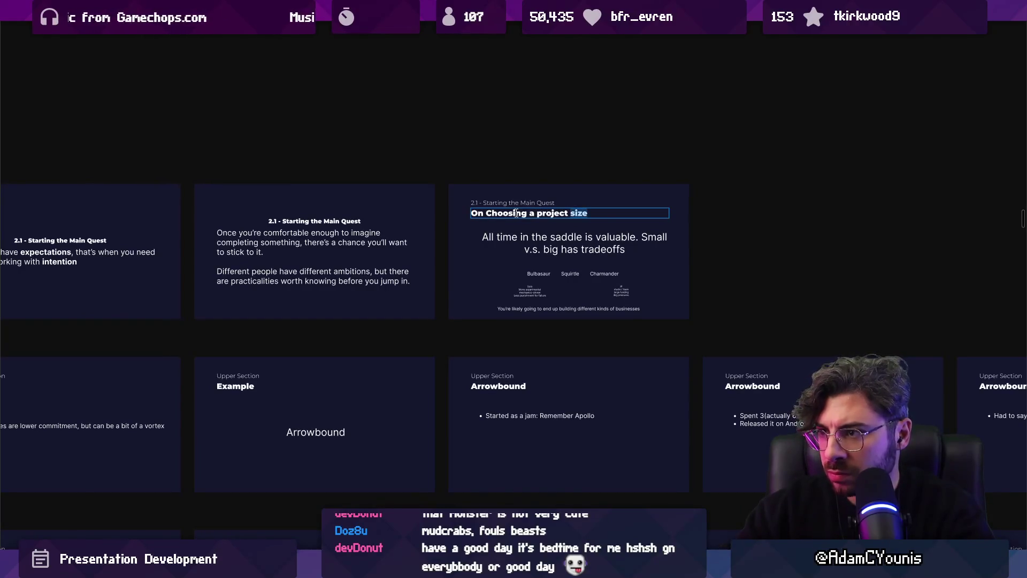
key("BackSpace")
type("c")
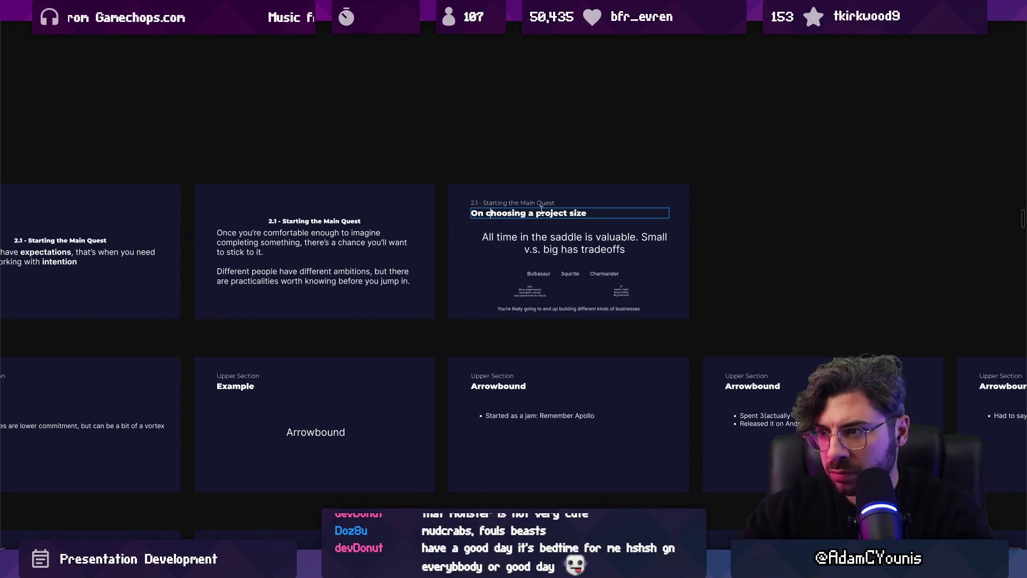
- Shrink the statement to about 981×120 and move the Pokémon row, descriptions and caption up
left_click(512, 245)
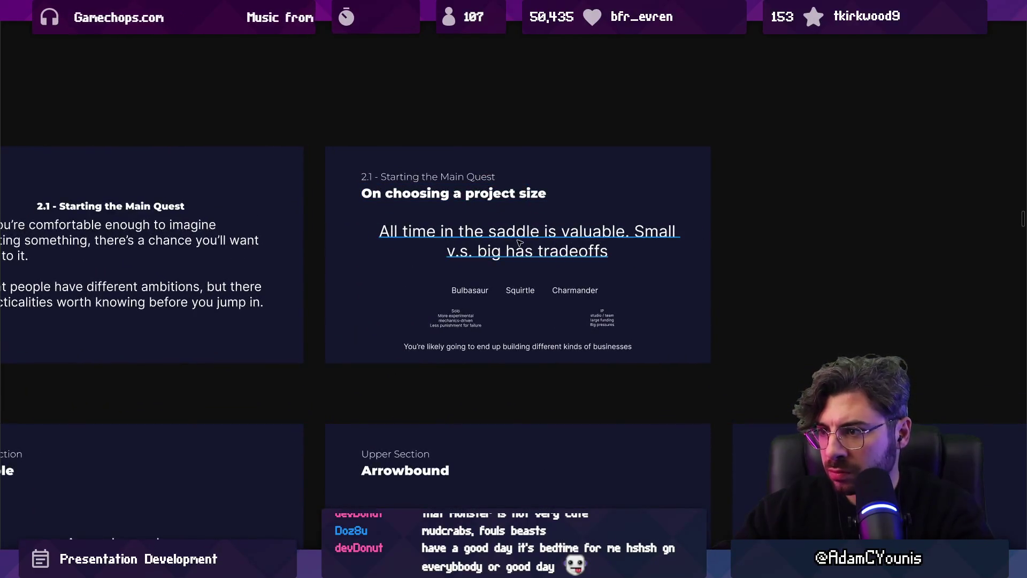
left_click_drag(688, 260, 626, 252)
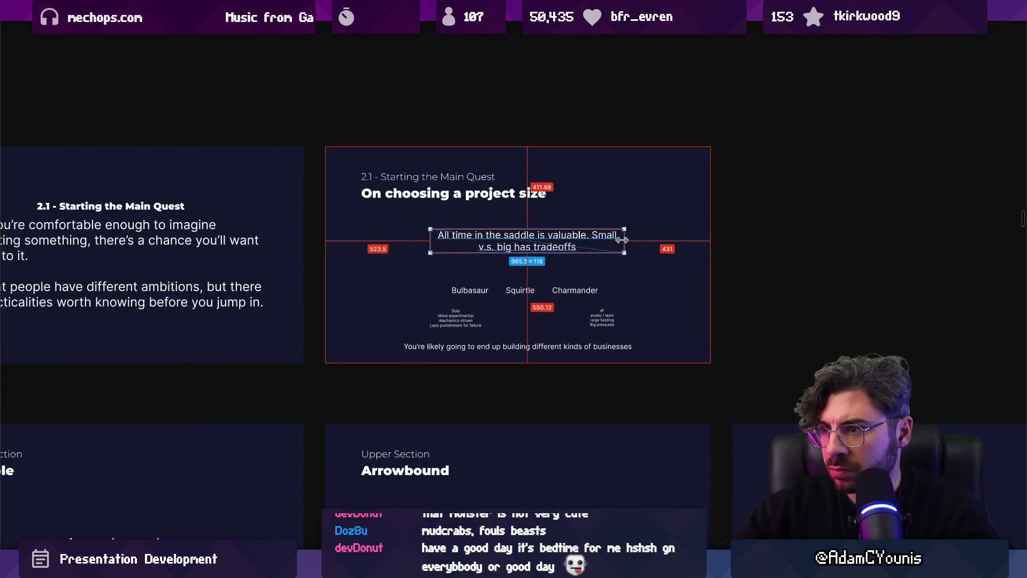
left_click_drag(498, 293, 498, 278)
key("Escape")
left_click_drag(623, 332, 426, 303)
left_click_drag(558, 320, 560, 289)
left_click(518, 347)
left_click_drag(518, 347, 518, 325)
scroll(589, 284, "down", 5)
- Align the Lesson slide's vortex text box with the heading's left edge
scroll(345, 280, "up", 10)
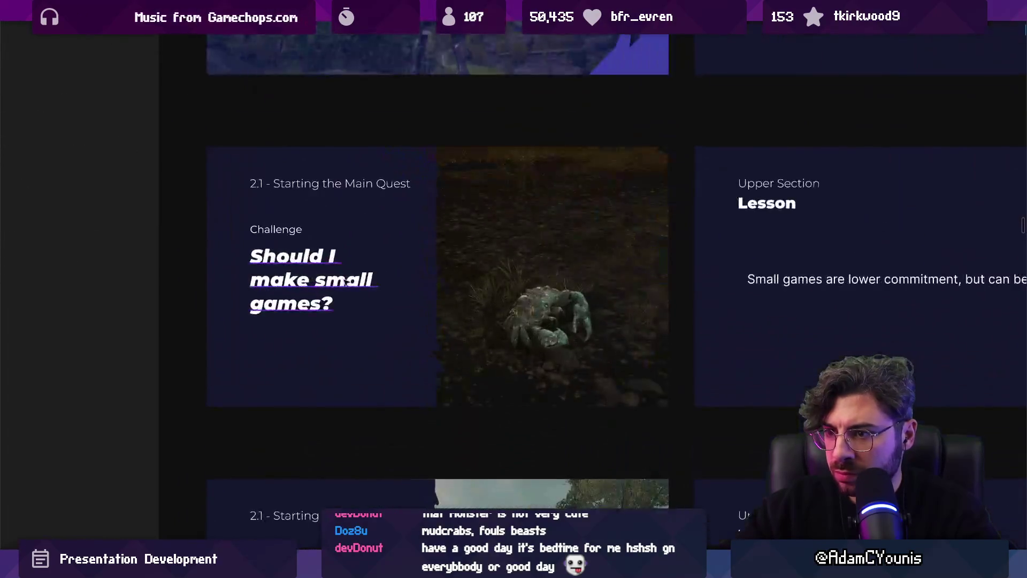
double_click(345, 280)
scroll(345, 280, "down", 5)
scroll(448, 300, "right", 5)
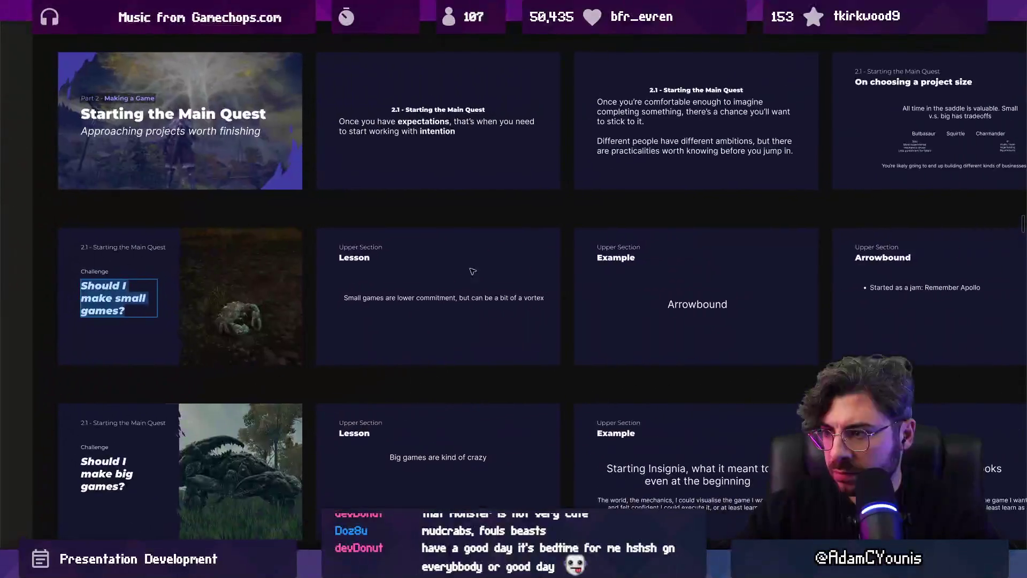
scroll(447, 301, "up", 10)
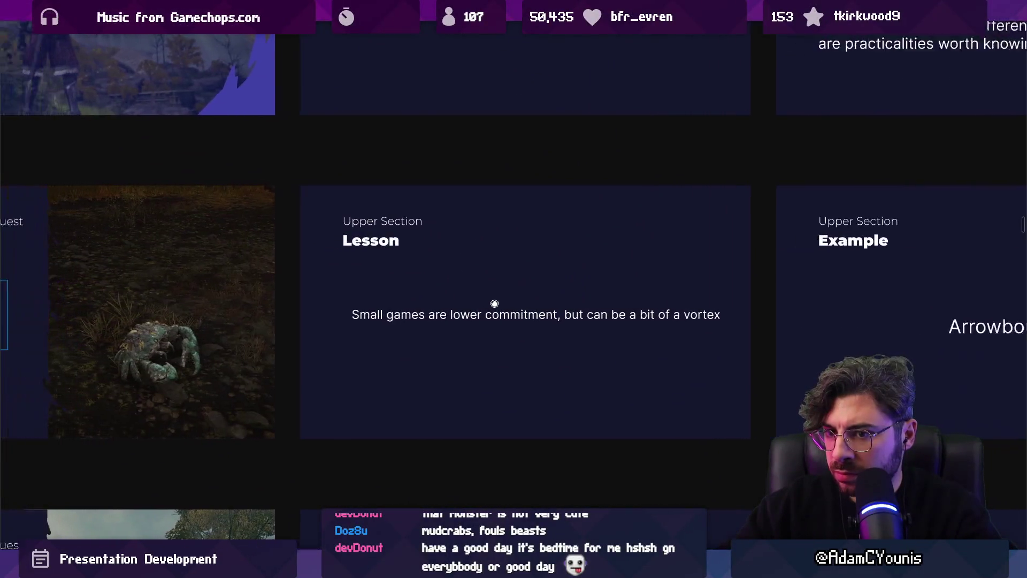
left_click(422, 320)
left_click(422, 320)
left_click_drag(422, 320, 481, 326)
- Replace the Lesson slide's 'Upper Section' label with '2.1 - Starting the Main Quest'
scroll(520, 294, "down", 1)
scroll(520, 294, "down", 3)
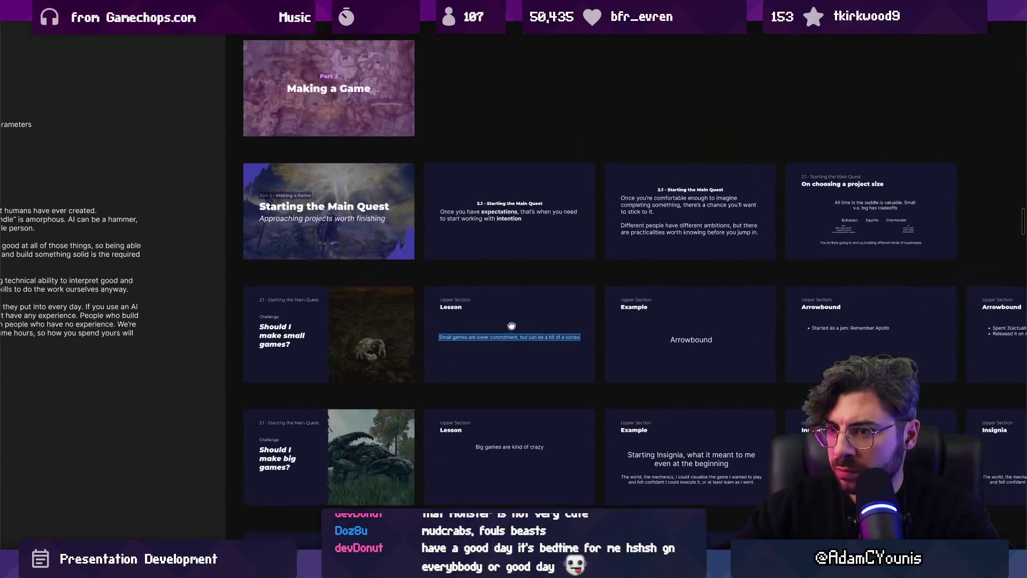
scroll(520, 294, "up", 2)
left_click(481, 307)
scroll(640, 302, "right", 1)
left_click(589, 307)
key("ctrl+shift+r")
scroll(589, 306, "right", 5)
- Paste '2.1 - Starting the Main Quest' over the Example and first Arrowbound slides' labels
left_click(667, 303)
key("ctrl+v")
scroll(666, 303, "down", 1)
scroll(667, 302, "right", 3)
left_click(615, 291)
key("ctrl+v")
scroll(629, 315, "down", 1)
key("Escape")
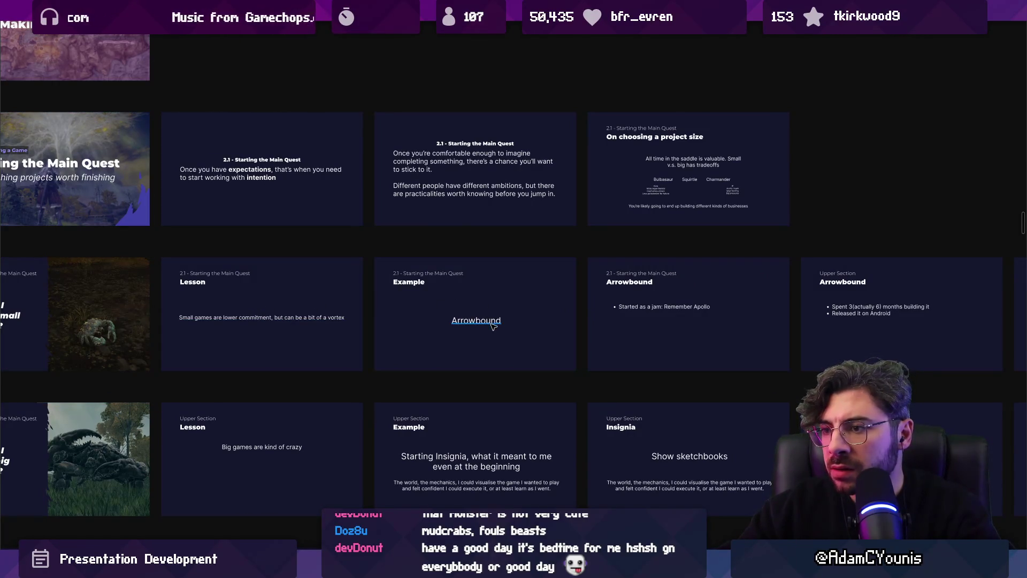
left_click(673, 318)
scroll(642, 316, "right", 5)
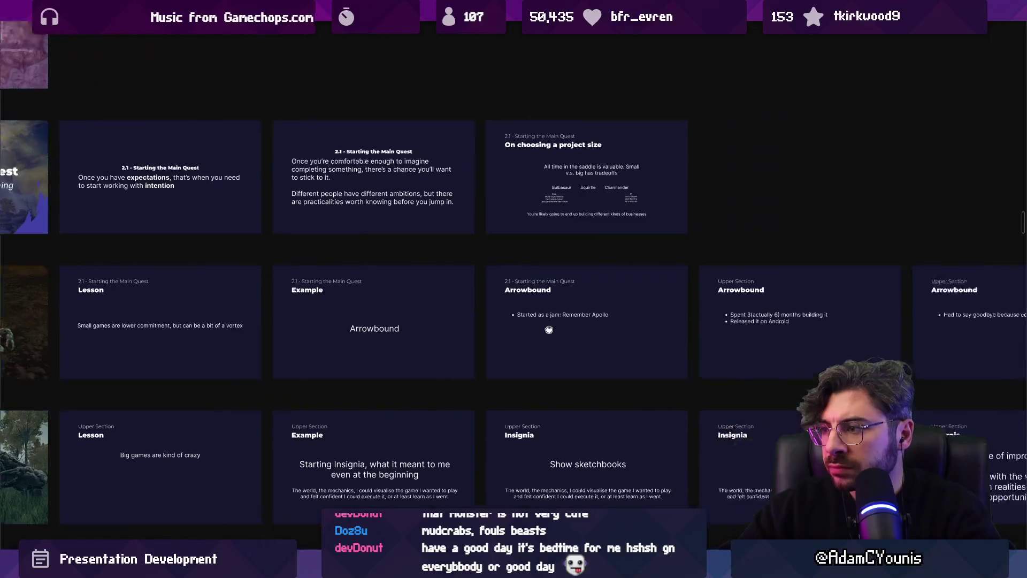
- Copy the 'Had to say goodbye' sentence from its separate Arrowbound slide
scroll(375, 314, "up", 3)
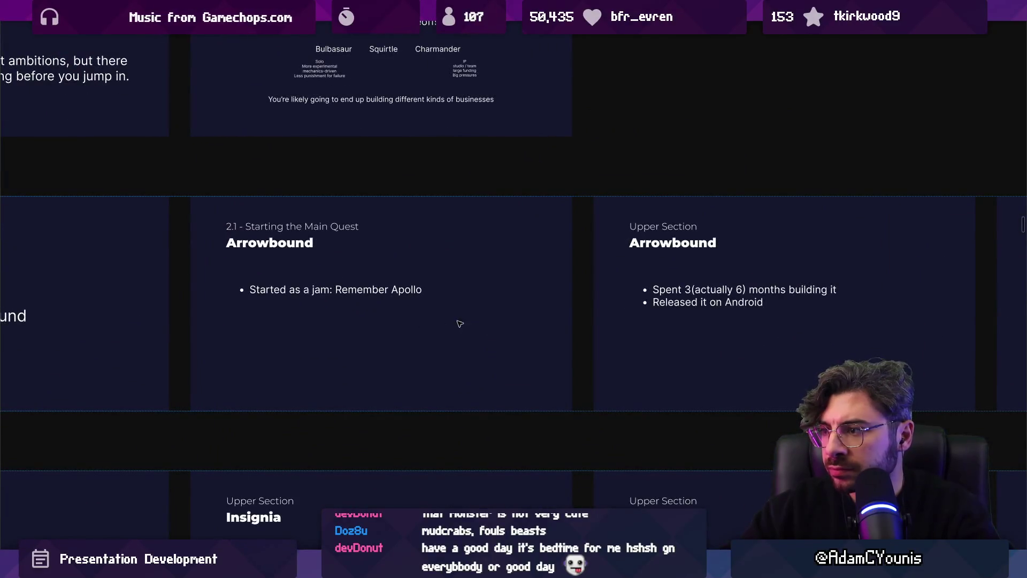
left_click_drag(698, 321, 280, 344)
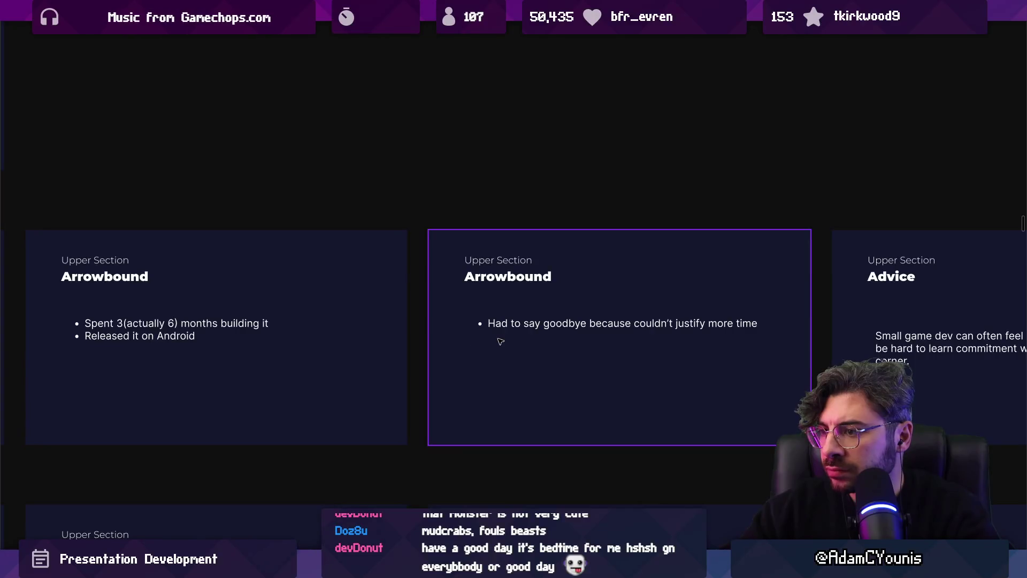
mouse_move(629, 353)
left_mouse_down()
mouse_move(339, 348)
mouse_move(587, 308)
mouse_move(670, 312)
left_mouse_up()
left_click(695, 347)
left_click(671, 311)
double_click(659, 311)
key("ctrl+c")
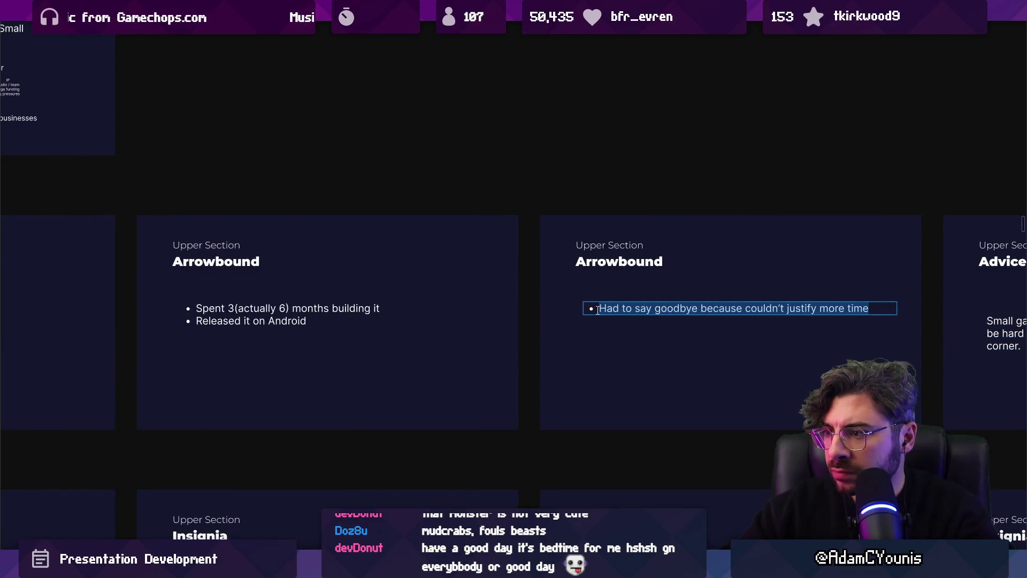
- Paste the goodbye sentence as a third bullet after 'Released it on Android'
left_click(234, 321)
left_click(307, 321)
key("Return")
key("ctrl+v")
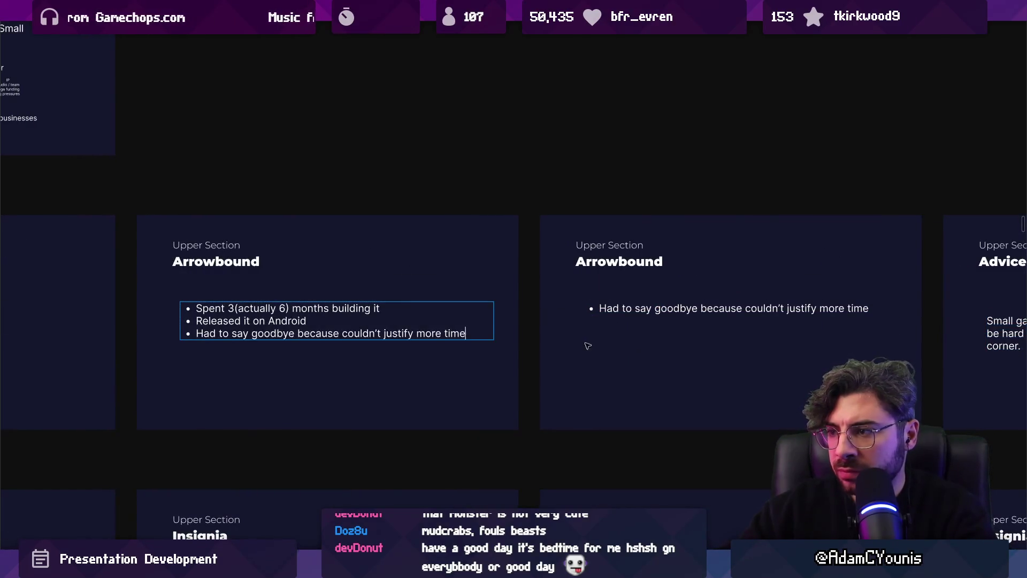
- Delete the now-redundant goodbye Arrowbound slide
left_click(600, 348)
key("Delete")
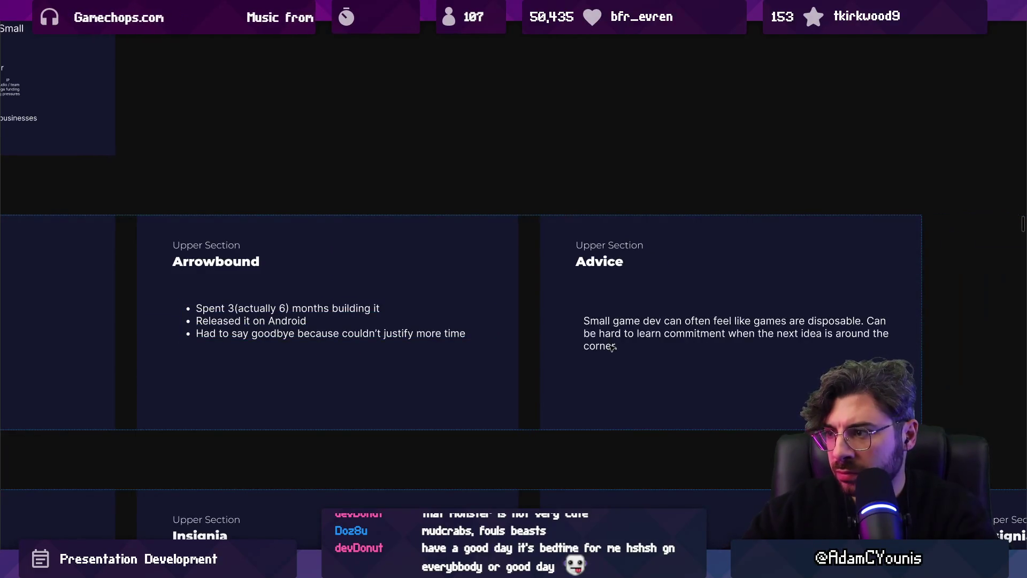
scroll(716, 270, "down", 5)
scroll(716, 270, "down", 8)
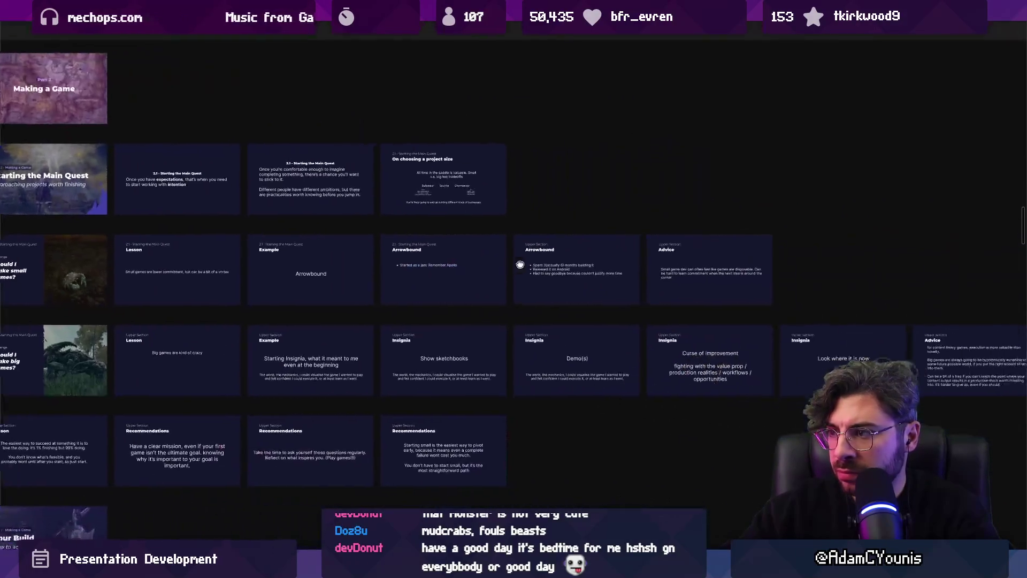
- Move the 'Big games are kind of crazy' line to the slide's vertical centre
scroll(436, 301, "up", 8)
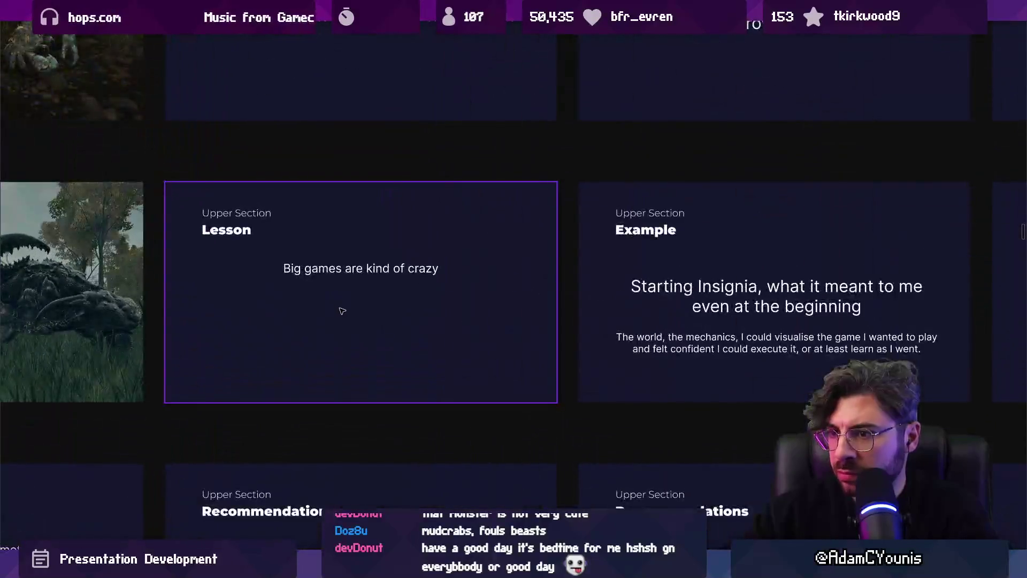
scroll(341, 309, "down", 2)
left_click(333, 289)
left_click_drag(455, 302, 468, 313)
- Scroll and pan the canvas to bring the Starting the Main Quest rows into view
scroll(466, 241, "up", 1)
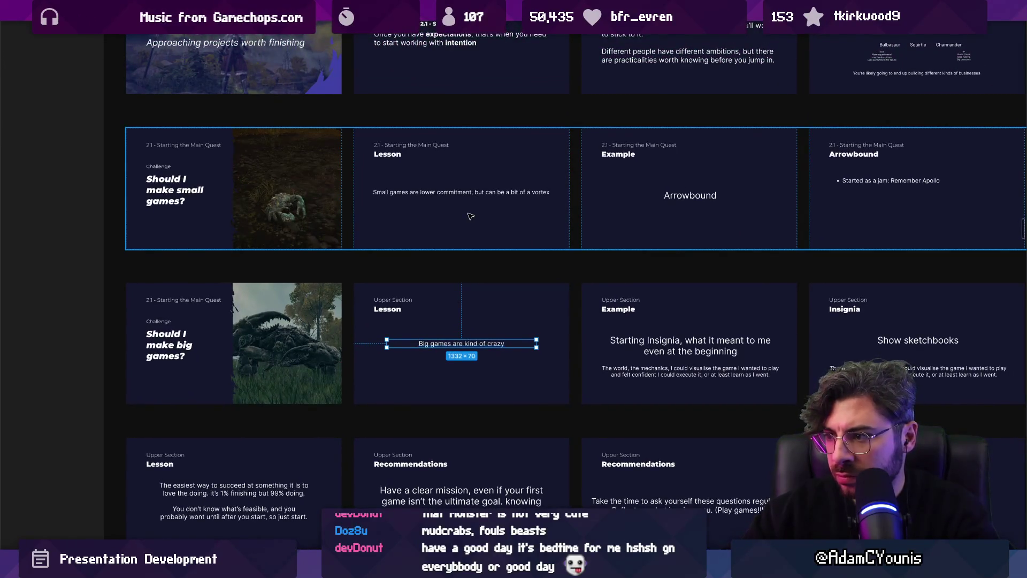
scroll(293, 165, "down", 10)
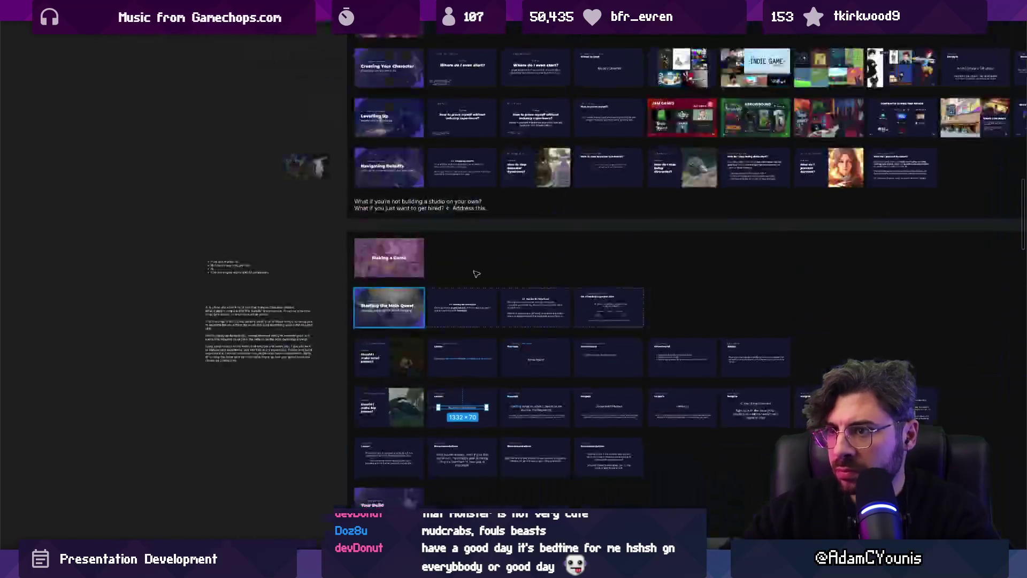
scroll(458, 185, "up", 10)
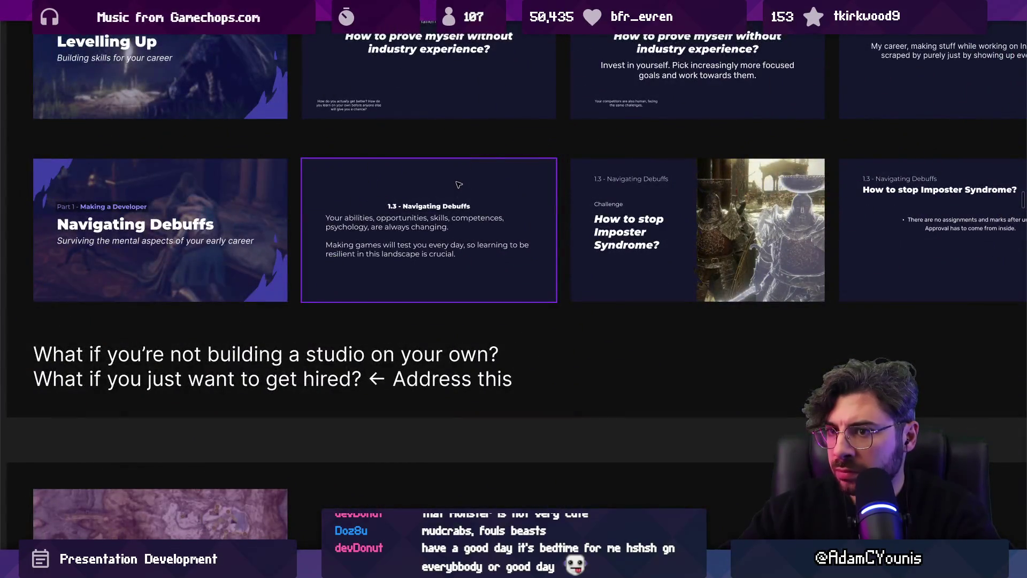
scroll(459, 184, "down", 5)
scroll(560, 346, "up", 5)
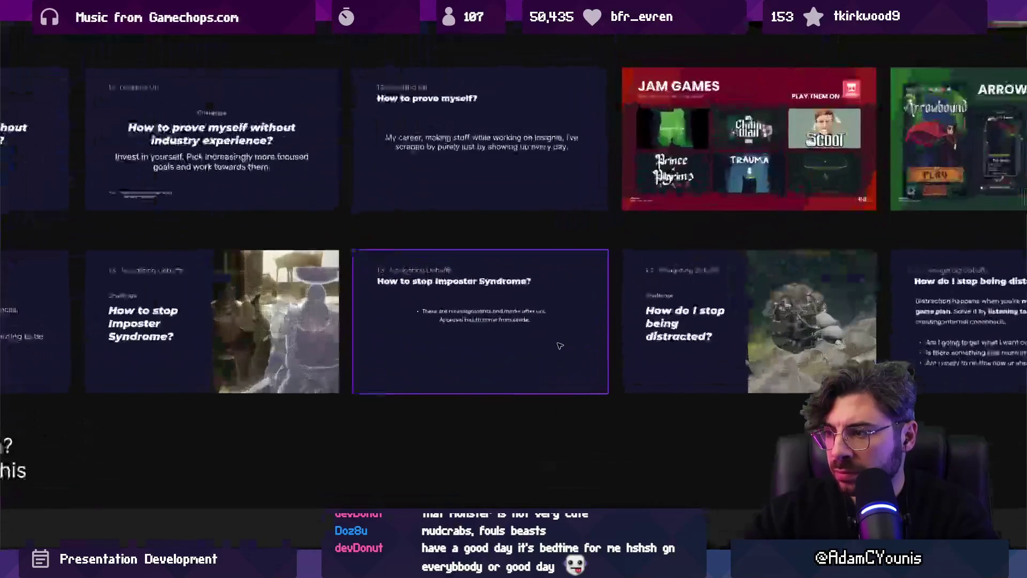
scroll(556, 280, "down", 5)
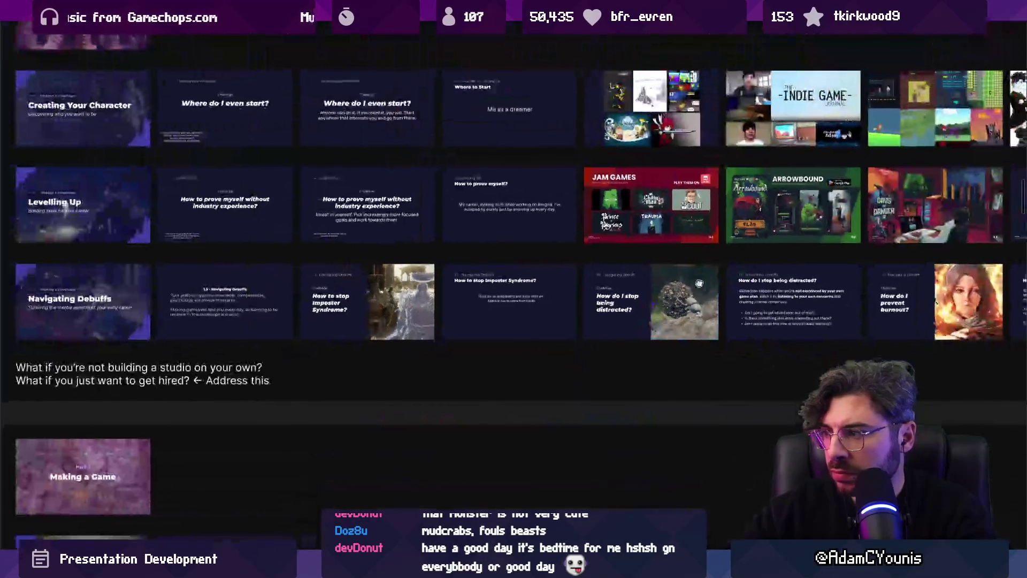
scroll(568, 284, "up", 3)
scroll(568, 283, "down", 5)
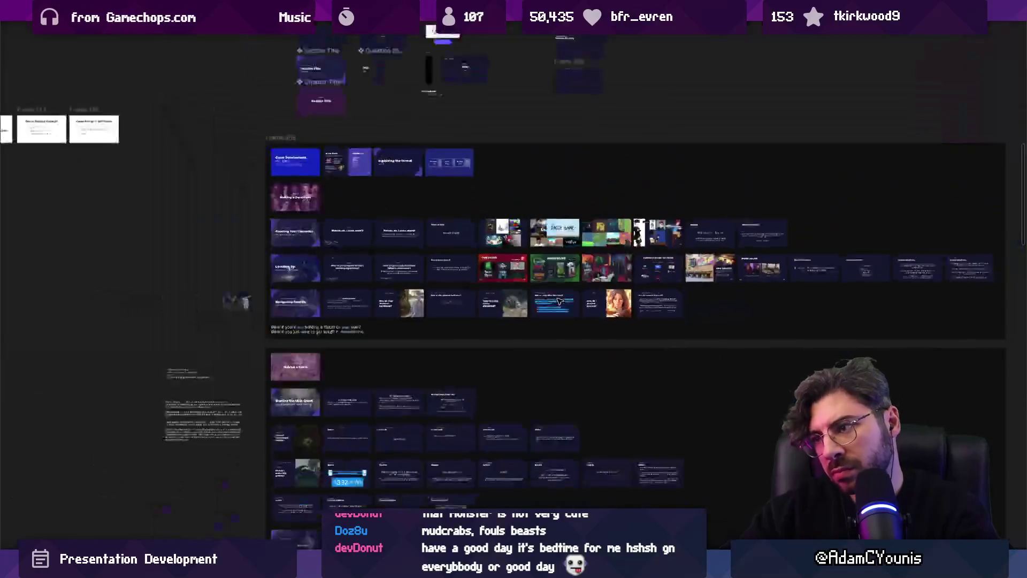
scroll(550, 224, "up", 5)
scroll(550, 224, "up", 2)
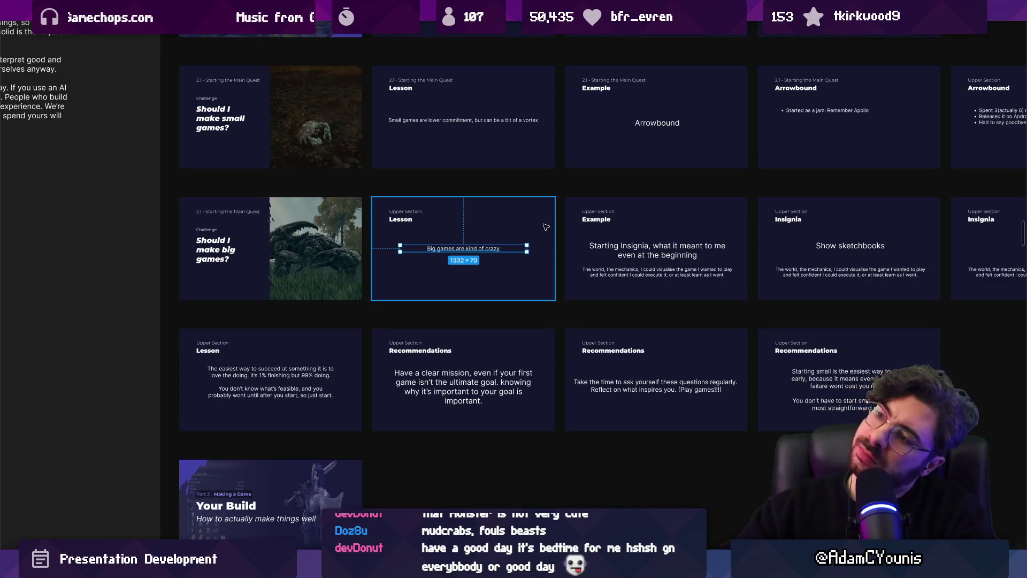
left_click_drag(541, 231, 429, 369)
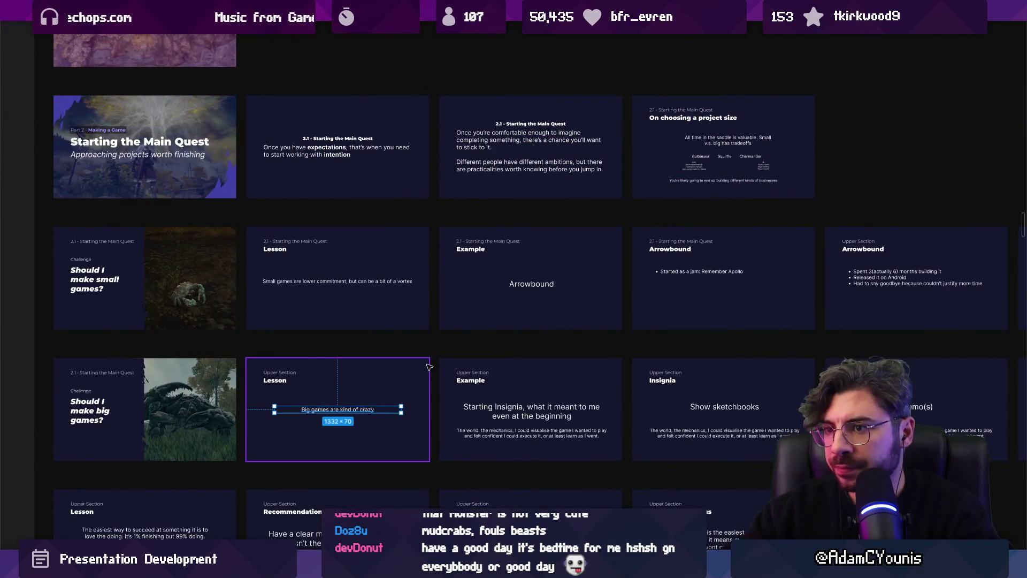
scroll(418, 289, "up", 4)
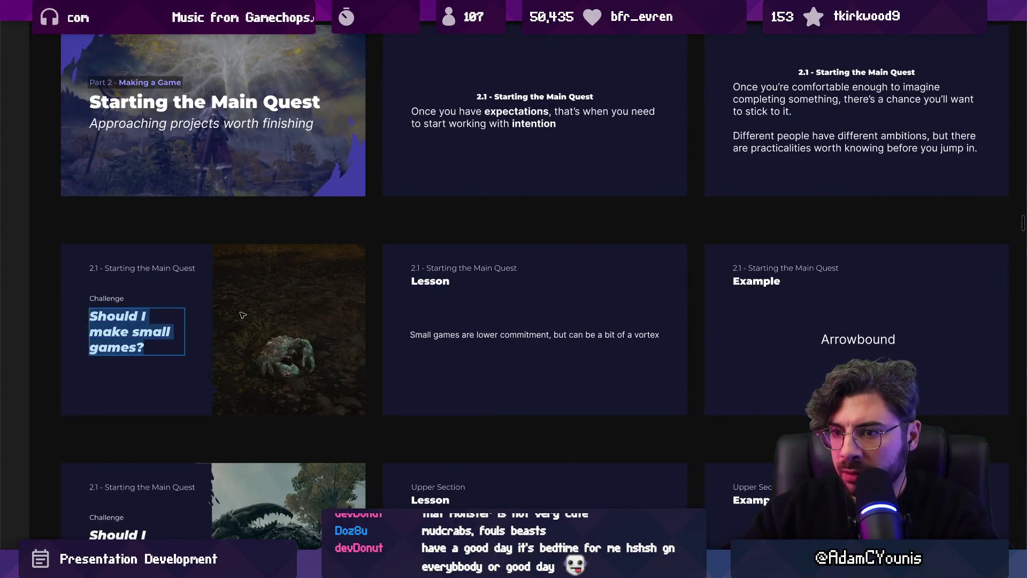
- Paste 'Should I make small games?' as the heading of the Lesson and Example slides
double_click(421, 282)
type("Should I make small games?")
left_click(519, 336)
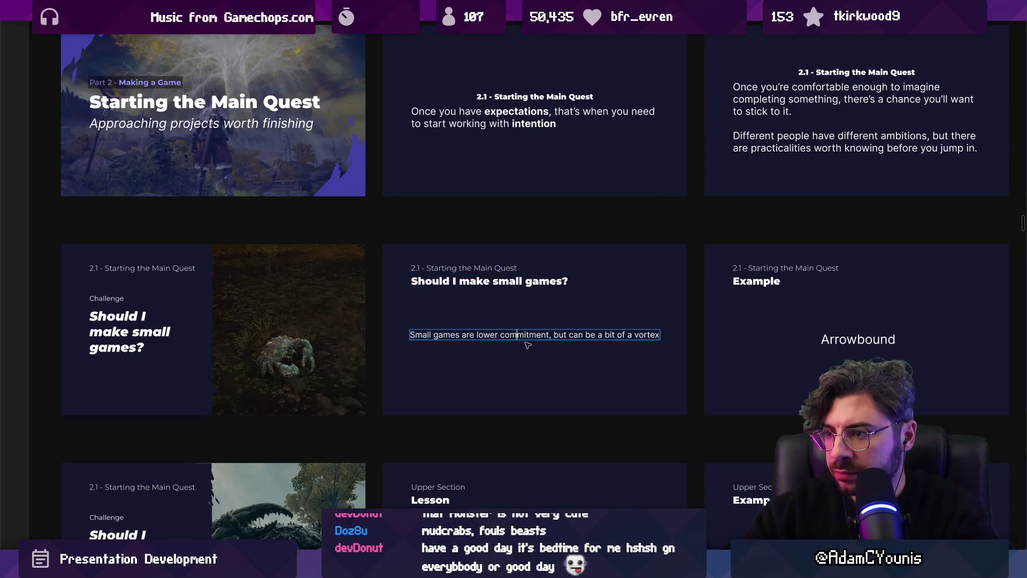
scroll(509, 338, "right", 3)
double_click(474, 331)
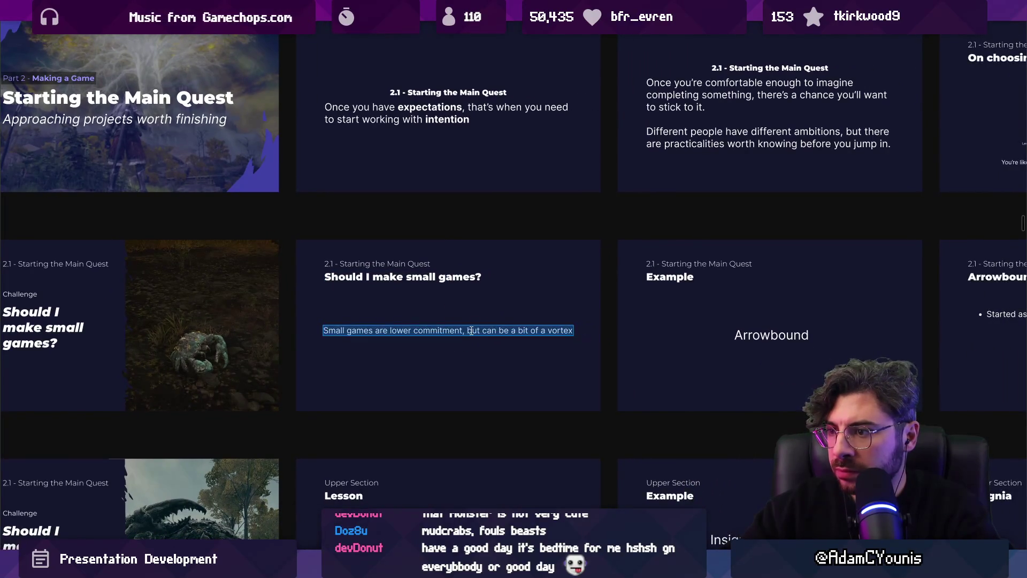
left_click(475, 330)
key("Escape")
scroll(488, 298, "right", 3)
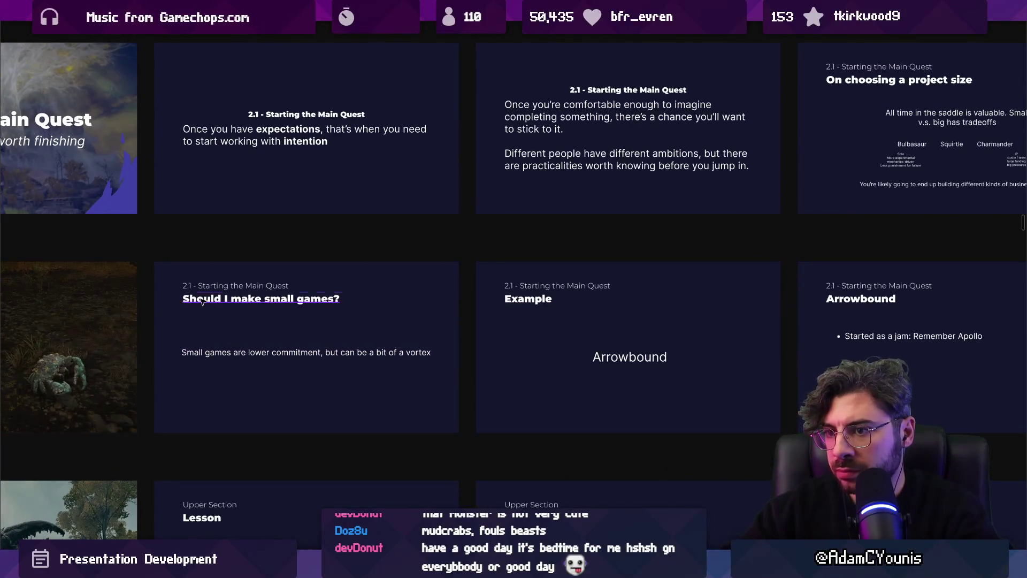
double_click(548, 299)
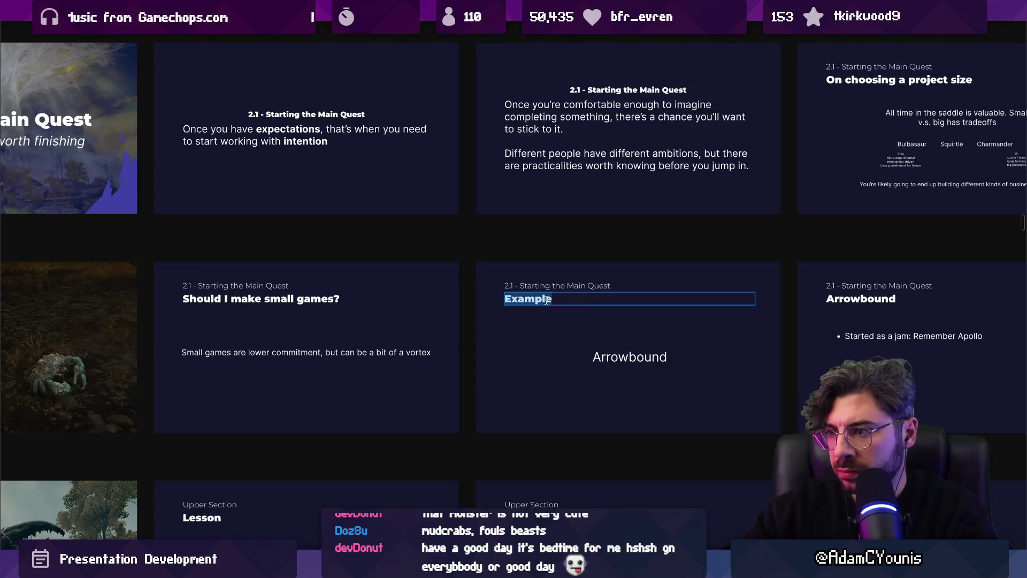
type("Should I make small games?")
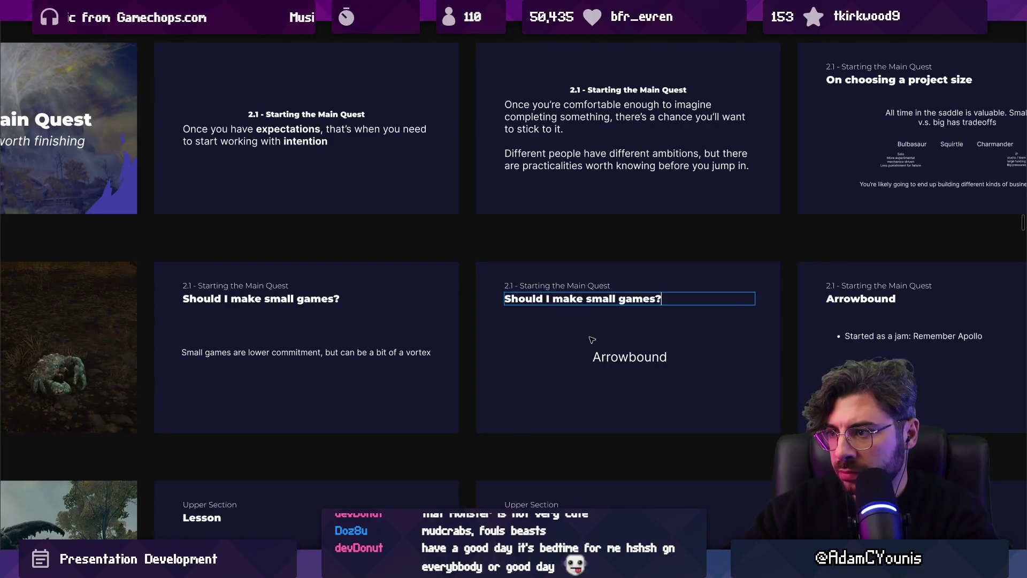
scroll(598, 344, "down", 1)
scroll(345, 309, "right", 5)
- Make the 'Arrowbound' word bold, removing the accidental italics
left_click(345, 309)
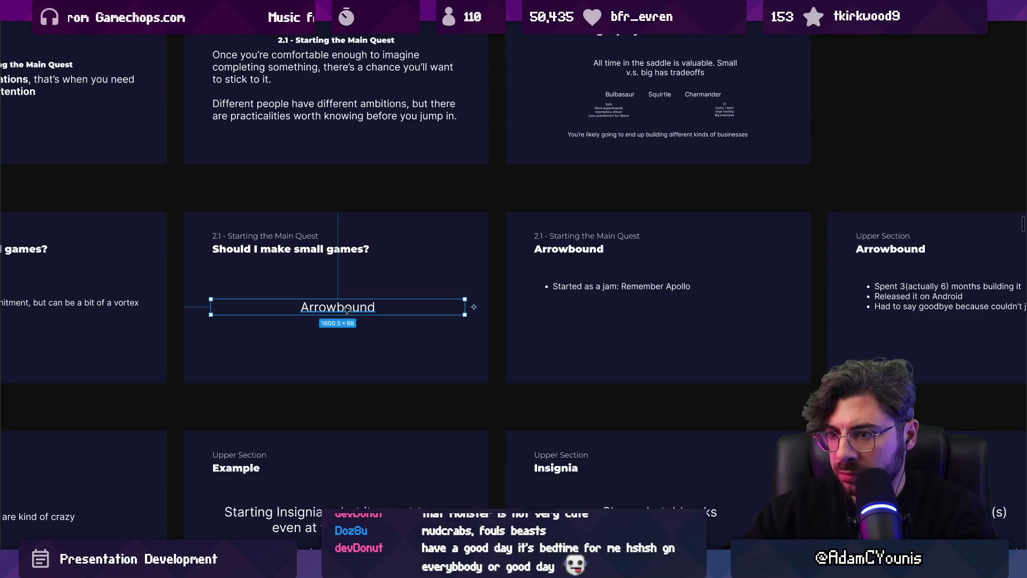
key("ctrl+b")
key("ctrl+i")
key("Escape")
left_click(346, 311)
key("ctrl+i")
scroll(353, 321, "up", 2)
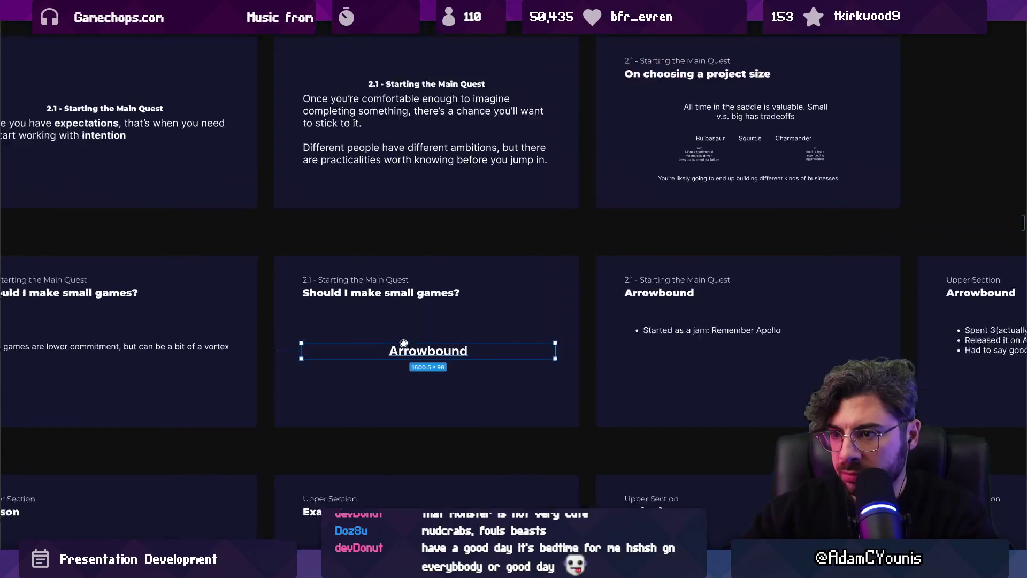
scroll(406, 321, "left", 4)
- Duplicate the Arrowbound text above the original on the Example slide
double_click(439, 303)
left_click(672, 338)
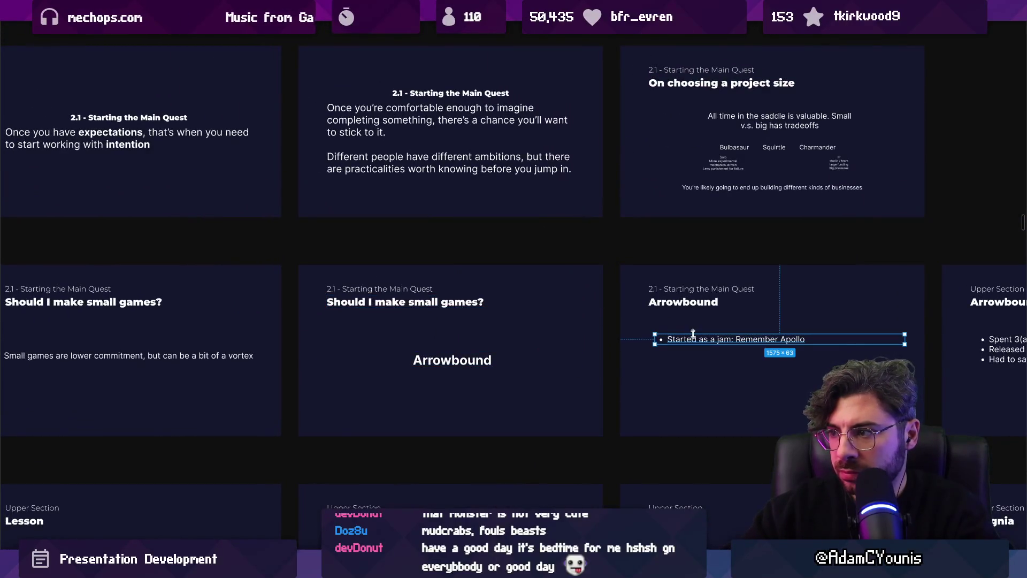
left_click(411, 302)
scroll(423, 321, "left", 3)
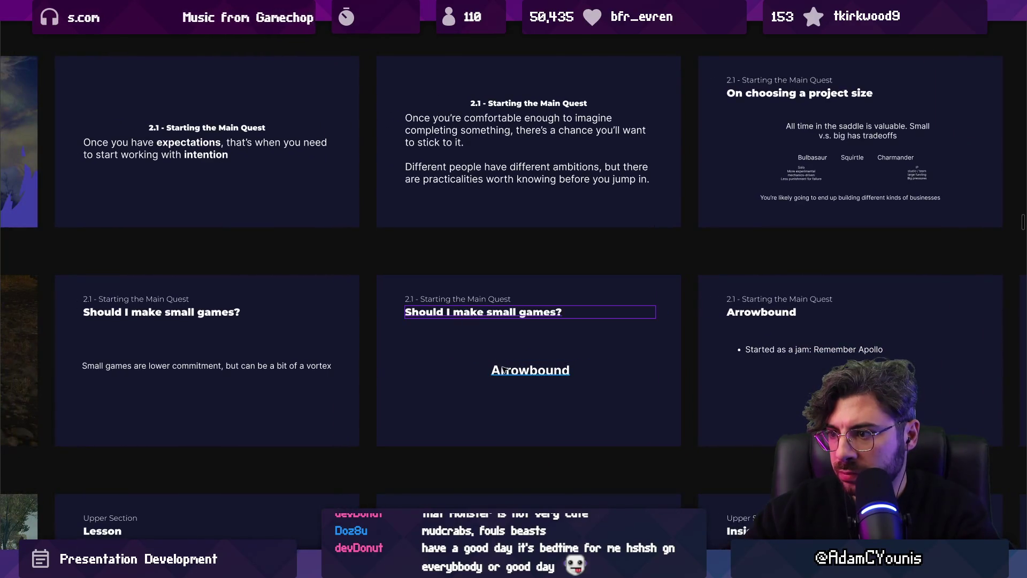
left_click_drag(505, 370, 521, 355)
- Retype the duplicated text line to read 'Case Study:'
double_click(522, 354)
type("Cae")
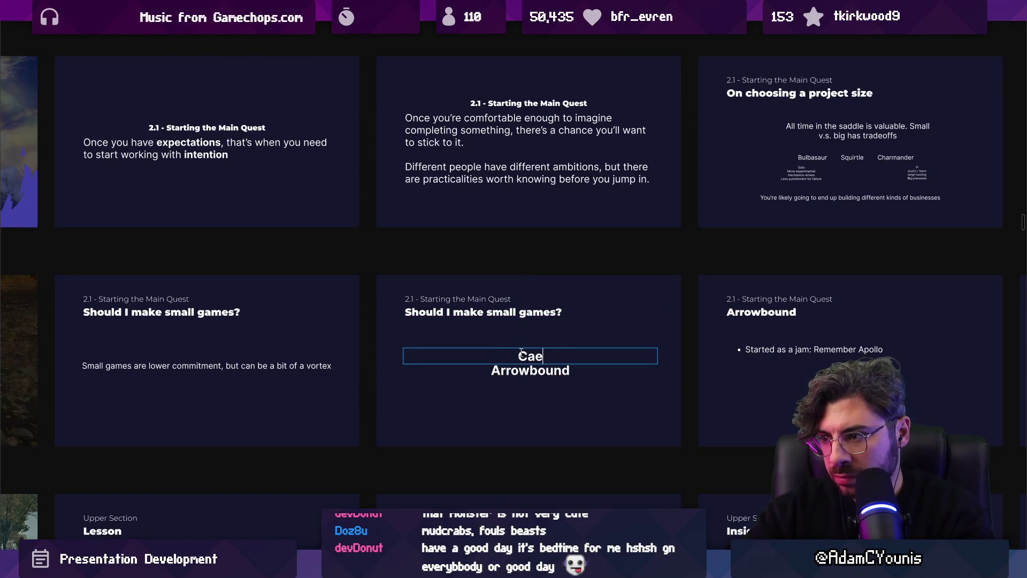
type("e Stuy")
key("BackSpace")
type("dy")
key("BackSpace")
key("BackSpace")
type("dy:")
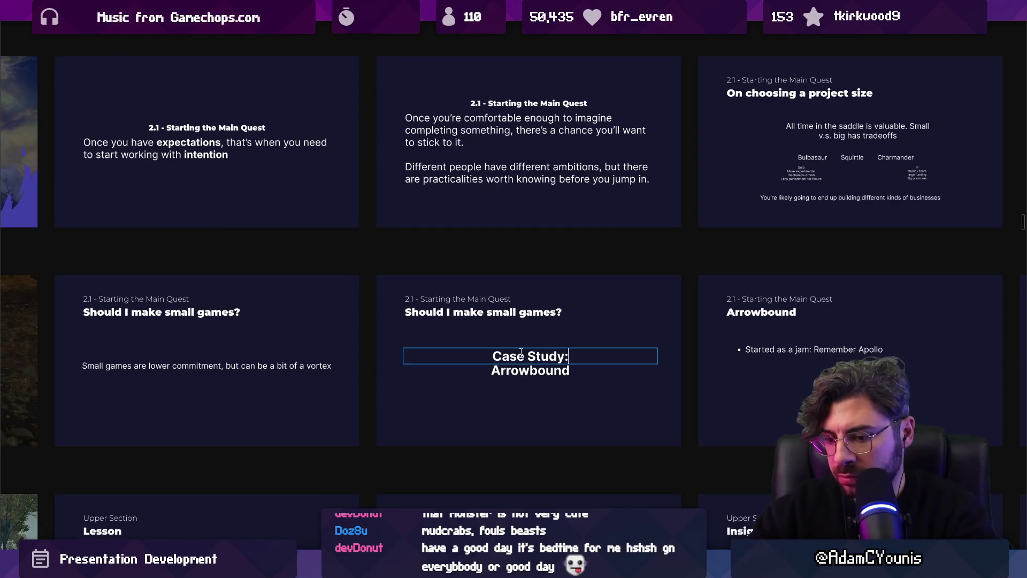
key("Escape")
- Scale the 'Case Study:' label down from its corner handle, then zoom out
left_click(525, 357)
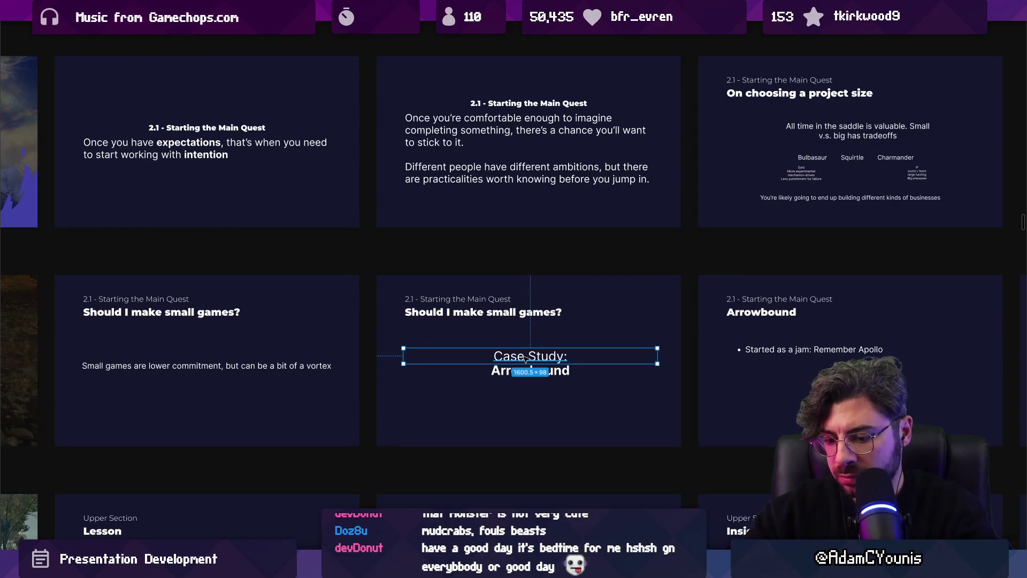
left_click_drag(658, 363, 613, 361)
key("Escape")
scroll(568, 371, "down", 3)
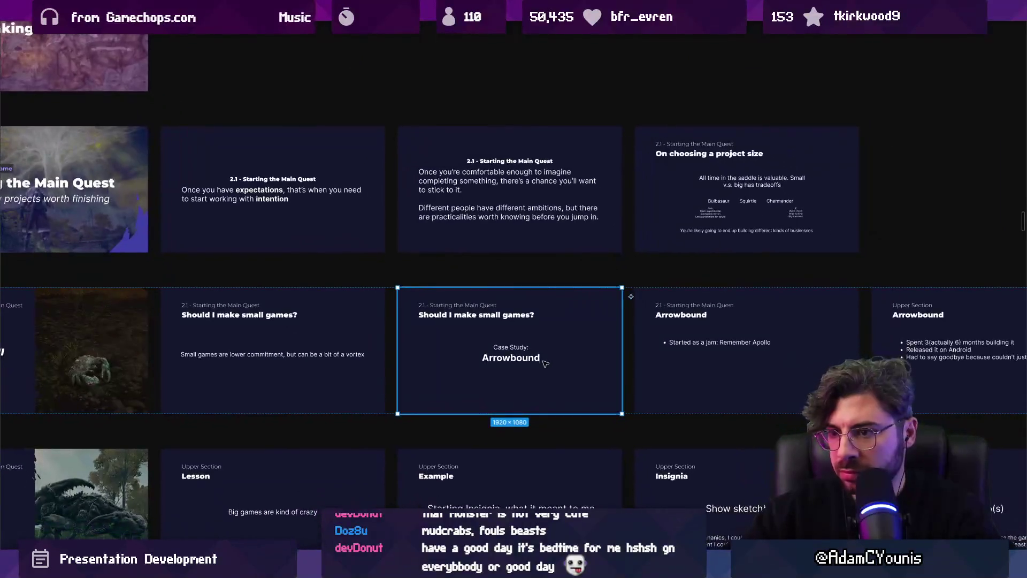
scroll(549, 356, "down", 3)
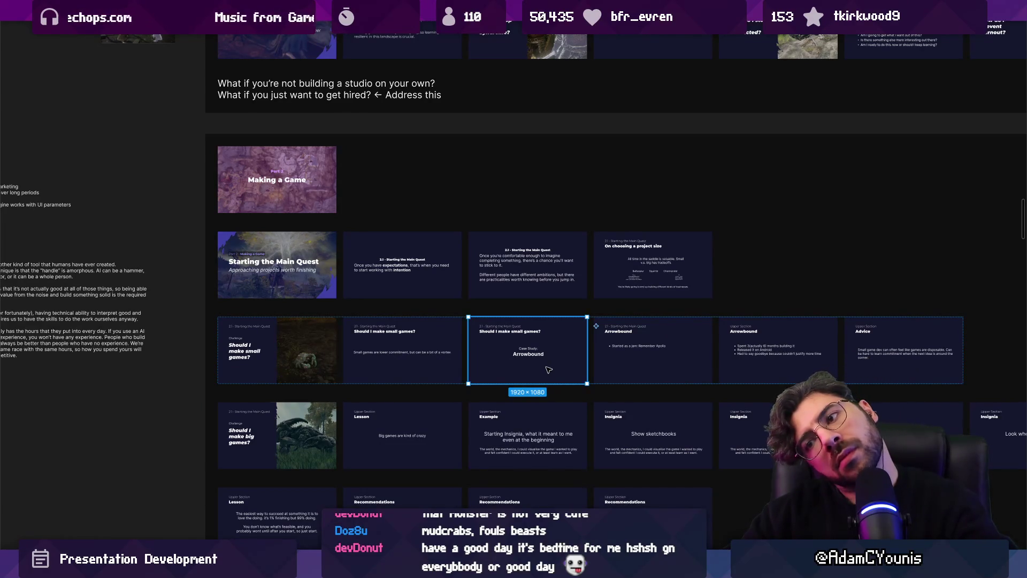
scroll(544, 370, "up", 3)
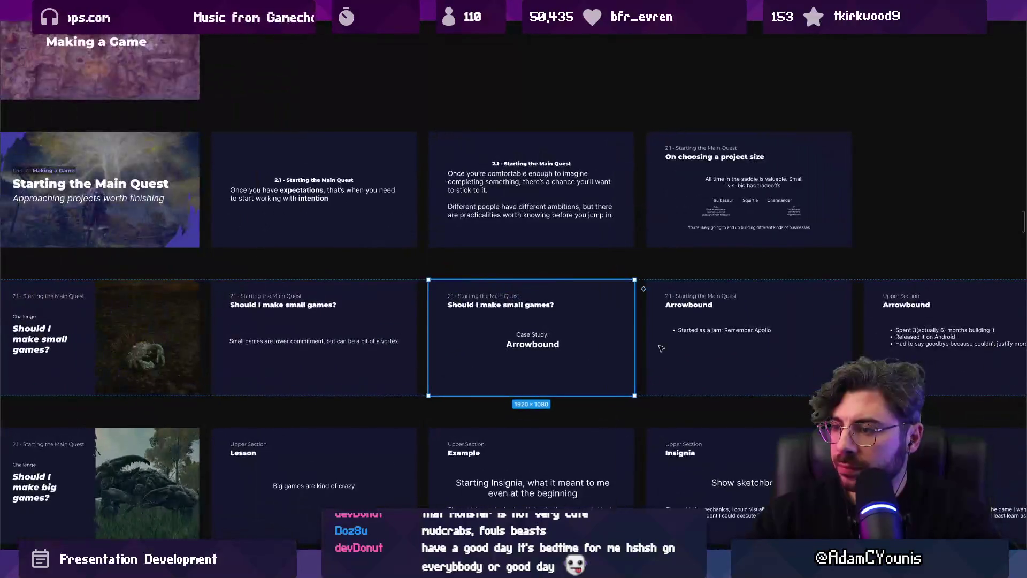
scroll(513, 315, "right", 3)
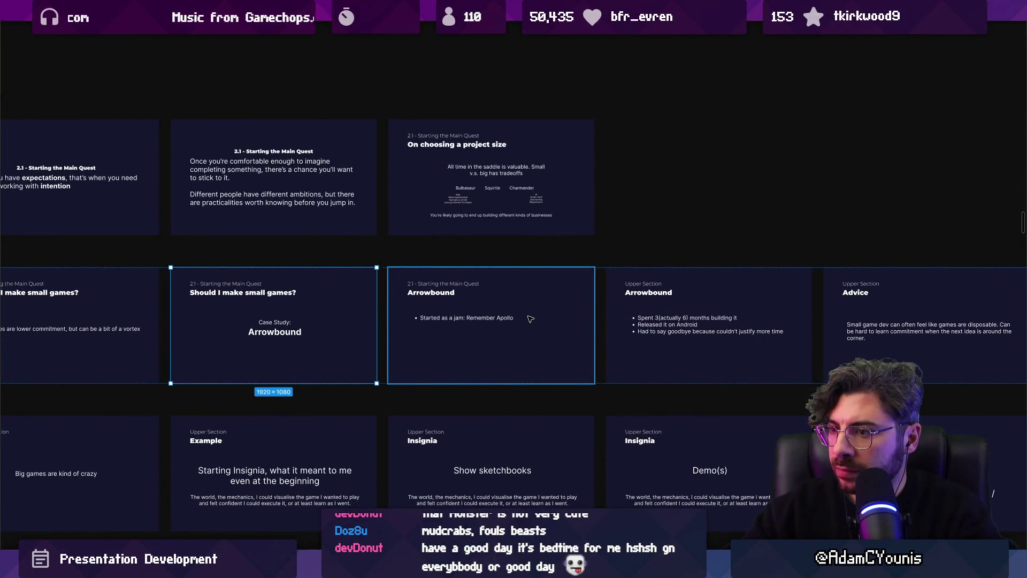
scroll(418, 294, "up", 3)
- Prefix the Arrowbound title with 'Small Games -' in regular rather than bold weight
double_click(436, 290)
type("Small Games -")
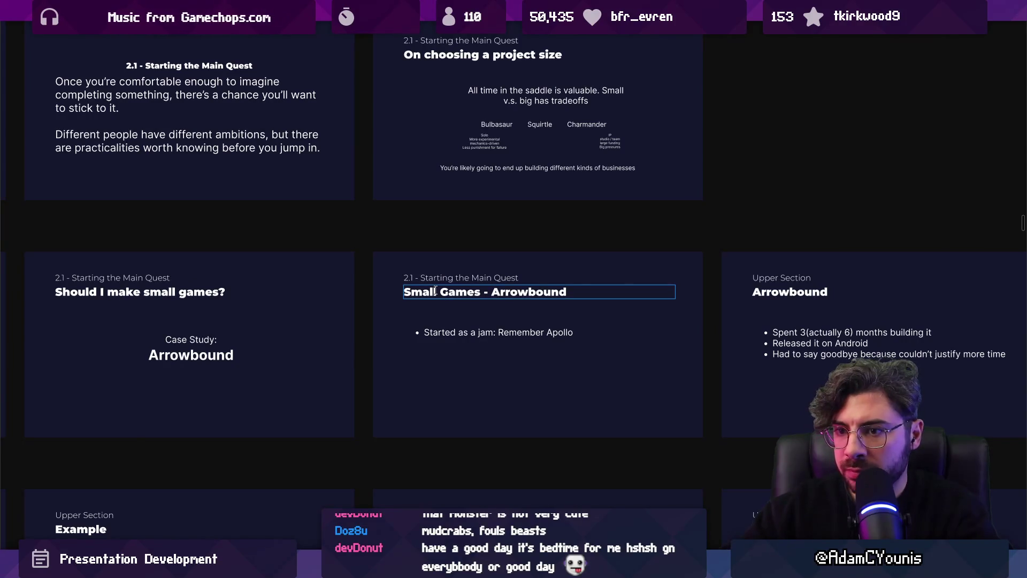
key("ctrl+shift+Left")
key("ctrl+shift+Left")
key("ctrl+shift+Left")
key("ctrl+b")
key("Escape")
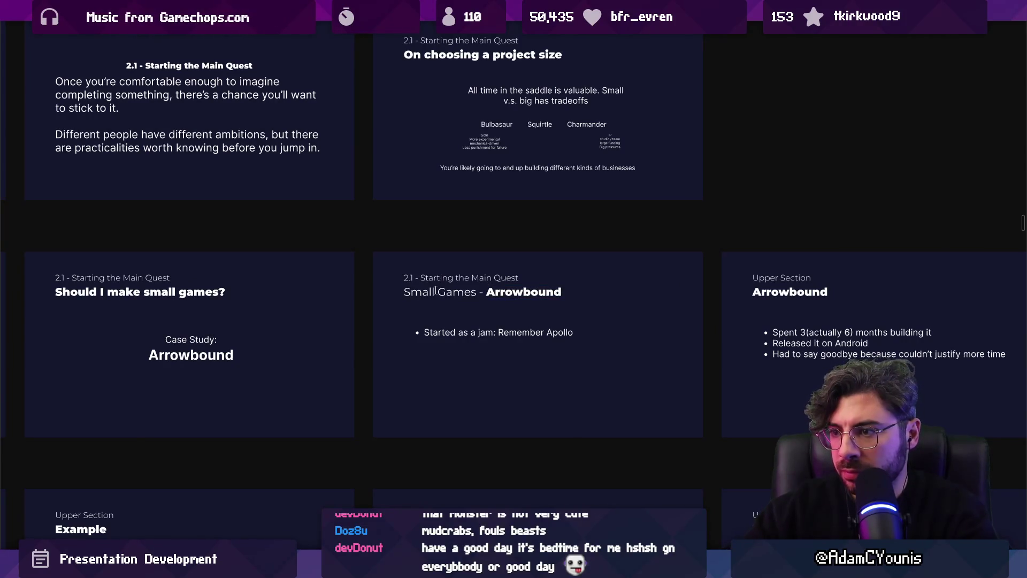
- Paste 'Small Games - Arrowbound' as the title of the next two slides
left_click(457, 291)
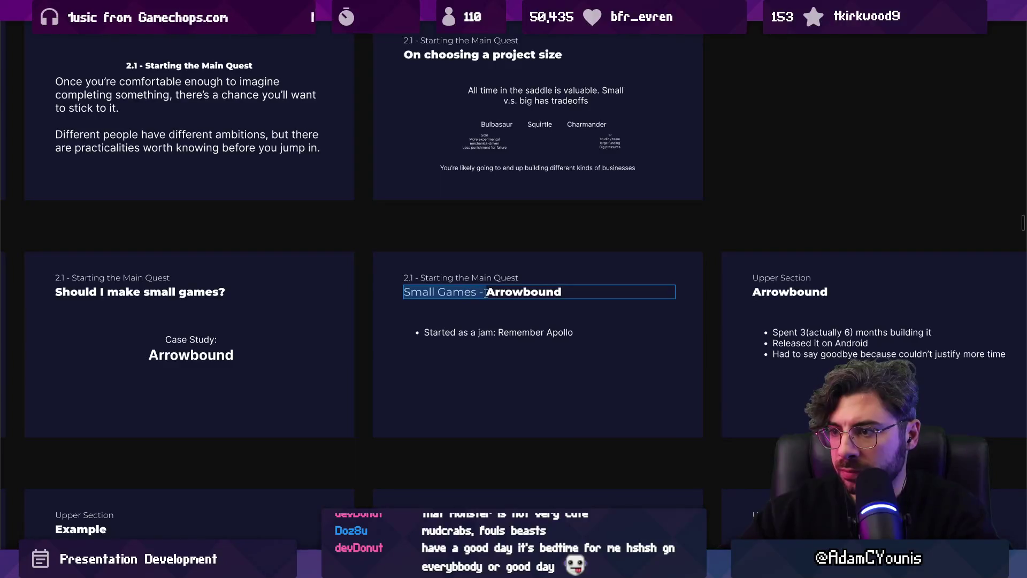
scroll(493, 302, "down", 2)
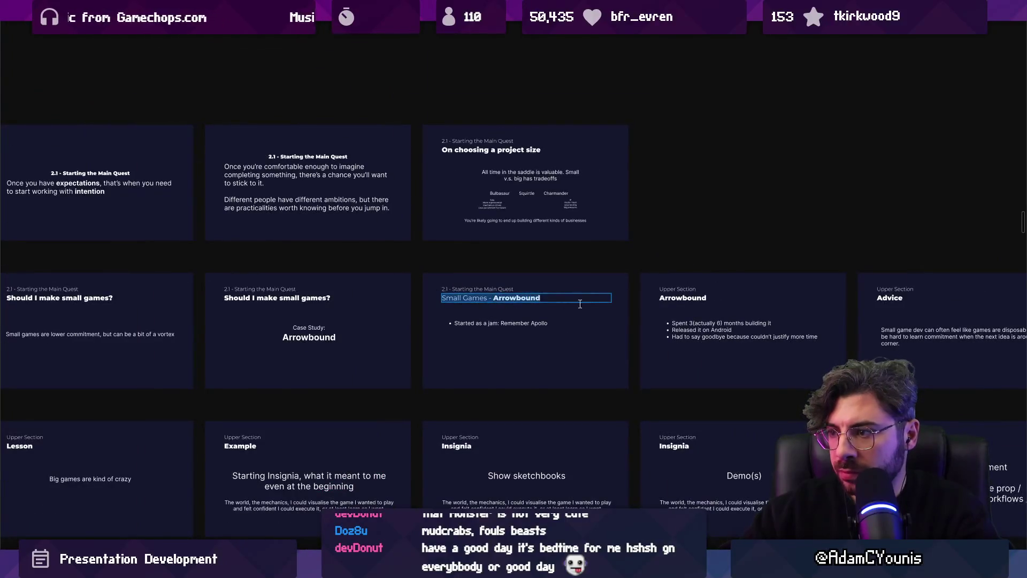
left_click(541, 301)
type("Small Games - Arrowbound")
key("ctrl+z")
type("Small Games - Arrowbound")
left_click(744, 299)
type("Small Games - Arrowbound")
- Replace both Upper Section labels with the '2.1 - Starting the Main Quest' label
triple_click(354, 291)
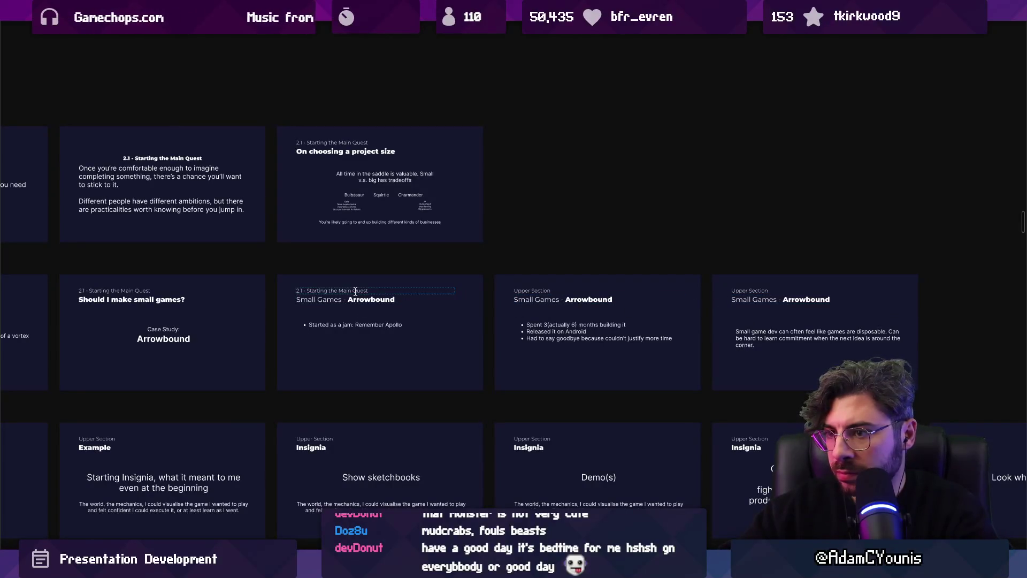
key("ctrl+c")
triple_click(532, 290)
key("ctrl+v")
triple_click(734, 291)
key("ctrl+v")
key("Escape")
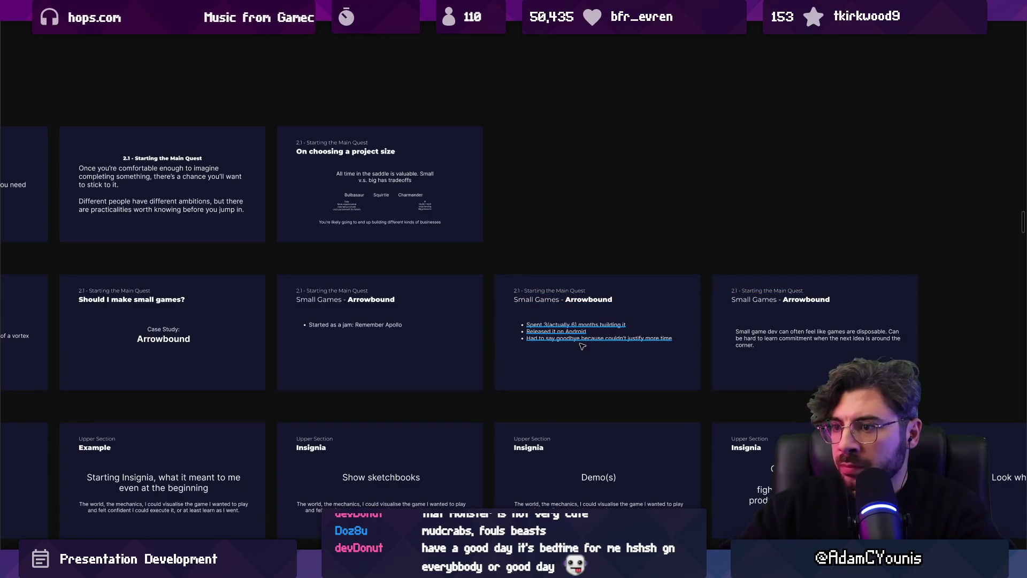
- Retitle the advice slide 'Should I make small games?'
scroll(597, 341, "up", 1)
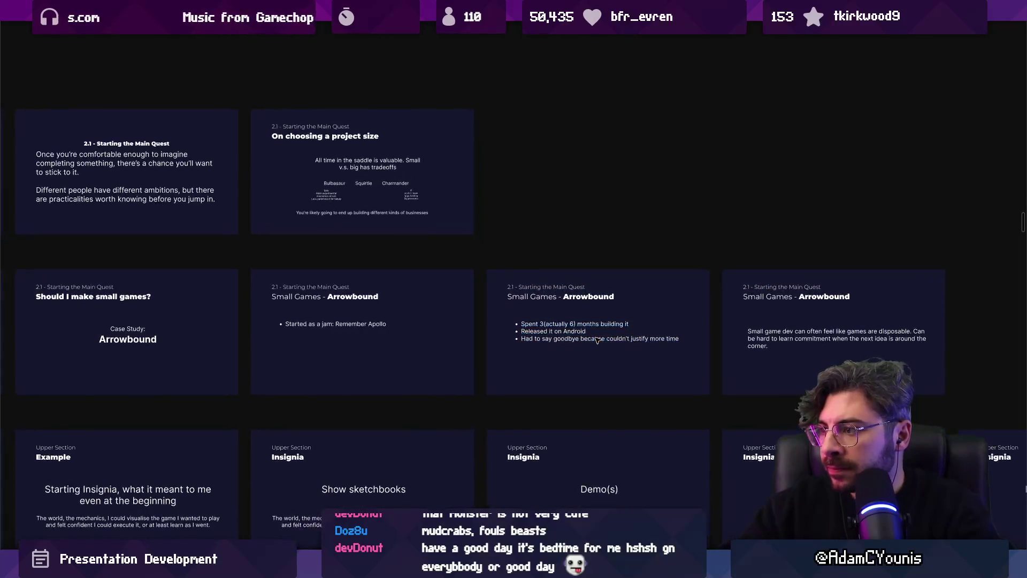
left_click(792, 321)
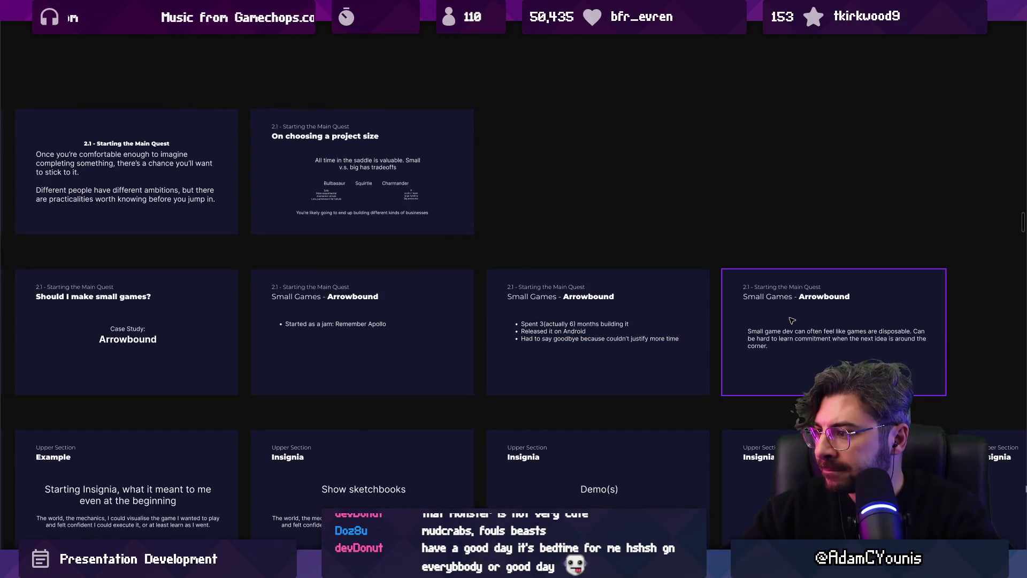
key("Return")
triple_click(93, 297)
key("ctrl+c")
triple_click(806, 298)
key("ctrl+v")
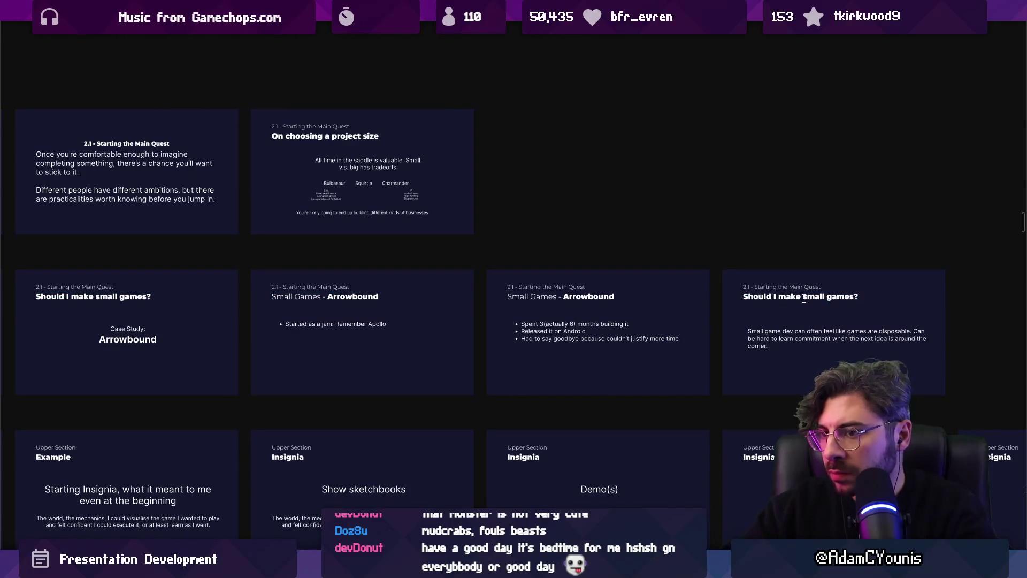
left_click(365, 325)
left_click(396, 347)
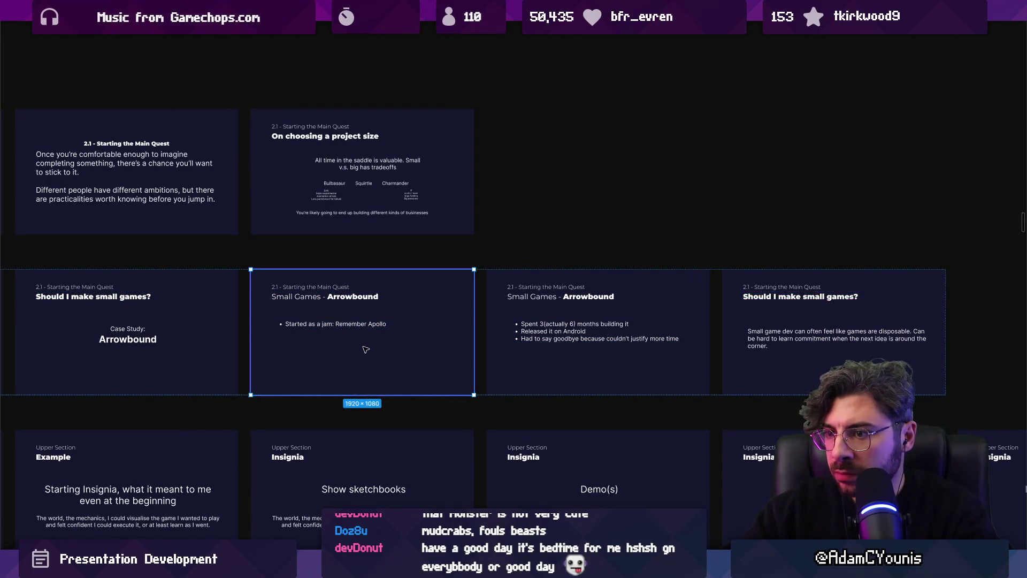
- Duplicate the Arrowbound jam slide and change its bullet to 'Game performed well at Ludum Dare'
scroll(403, 349, "up", 1)
key("ctrl+d")
key("ctrl+z")
key("ctrl+d")
scroll(557, 326, "right", 2)
left_click(556, 332)
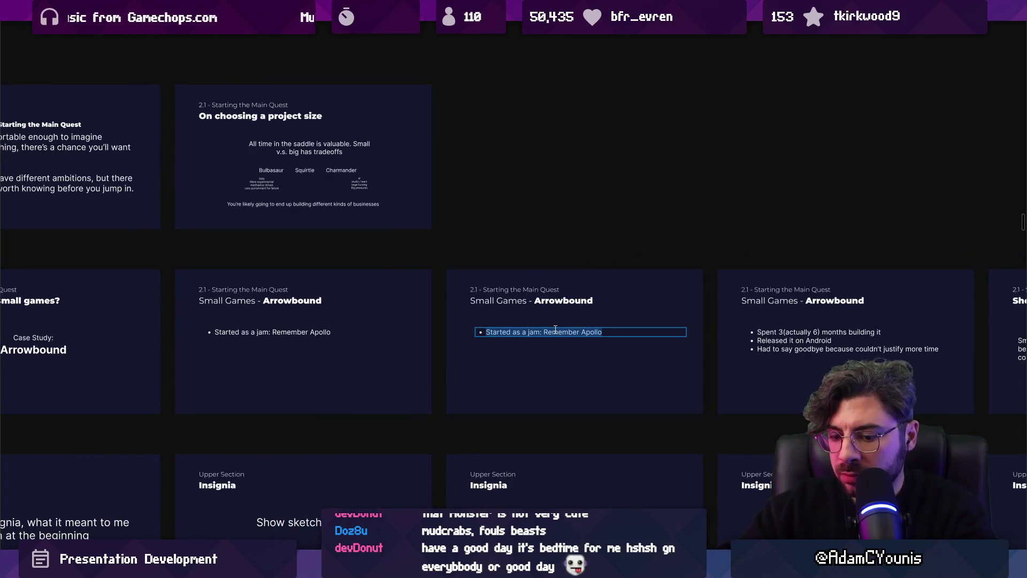
type("Game performed well at Ludum")
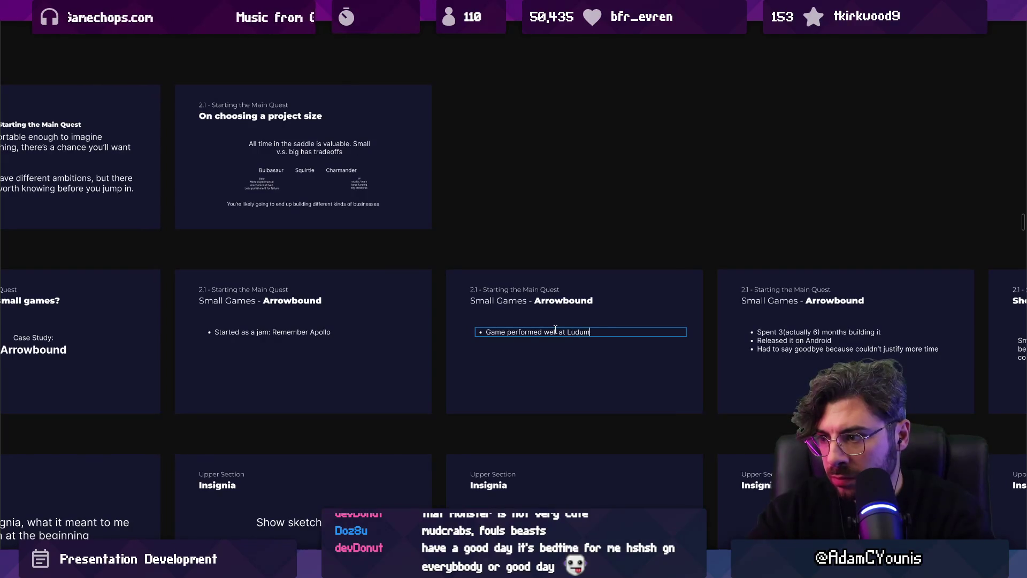
key("Escape")
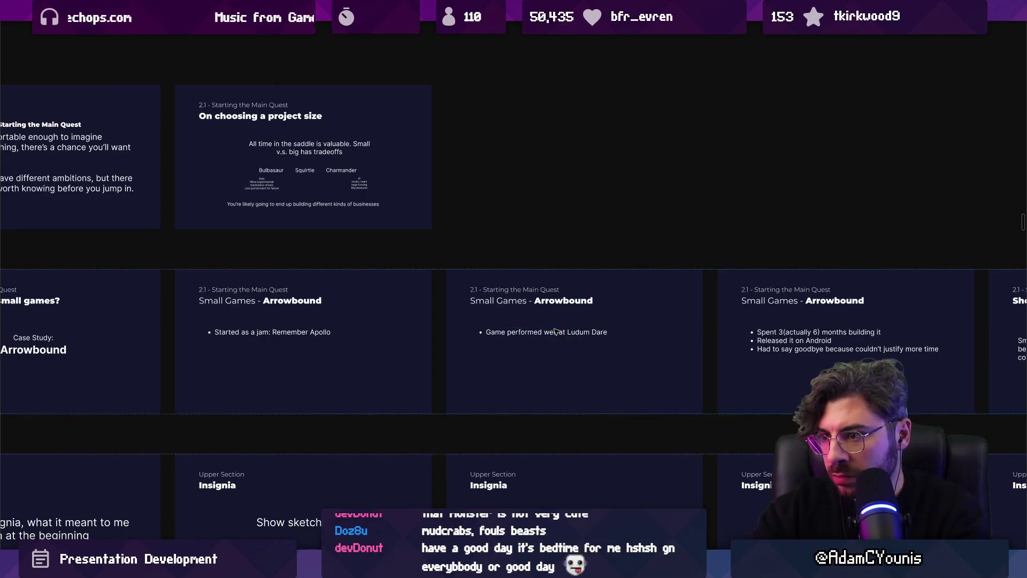
scroll(556, 332, "down", 4)
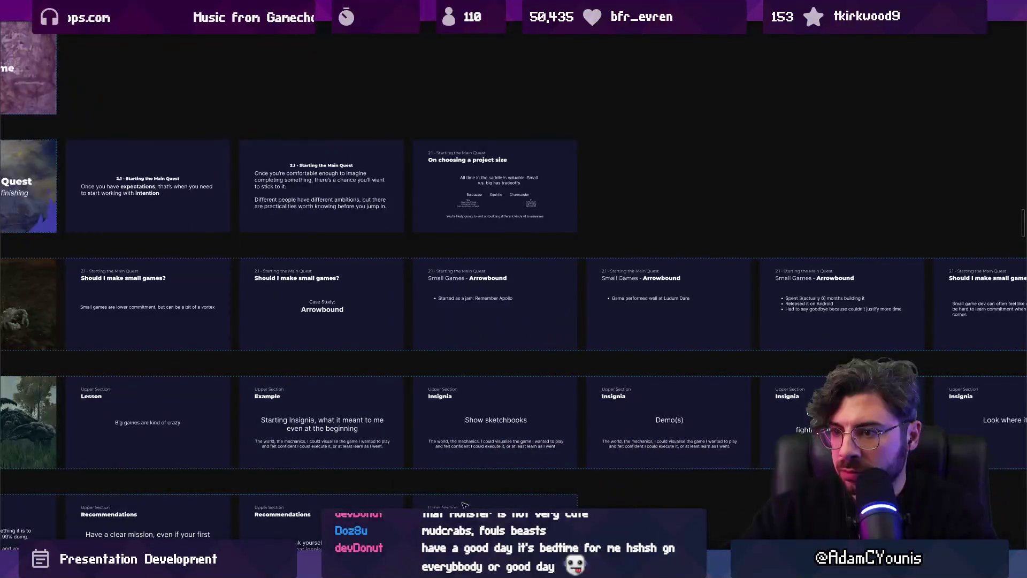
scroll(388, 306, "up", 3)
- Search the web for 'remember apollo ada' in Chrome
mouse_move(526, 568)
left_click(481, 488)
left_click(330, 34)
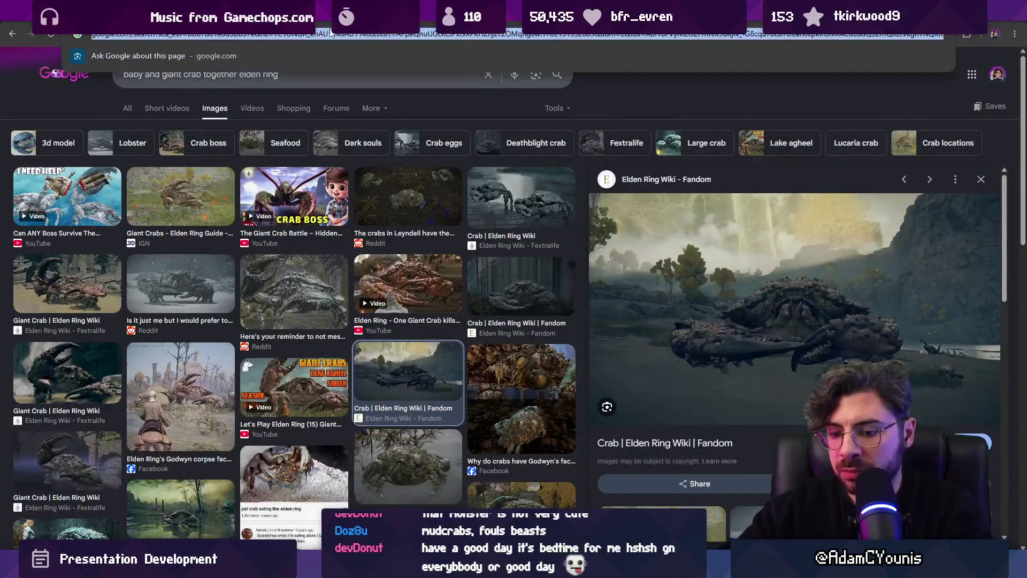
type("remember apollo ada")
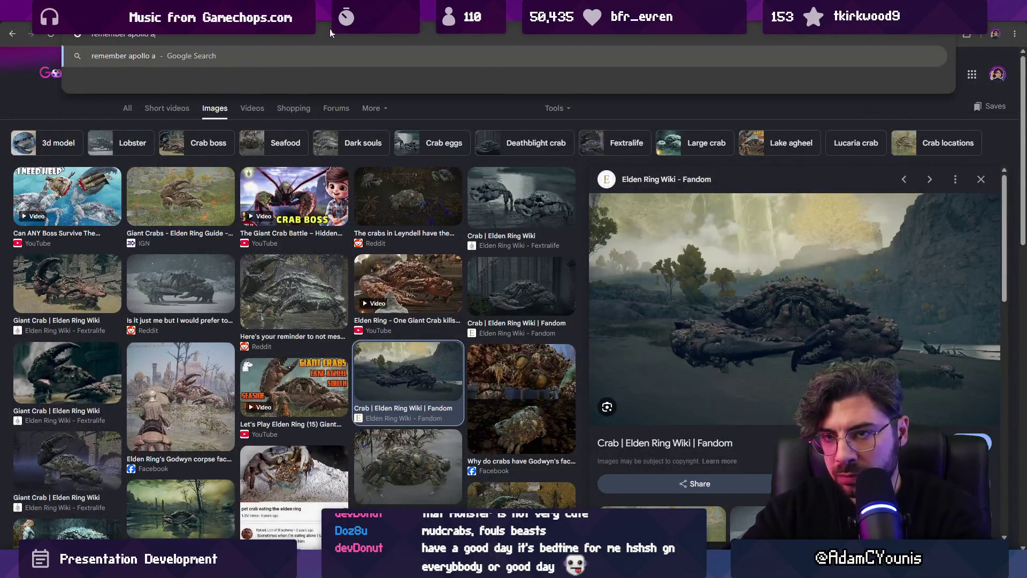
key("Return")
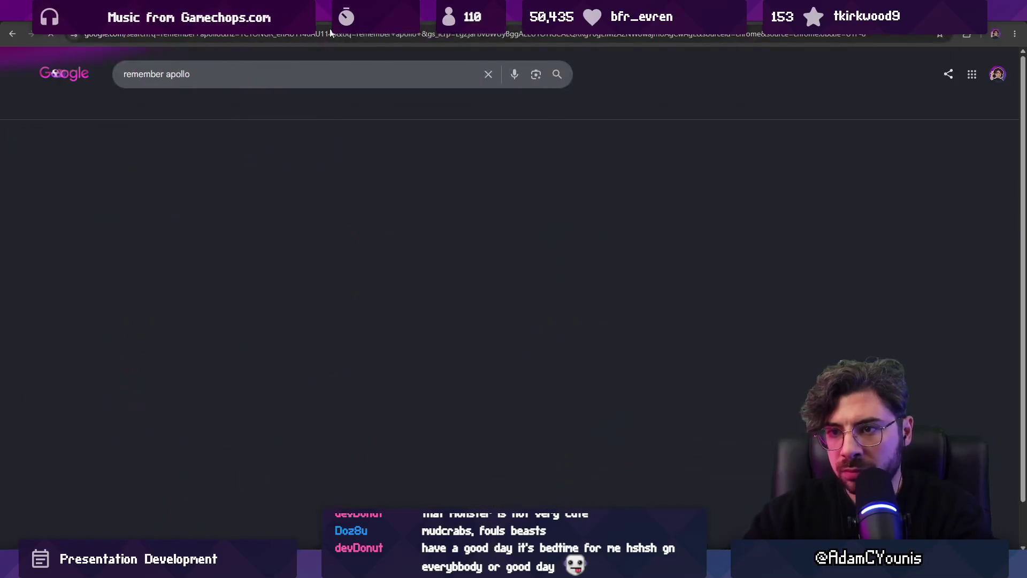
- Copy the deer screenshot from the Remember, Apollo itch.io page and paste it onto the jam slide
left_click(264, 167)
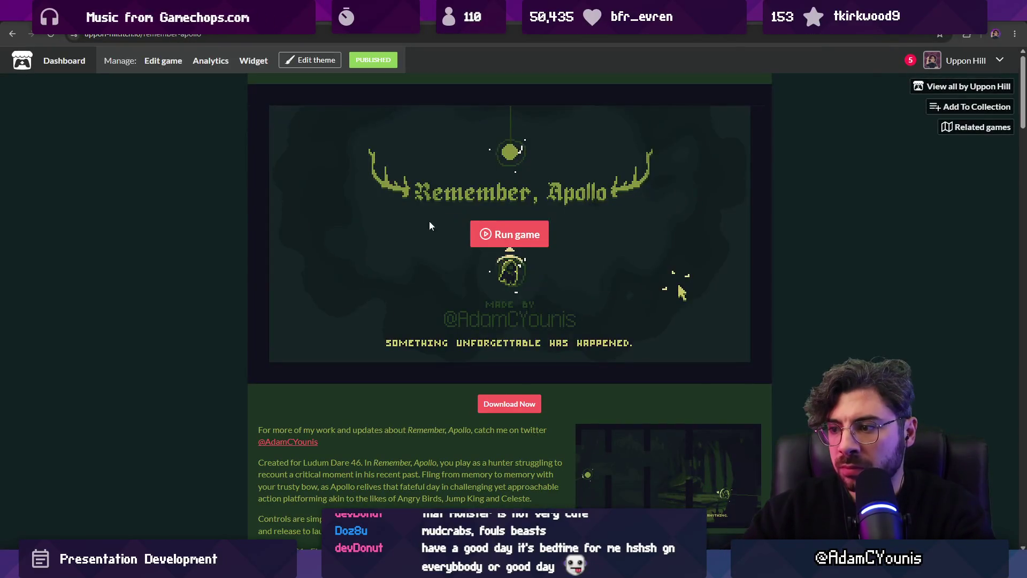
scroll(648, 245, "down", 5)
left_click(649, 244)
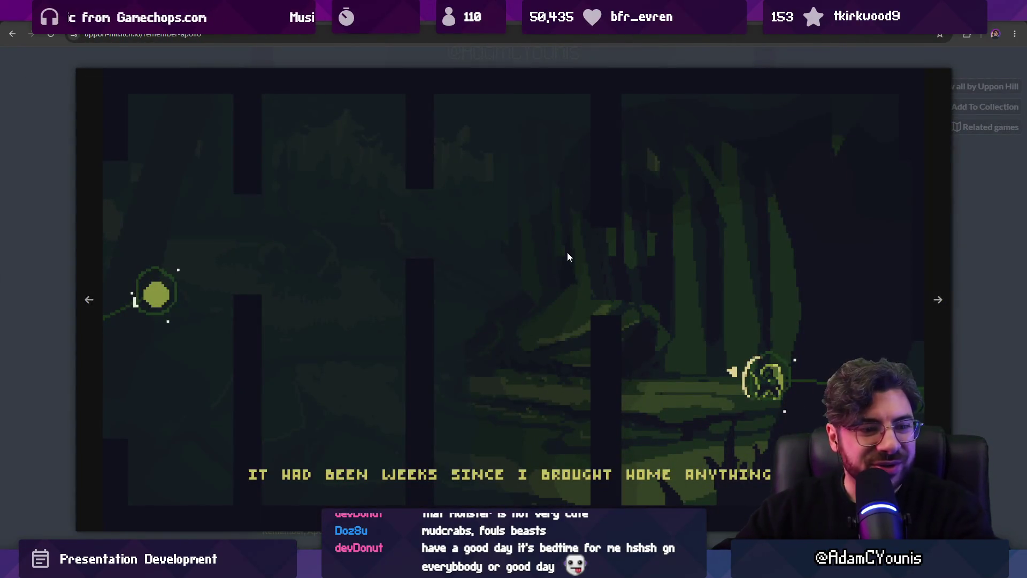
left_click(567, 253)
right_click(567, 252)
left_click(602, 297)
left_click(573, 419)
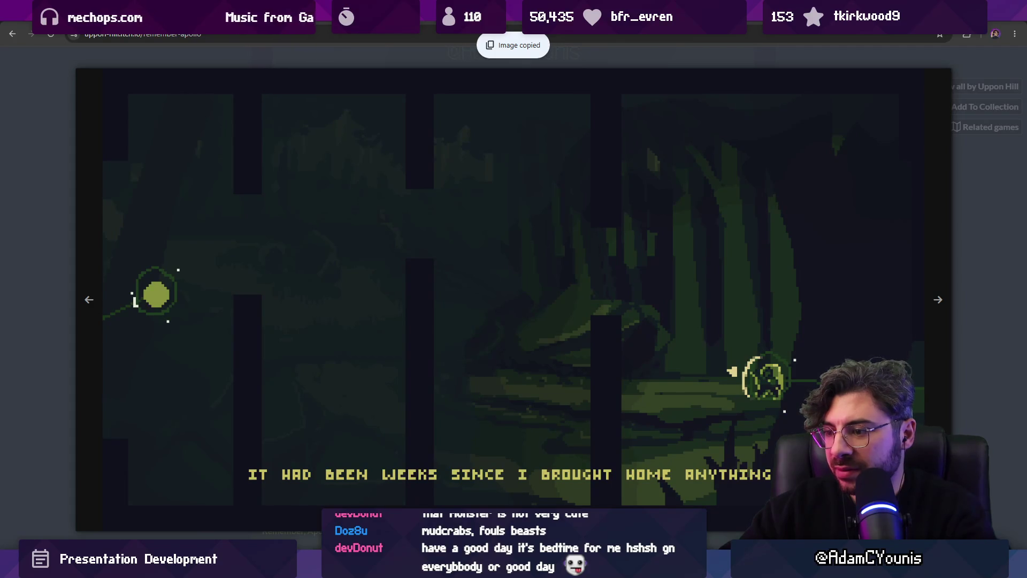
key("alt+Tab")
scroll(516, 310, "up", 3)
key("ctrl+v")
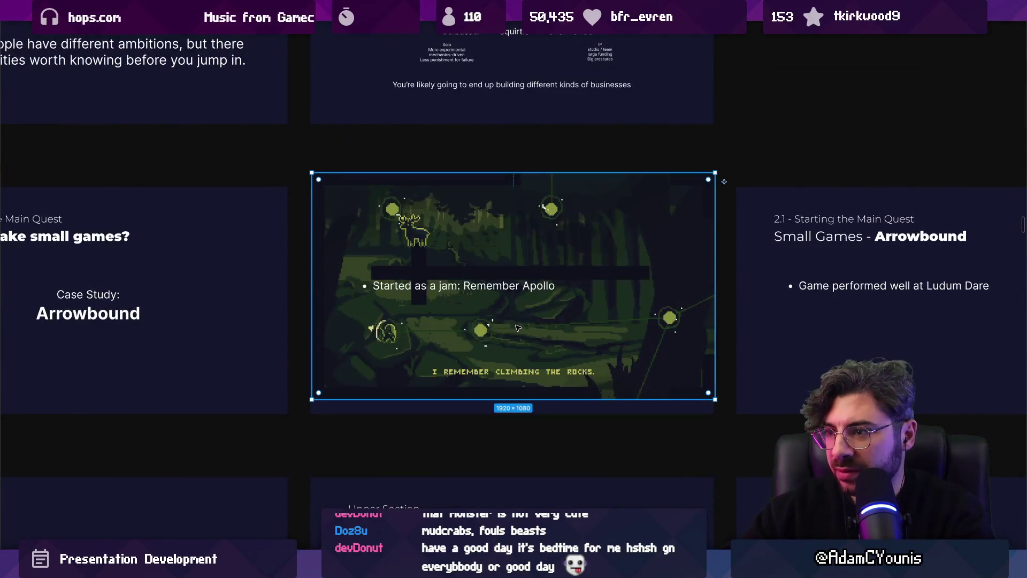
- Re-paste the deer screenshot into the Arrowbound slide, shrink it, and place it below-right of the bullet
key("ctrl+z")
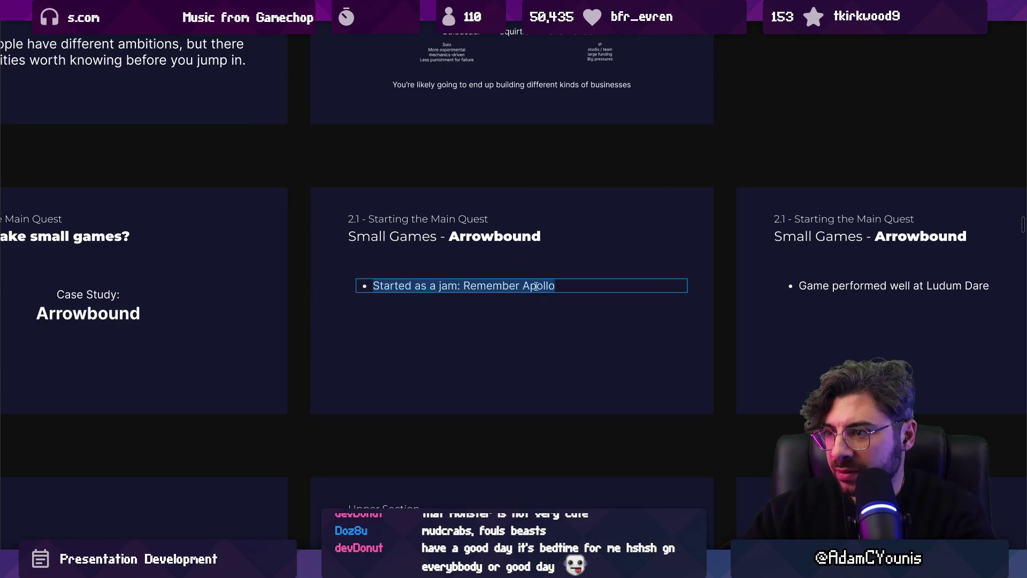
key("Escape")
key("ctrl+v")
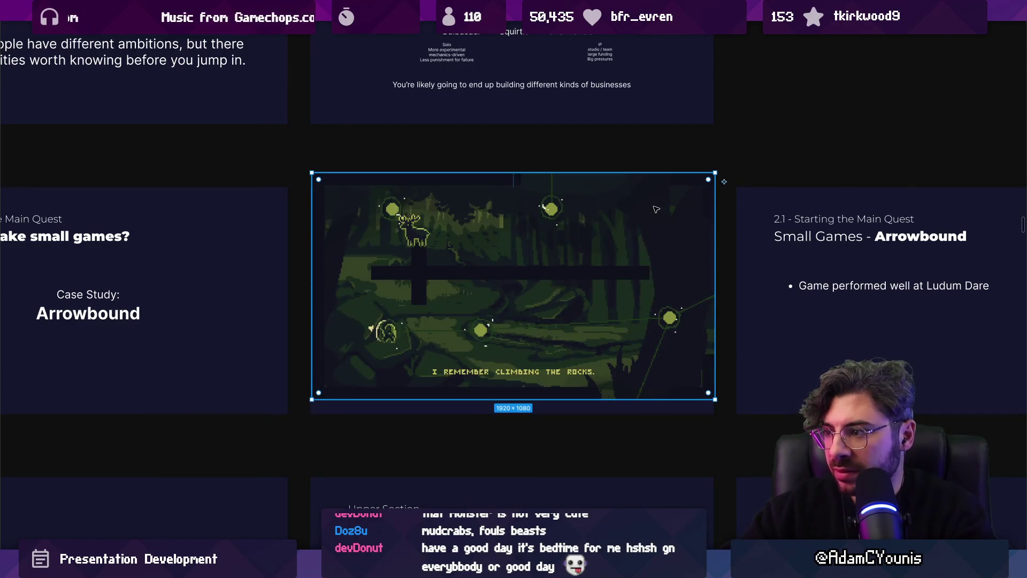
left_click_drag(714, 172, 601, 248)
mouse_move(490, 294)
left_mouse_down()
mouse_move(444, 352)
mouse_move(583, 344)
left_mouse_up()
- Copy the 'It had been weeks' screenshot from the itch.io gallery
key("alt+Tab")
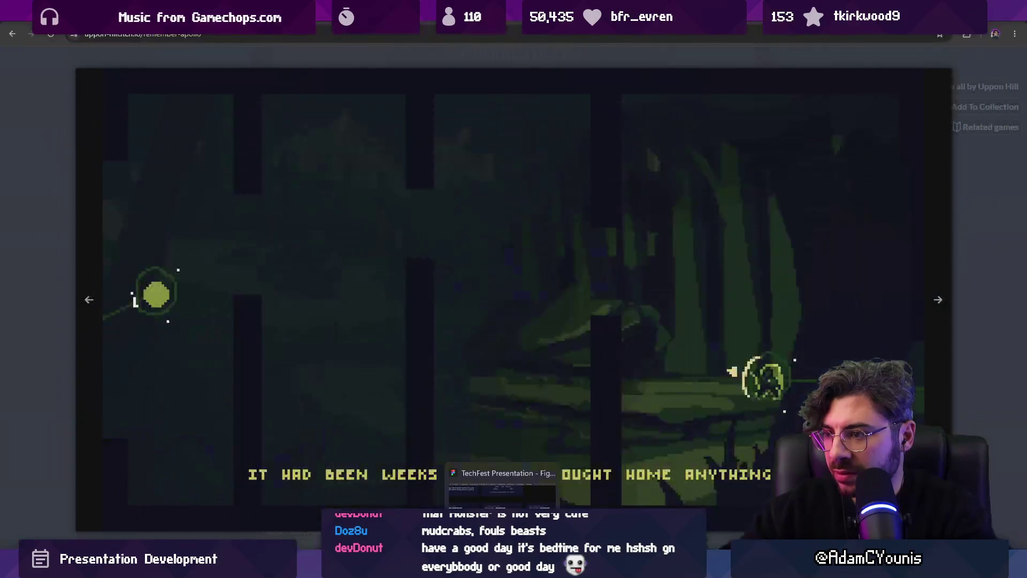
key("Right")
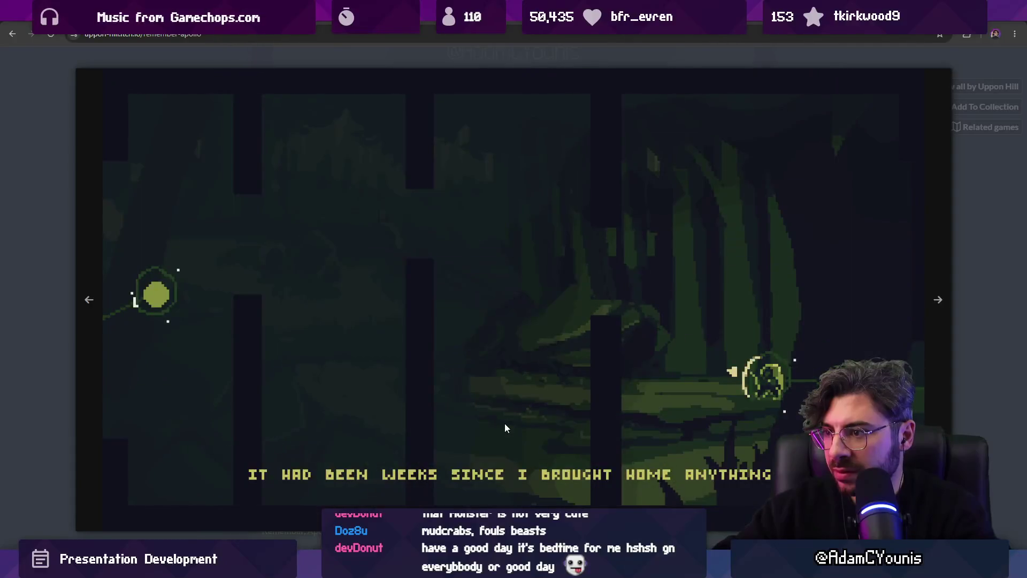
key("Right")
key("Left")
key("Right")
key("Left")
key("Left")
key("Right")
right_click(504, 359)
left_click(530, 390)
- Paste it onto the slide, sizing it to 734×412 and the lower screenshot to 714×402
key("alt+Tab")
key("ctrl+v")
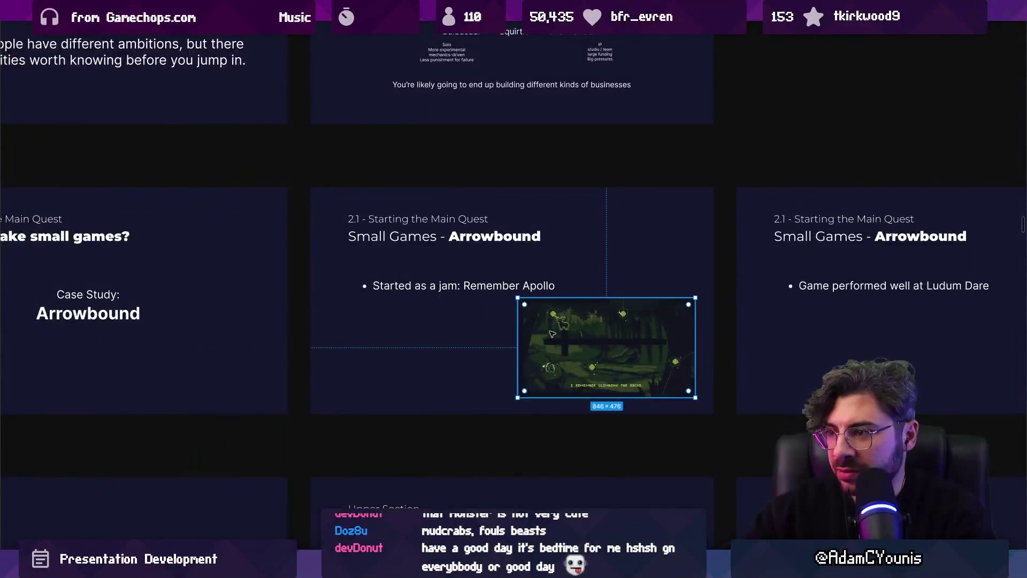
key("ctrl+v")
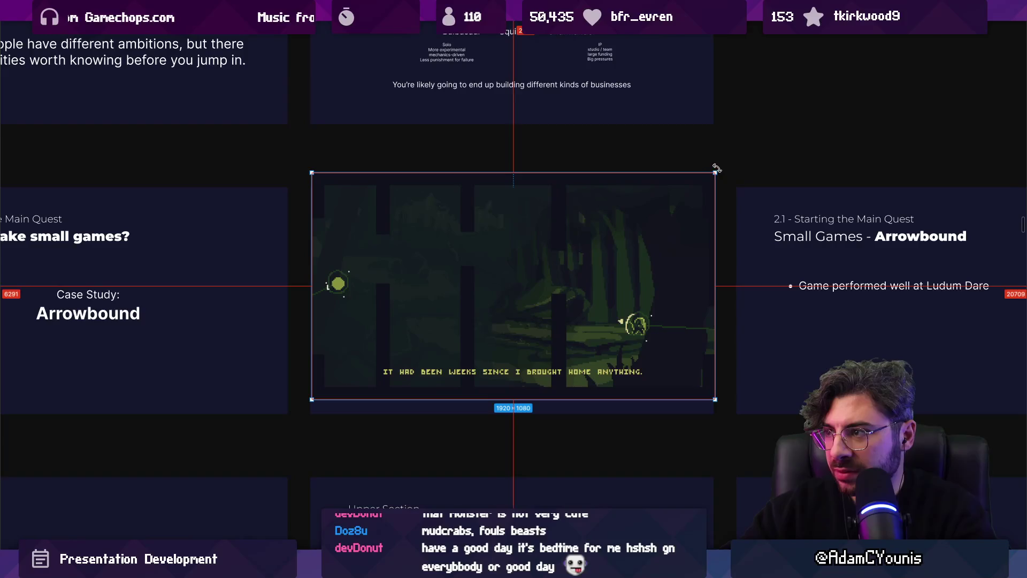
mouse_move(714, 188)
left_mouse_down()
mouse_move(590, 259)
mouse_move(658, 228)
mouse_move(650, 231)
left_mouse_up()
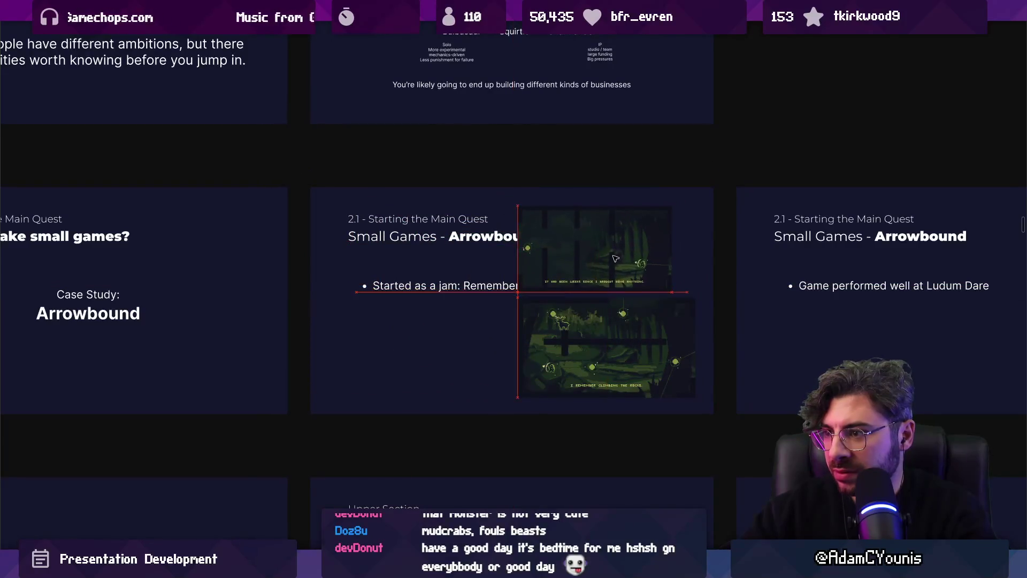
left_click(642, 345)
left_click_drag(693, 394, 673, 375)
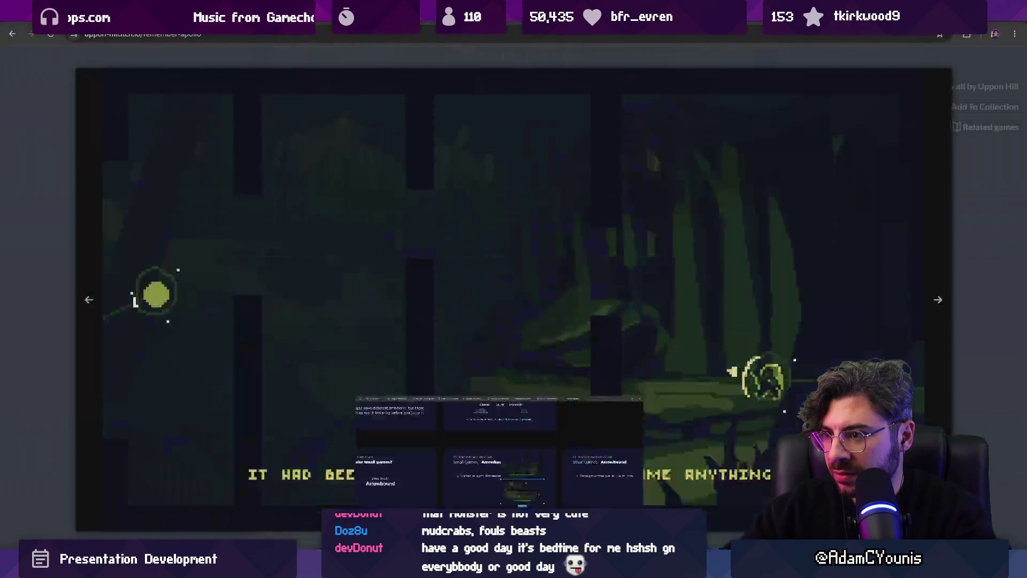
key("Escape")
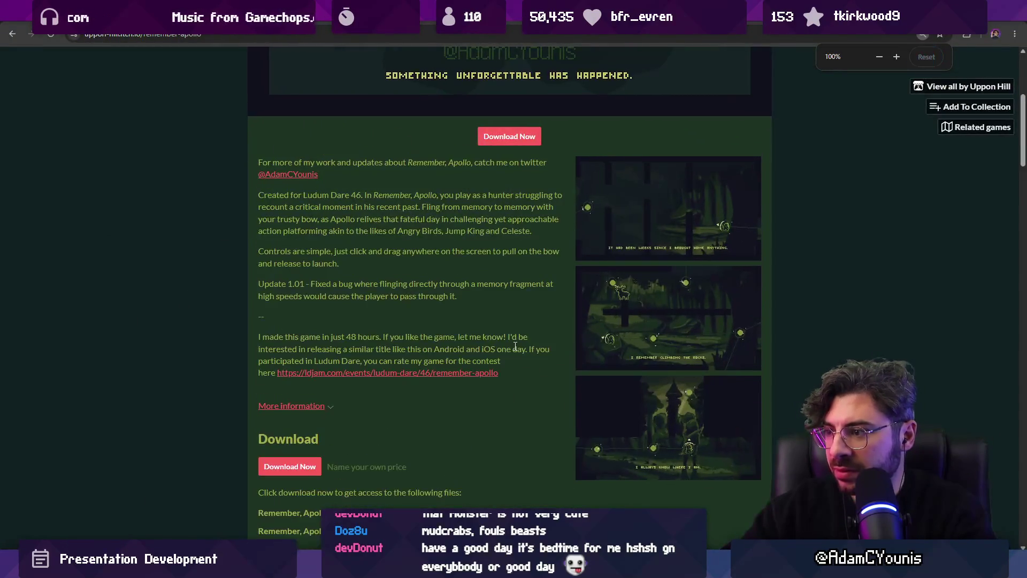
- Close the enlarged screenshot view and start the embedded Remember, Apollo game
left_click(627, 383)
right_click(606, 343)
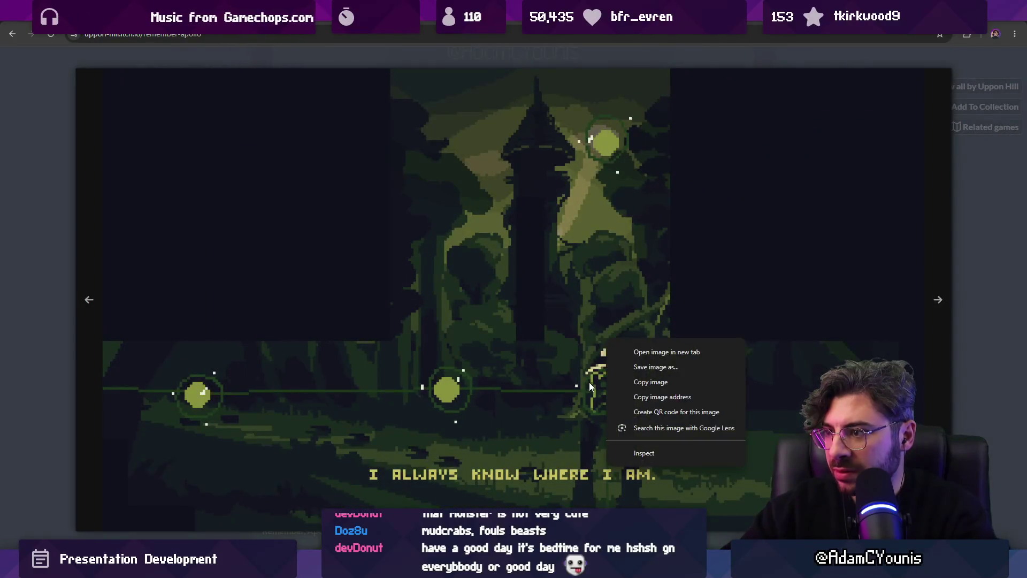
key("Escape")
key("Escape")
scroll(593, 291, "up", 5)
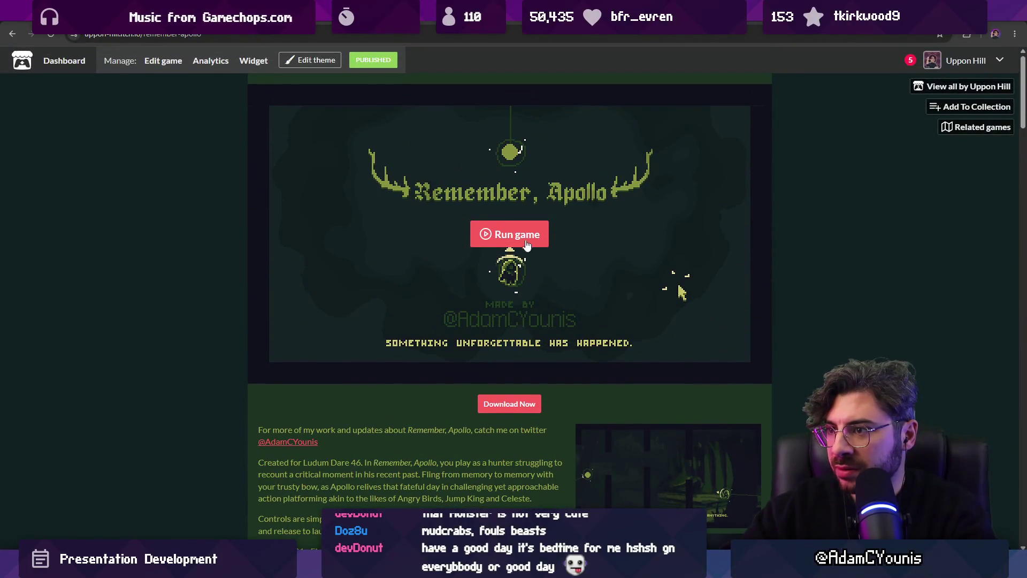
left_click(524, 242)
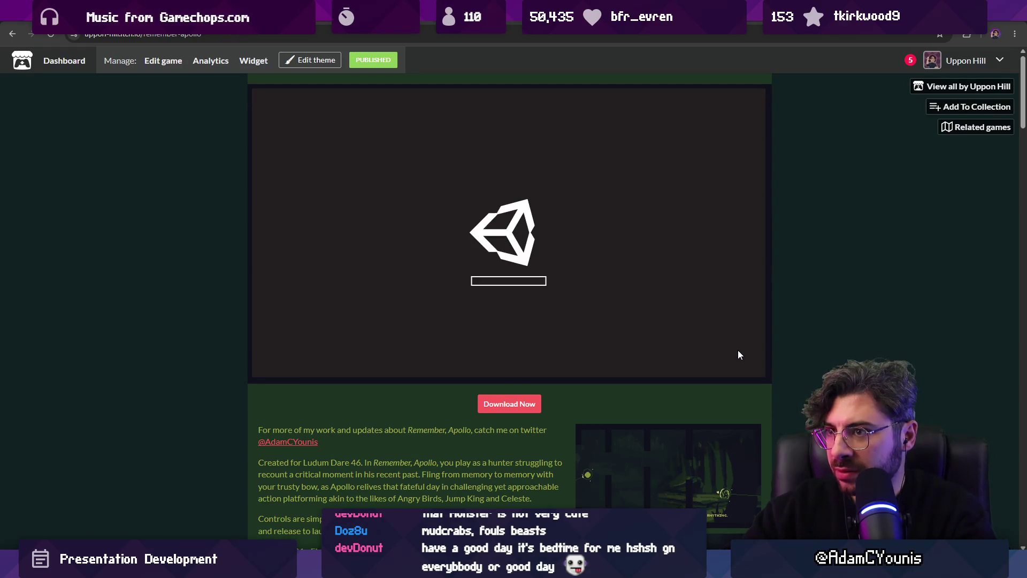
- Snip the game's title screen with Win+Shift+S
scroll(749, 355, "down", 20)
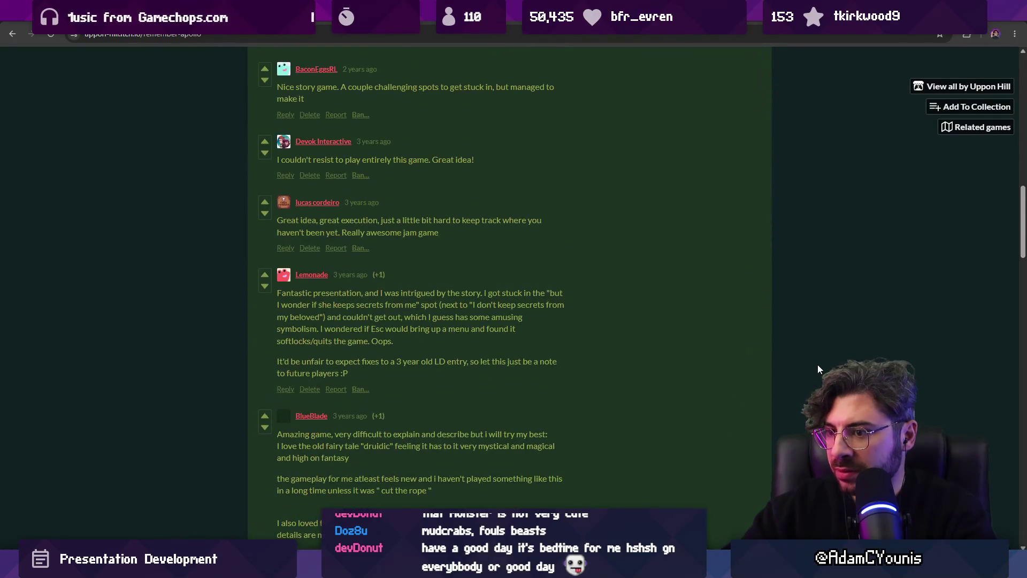
scroll(739, 366, "down", 7)
middle_click(737, 370)
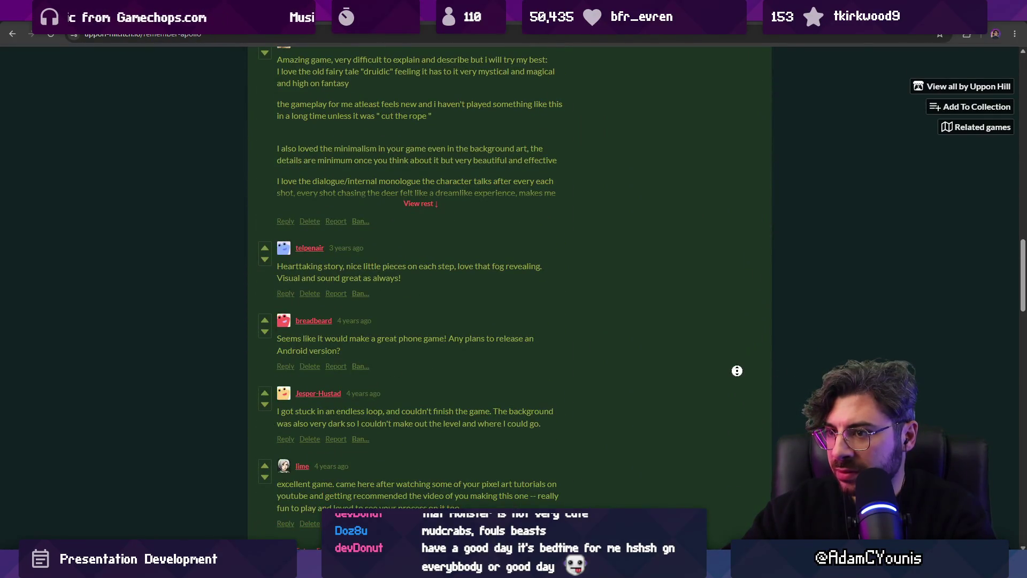
scroll(737, 371, "up", 20)
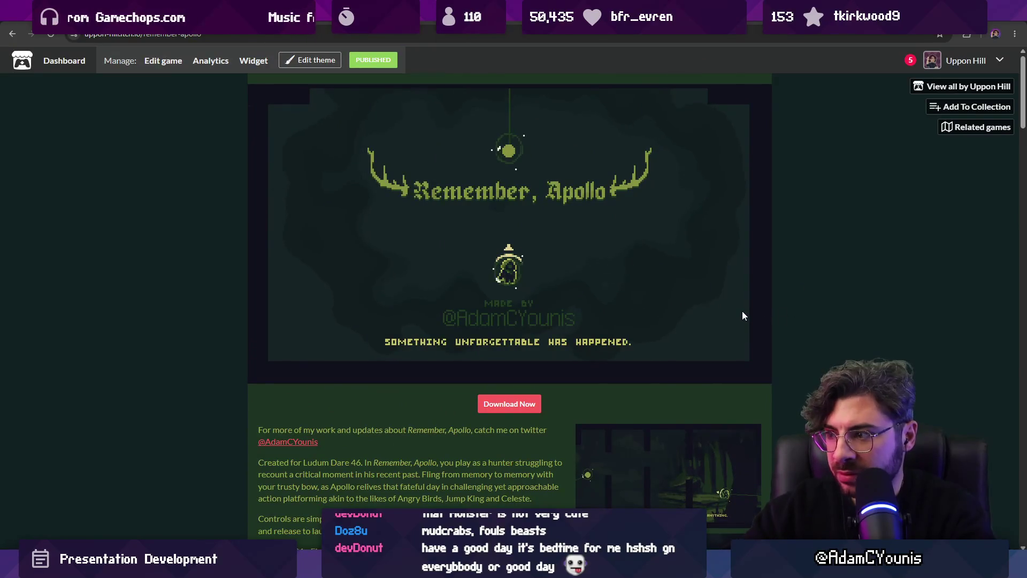
key("super+shift+s")
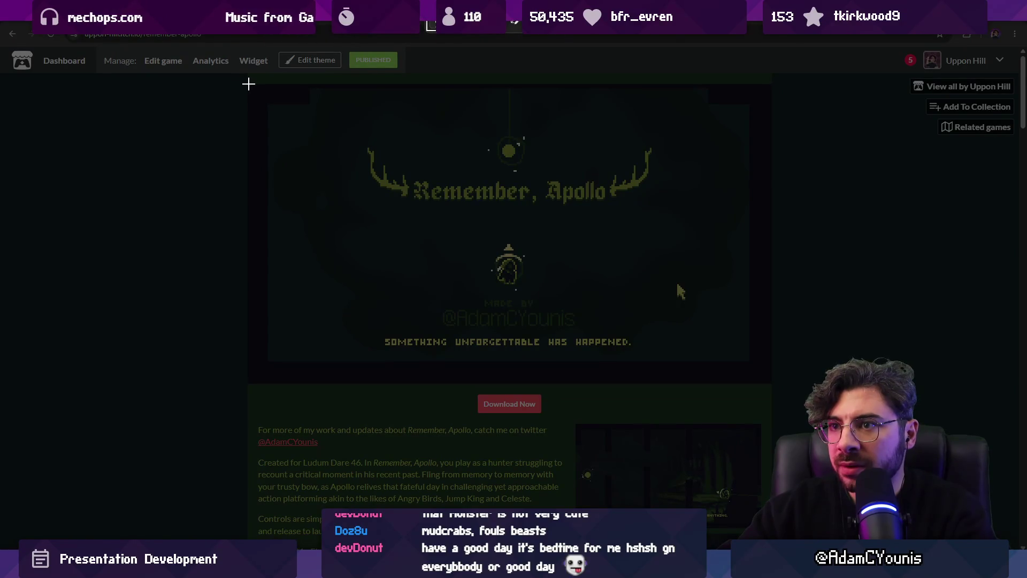
mouse_move(250, 85)
left_mouse_down()
mouse_move(753, 394)
mouse_move(772, 383)
left_mouse_up()
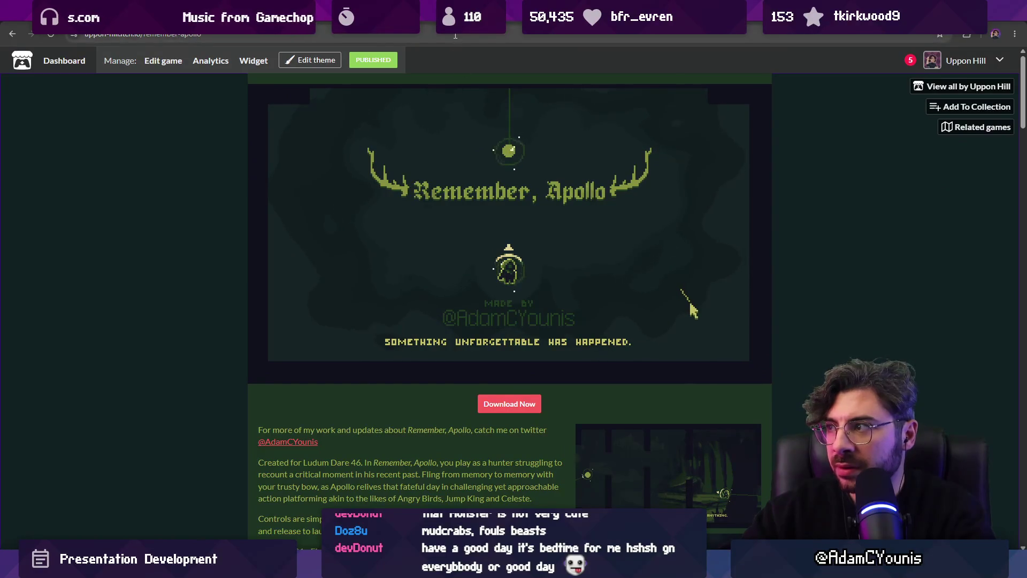
key("alt+Tab")
key("alt+Tab")
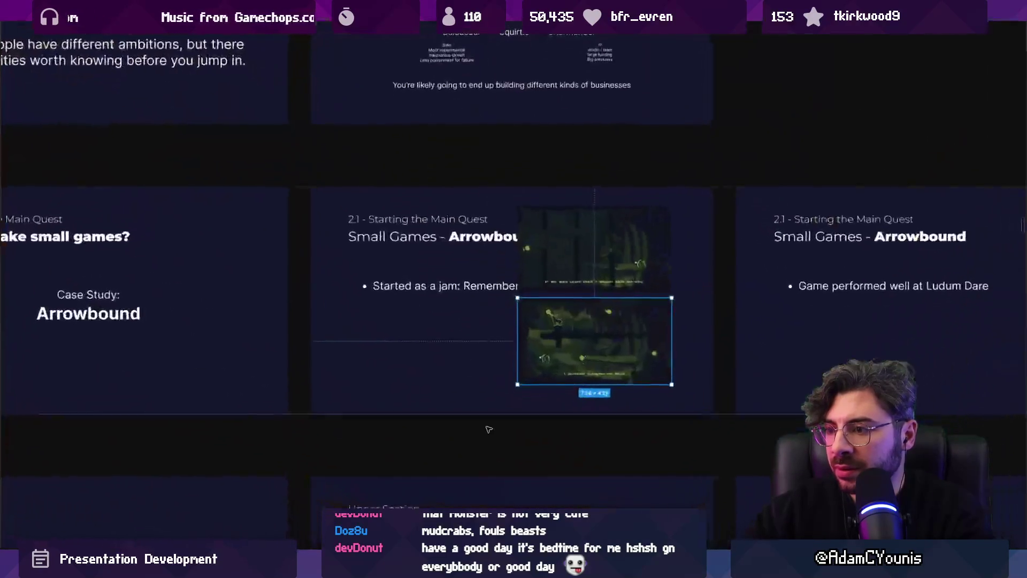
- Paste the title-screen snip and move it onto the Arrowbound slide's lower left
scroll(531, 349, "left", 4)
key("ctrl+v")
mouse_move(432, 294)
left_mouse_down()
mouse_move(356, 326)
mouse_move(343, 342)
mouse_move(401, 370)
mouse_move(470, 423)
left_mouse_up()
key("ctrl+z")
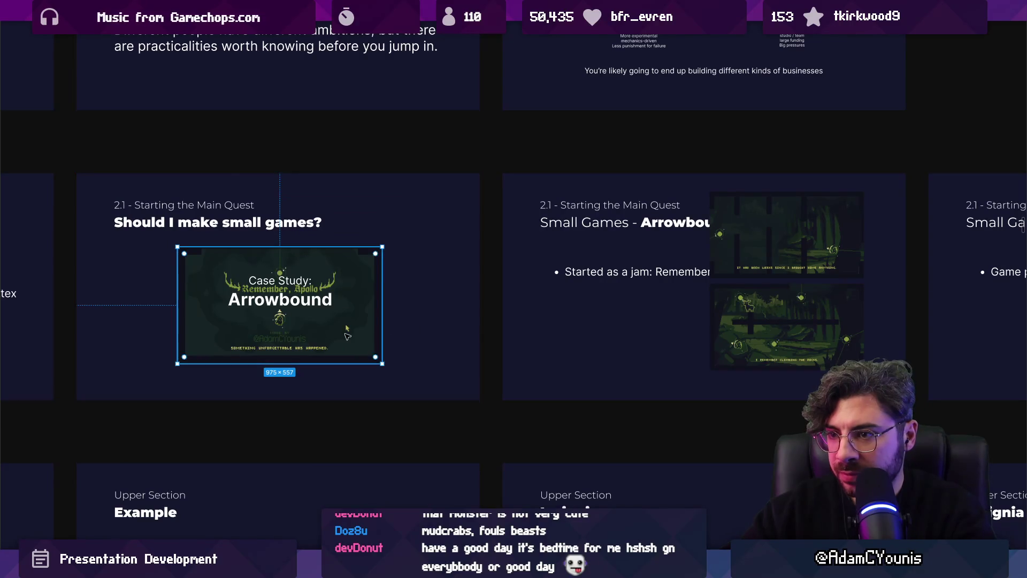
key("ctrl+x")
left_click(586, 350)
key("ctrl+v")
scroll(586, 350, "right", 3)
mouse_move(559, 245)
left_mouse_down()
mouse_move(491, 344)
mouse_move(478, 336)
left_mouse_up()
- Rescale the two gameplay screenshots and shrink the title image to 572×327 beside them
left_click(642, 240)
left_click(626, 319, "shift")
left_click_drag(737, 193, 637, 278)
left_click_drag(593, 304, 610, 304)
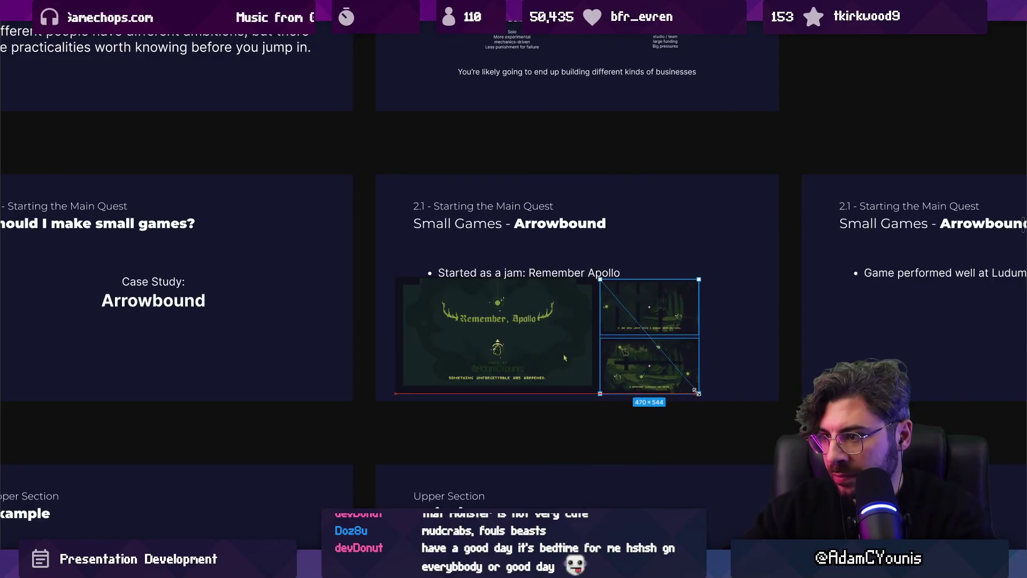
scroll(527, 285, "up", 5)
left_click(463, 341)
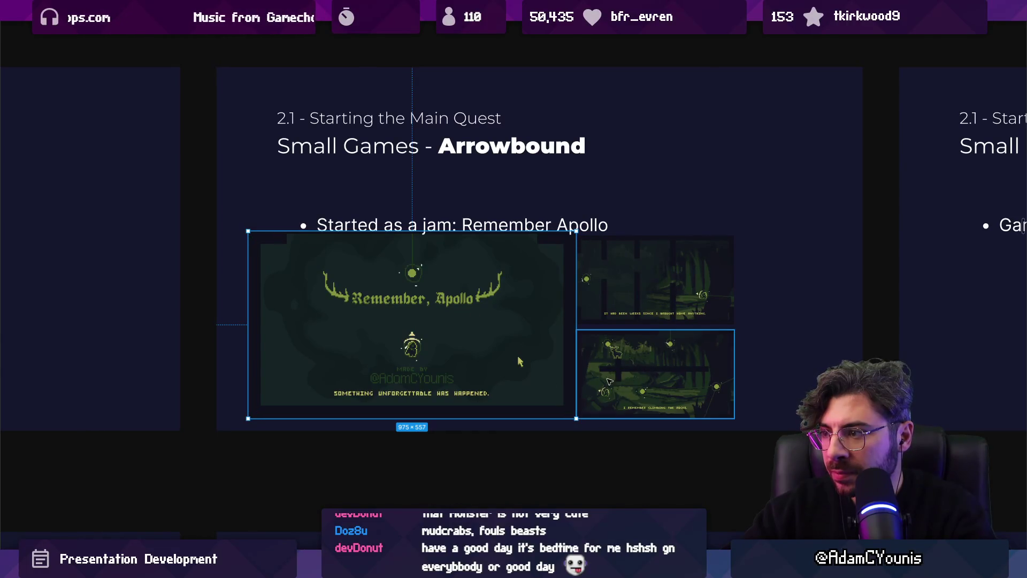
left_click_drag(576, 418, 441, 341)
left_click_drag(642, 374, 332, 377)
left_click_drag(330, 293, 330, 282)
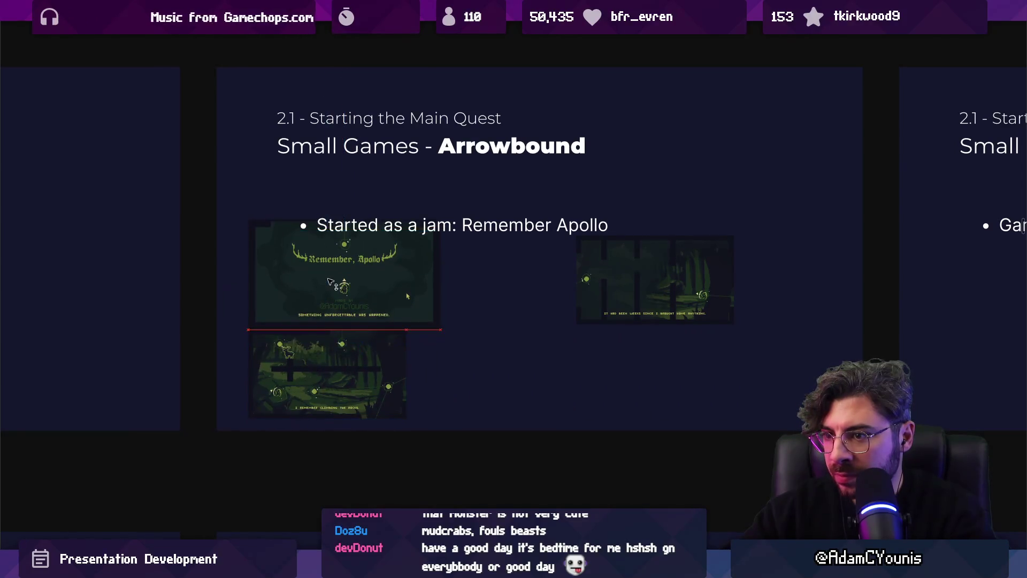
- Stack all three images in a right-hand column, enlarged to 596×1052
mouse_move(440, 323)
left_mouse_down()
mouse_move(404, 306)
mouse_move(760, 294)
mouse_move(707, 294)
mouse_move(772, 145)
left_mouse_up()
left_click(326, 374, "shift")
left_click_drag(648, 271, 737, 301)
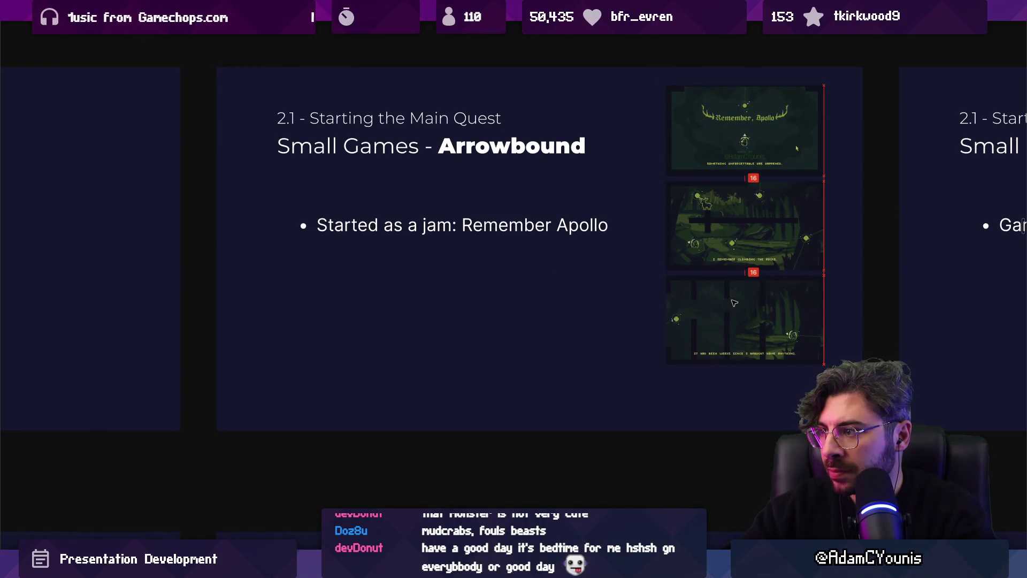
left_click(733, 230, "shift")
left_click_drag(669, 367, 634, 385)
left_click_drag(824, 85, 844, 39)
mouse_move(783, 101)
left_mouse_down()
mouse_move(783, 118)
mouse_move(756, 112)
left_mouse_up()
- Experiment with moving and enlarging the Remember, Apollo title image and the screenshot group
double_click(753, 105)
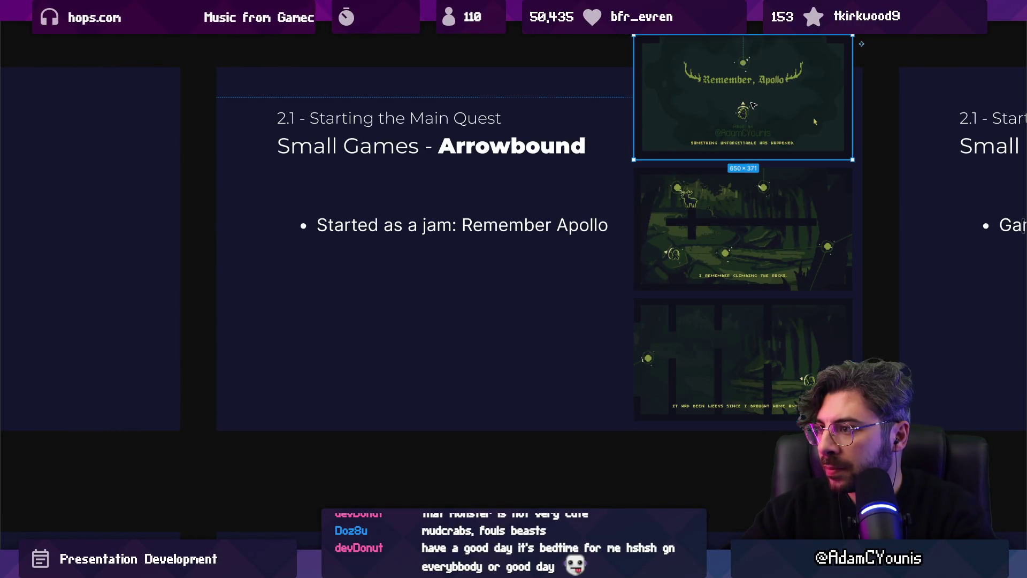
mouse_move(729, 123)
left_mouse_down()
mouse_move(570, 211)
mouse_move(514, 344)
mouse_move(442, 362)
left_mouse_up()
mouse_move(569, 271)
left_mouse_down()
mouse_move(587, 261)
mouse_move(560, 275)
mouse_move(569, 273)
left_mouse_up()
left_click(646, 258)
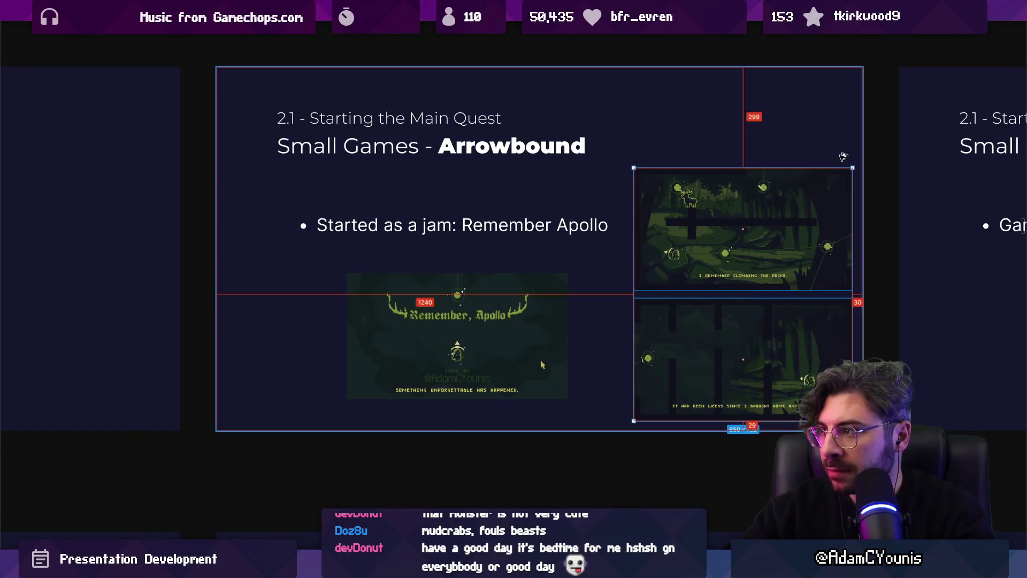
mouse_move(852, 169)
left_mouse_down()
mouse_move(879, 108)
mouse_move(879, 68)
left_mouse_up()
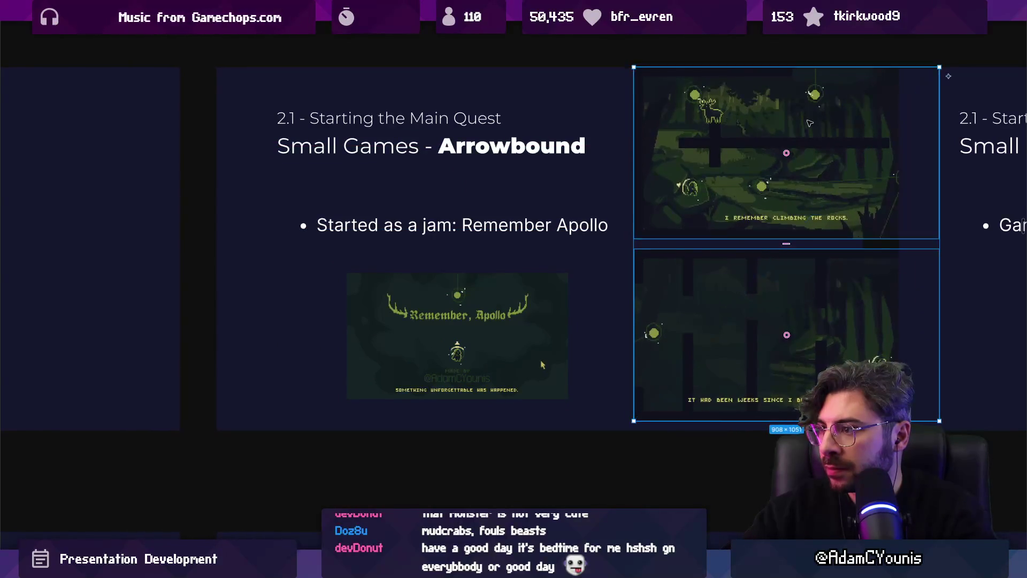
left_click_drag(810, 123, 731, 175)
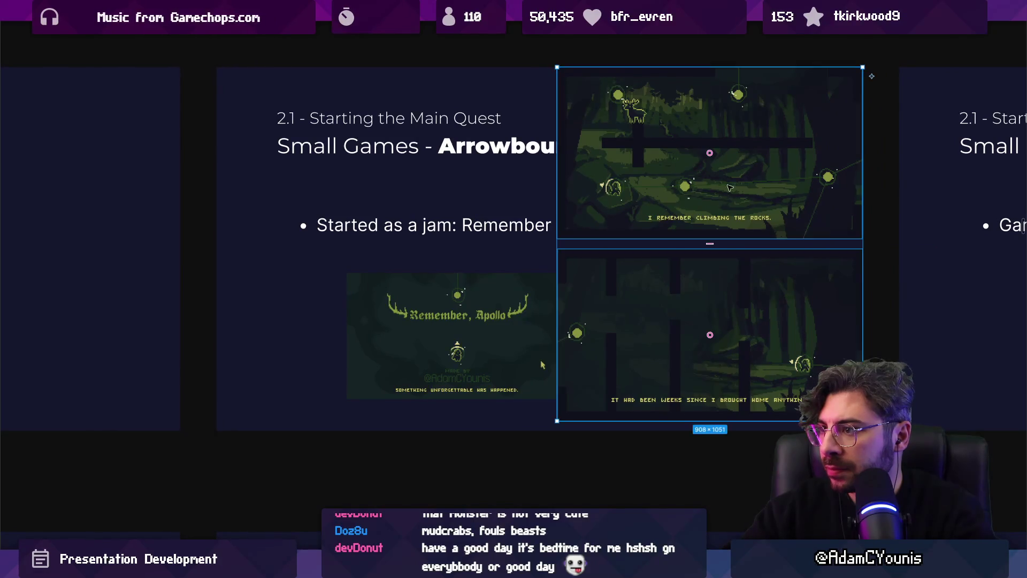
left_click_drag(715, 242, 728, 232)
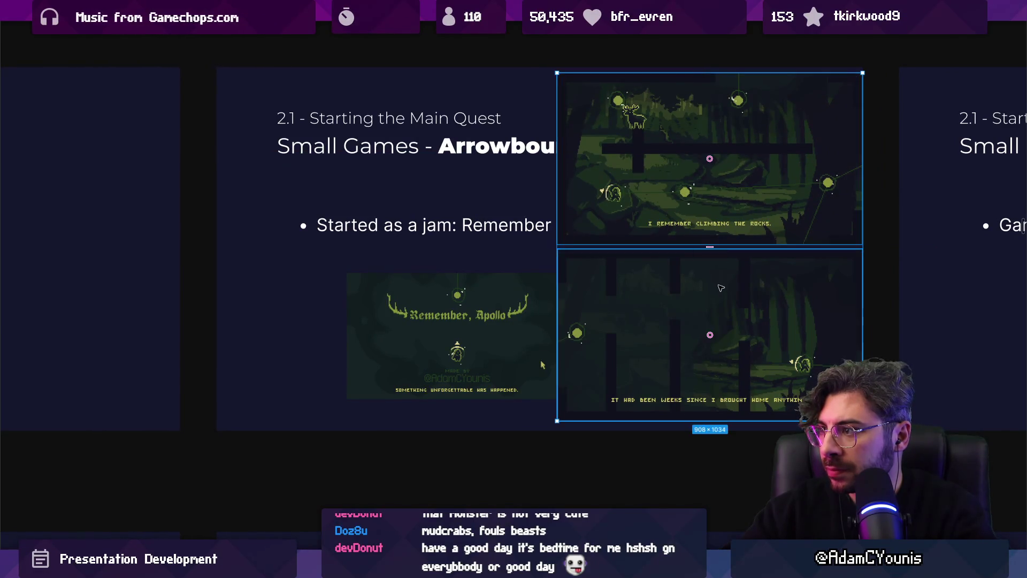
left_click_drag(778, 208, 773, 207)
left_click_drag(481, 332, 407, 332)
- Try deleting a gameplay screenshot and resizing the others, then undo those experiments
left_click(676, 183)
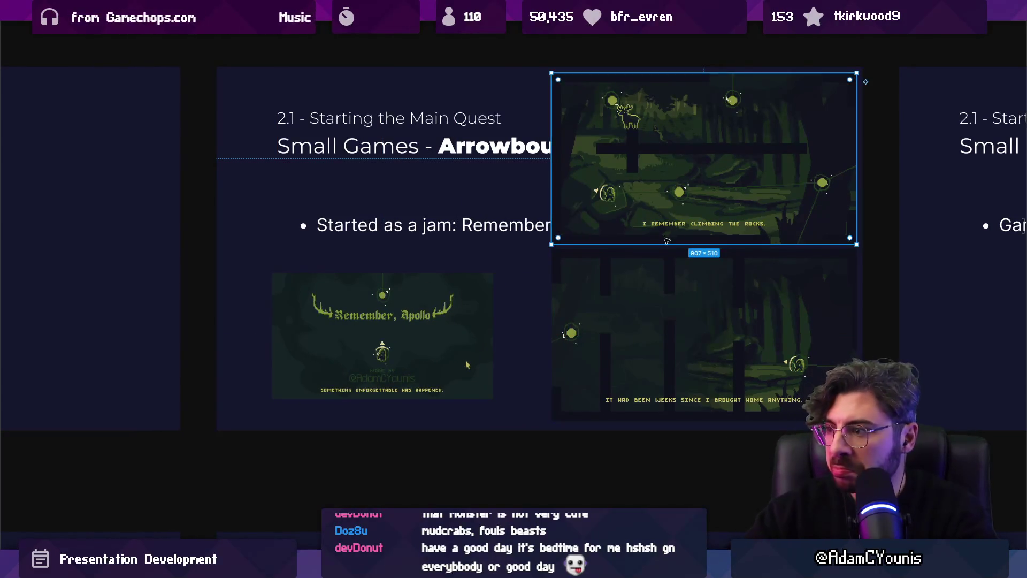
left_click(662, 287)
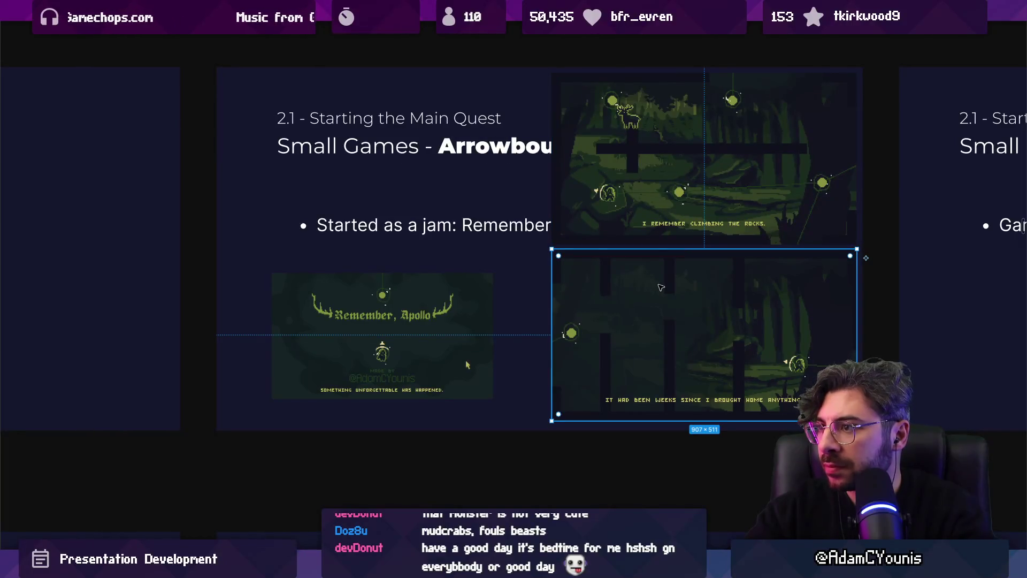
left_click(637, 219)
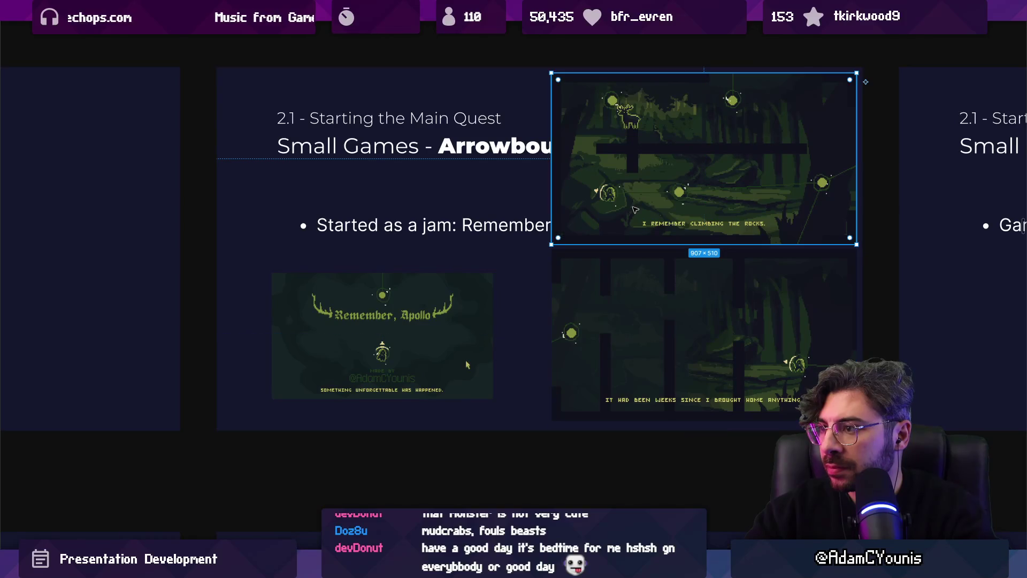
key("Delete")
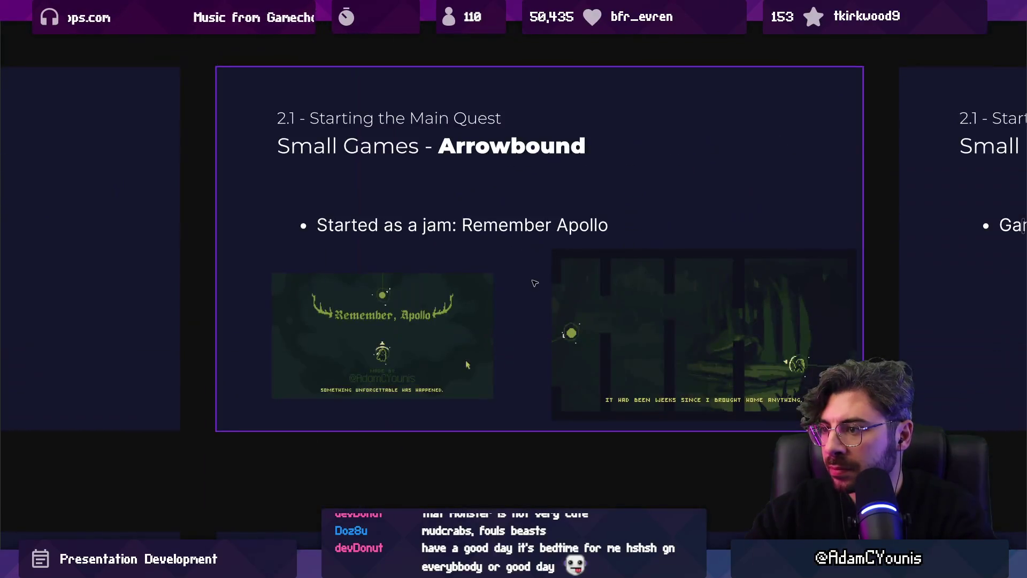
left_click(435, 328)
left_click_drag(436, 328, 784, 151)
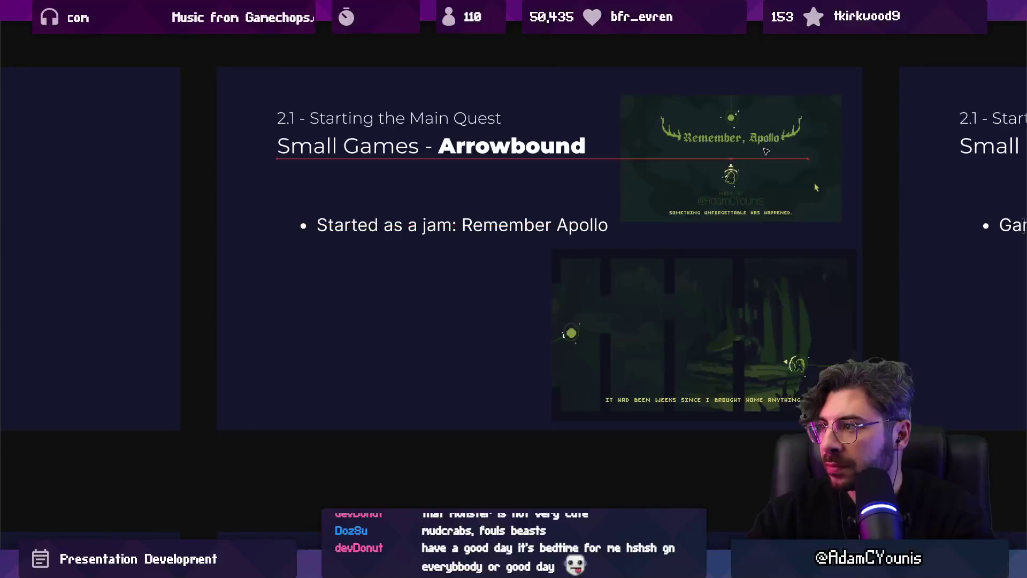
left_click(578, 265)
left_click_drag(552, 249, 595, 274)
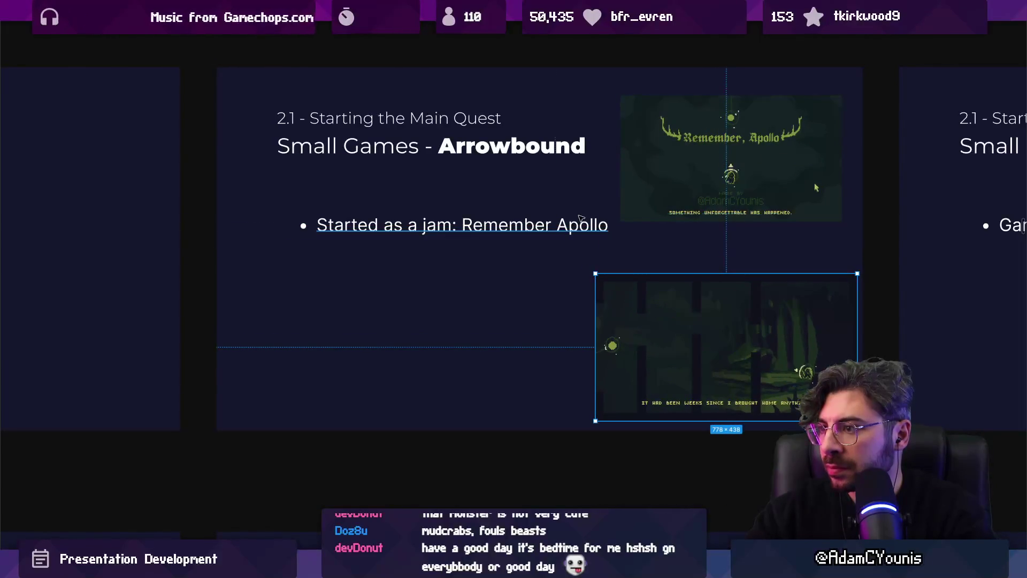
left_click(667, 196)
mouse_move(622, 221)
left_mouse_down()
mouse_move(585, 242)
mouse_move(599, 236)
left_mouse_up()
key("ctrl+z")
key("ctrl+z")
key("ctrl+z")
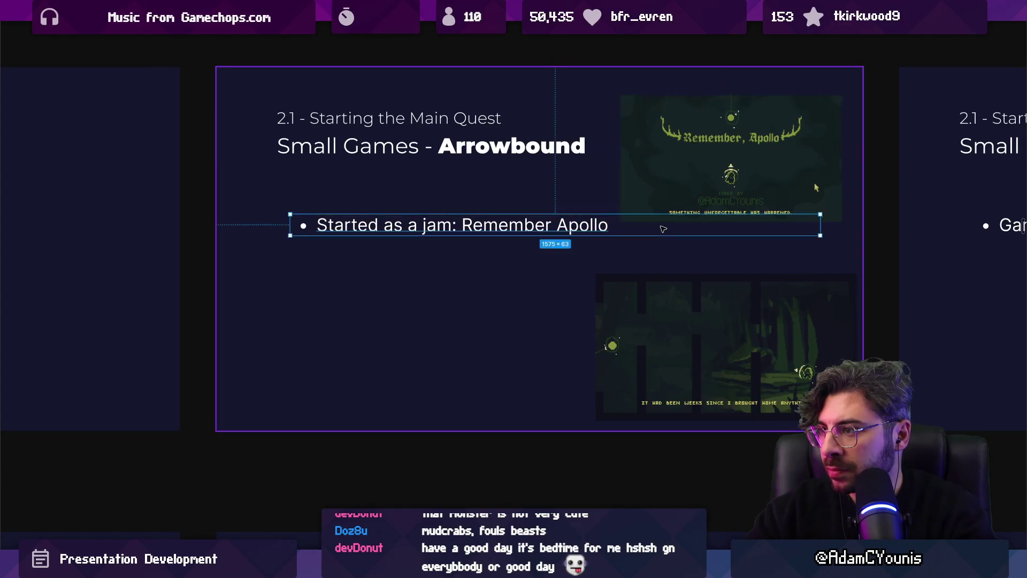
key("ctrl+z")
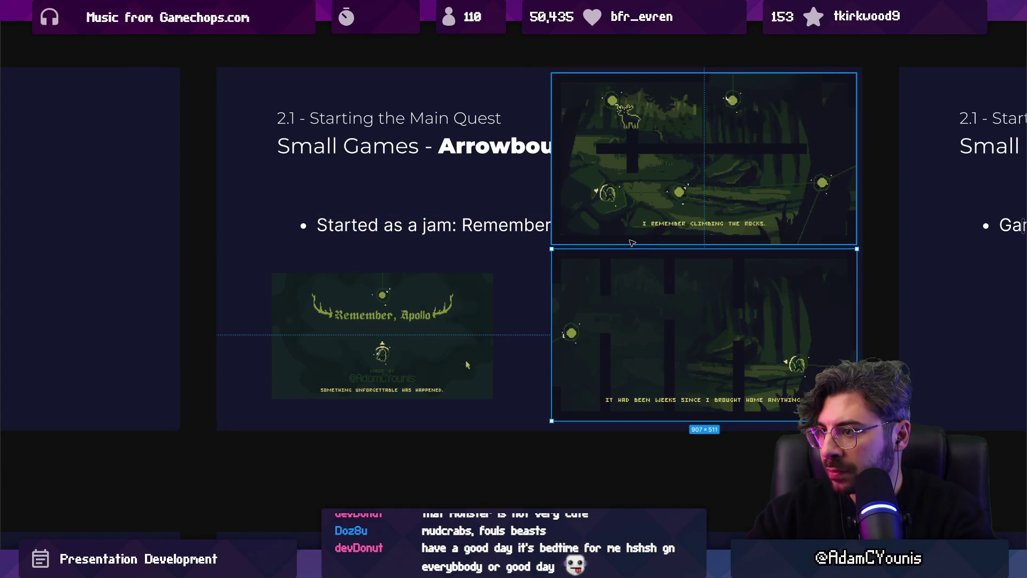
- Scale both gameplay screenshots down and stack them at right beneath the title image
left_click(549, 75, "shift")
left_click_drag(549, 76, 664, 171)
left_click_drag(384, 334, 747, 100)
left_click(771, 230, "shift")
left_click(788, 314, "shift")
key("Escape")
left_click(760, 258)
- Wrap the three images in an auto-layout stack and move it to the slide's top edge
key("shift+a")
key("ctrl+backslash")
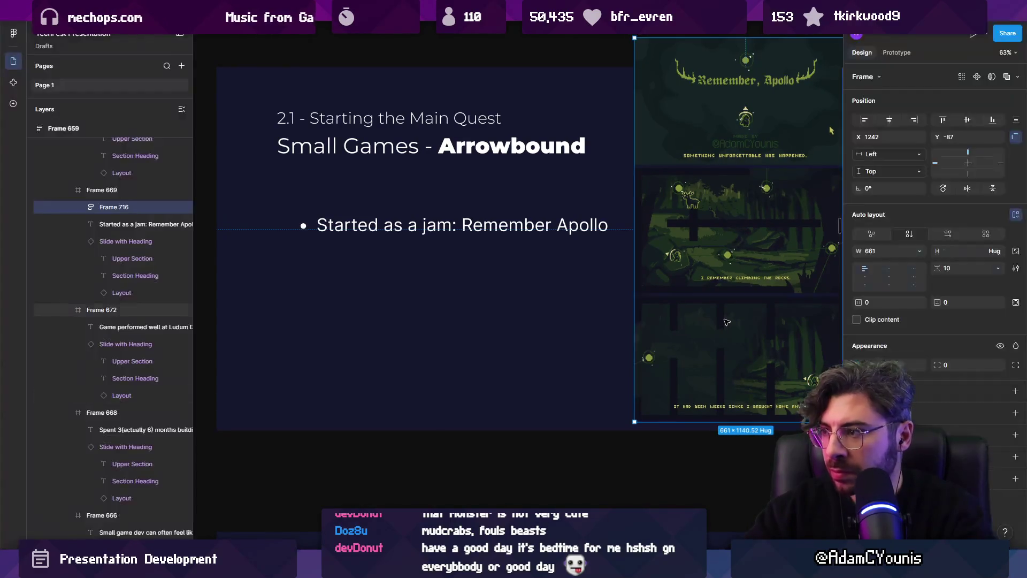
left_click_drag(939, 267, 926, 267)
mouse_move(757, 197)
left_mouse_down()
mouse_move(690, 199)
mouse_move(564, 242)
mouse_move(591, 247)
mouse_move(570, 237)
left_mouse_up()
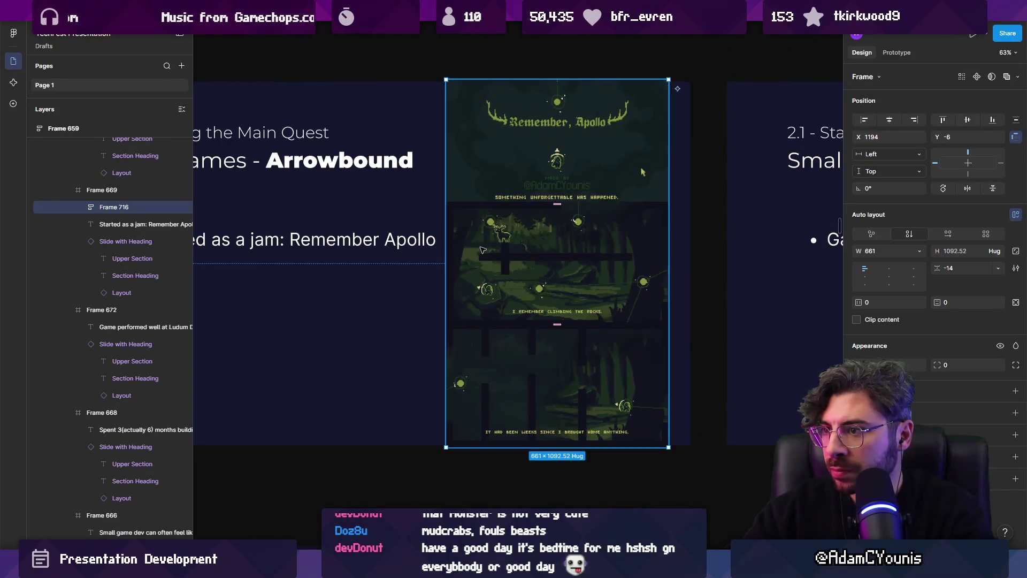
- Set the screenshot frame's gap to -32 so the images overlap, then nudge the column up
left_click(566, 186)
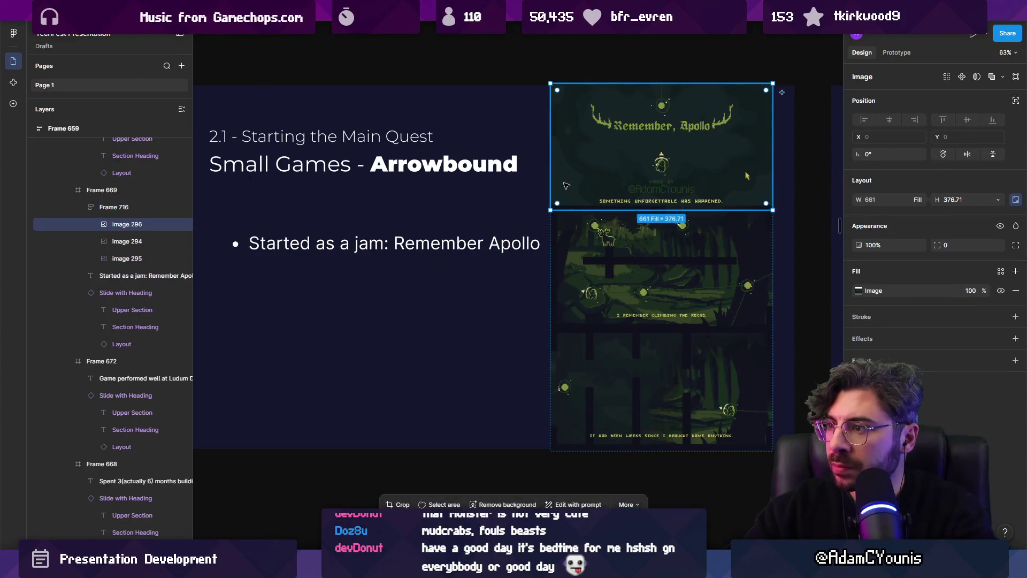
key("Escape")
mouse_move(936, 270)
left_mouse_down()
mouse_move(920, 268)
mouse_move(952, 267)
left_mouse_up()
left_click_drag(668, 161, 691, 174)
- Narrow the bullet text box to width 946 so it fits beside the screenshots
left_click(535, 235)
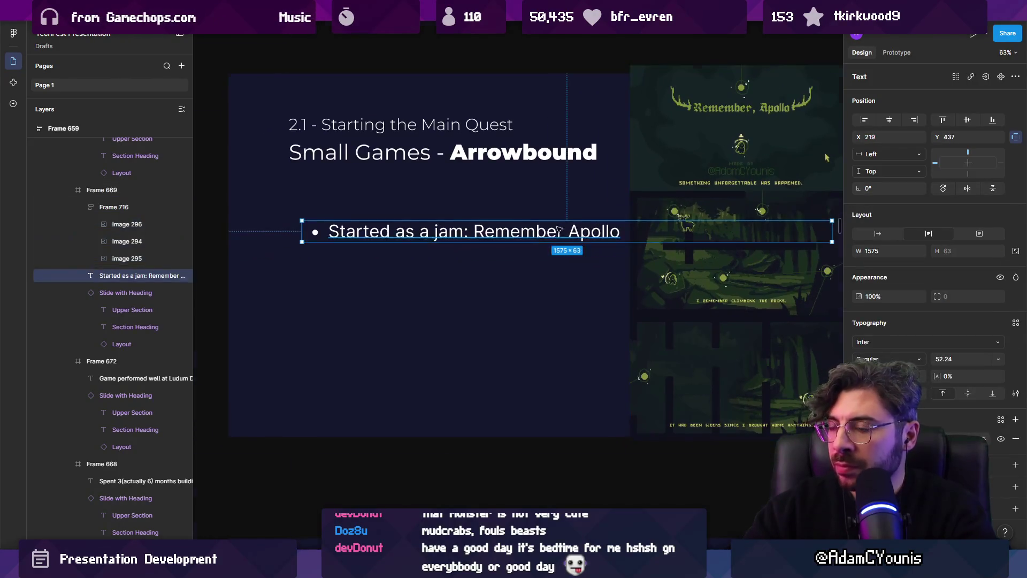
scroll(621, 251, "down", 5)
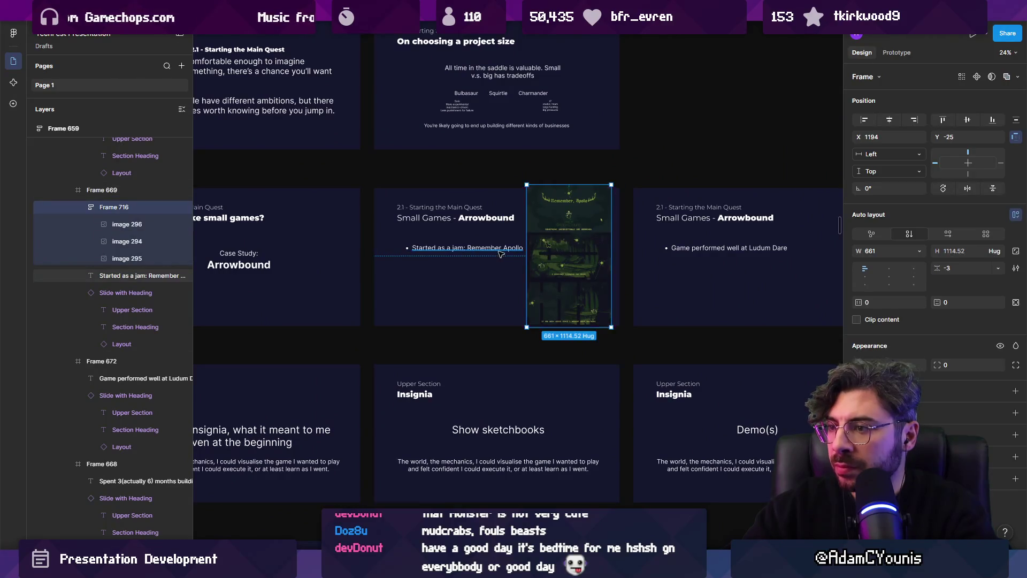
left_click_drag(604, 248, 523, 247)
scroll(493, 246, "up", 3)
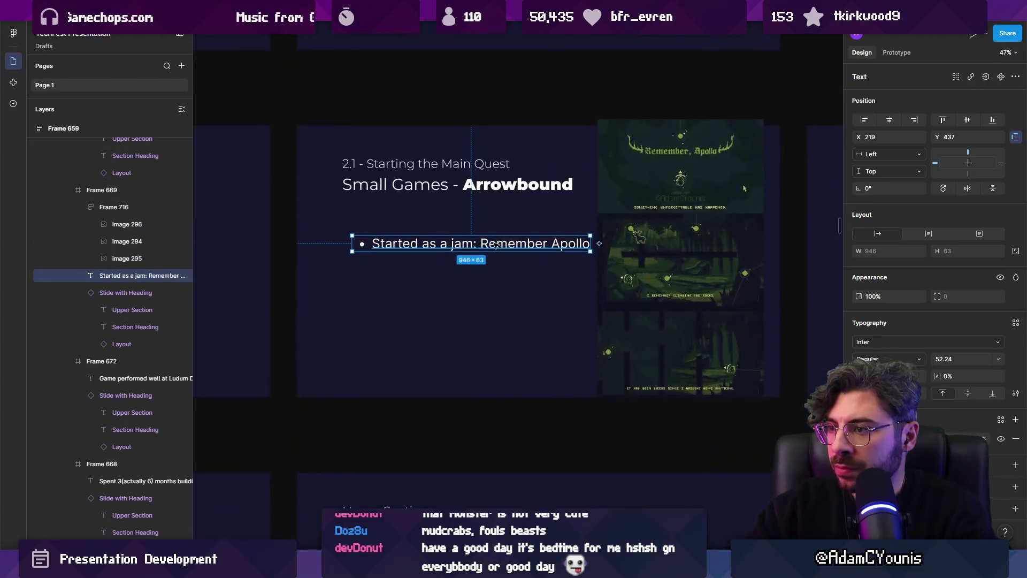
- Add a 'Ludum dare' bullet in the text, then bring up the Remember, Apollo itch.io page
double_click(481, 247)
left_click(483, 246)
type("Ludum dare")
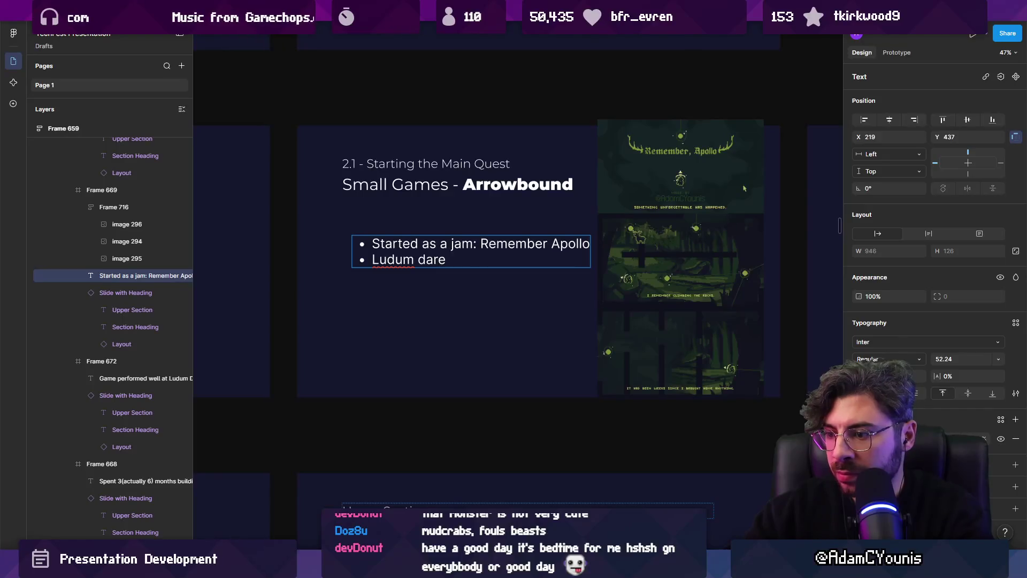
mouse_move(526, 567)
mouse_move(481, 498)
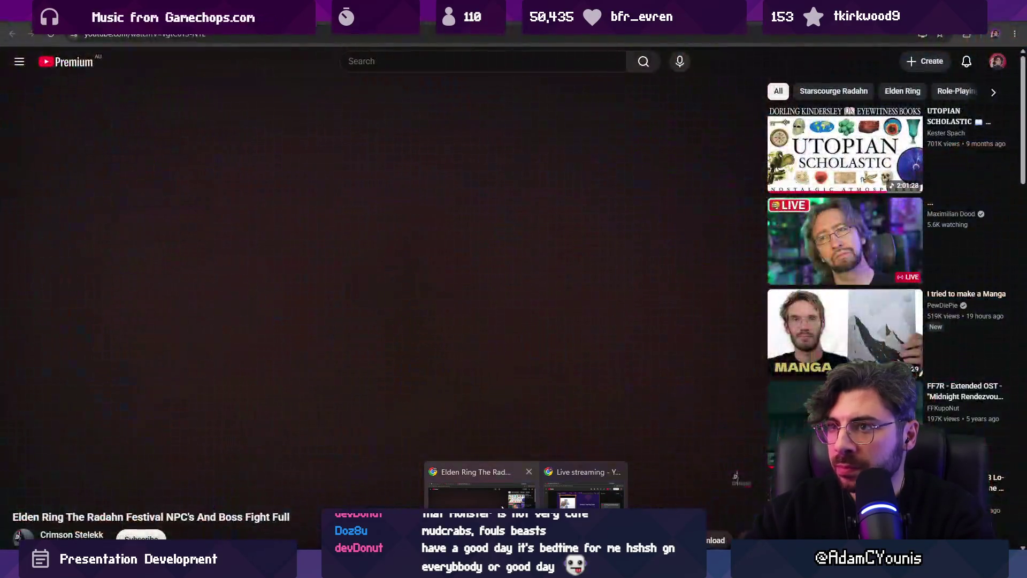
left_click(503, 507)
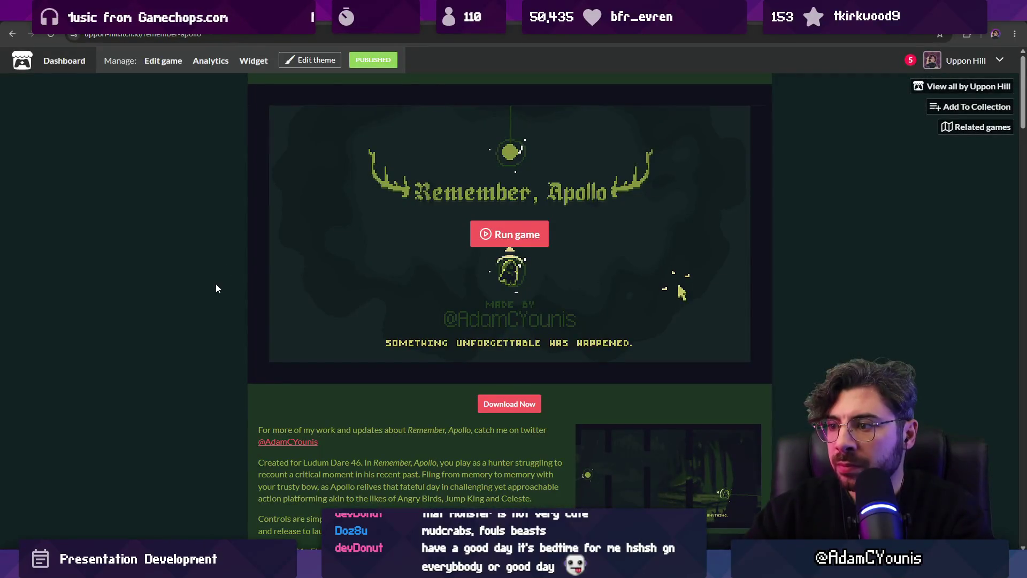
- Check the itch.io description and add '46' to the Ludum dare bullet
scroll(247, 293, "down", 4)
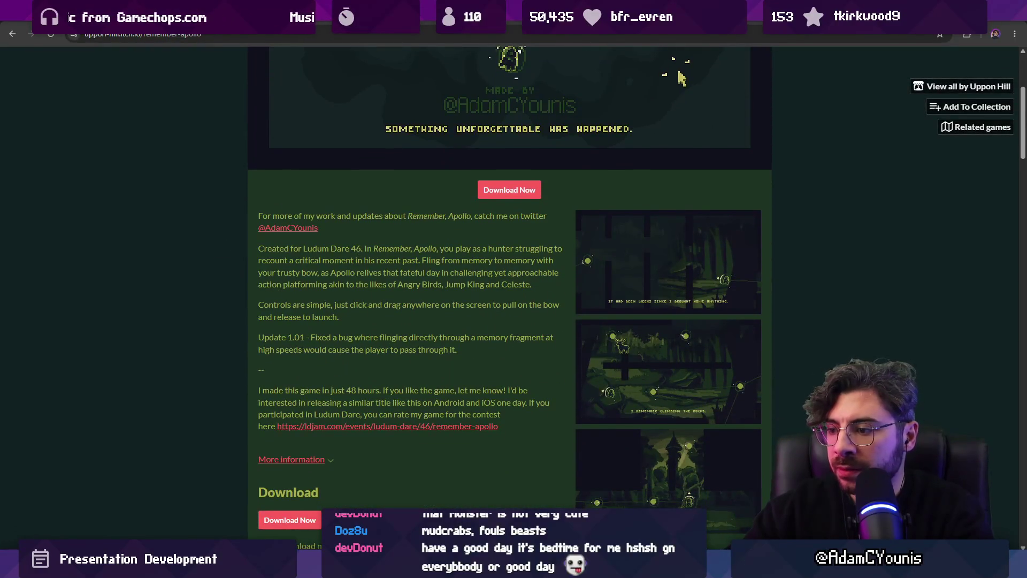
key("alt+Tab")
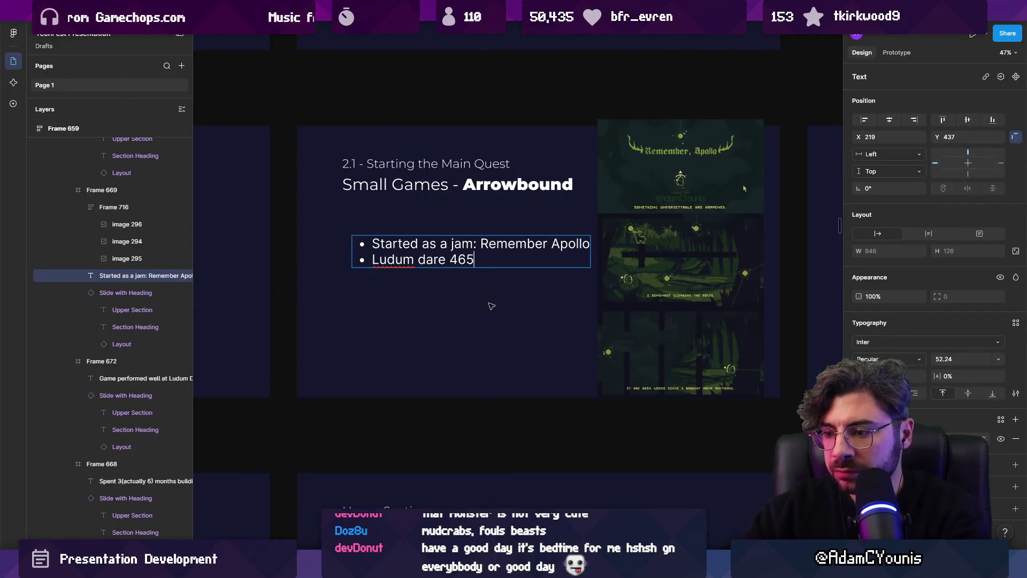
key("alt+Tab")
key("alt+Tab")
type("46")
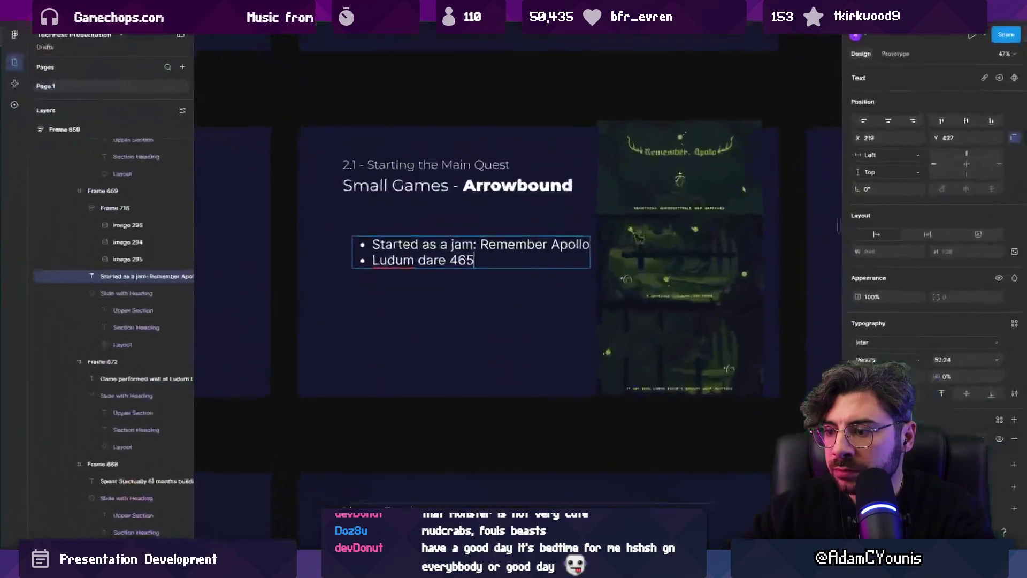
key("alt+Tab")
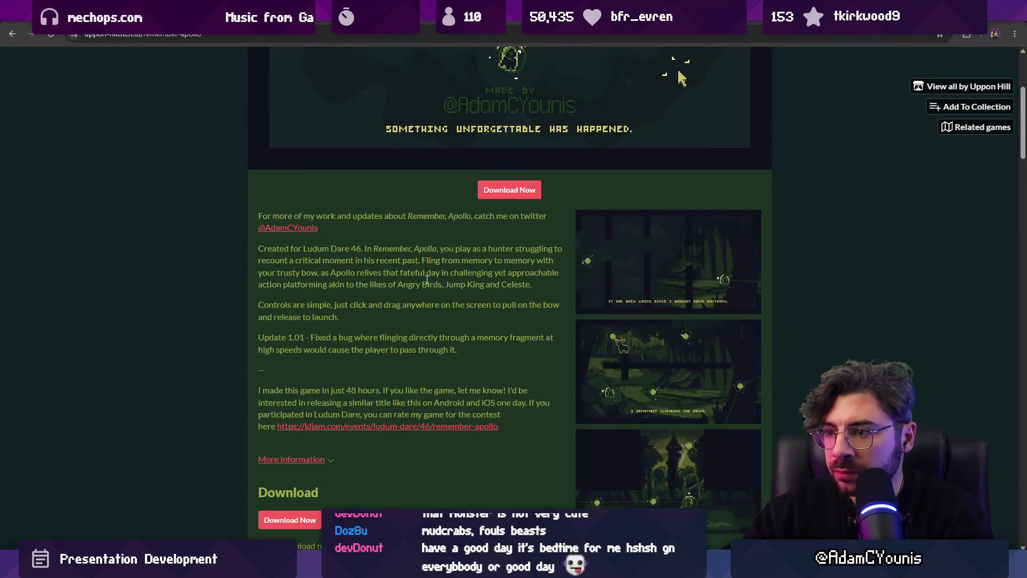
- Scroll to the itch.io comments and follow the ldjam Ludum Dare 46 entry link
scroll(429, 279, "down", 4)
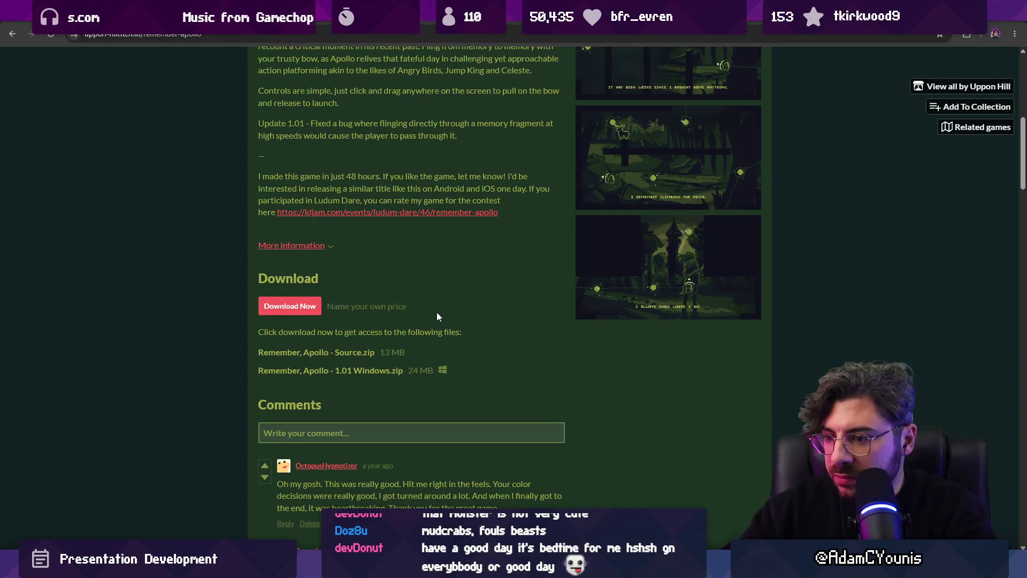
scroll(437, 313, "up", 8)
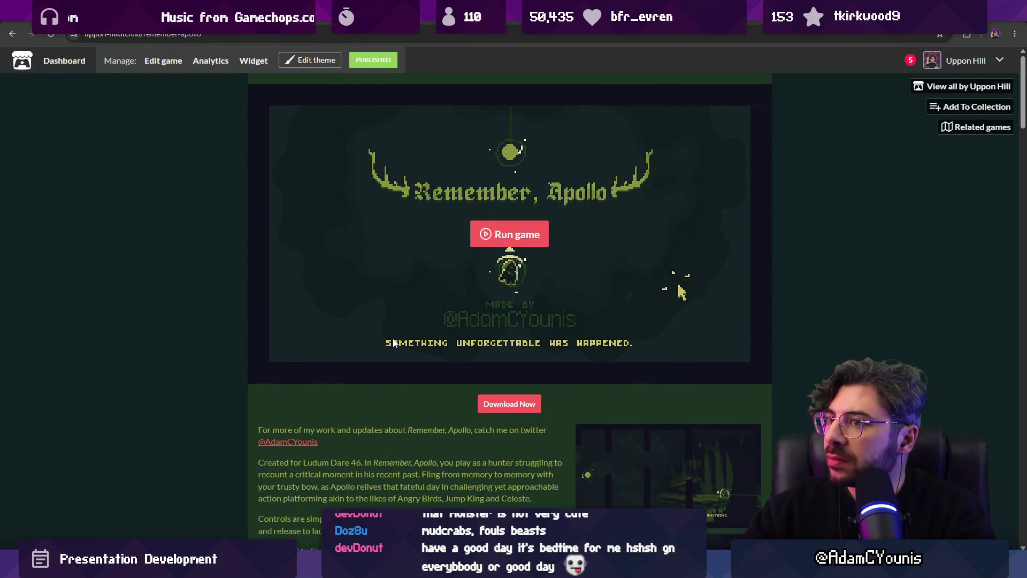
scroll(394, 337, "down", 8)
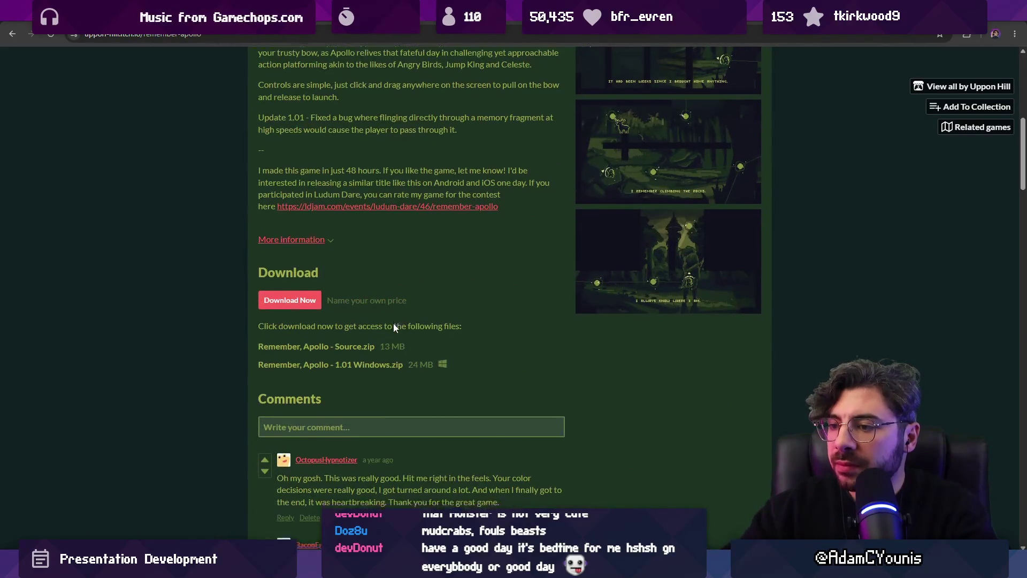
scroll(375, 321, "down", 15)
scroll(225, 311, "down", 20)
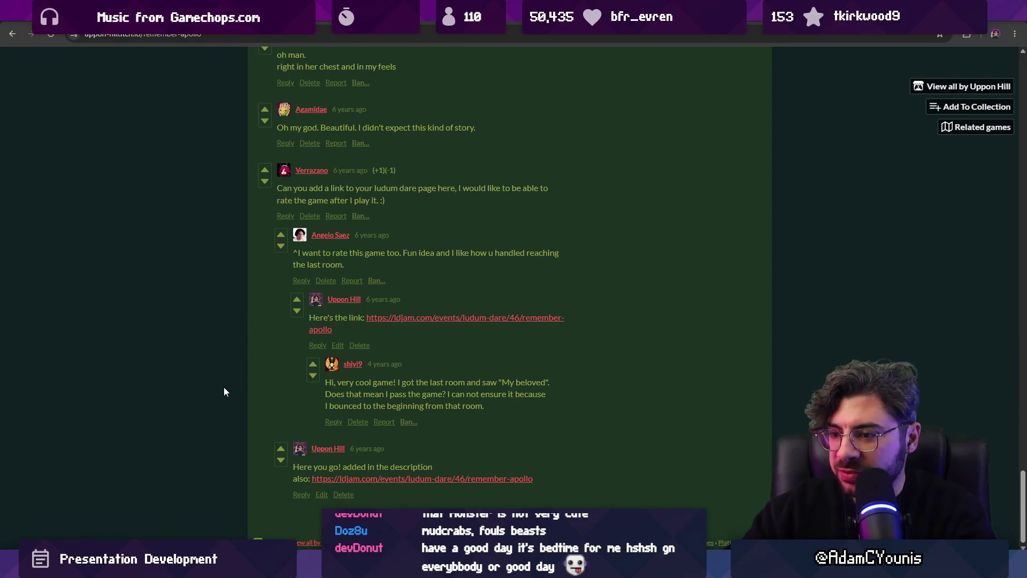
scroll(682, 292, "up", 20)
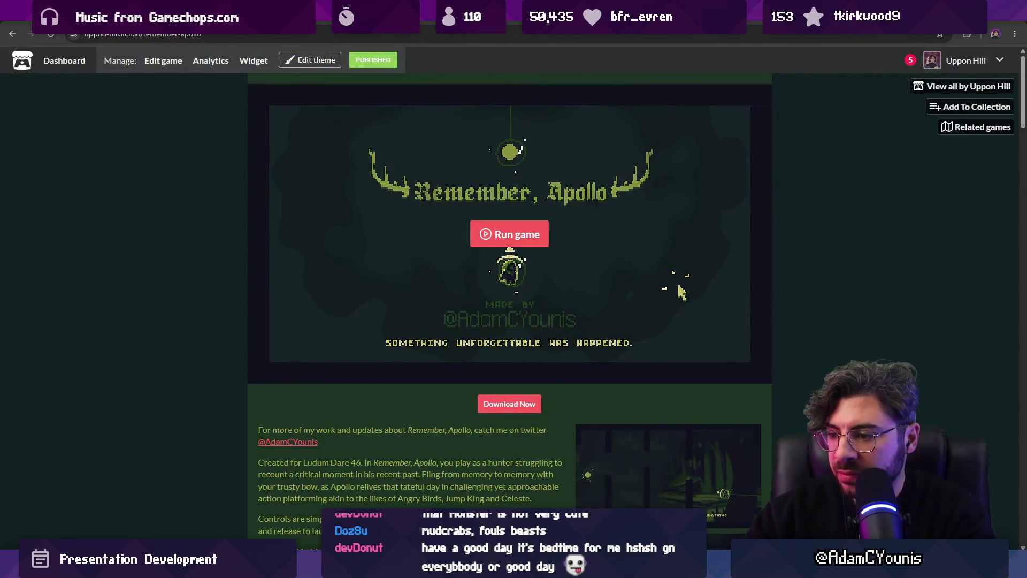
scroll(682, 292, "down", 20)
left_click(388, 477)
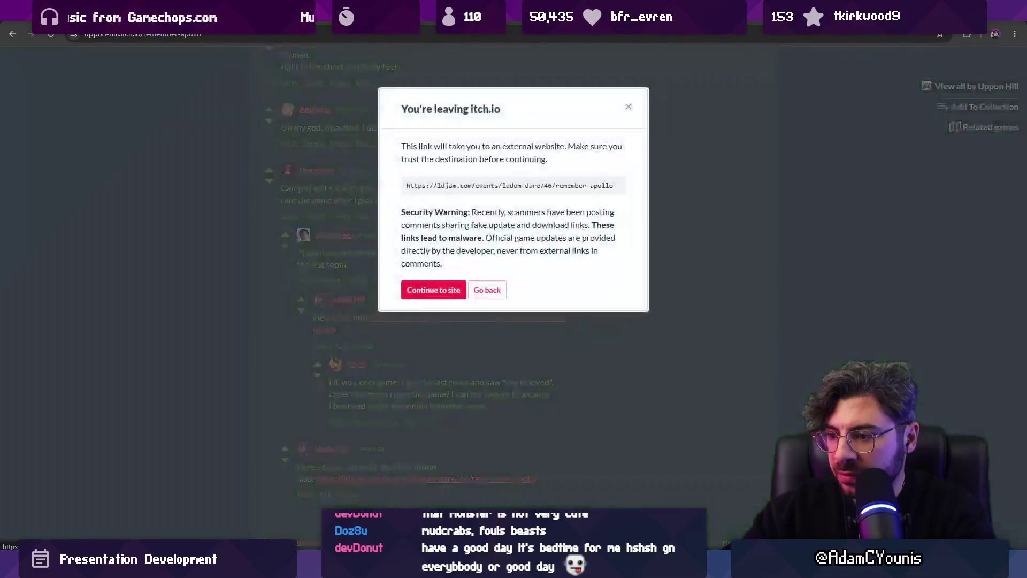
- Bypass the itch.io exit and certificate warnings and retry loading the ldjam.com page
left_click(446, 289)
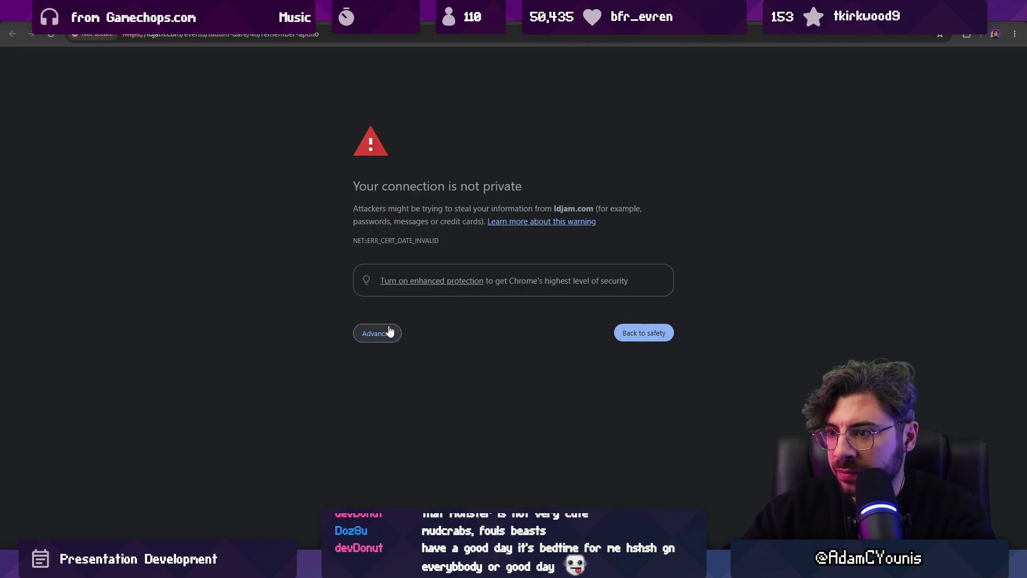
left_click(383, 336)
left_click(402, 429)
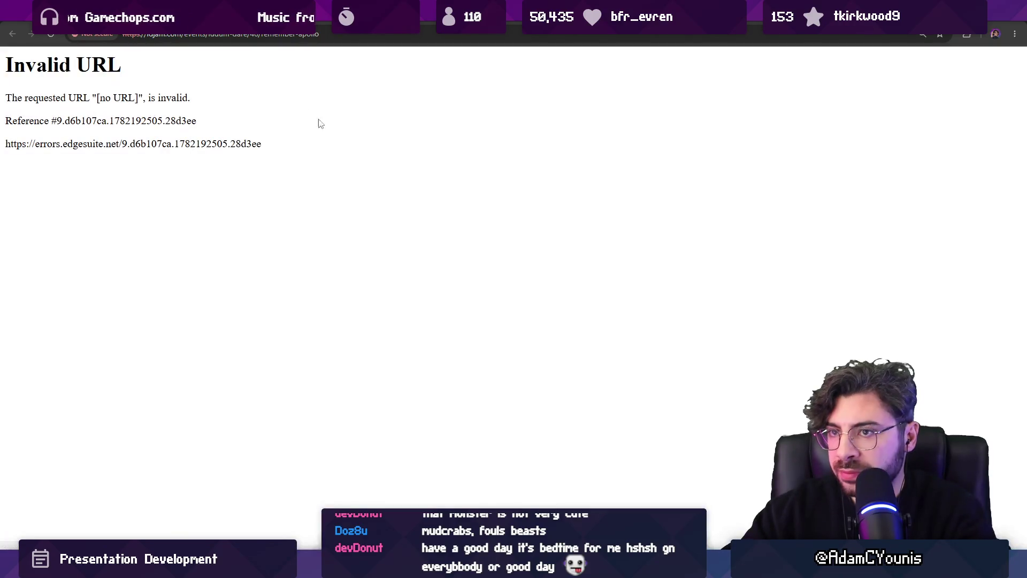
left_click(278, 34)
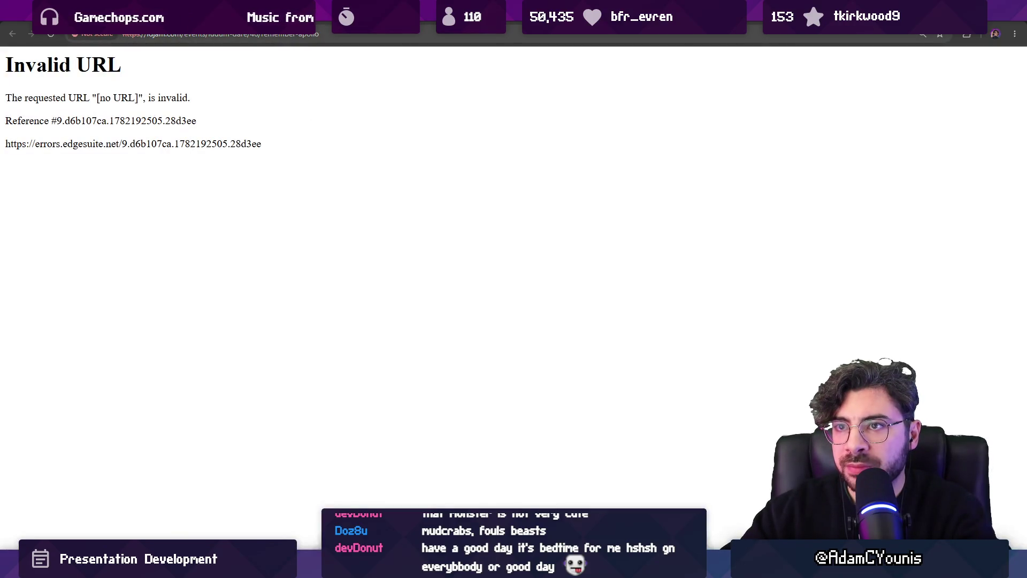
left_click(126, 36)
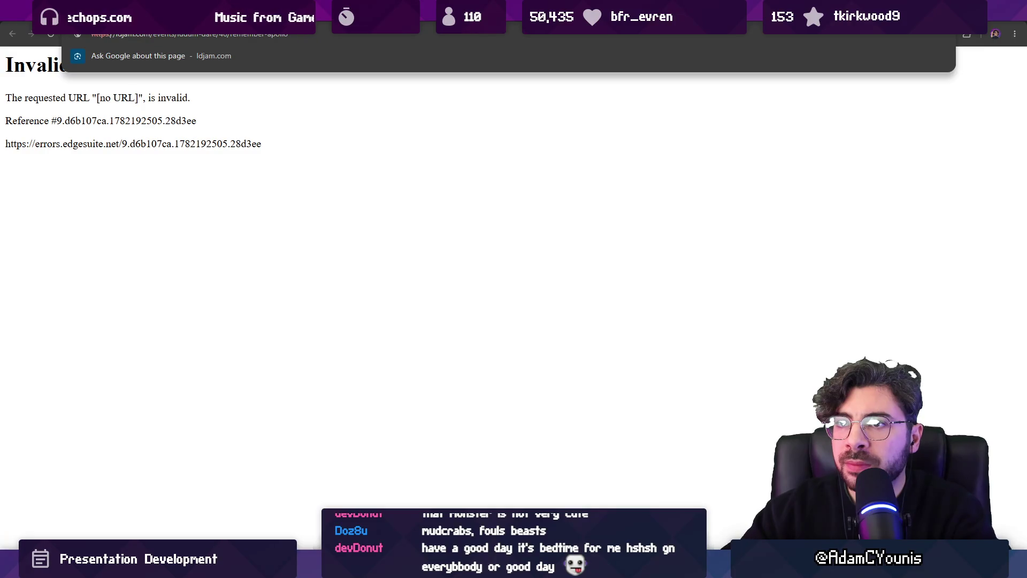
key("Return")
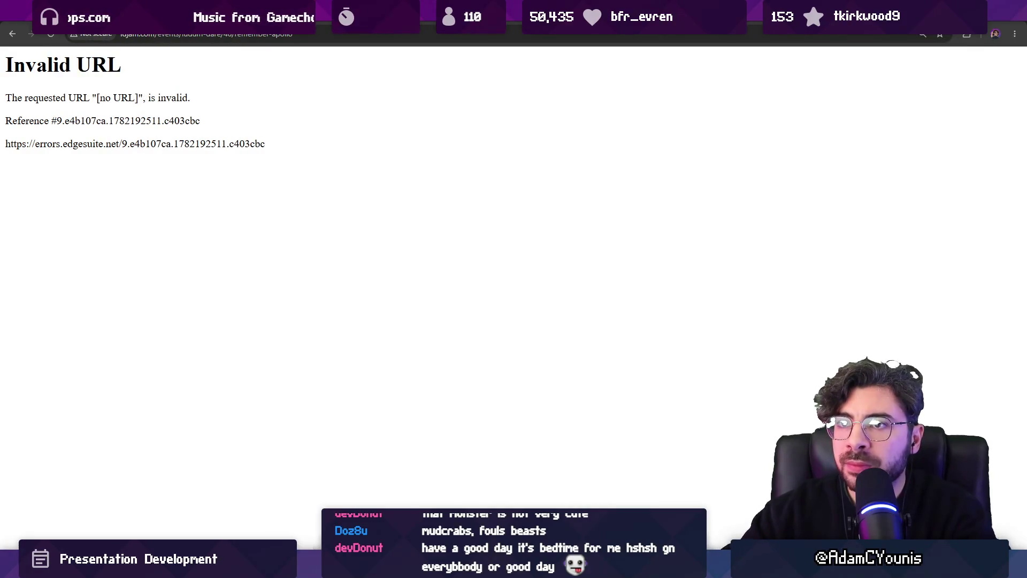
- Delete 'ldjam.com/events' from the address to Google the /ludum-dare/46/remember-apollo path
left_click(213, 38)
left_click_drag(151, 35, 58, 36)
key("BackSpace")
key("Return")
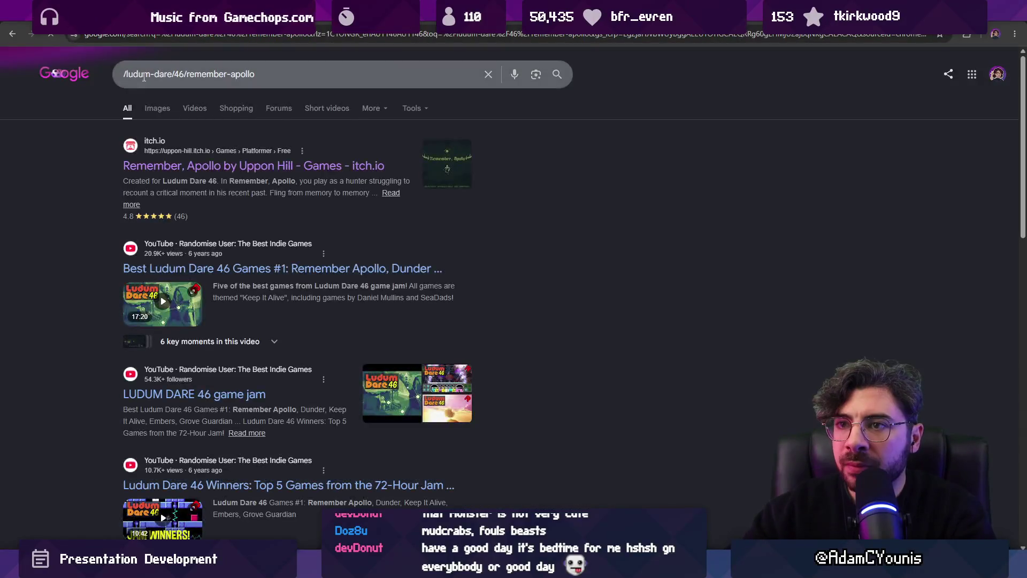
scroll(190, 170, "down", 3)
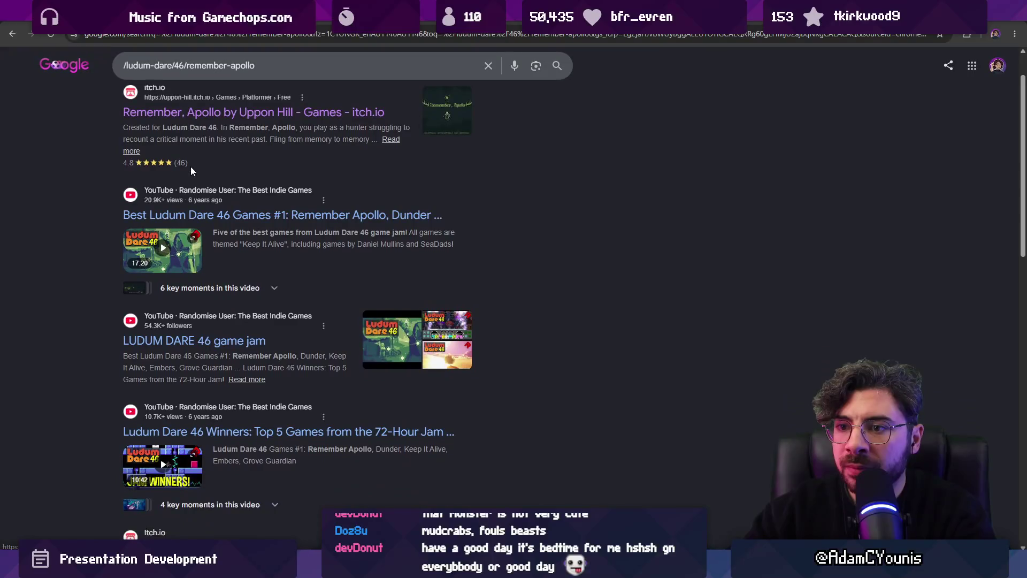
scroll(191, 170, "down", 5)
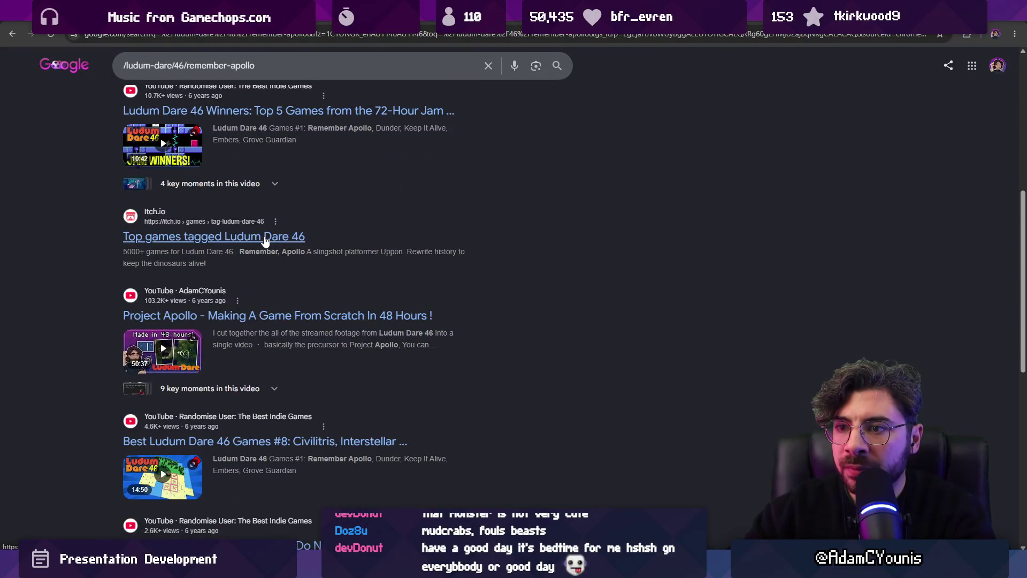
scroll(266, 241, "down", 9)
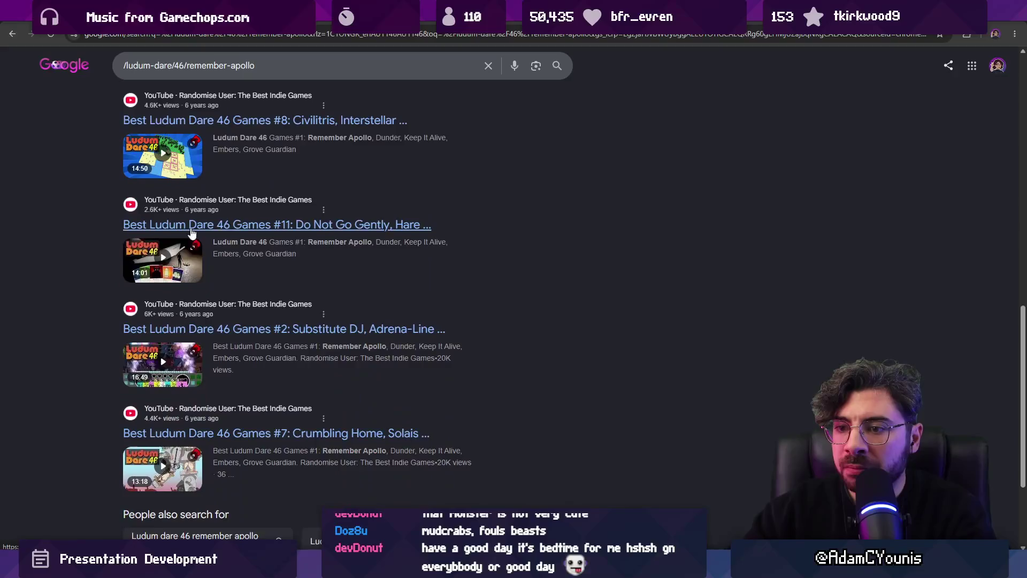
key("alt+Tab")
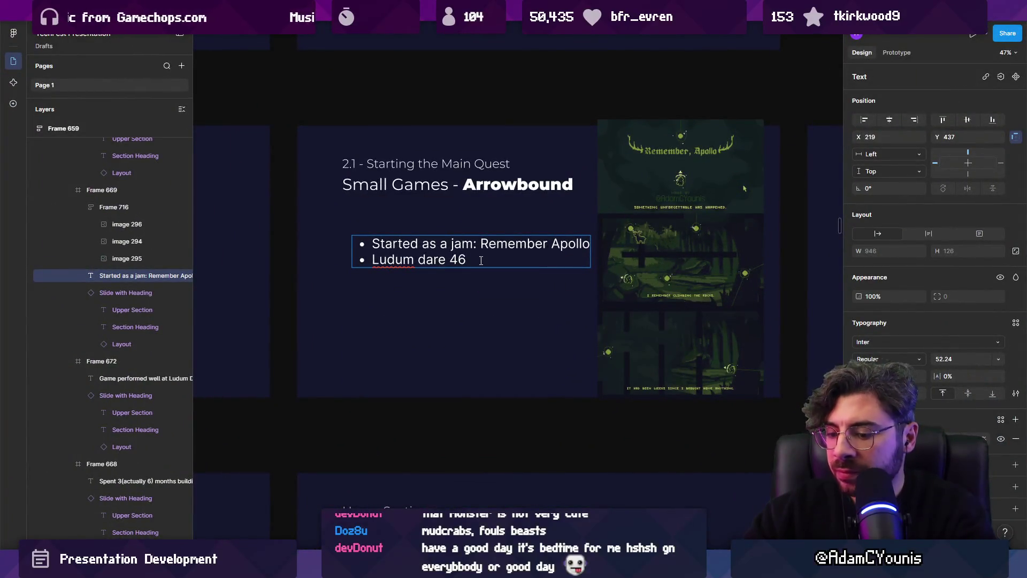
- Complete the bullet as 'Ludum dare 46, October 2020' and start an empty third bullet
type(", October 2020")
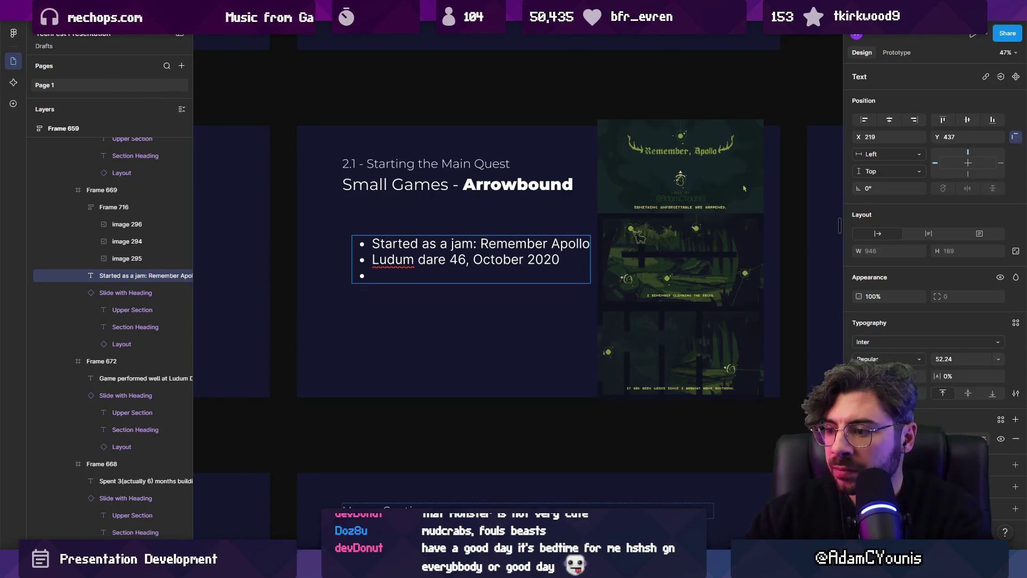
key("alt+Tab")
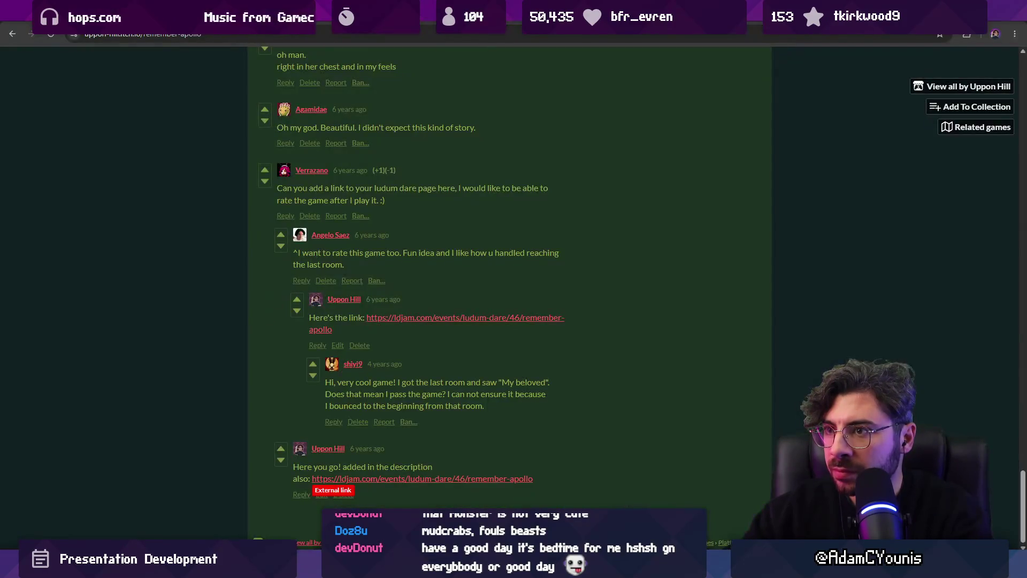
- Search Google for 'ldjam.com remember apollo' and scroll the results
left_click(281, 36)
type("ldjam.com")
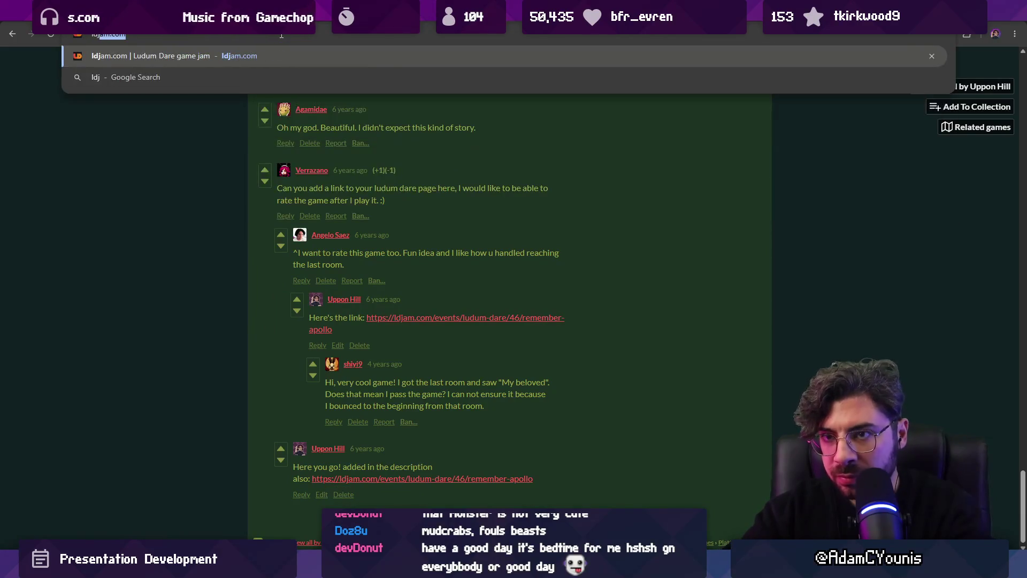
type(" remember a")
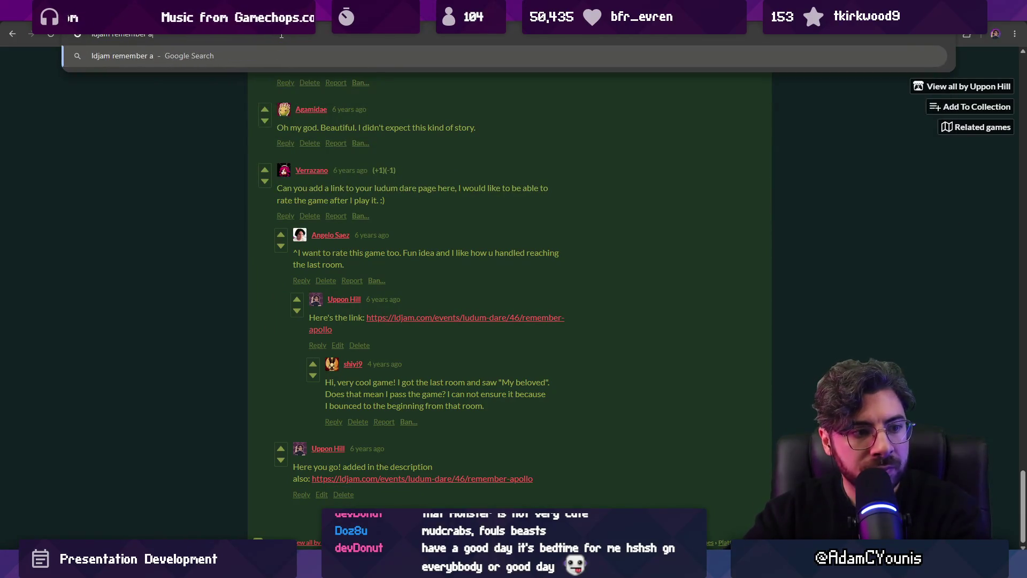
type("pollo")
key("Return")
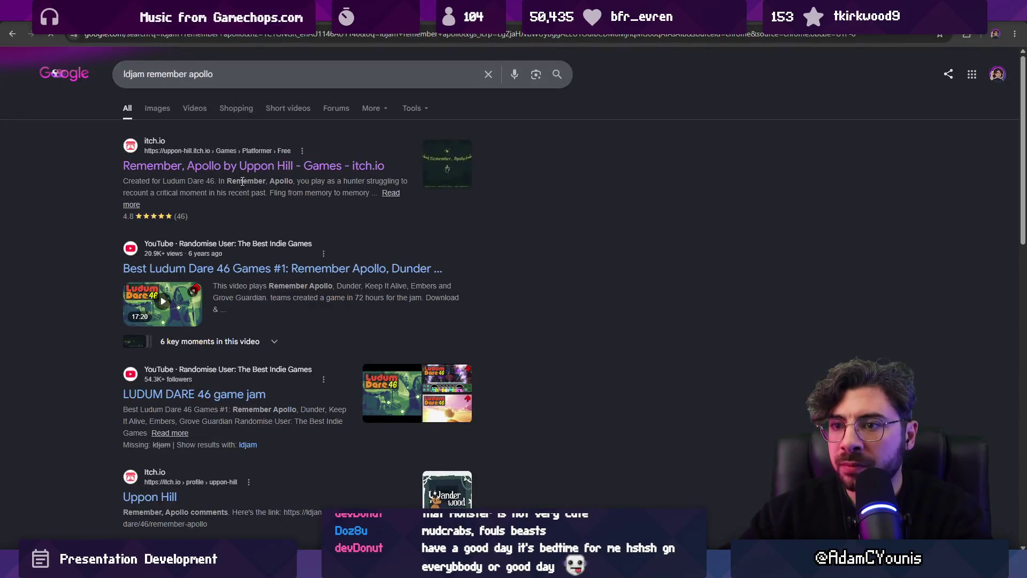
scroll(234, 193, "down", 4)
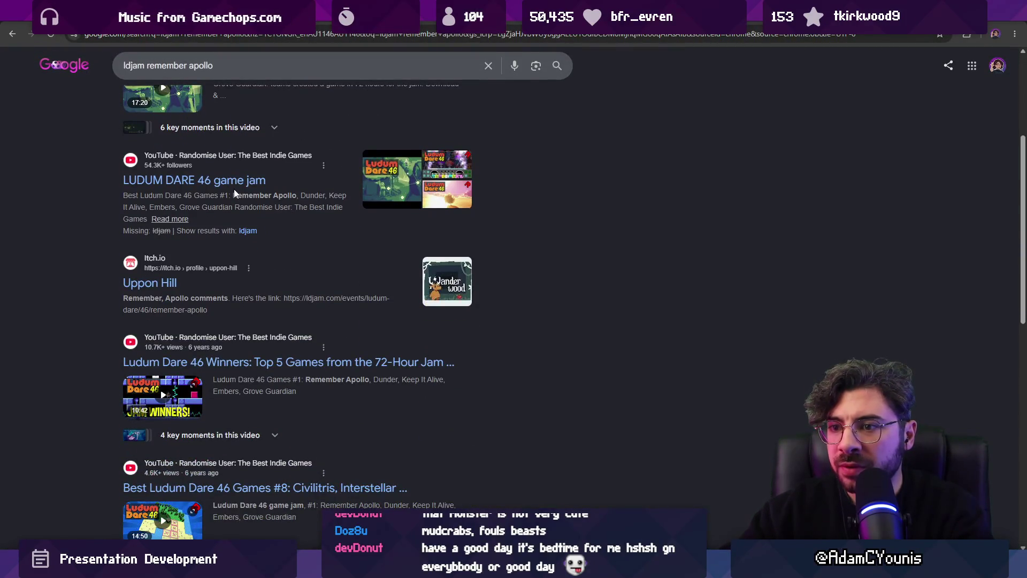
scroll(233, 188, "down", 8)
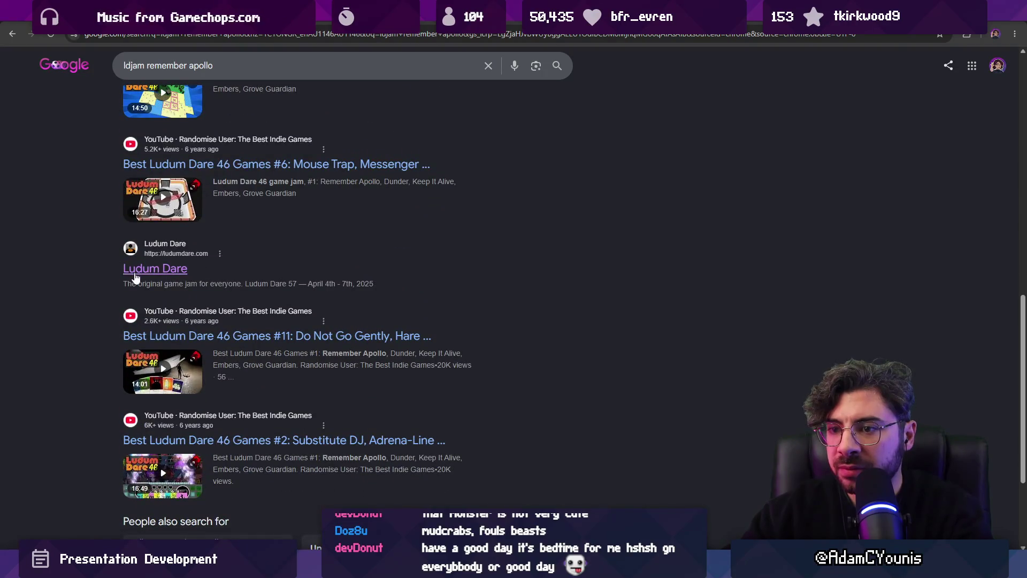
- Change the query to 'ludum dare records' and look through the results
left_click(288, 64)
key("BackSpace")
key("BackSpace")
key("BackSpace")
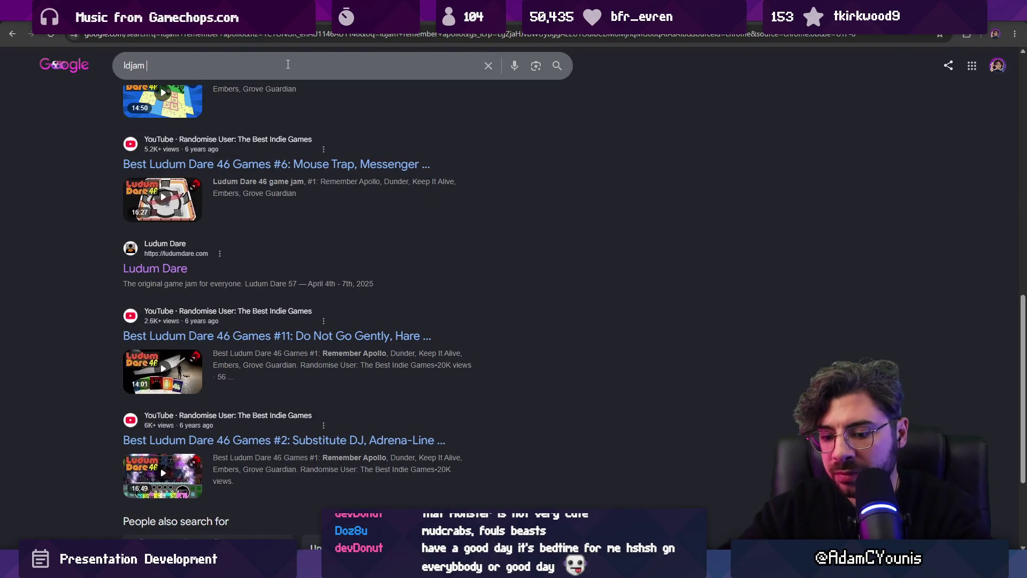
type("dare records")
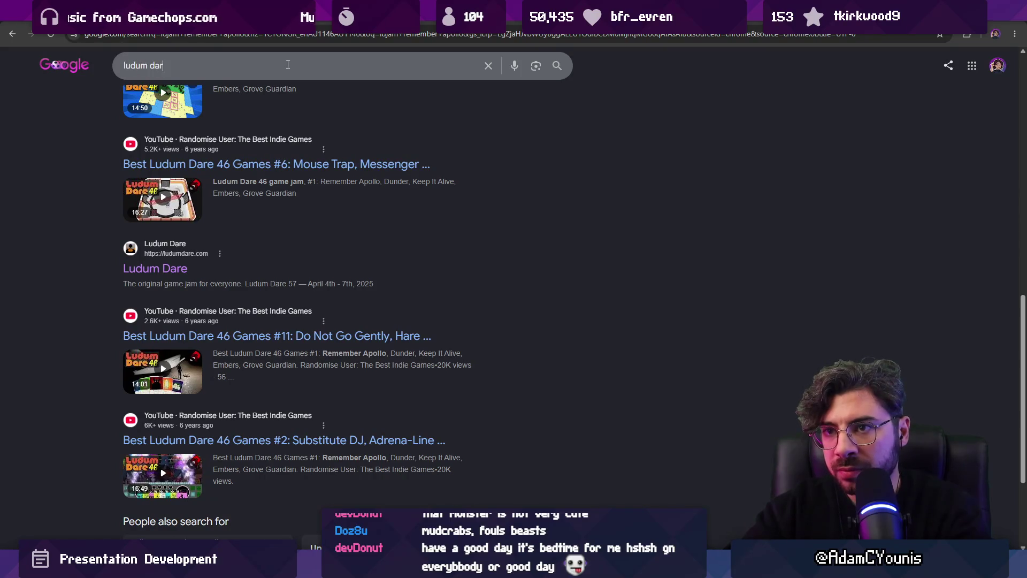
key("Return")
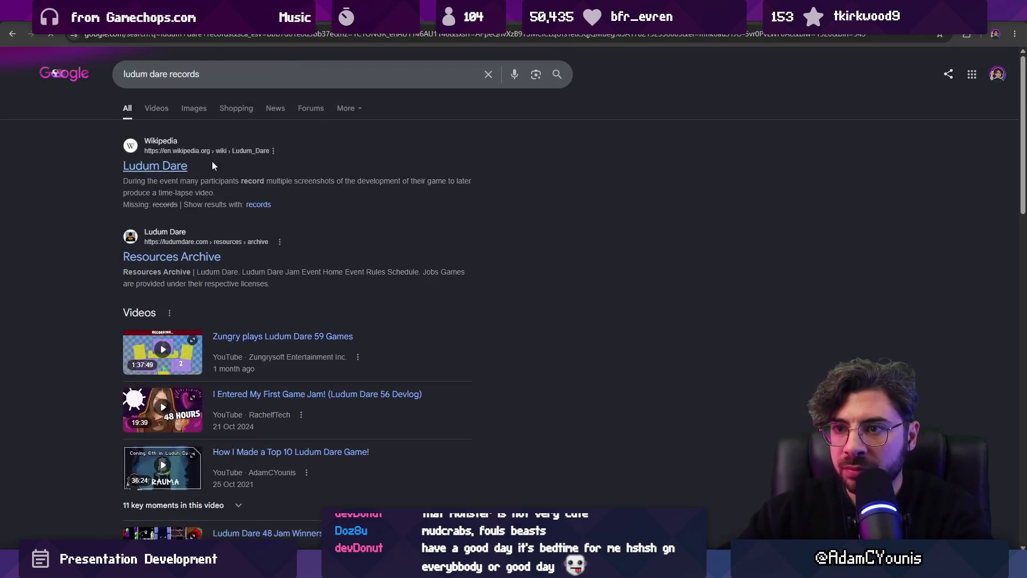
scroll(98, 227, "down", 7)
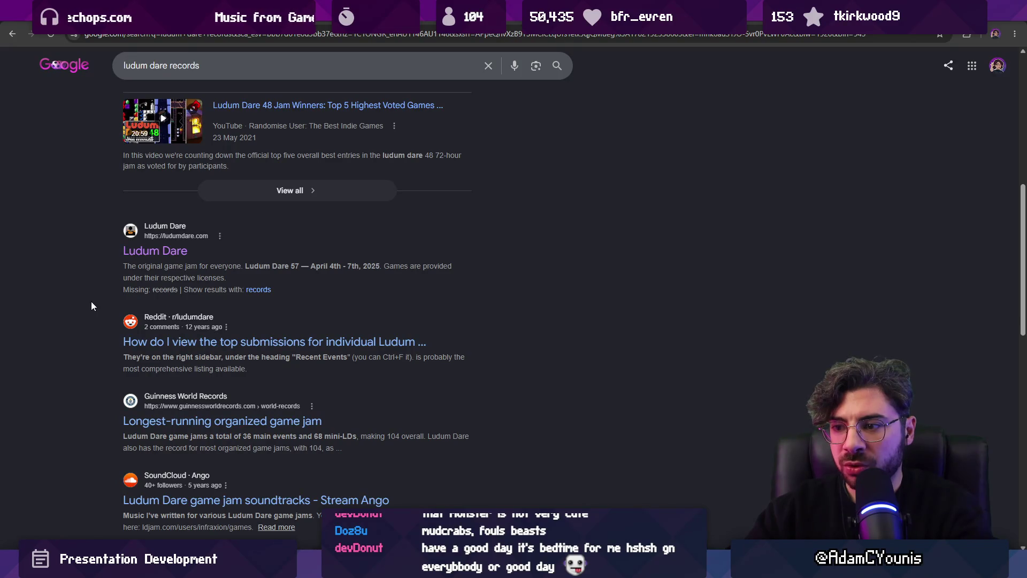
scroll(90, 307, "down", 4)
scroll(87, 309, "down", 8)
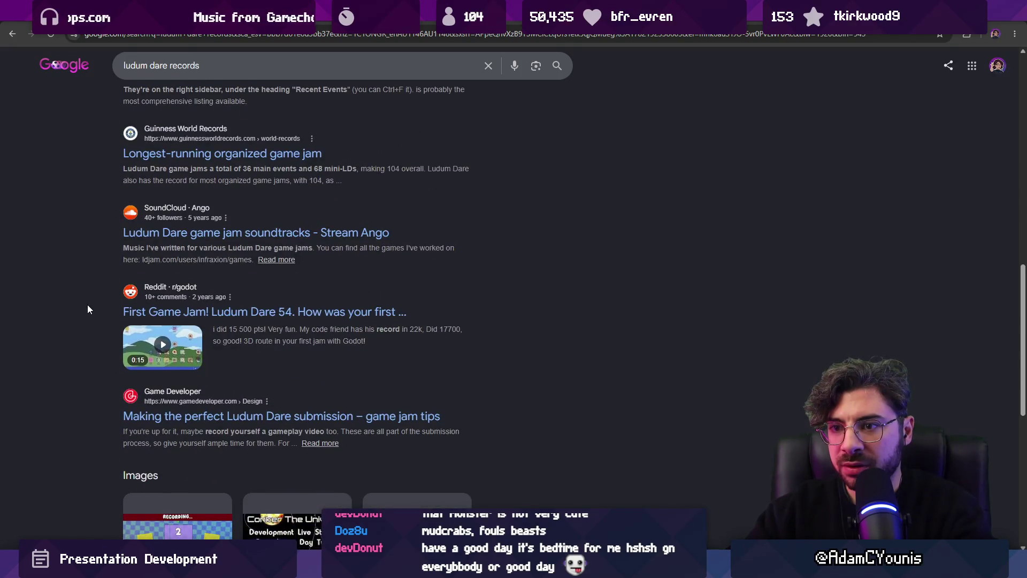
scroll(79, 303, "up", 12)
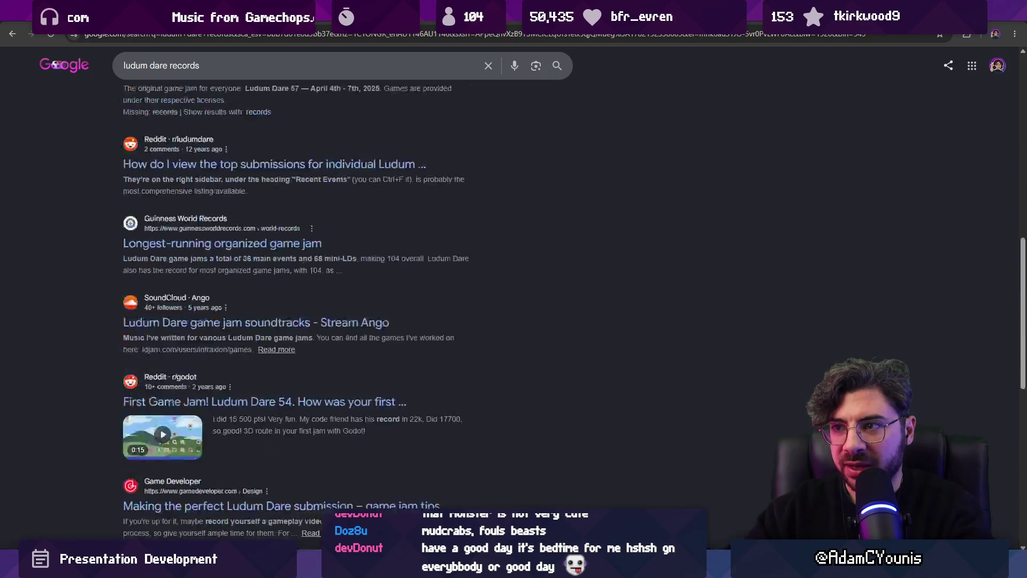
- Search for 'ludum dare winners', then 'ludum dare entry archive'
double_click(202, 72)
type("winners")
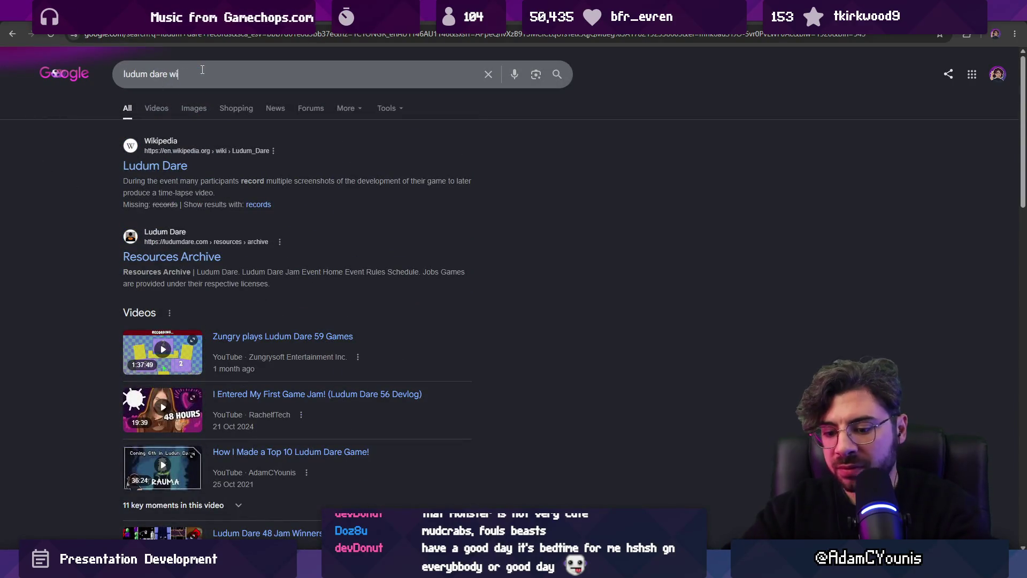
key("Return")
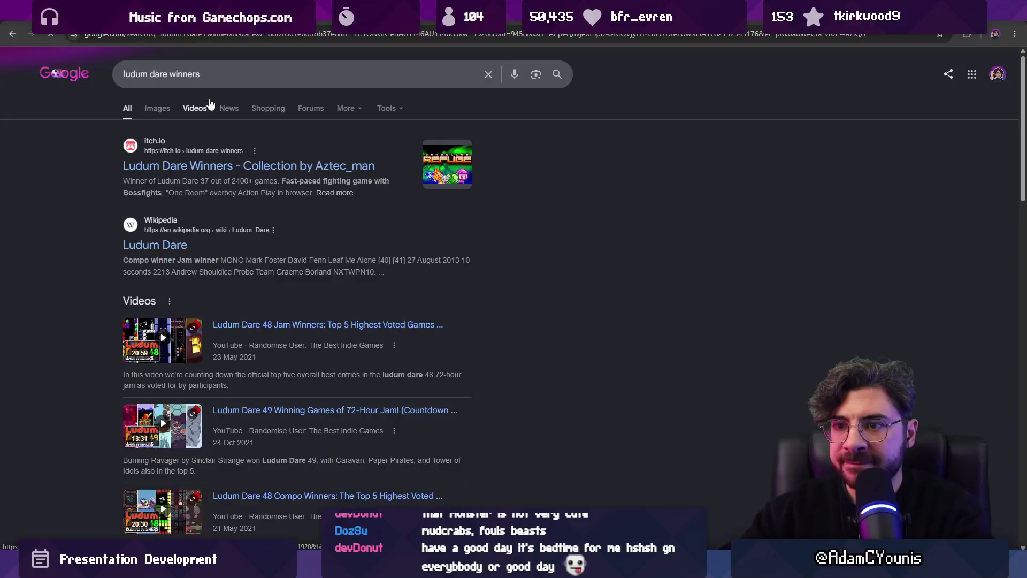
double_click(226, 69)
type("ar")
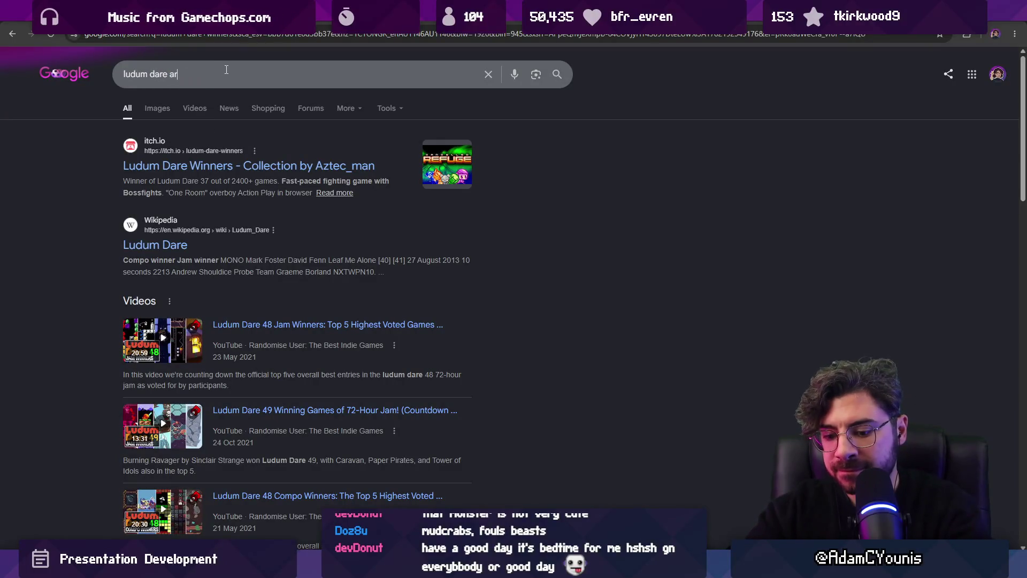
type("entry archiveentry archive")
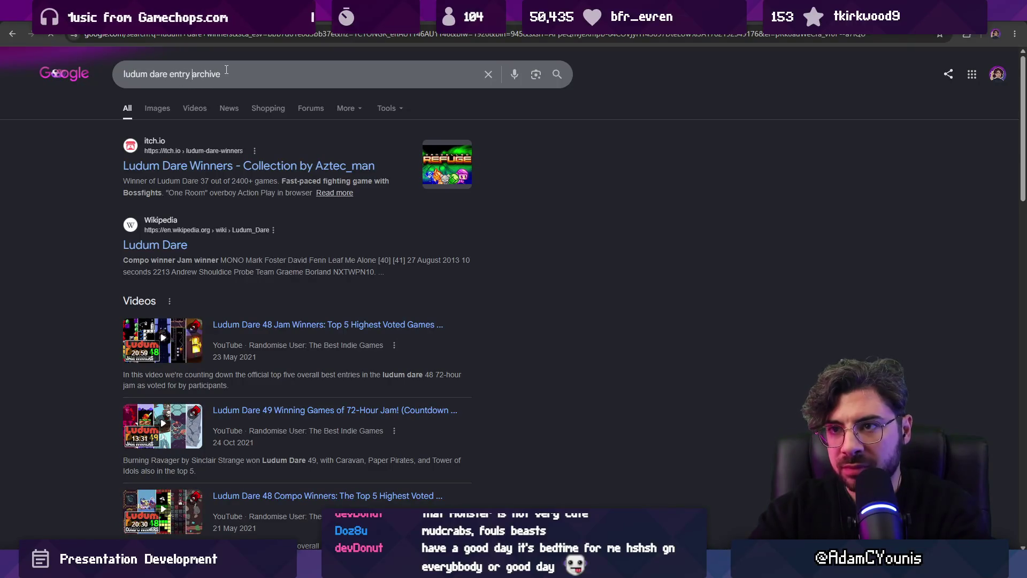
key("Return")
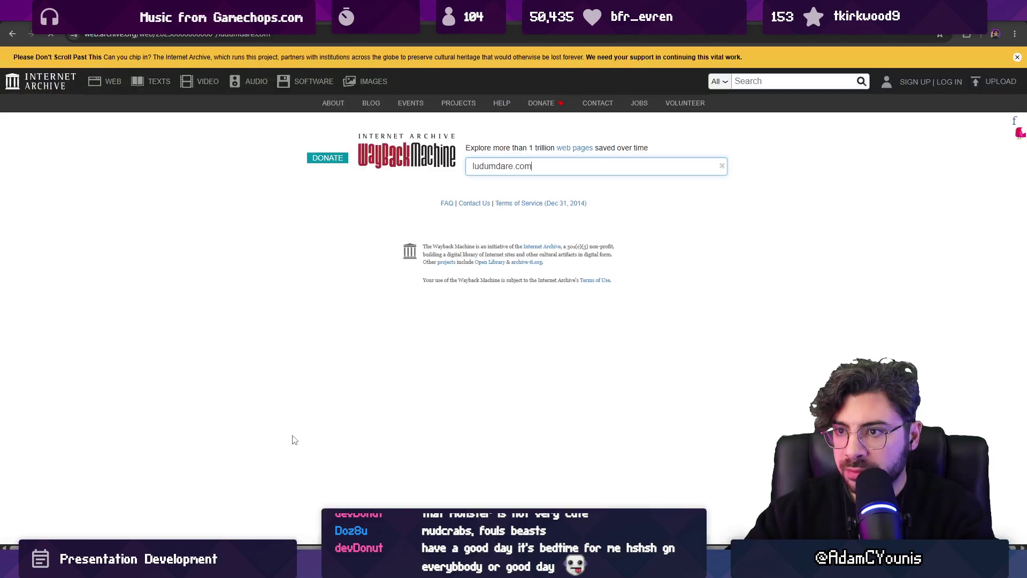
- Browse the GitHub archive and blog pages, returning to the 'ludum dare entry archive' results
key("alt+Left")
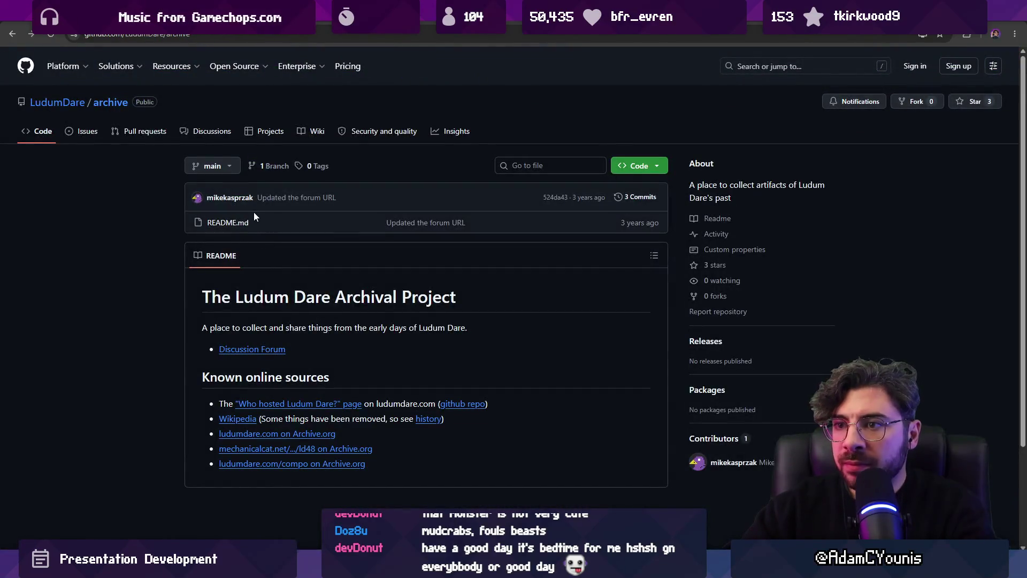
scroll(256, 226, "down", 3)
scroll(256, 308, "up", 3)
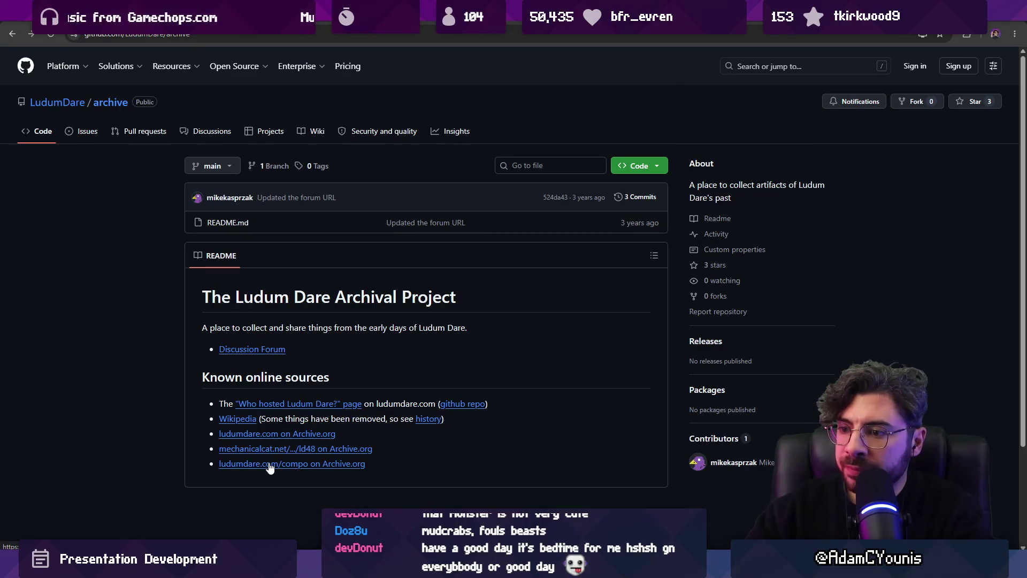
key("alt+Left")
scroll(107, 273, "down", 4)
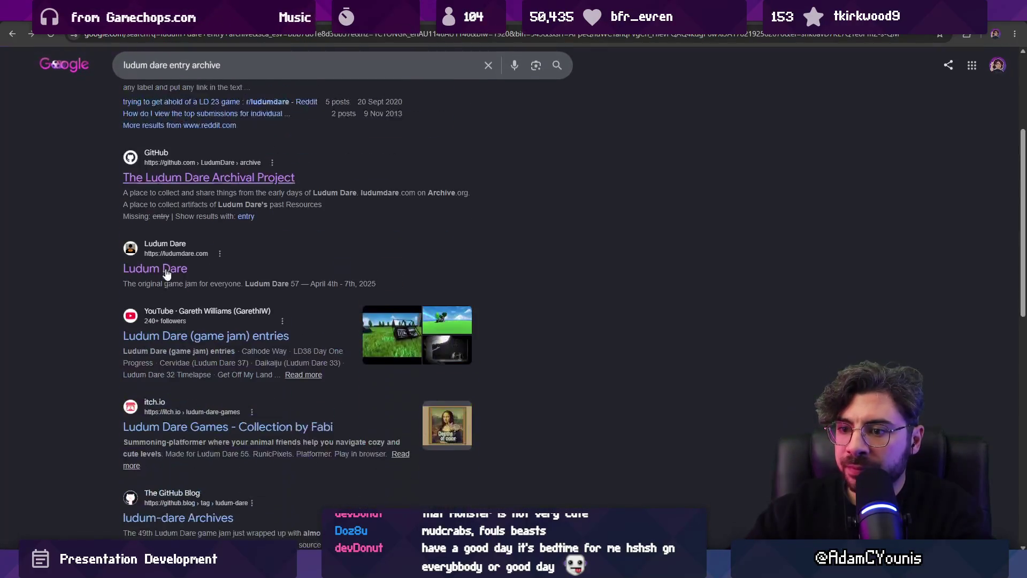
scroll(75, 281, "down", 2)
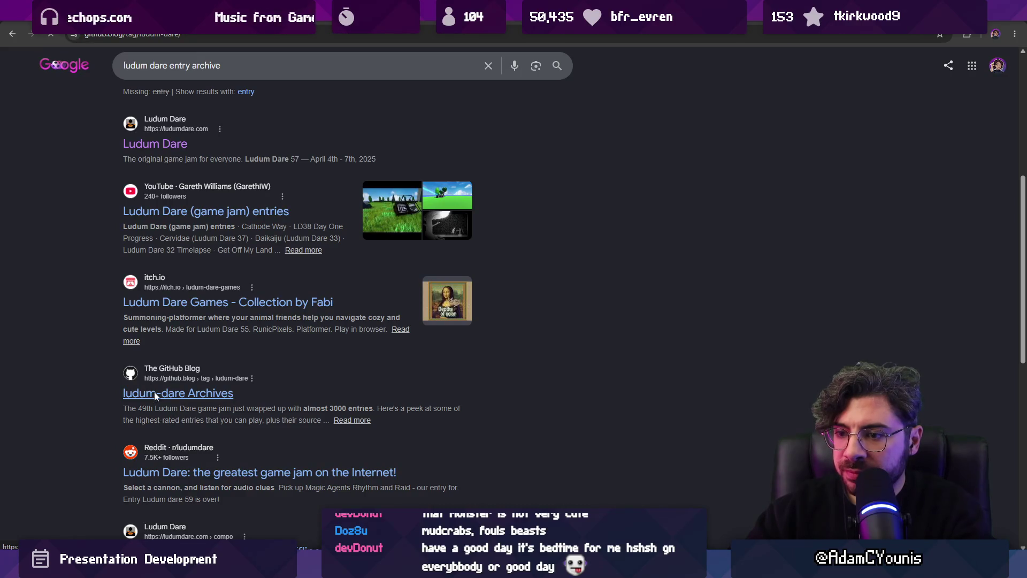
scroll(291, 224, "down", 4)
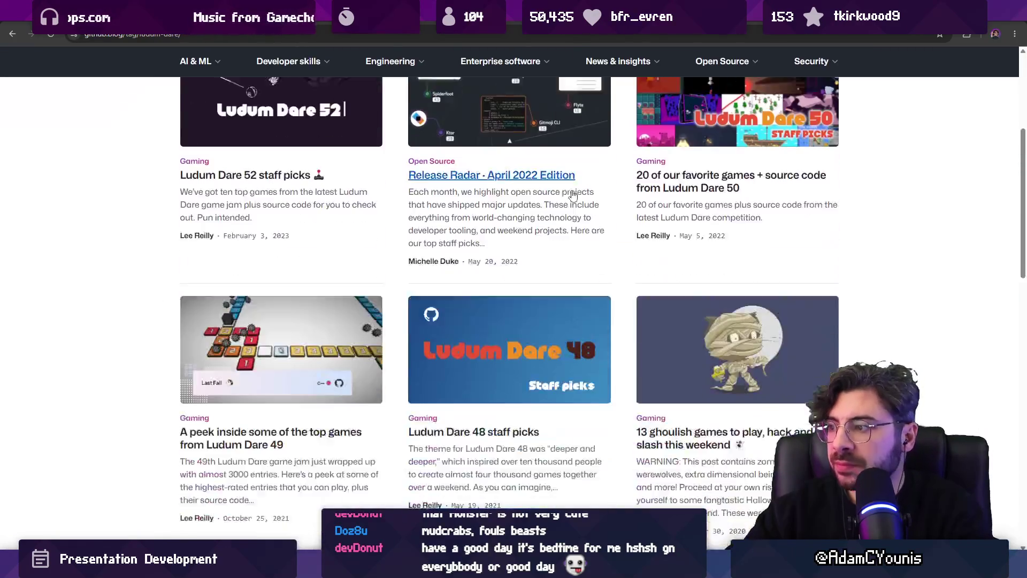
scroll(595, 168, "up", 4)
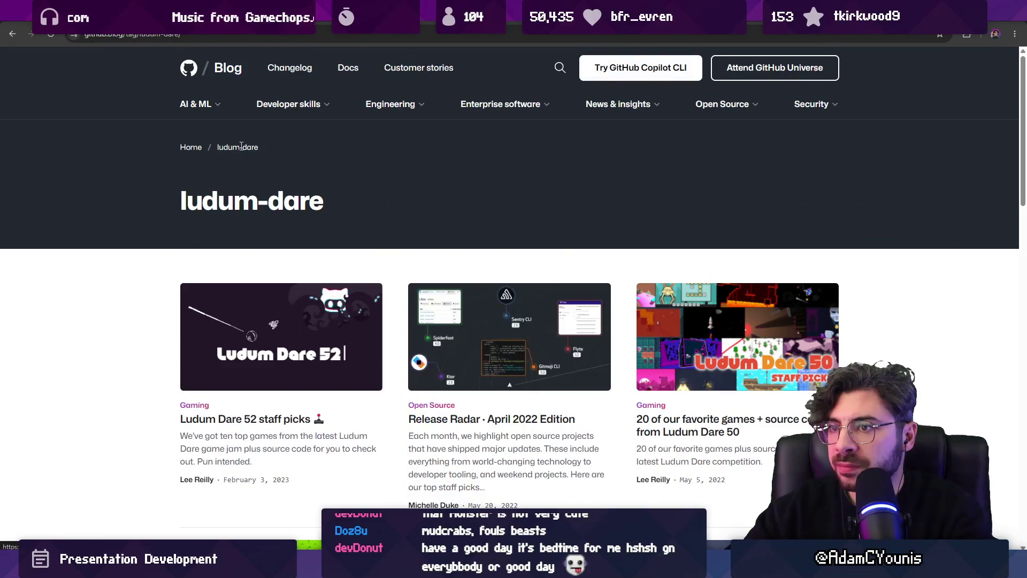
scroll(157, 296, "down", 8)
scroll(157, 295, "down", 6)
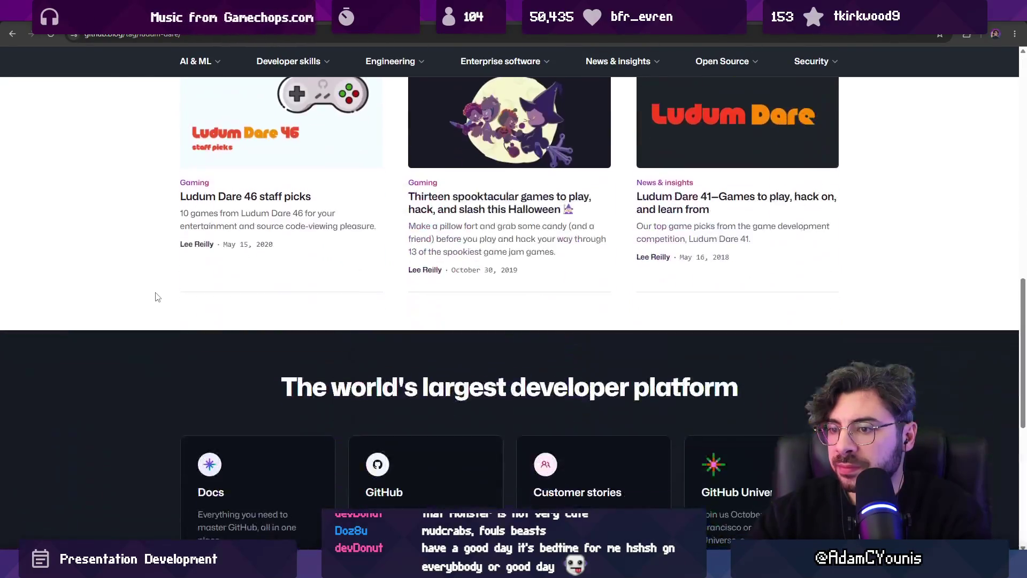
scroll(153, 292, "down", 5)
scroll(110, 249, "up", 20)
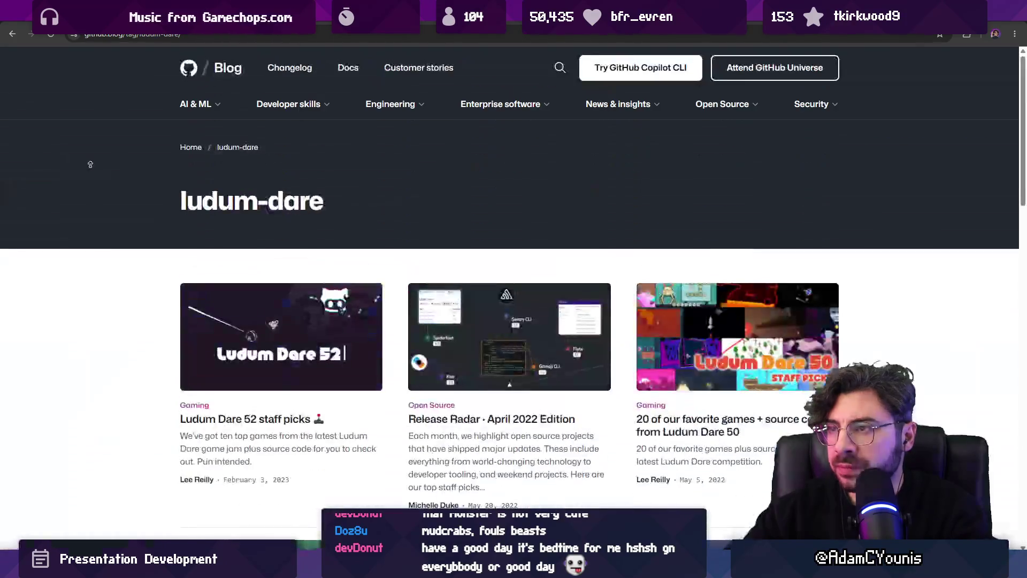
key("alt+Left")
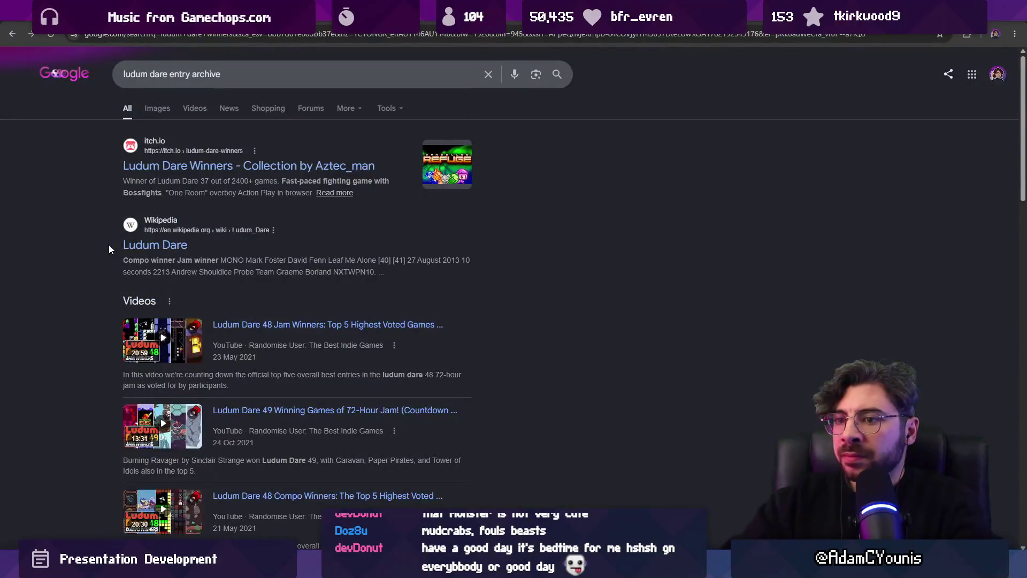
triple_click(244, 76)
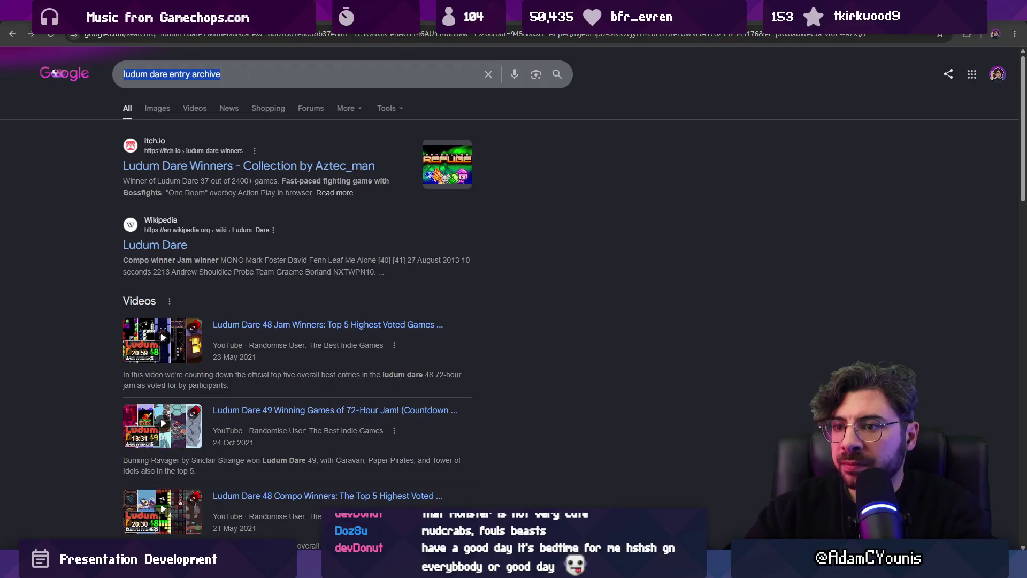
- Search 'remember apollo ludum dare' and scroll past the itch.io page and Ludum Dare 46 videos
type("remember apollo ludum dare")
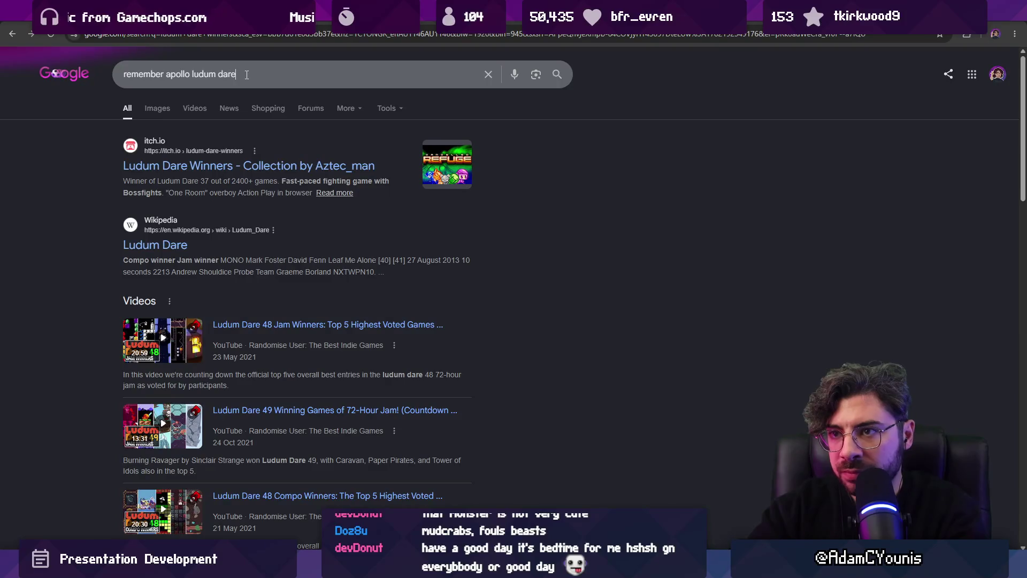
key("Return")
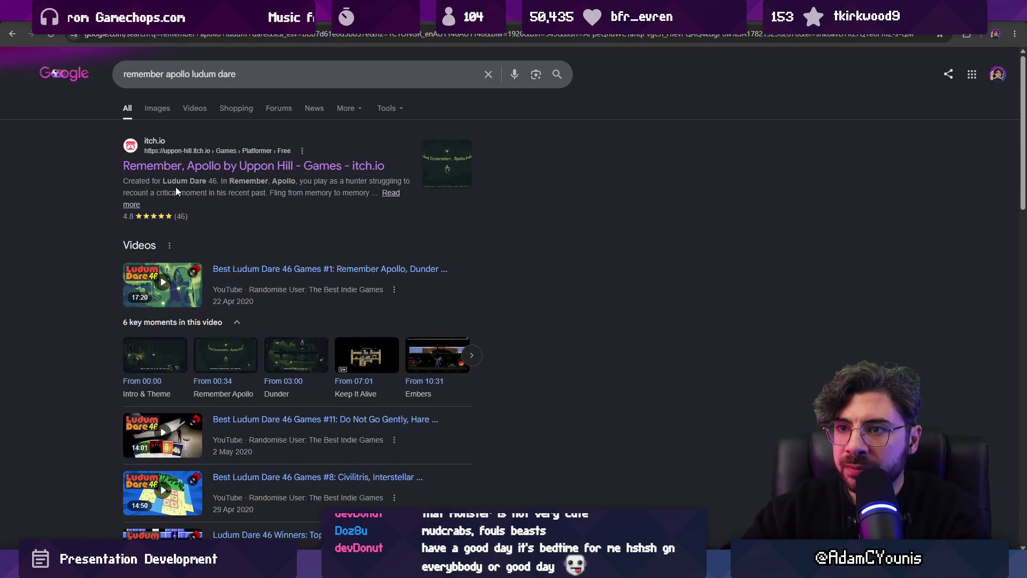
scroll(91, 178, "down", 4)
scroll(107, 182, "down", 4)
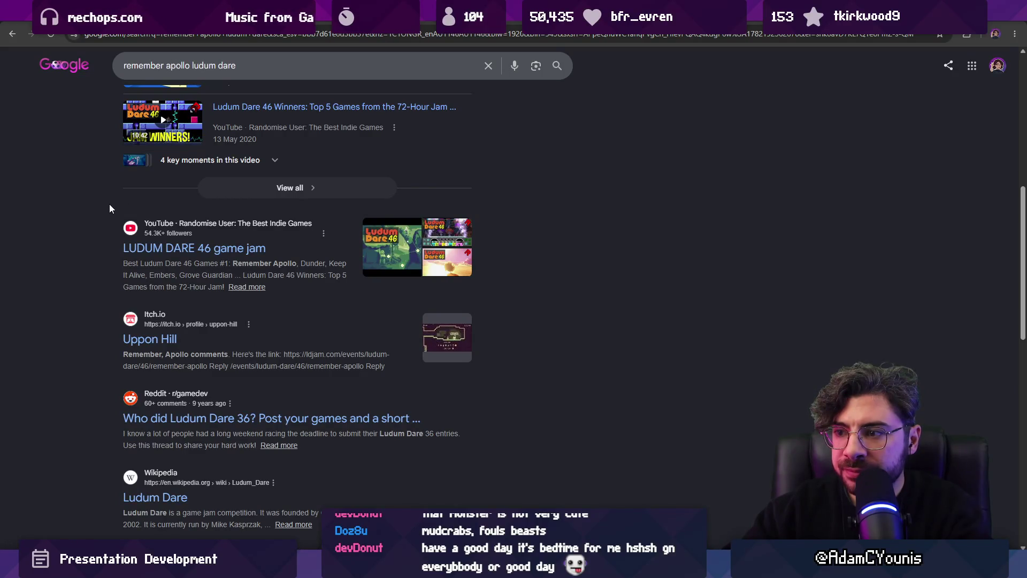
scroll(120, 298, "down", 2)
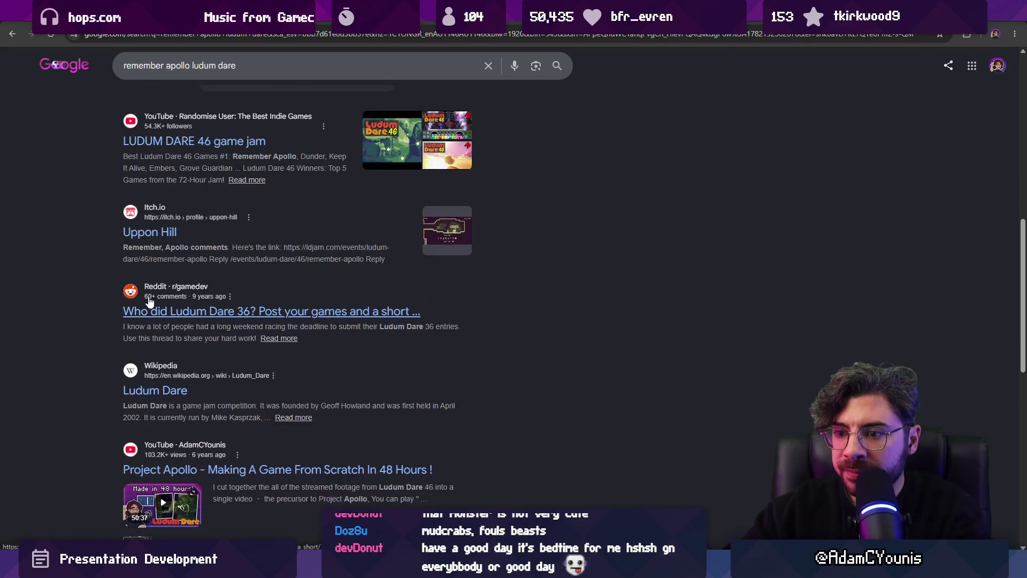
scroll(149, 300, "down", 7)
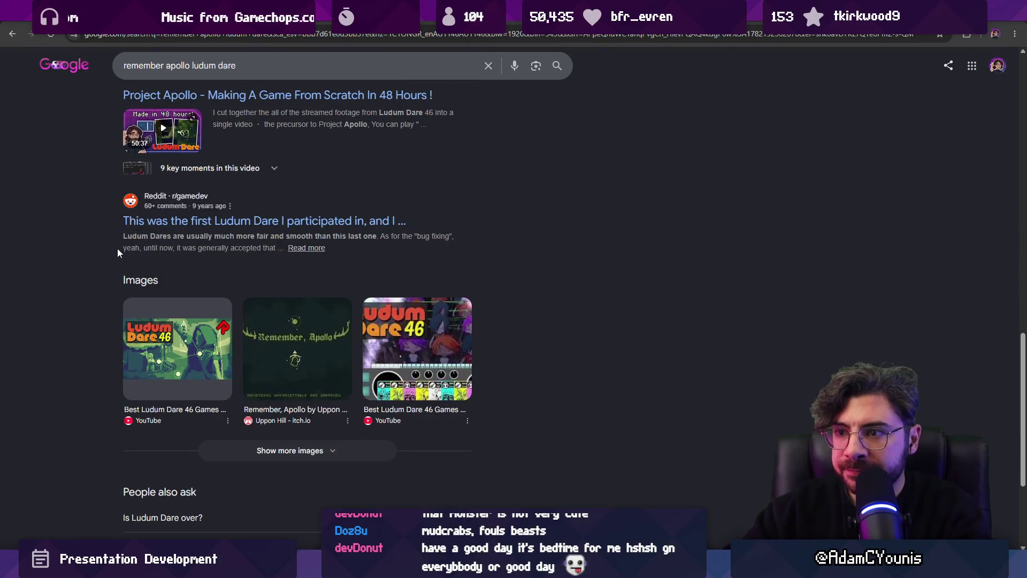
scroll(130, 226, "down", 3)
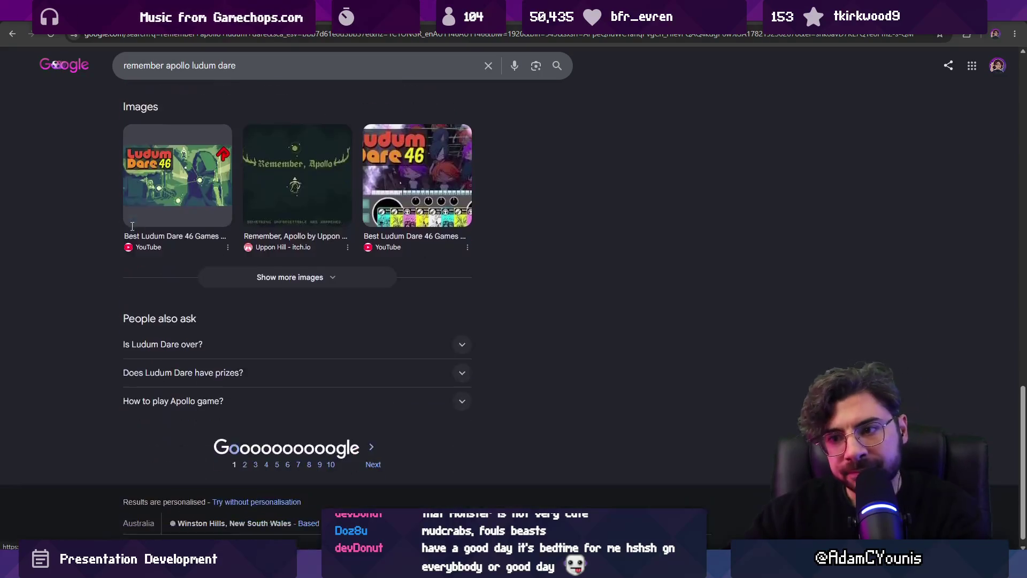
- Add the bullet '8th place overall out of ~5000 entries' and shift the list slightly left
mouse_move(502, 568)
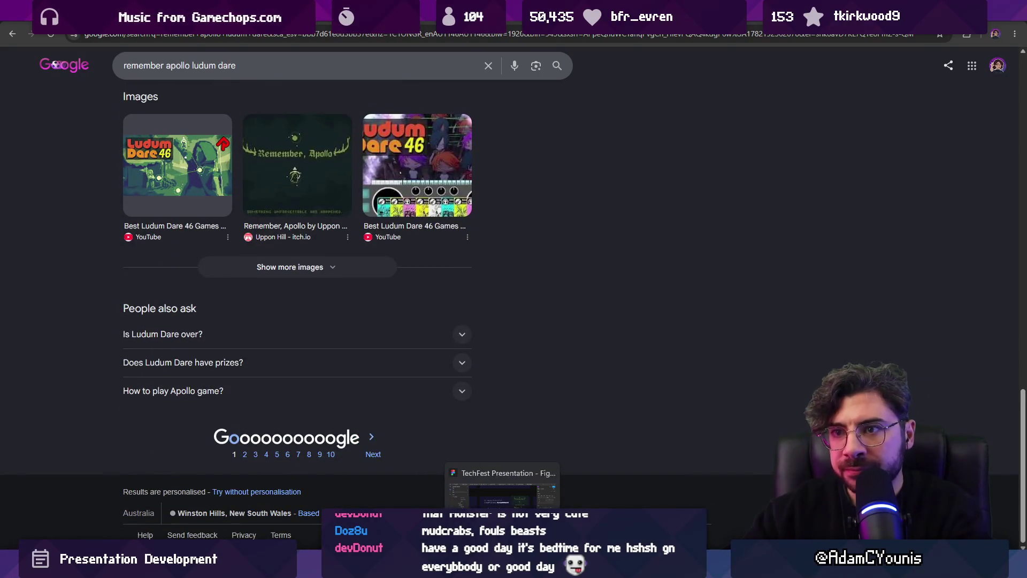
left_click(502, 487)
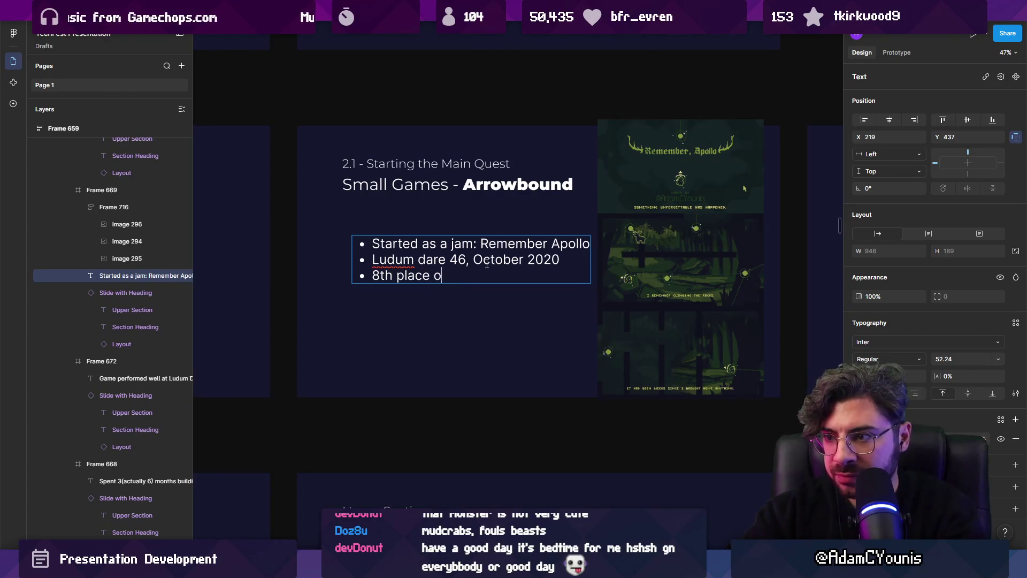
key("Escape")
key("Escape")
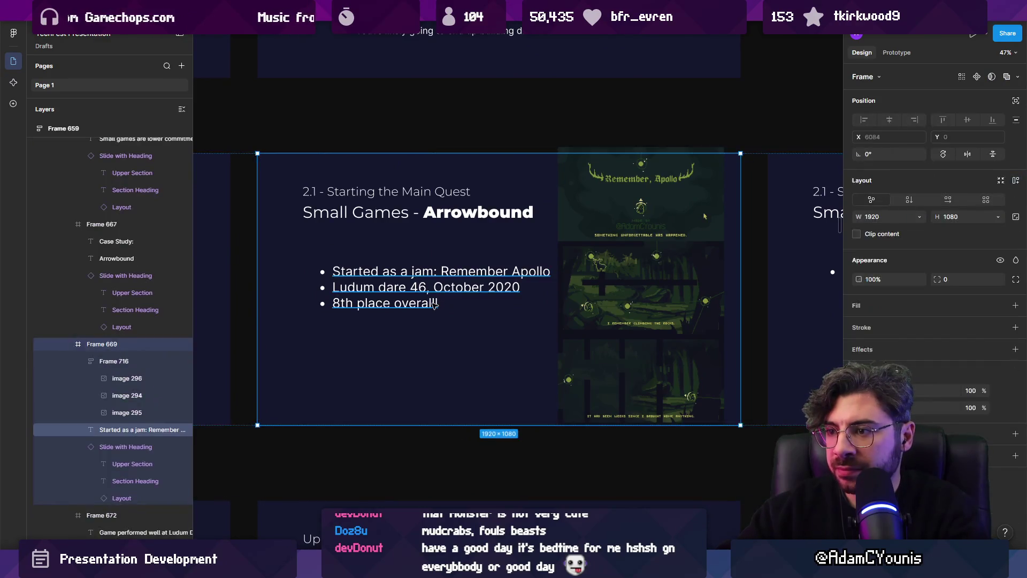
double_click(436, 304)
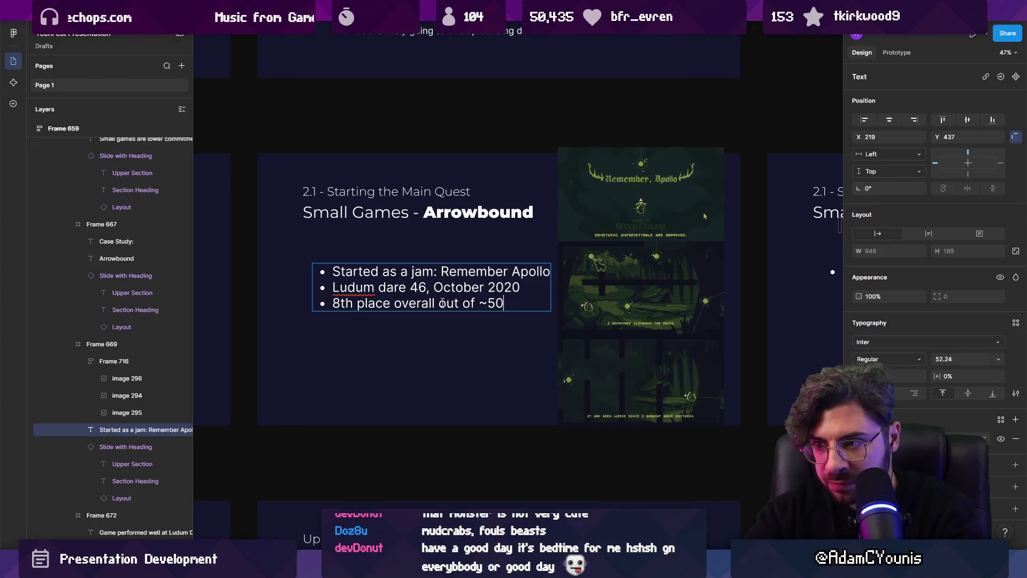
type("out of ~5000 entrie")
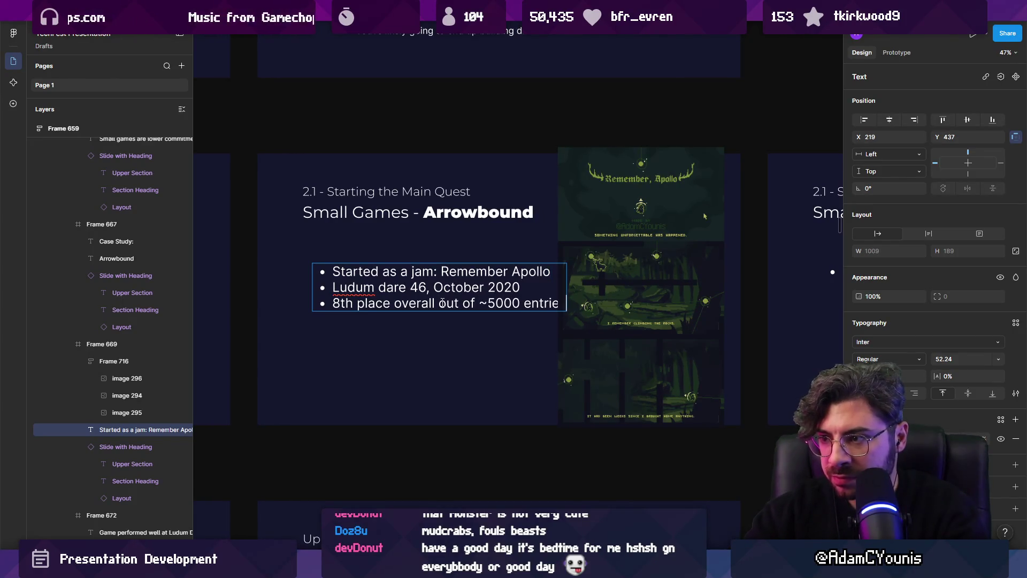
key("Escape")
left_click_drag(378, 277, 369, 277)
- Scale the bullet list down proportionally to about 0.89 size
scroll(348, 281, "right", 2)
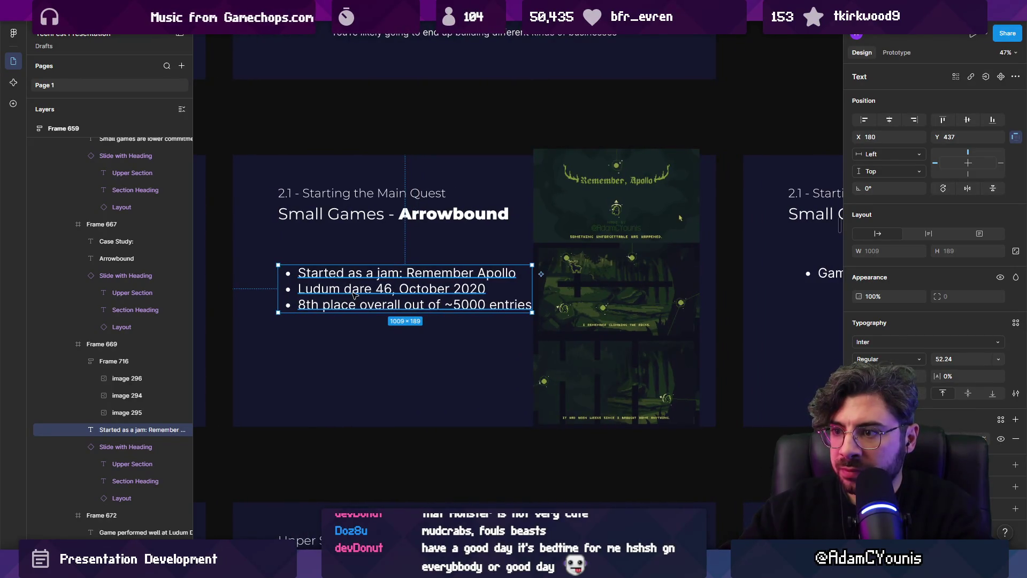
scroll(383, 292, "up", 1)
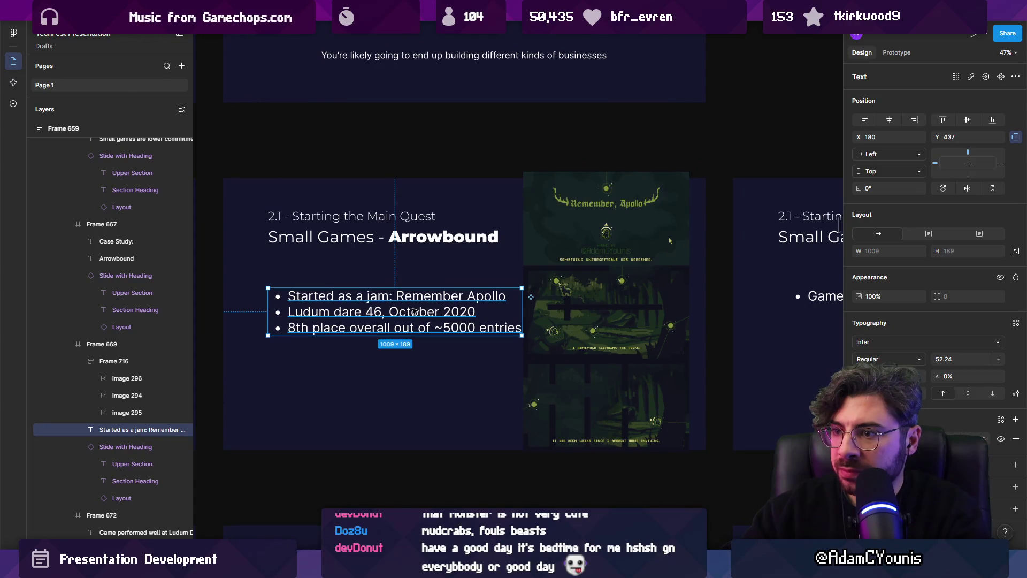
key("k")
left_click_drag(522, 336, 492, 330)
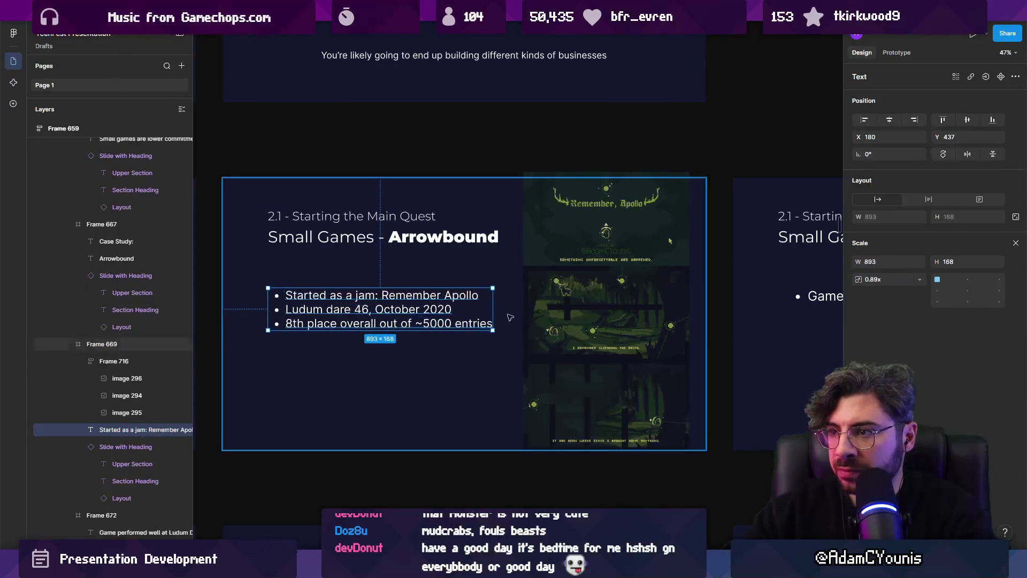
- Move the bottom screenshot up to the middle of the column
left_click(553, 332)
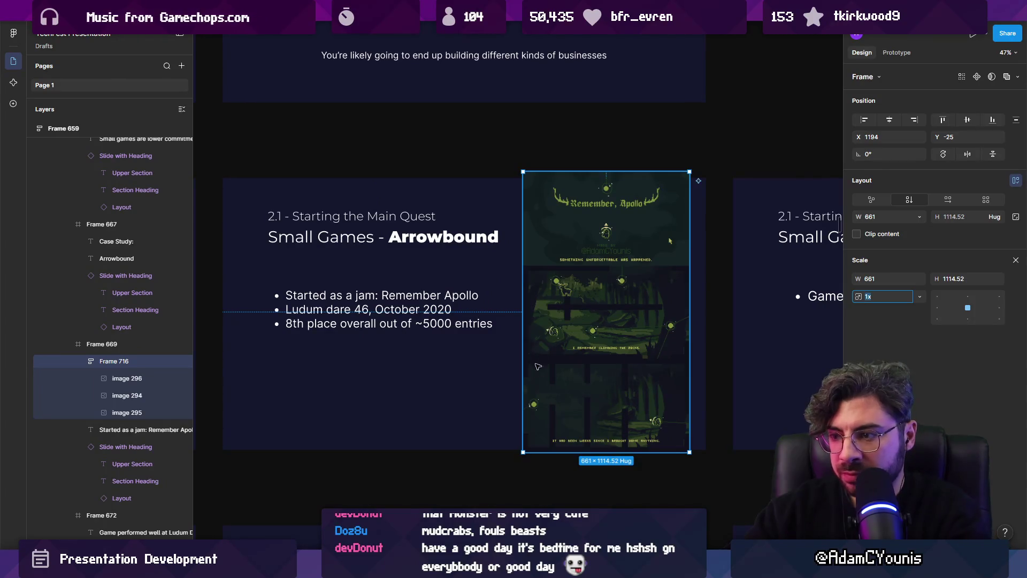
key("Escape")
scroll(591, 327, "up", 3)
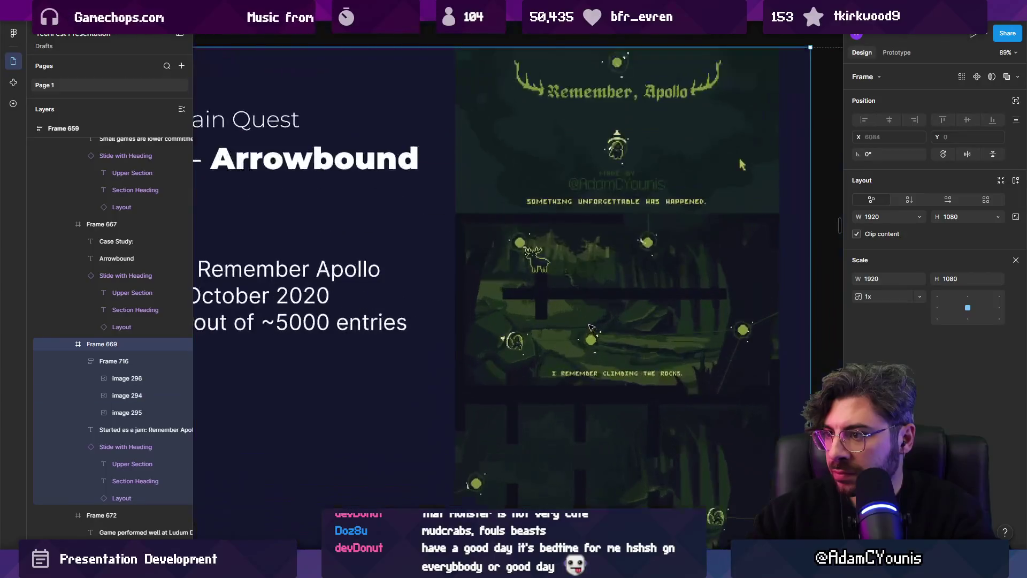
double_click(599, 418)
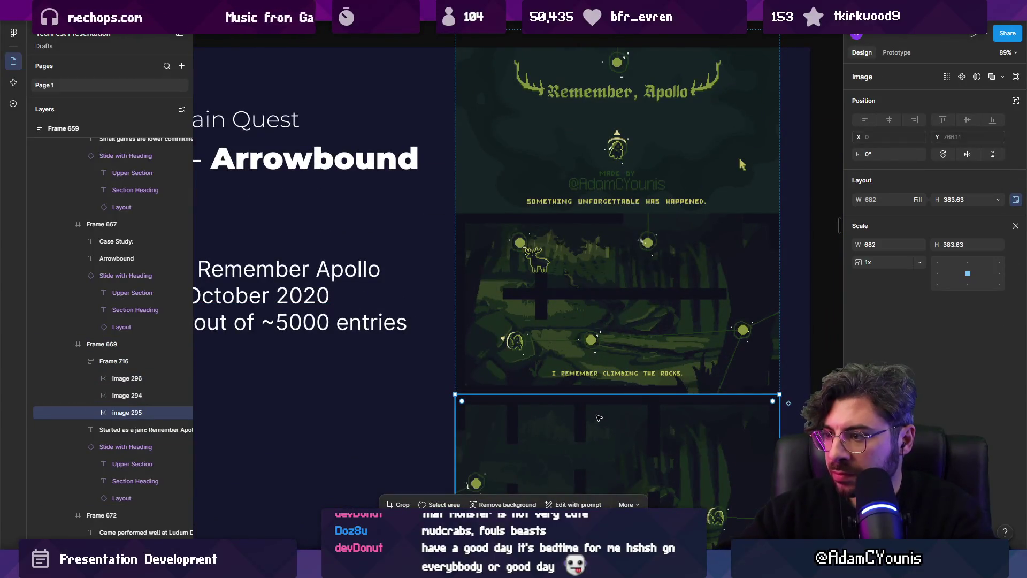
left_click_drag(599, 418, 599, 321)
scroll(599, 321, "down", 3)
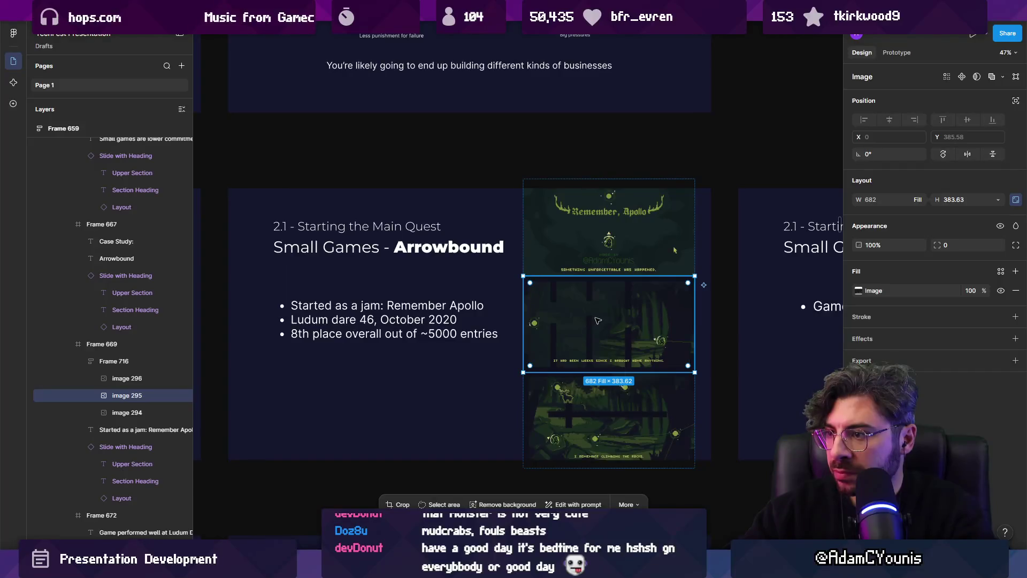
- Scale all three screenshots together and nudge the column right and down
key("ctrl+a")
key("k")
left_click_drag(694, 468, 701, 473)
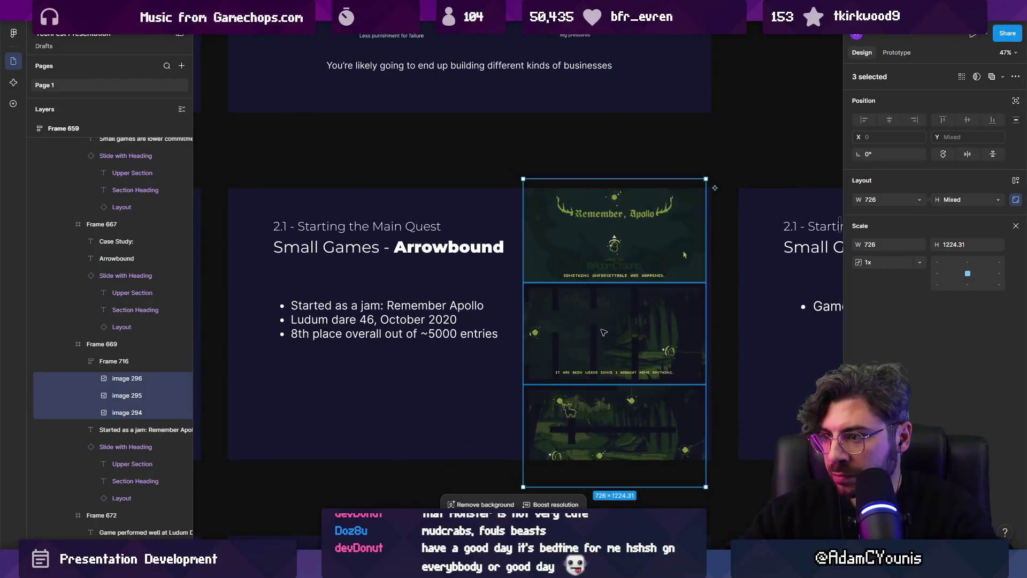
double_click(608, 309)
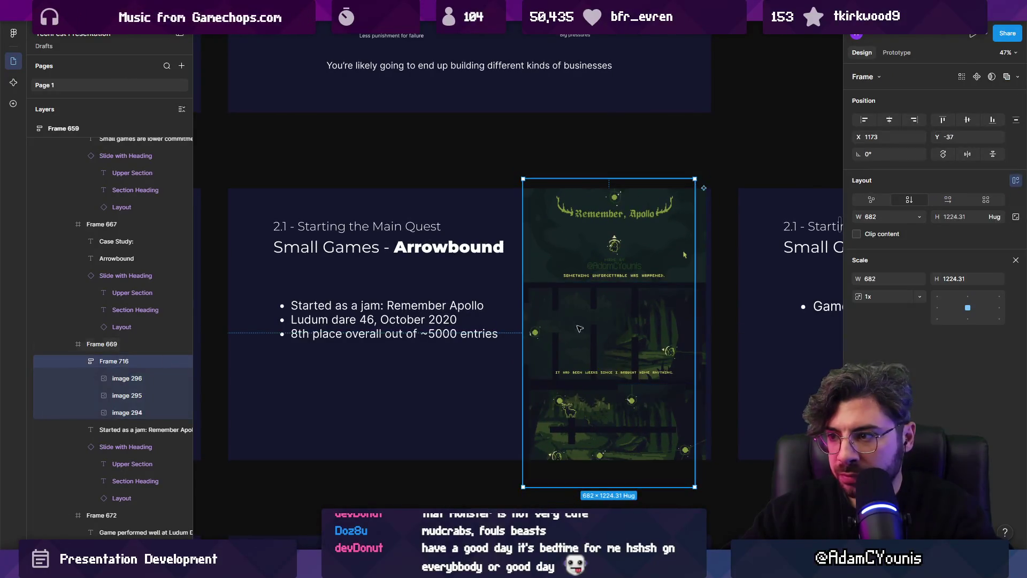
left_click_drag(608, 308, 620, 315)
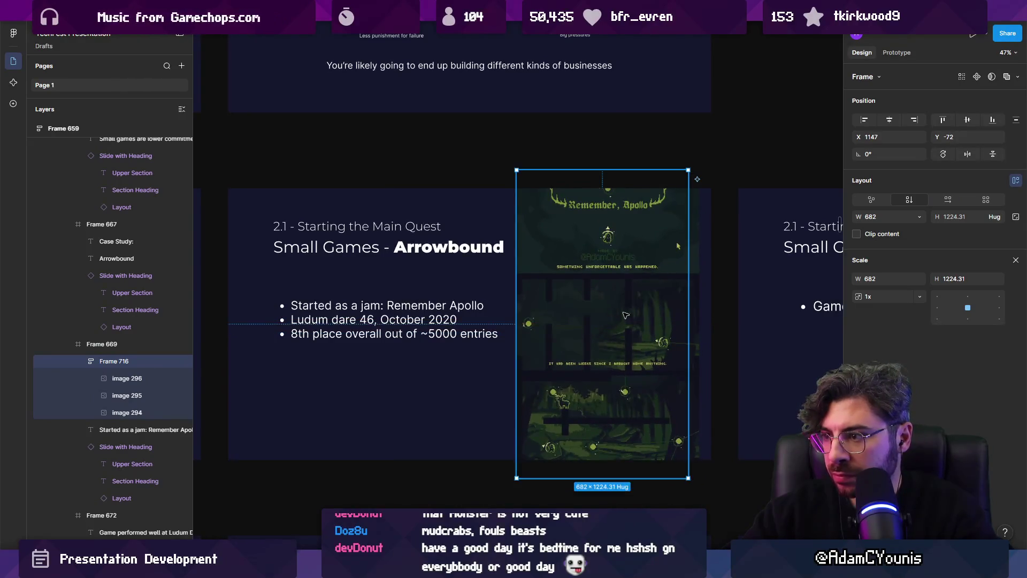
- Move the top screenshot down one place in the column
left_click(137, 346)
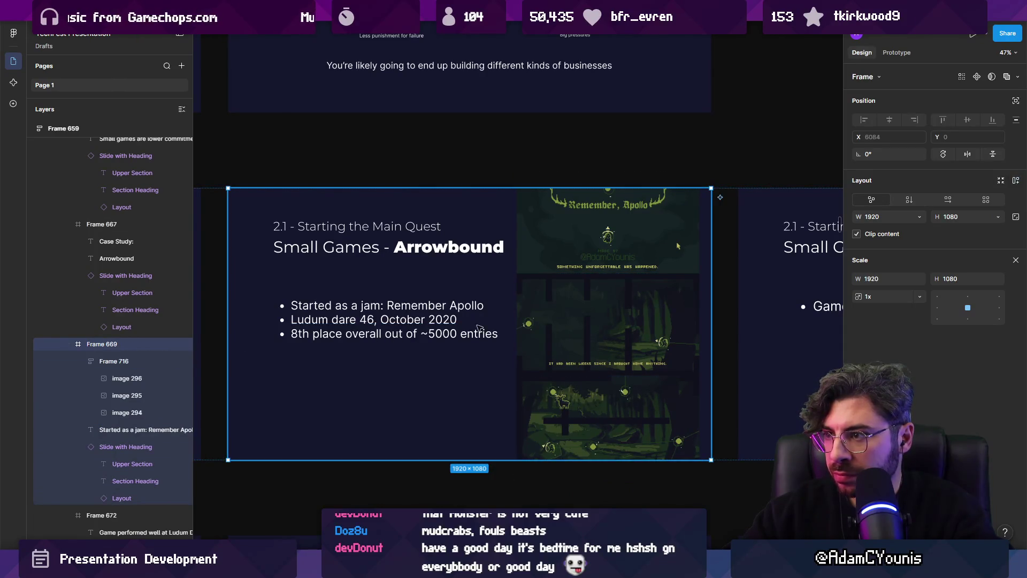
left_click(635, 230)
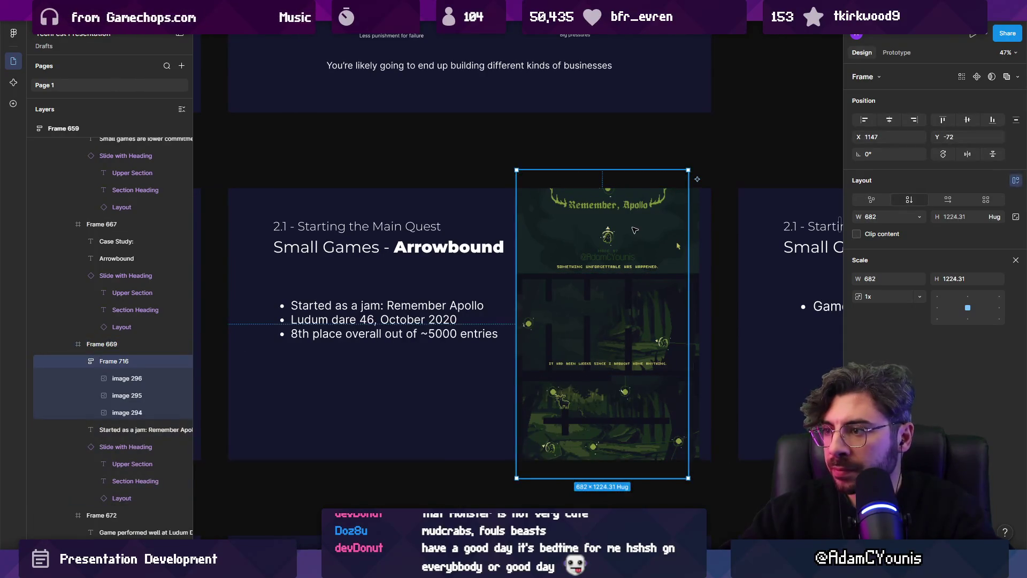
left_click(635, 231)
key("Down")
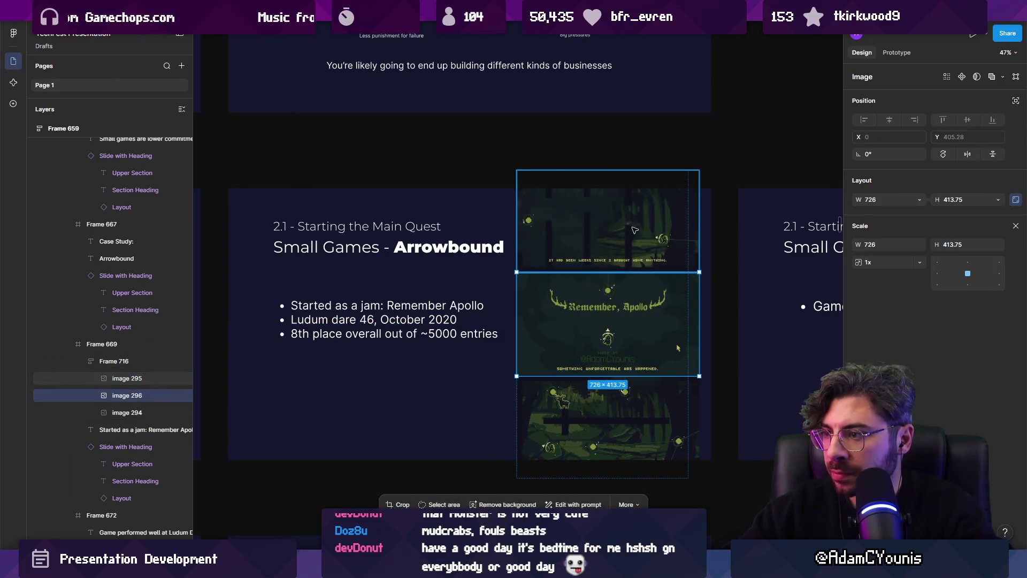
left_click(688, 211)
key("shift+Return")
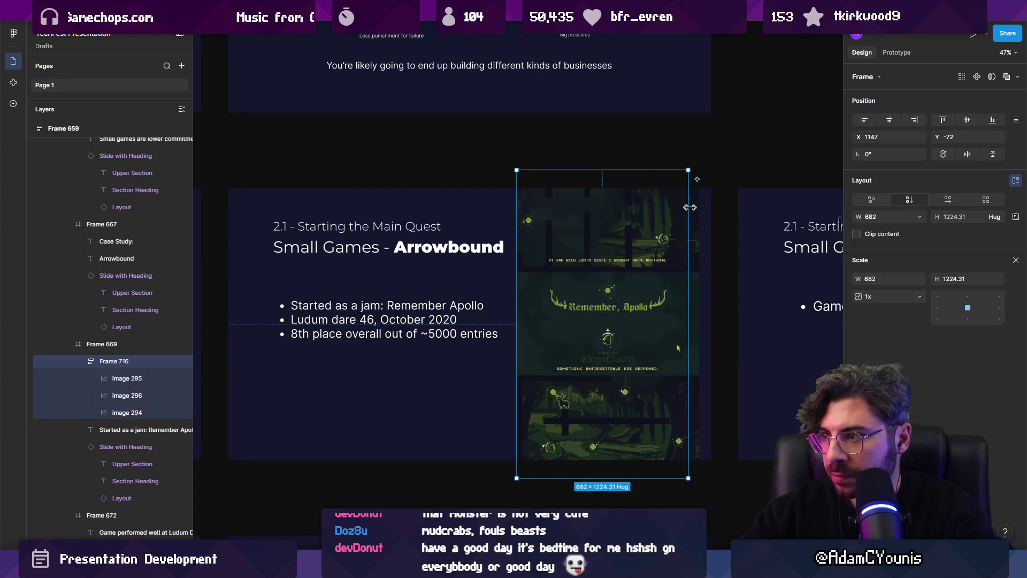
key("shift+Return")
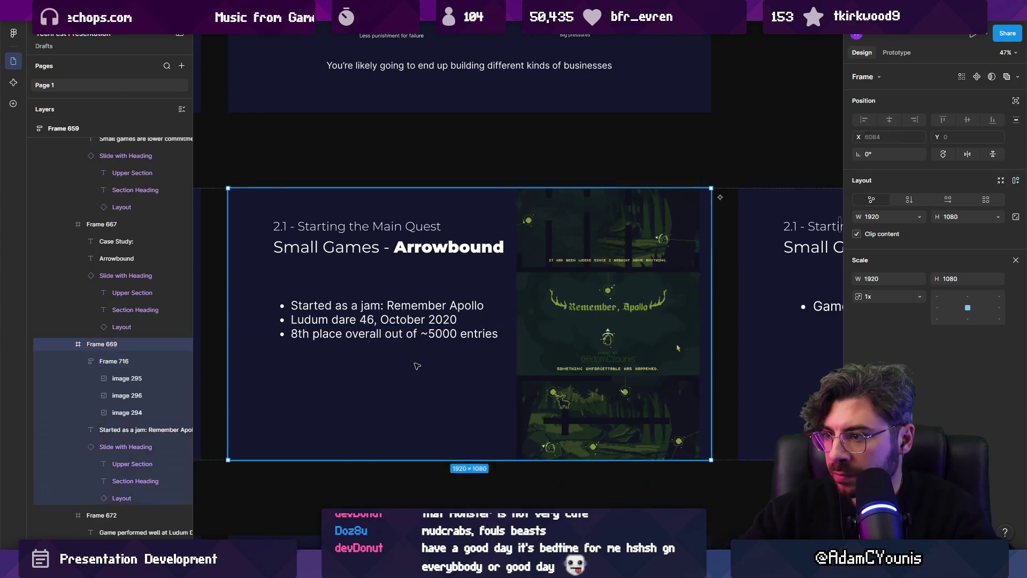
- Set a 20 gap between the screenshots and centre the column on the slide
scroll(373, 350, "up", 5, "ctrl")
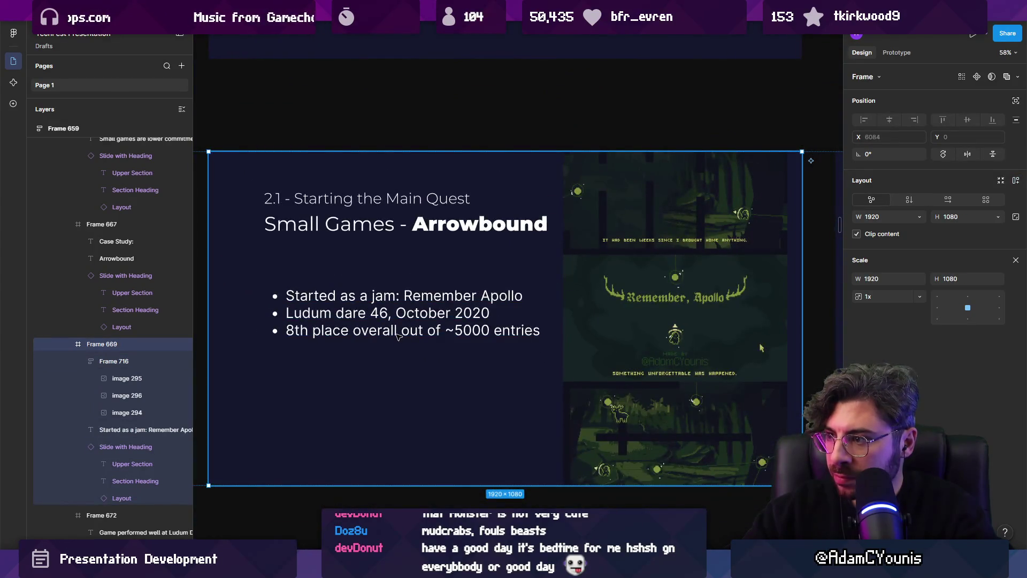
double_click(647, 303)
key("v")
left_click_drag(937, 268, 962, 265)
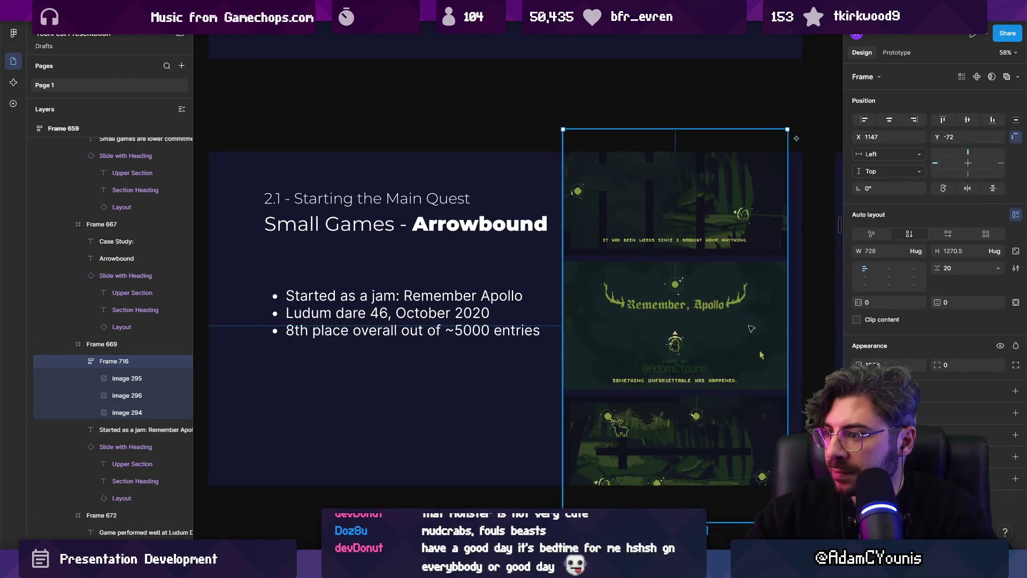
left_click_drag(729, 316, 729, 309)
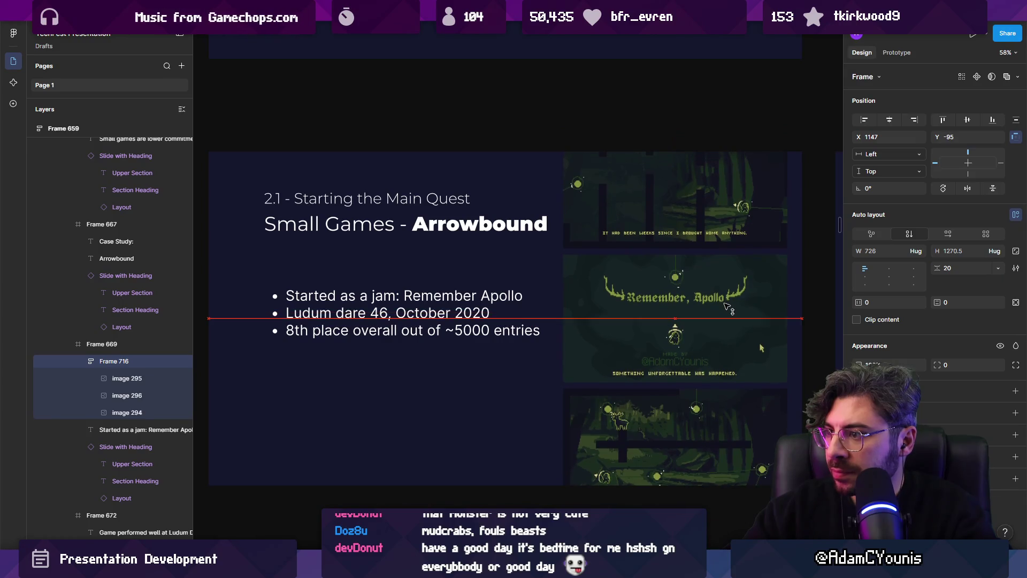
- Enter the bullet list's text for editing, then exit without changing it
left_click(398, 319)
scroll(382, 324, "down", 3)
double_click(395, 313)
left_click(395, 313)
scroll(334, 321, "down", 3)
key("Escape")
key("Escape")
scroll(461, 303, "up", 3)
double_click(289, 336)
scroll(339, 330, "up", 2)
left_click(327, 314)
key("Escape")
key("Return")
left_click(268, 296)
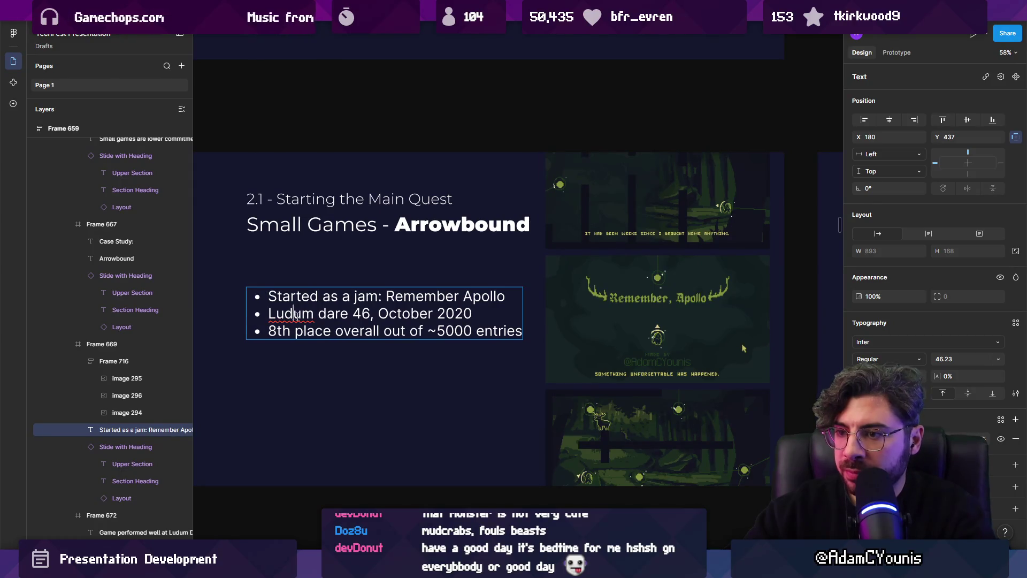
key("Escape")
- Alt-drag a copy of the bullet list below the original and clear its text
left_click_drag(292, 301, 291, 389)
key("Return")
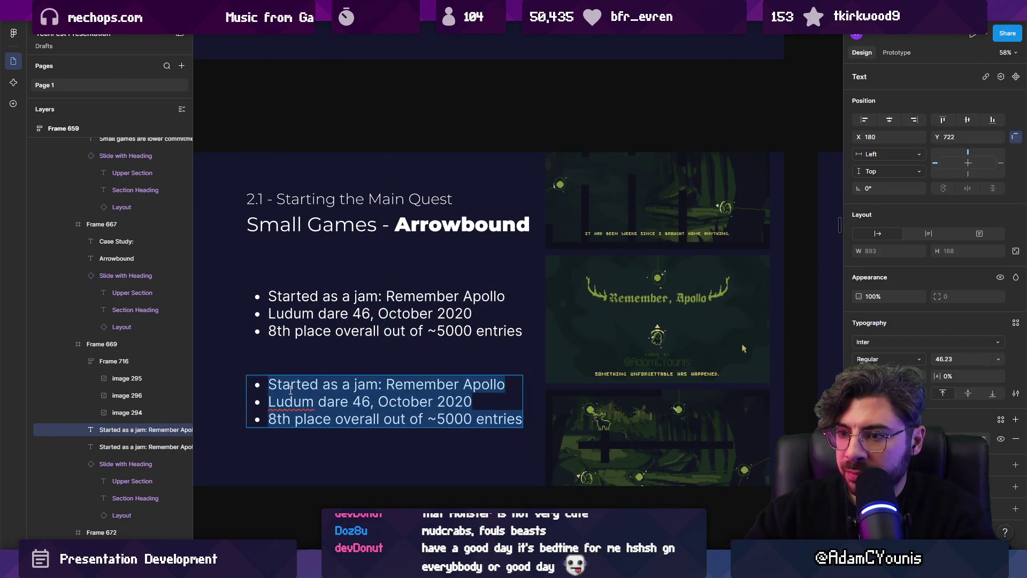
key("BackSpace")
mouse_move(526, 568)
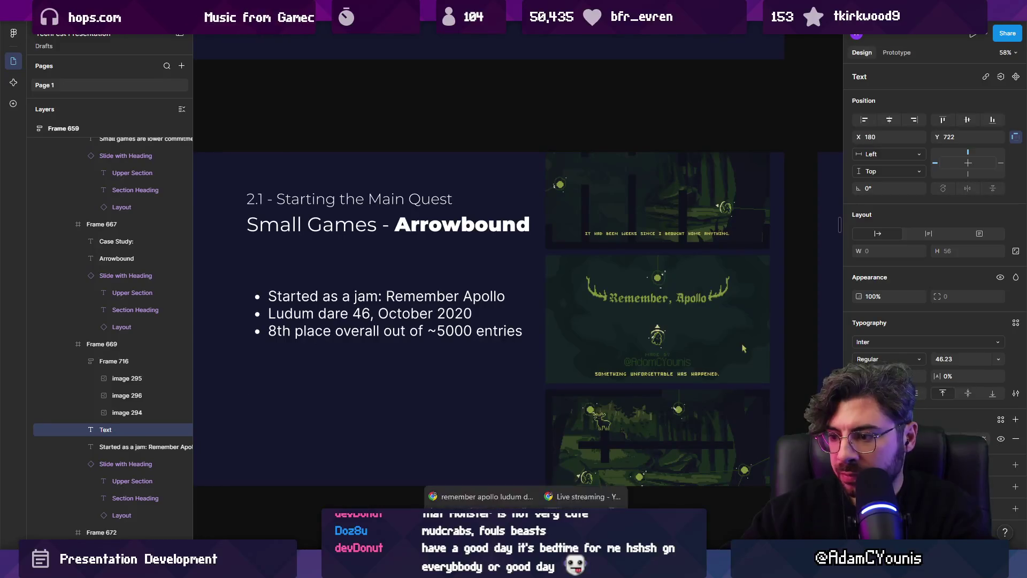
left_click(473, 484)
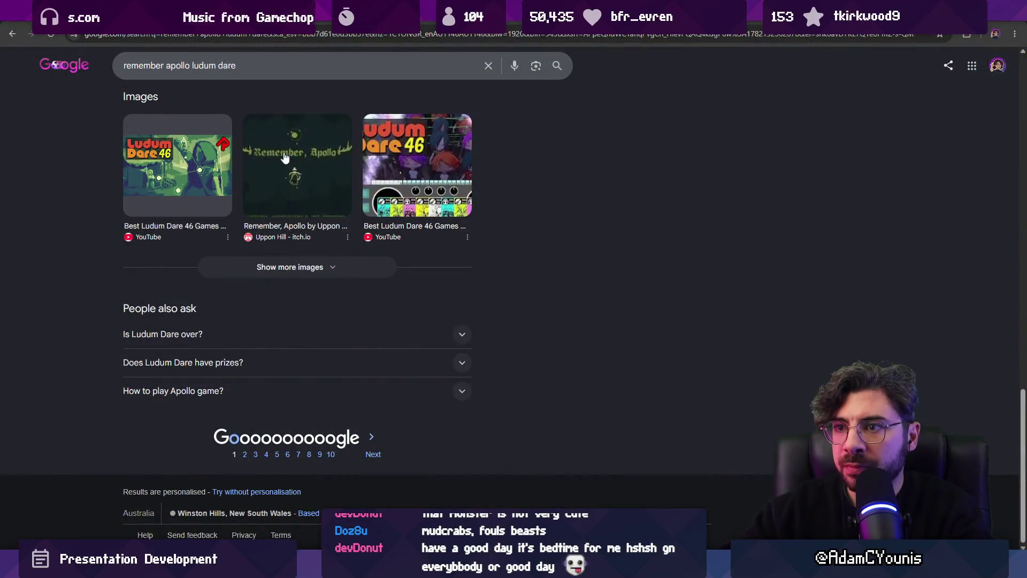
- Rerun the Remember Apollo Ludum Dare search and open the Remember, Apollo itch.io page
type("\\")
key("Return")
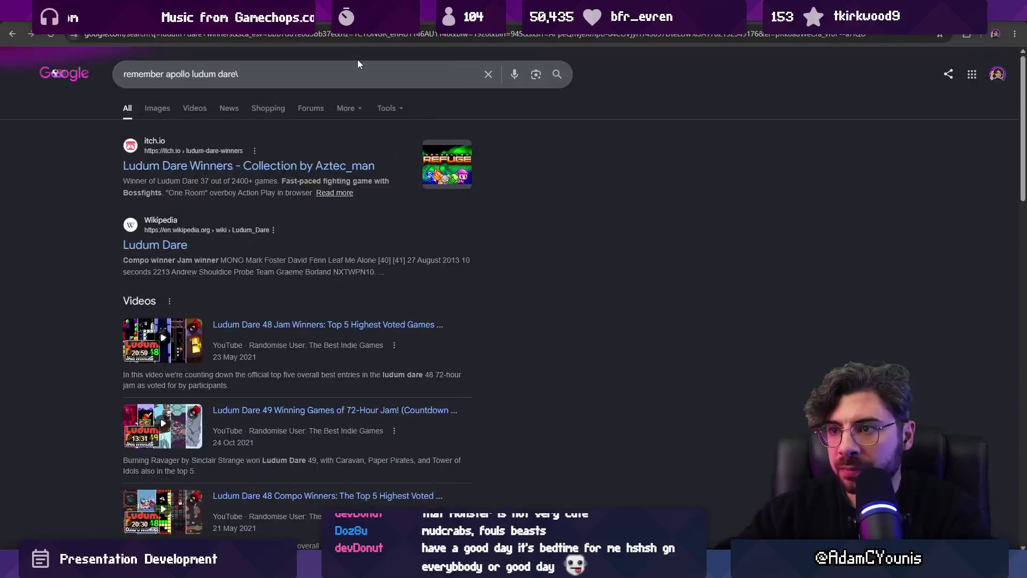
scroll(214, 217, "down", 15)
scroll(91, 312, "up", 15)
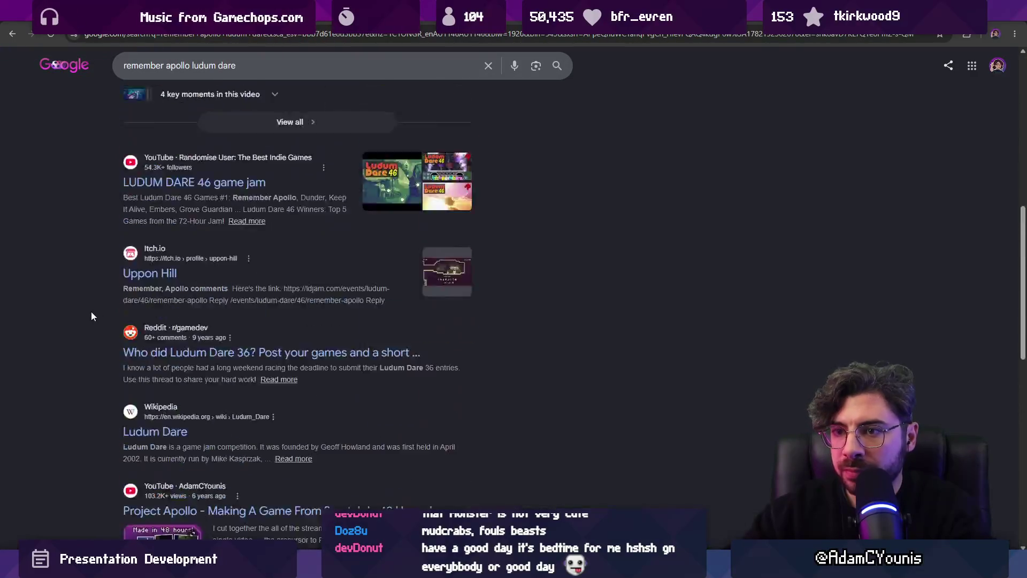
left_click(152, 167)
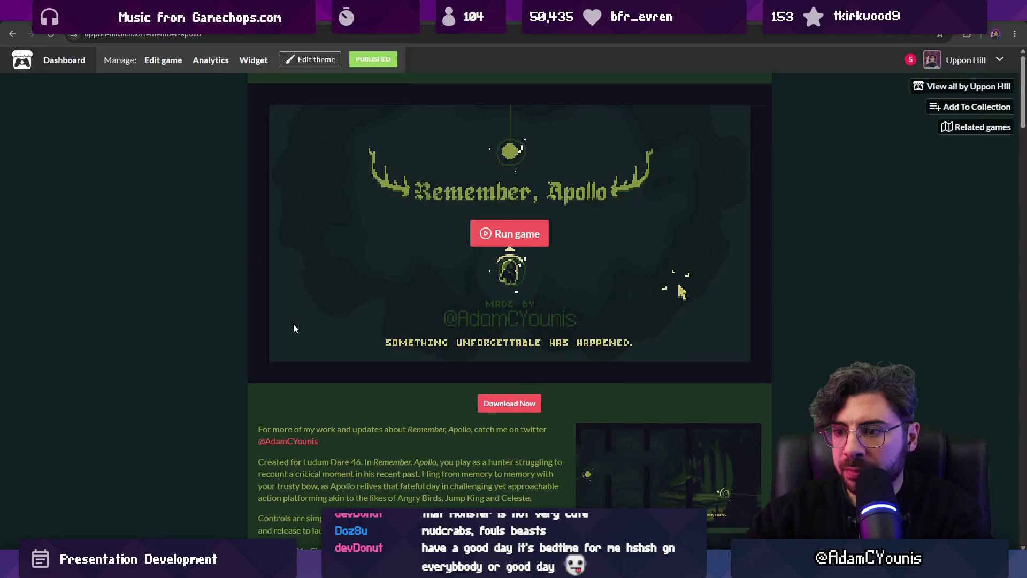
scroll(281, 268, "down", 4)
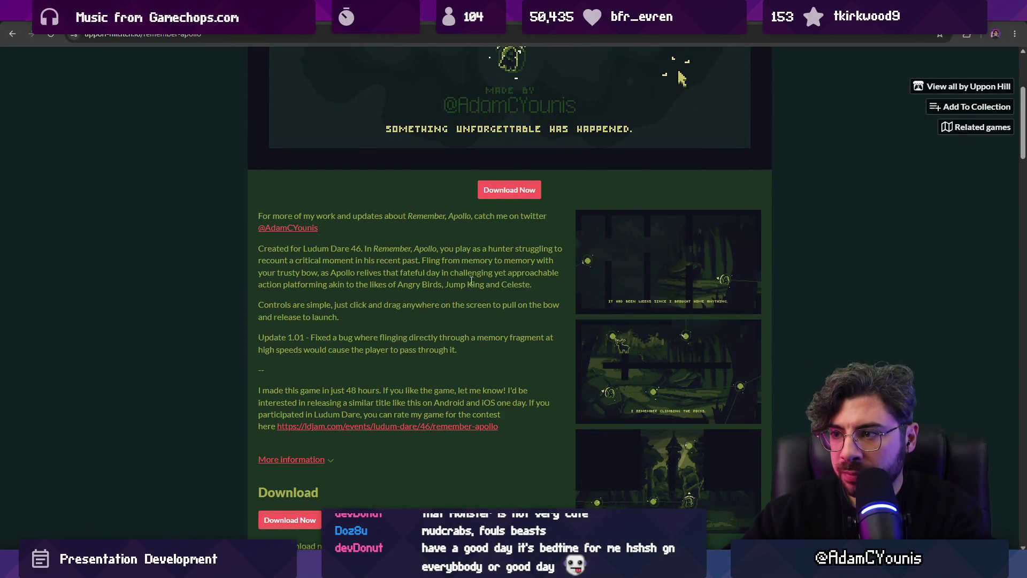
- Copy the 'Created for Ludum Dare 46…' description and paste it into the empty text box
left_click_drag(531, 284, 239, 253)
key("alt+Tab")
key("ctrl+v")
scroll(371, 379, "down", 1)
key("Escape")
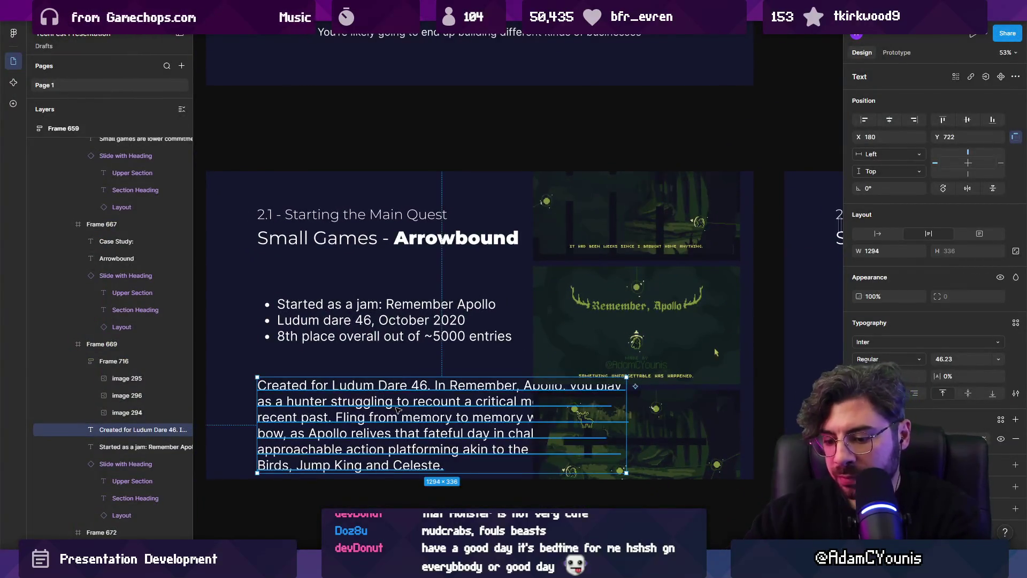
- Try shrinking the pasted paragraph to 0.69 size, then undo the scaling
key("k")
left_click_drag(626, 452, 513, 431)
scroll(300, 403, "up", 2)
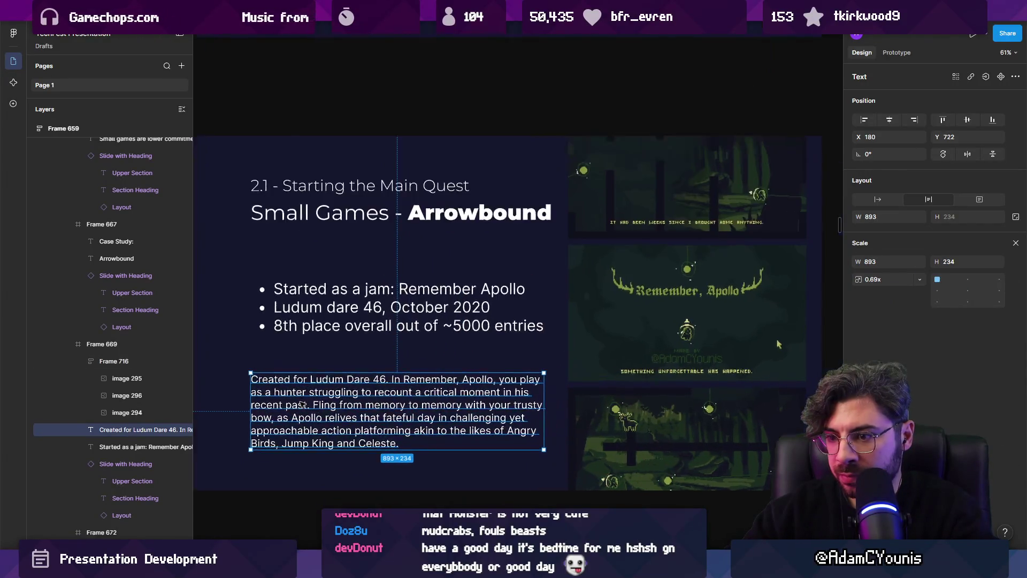
left_click(408, 446)
double_click(407, 446)
left_click(393, 418)
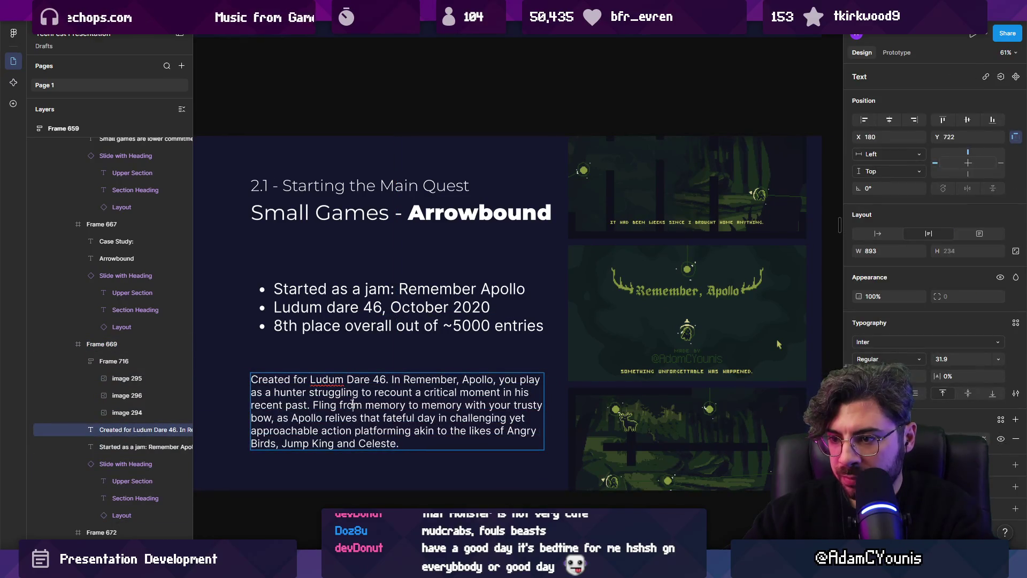
key("Escape")
key("ctrl+z")
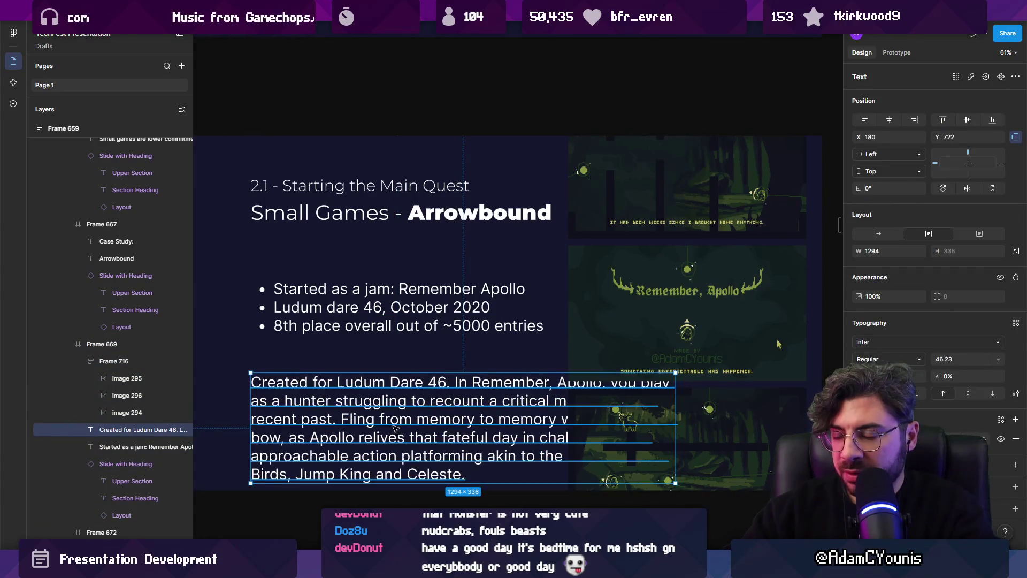
- Replace the pasted paragraph with the text 'Simple story based platformer'
double_click(394, 427)
type("Fling")
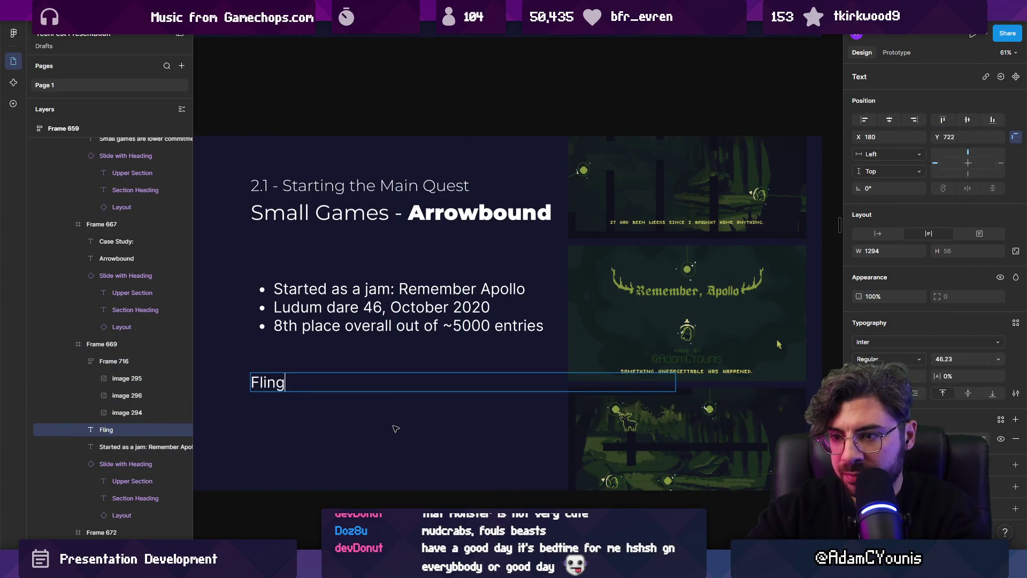
key("ctrl+z")
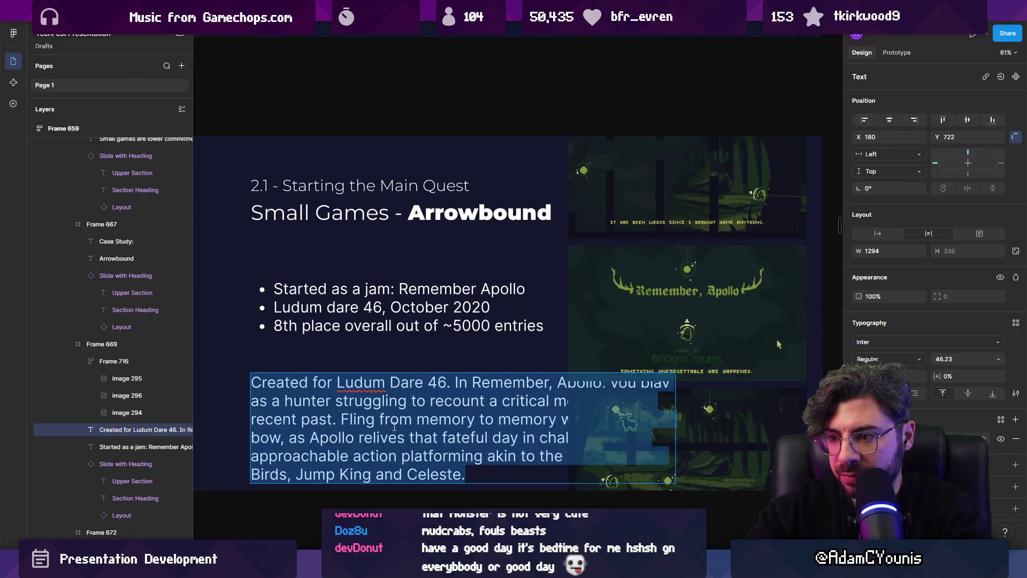
type("Simple story based platformer")
key("Escape")
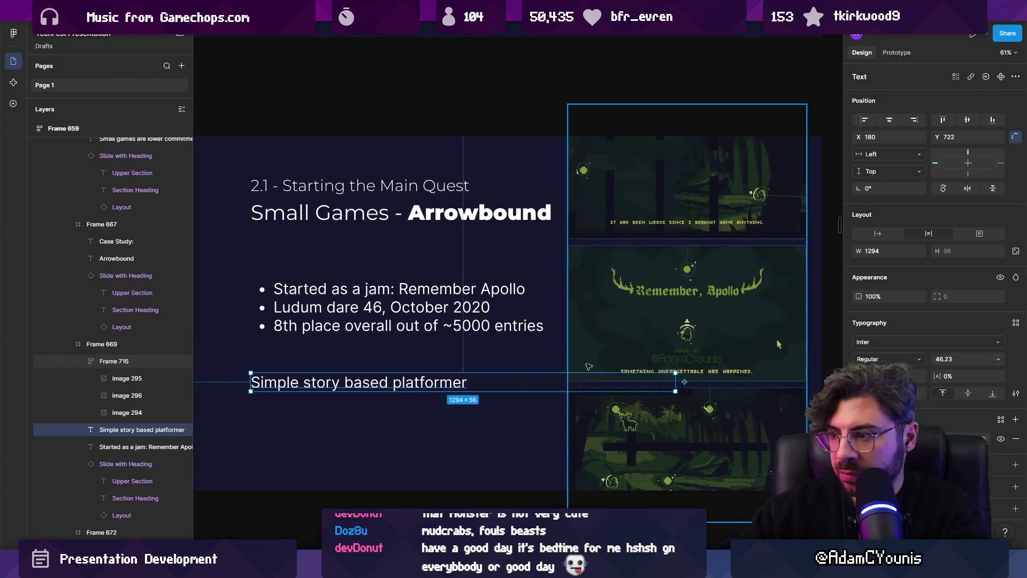
- Add 'Slingshot style controle' as a new sentence and narrow the box so it wraps
double_click(676, 380)
key("Return")
key("Right")
type(".")
type("Con")
key("BackSpace")
key("BackSpace")
key("BackSpace")
type("Slingshot style cont")
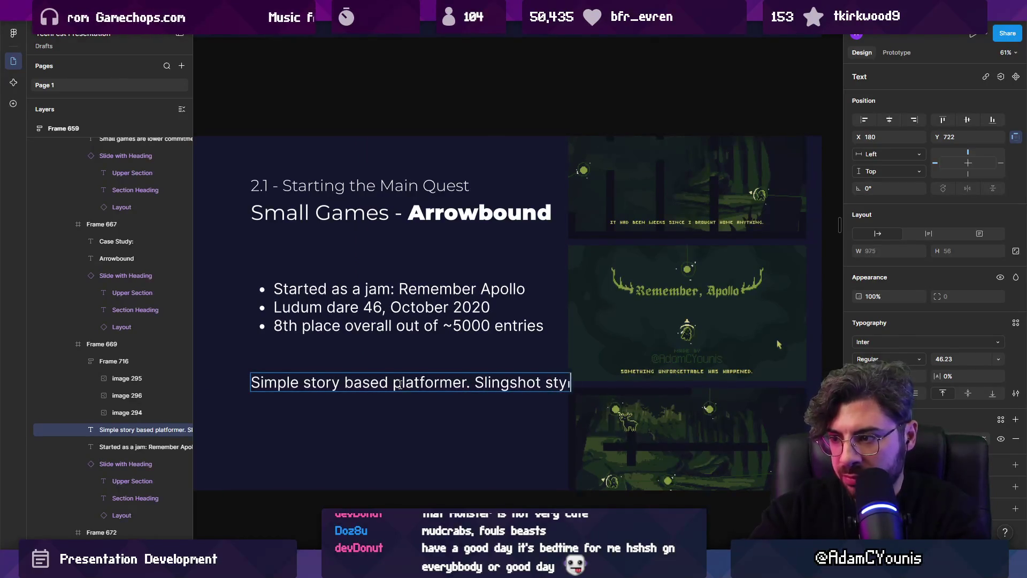
type("role")
key("Escape")
left_click_drag(642, 382, 537, 379)
- Add 'a la Angry Birds' after the controls text, with Angry Birds italicised
double_click(421, 401)
left_click(420, 401)
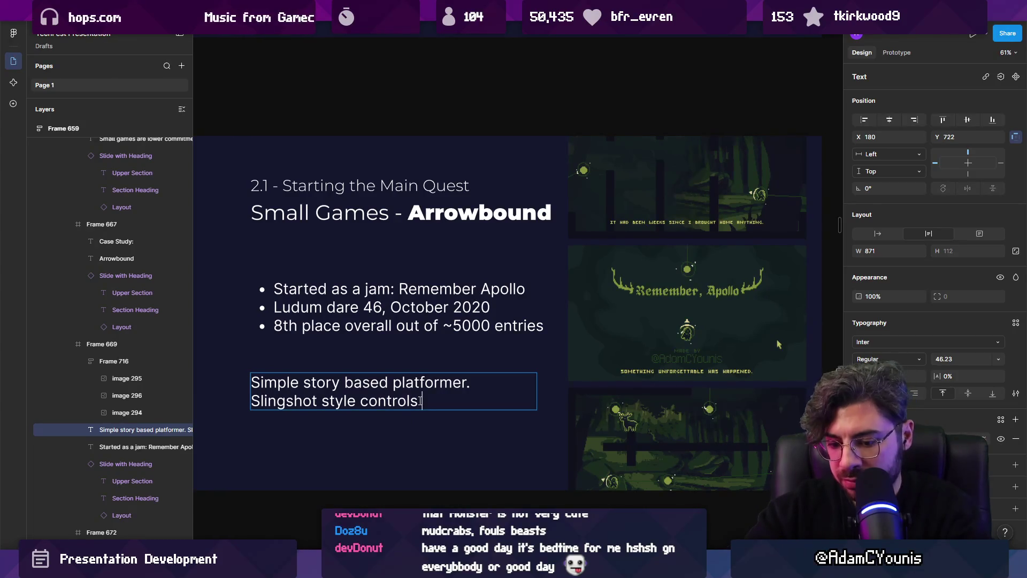
type("similar to")
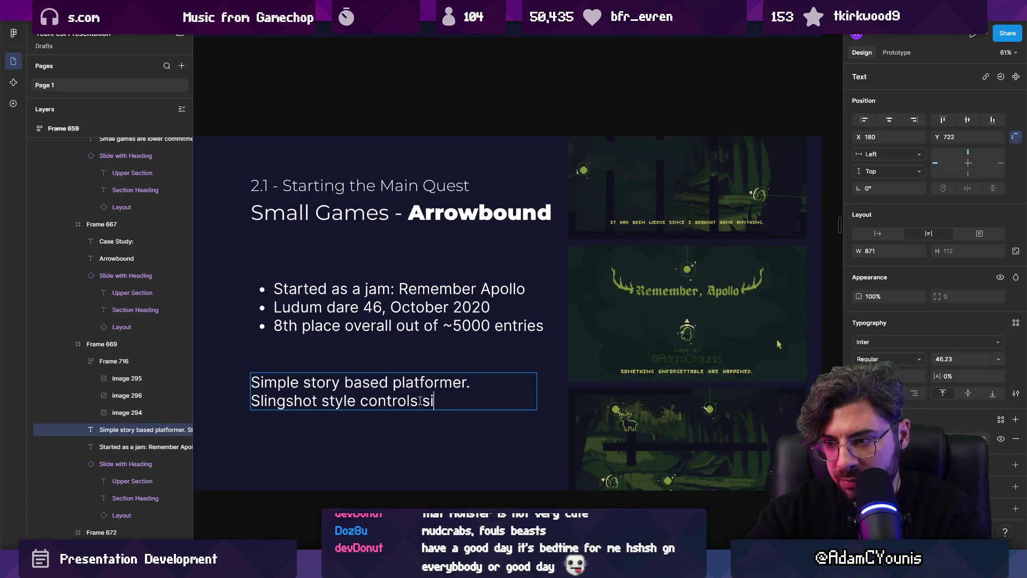
key("ctrl+shift+Left")
key("ctrl+shift+Left")
type("a la Angry Birds")
key("ctrl+shift+Left")
key("ctrl+shift+Left")
key("ctrl+i")
- Finish the sentence with ', with a focus on style and expression' in non-italic text
left_click(420, 401)
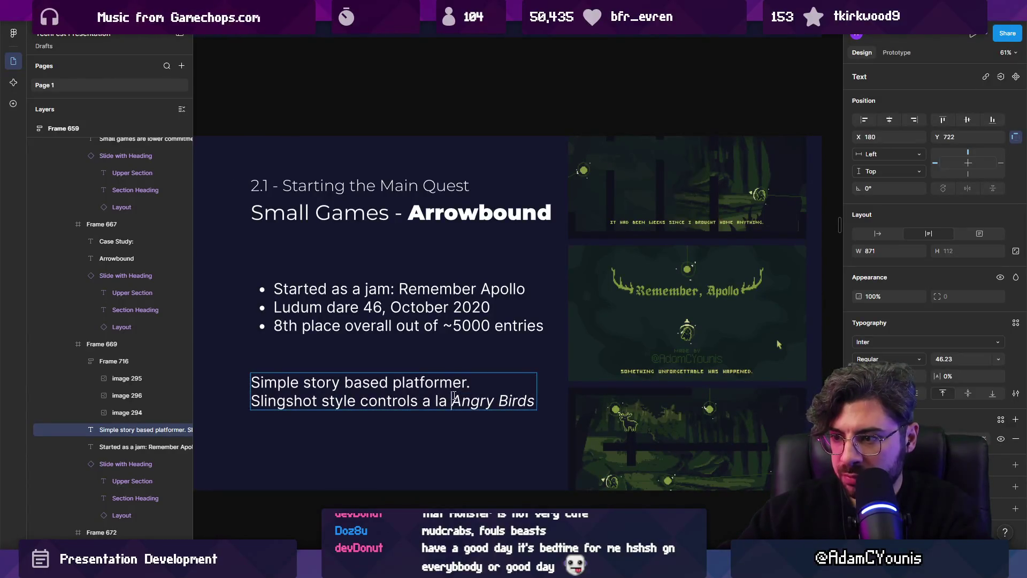
key("End")
type(".")
key("BackSpace")
type(", ")
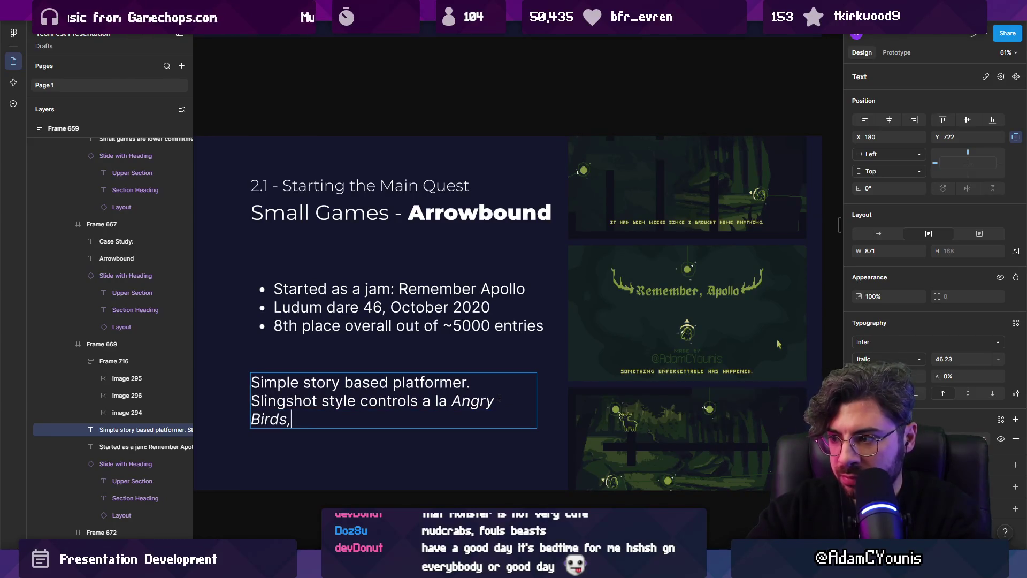
type("with a fgo")
key("ctrl+shift+Left")
key("ctrl+shift+Left")
key("ctrl+shift+Left")
key("ctrl+shift+Right")
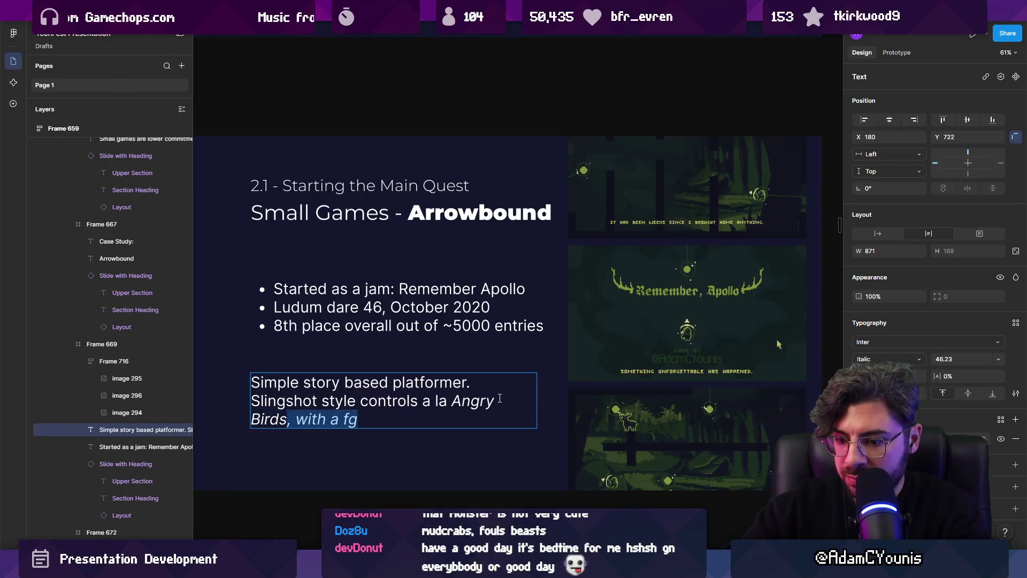
key("ctrl+i")
key("Right")
key("ctrl+shift+Left")
key("ctrl+shift+Left")
key("ctrl+shift+Left")
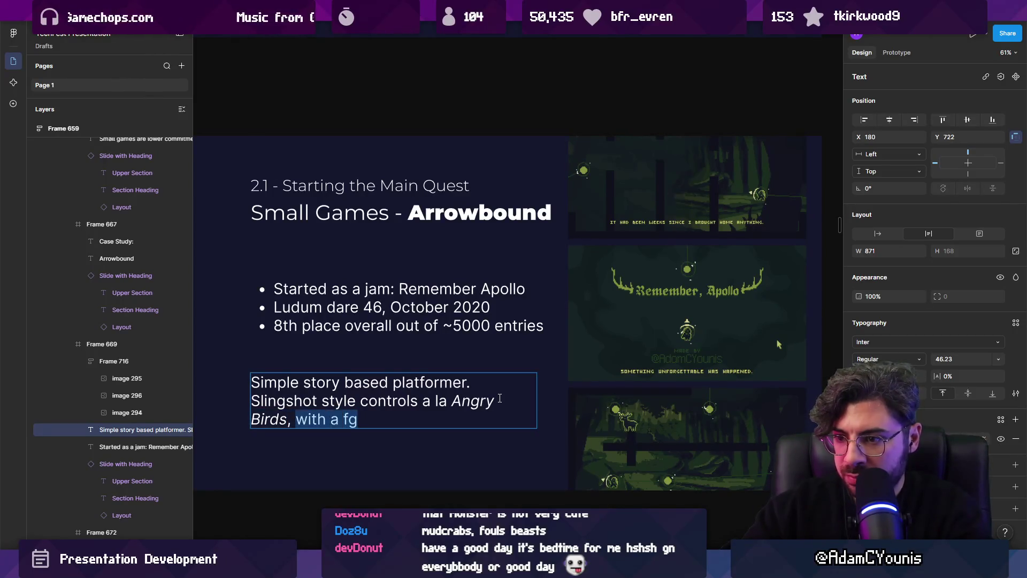
type("focus on style and expression.")
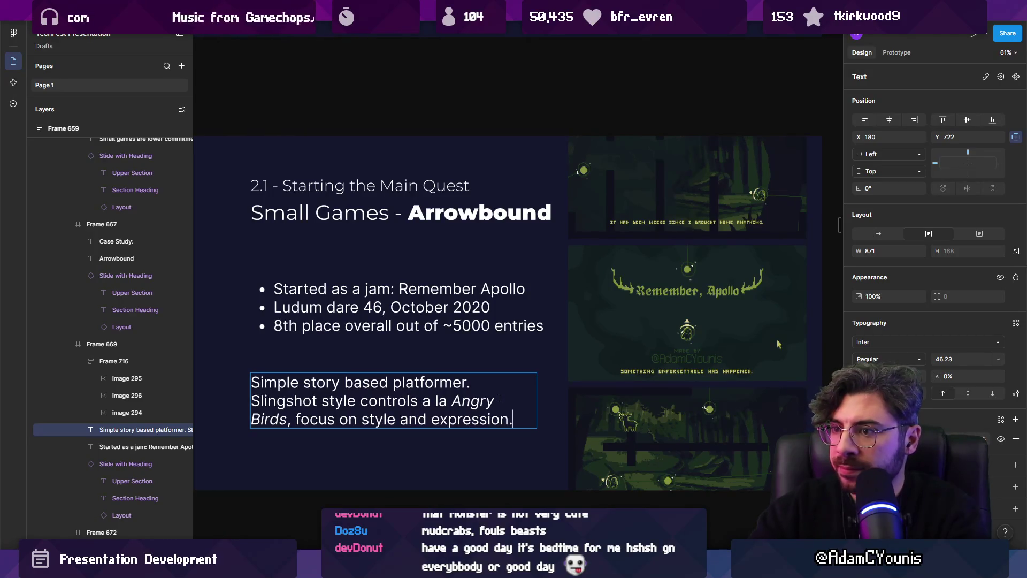
key("Escape")
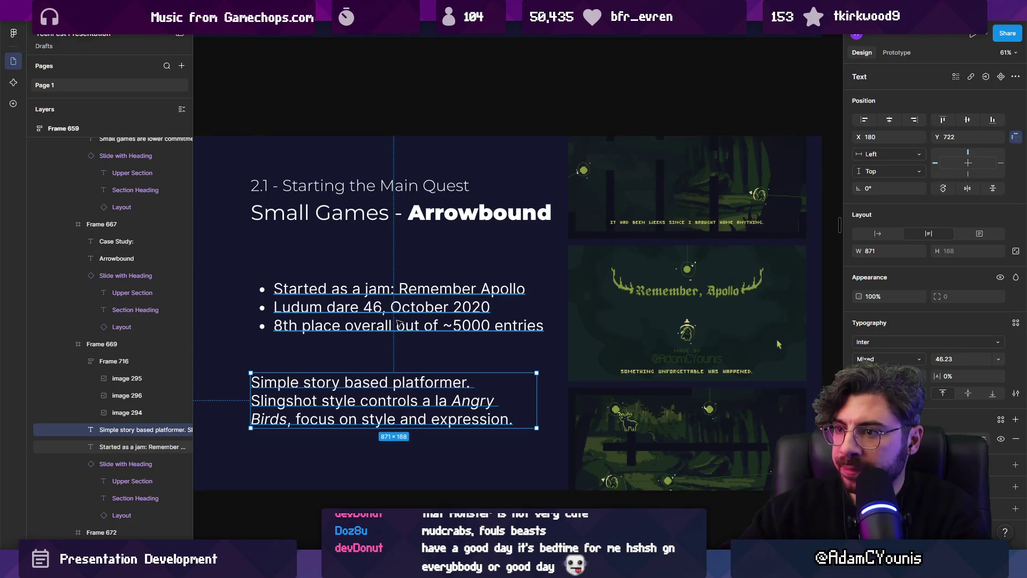
- Italicise 'Remember Apollo' and join the Ludum dare line onto it with ', for'
double_click(398, 320)
left_click(394, 290)
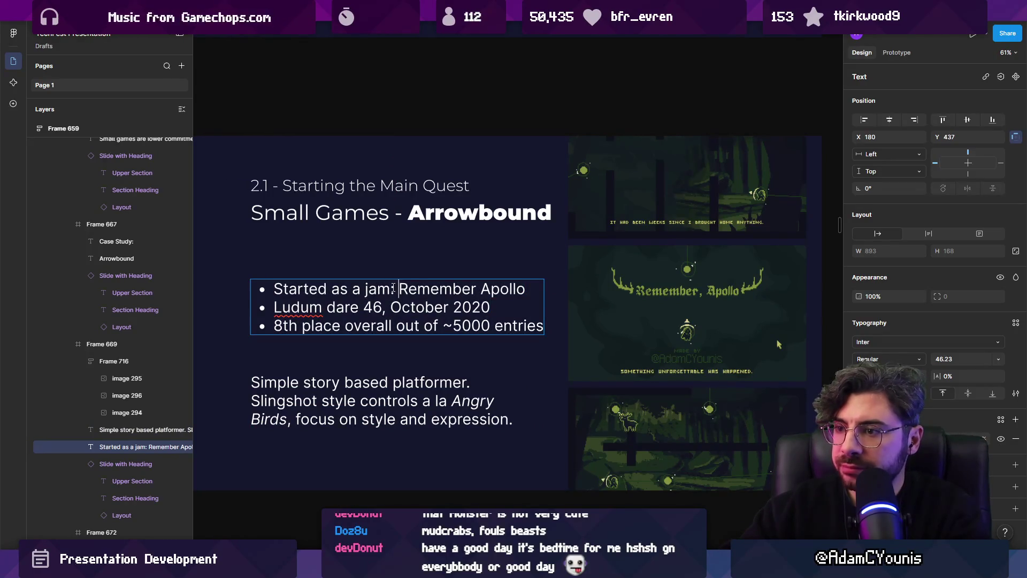
key("shift+End")
key("ctrl+i")
left_click(386, 289)
key("BackSpace")
type(", ro")
key("BackSpace")
key("BackSpace")
type("for")
key("Escape")
- Narrow the jam text box so it wraps and insert 'jam #' before 46
mouse_move(775, 297)
left_mouse_down()
mouse_move(481, 293)
mouse_move(548, 292)
left_mouse_up()
double_click(396, 306)
left_click(396, 306)
type("jam ")
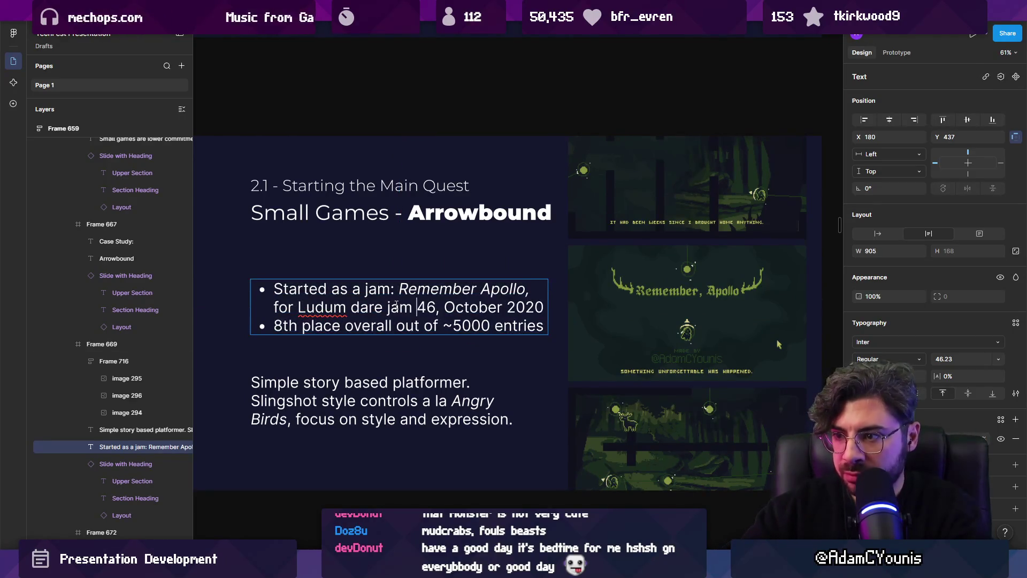
type("#")
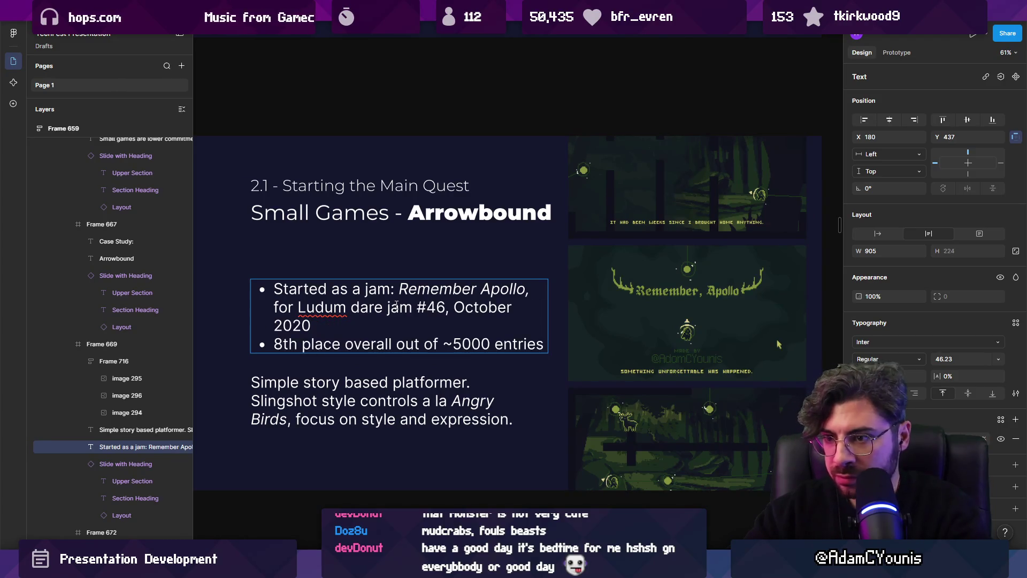
key("Right")
key("Right")
key("Delete")
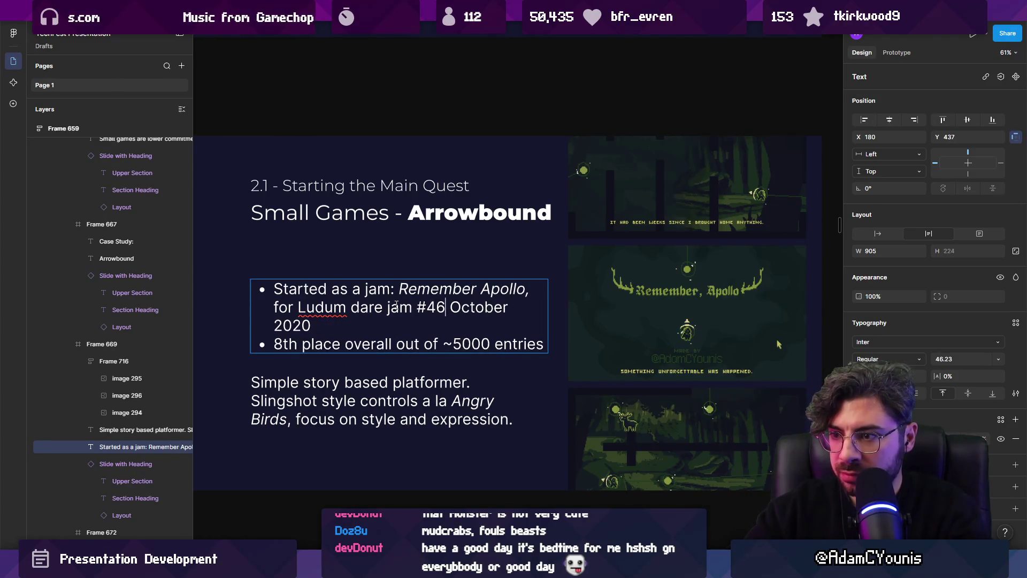
type(".")
key("BackSpace")
type(",")
- Remove the bullets from both lines and cut the 8th place line from the list
key("BackSpace")
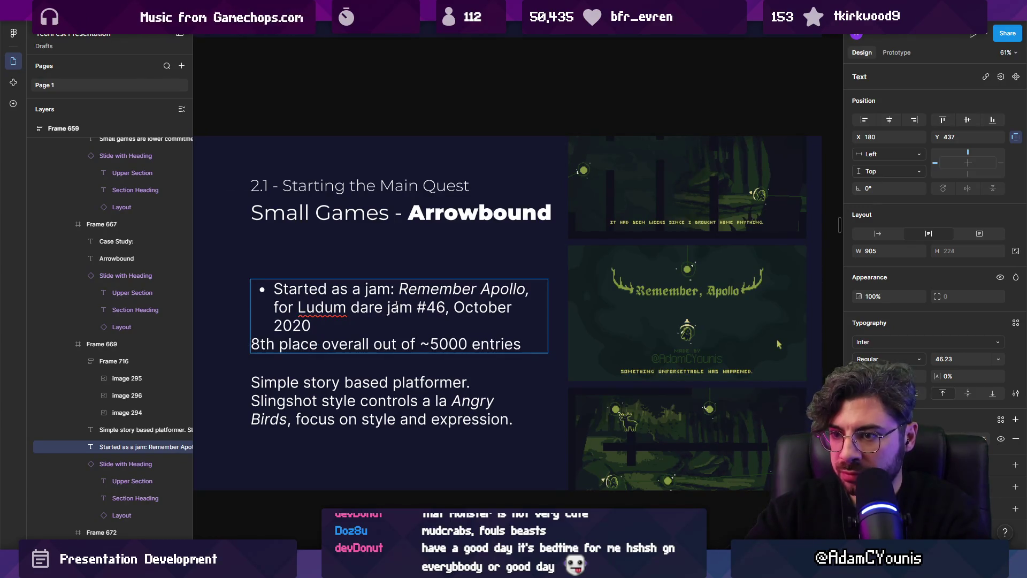
key("Up")
key("Up")
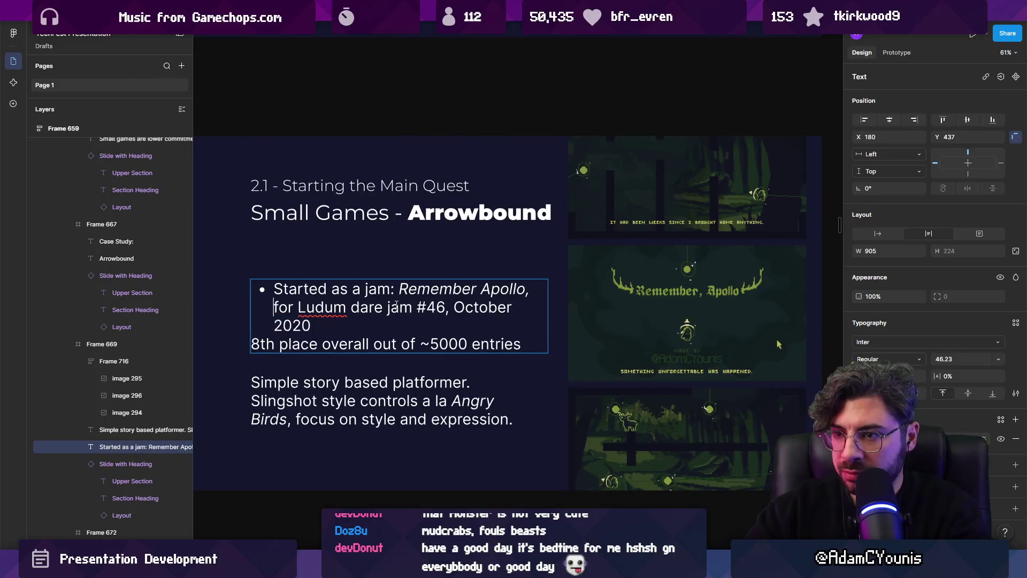
key("BackSpace")
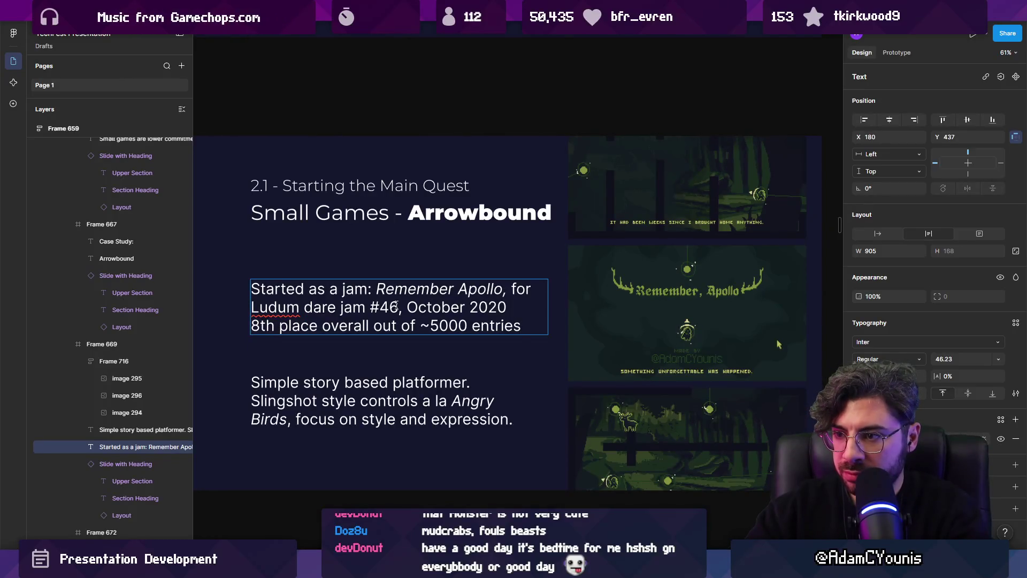
key("Return")
type("-")
key("BackSpace")
key("shift+End")
key("BackSpace")
key("Escape")
- Move the description under the jam paragraph and put the 8th place line in a copy below it
left_click(333, 409)
left_click_drag(333, 409, 334, 371)
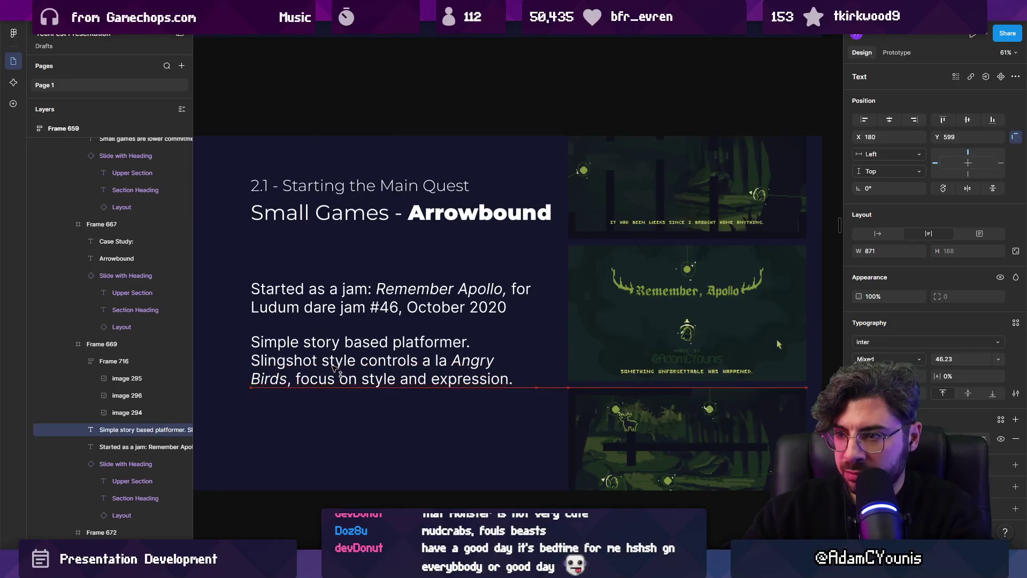
key("ctrl+d")
key("Return")
type("8th place overall out of ~5000 entries")
key("Escape")
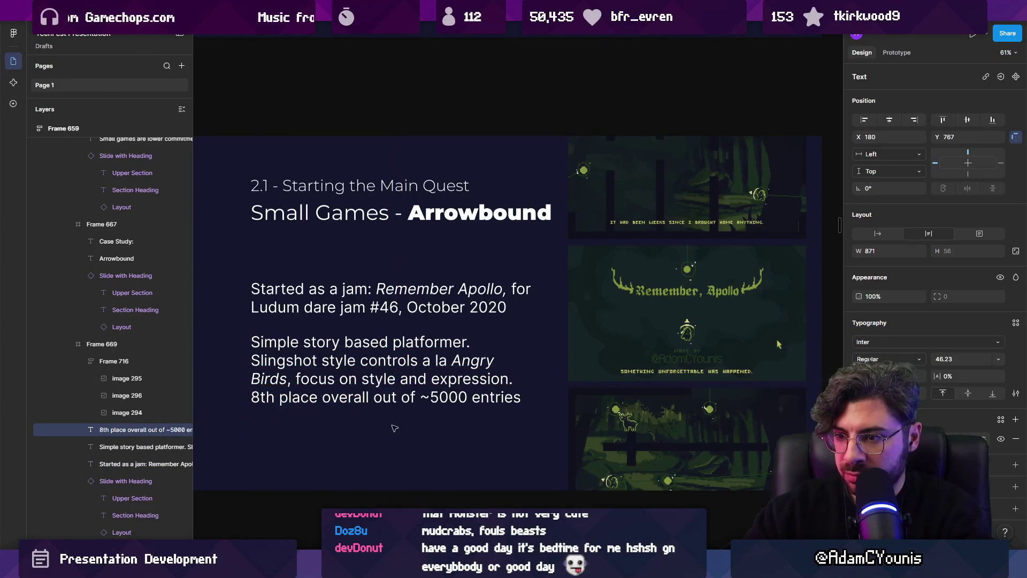
left_click_drag(347, 403, 348, 426)
left_click(348, 374)
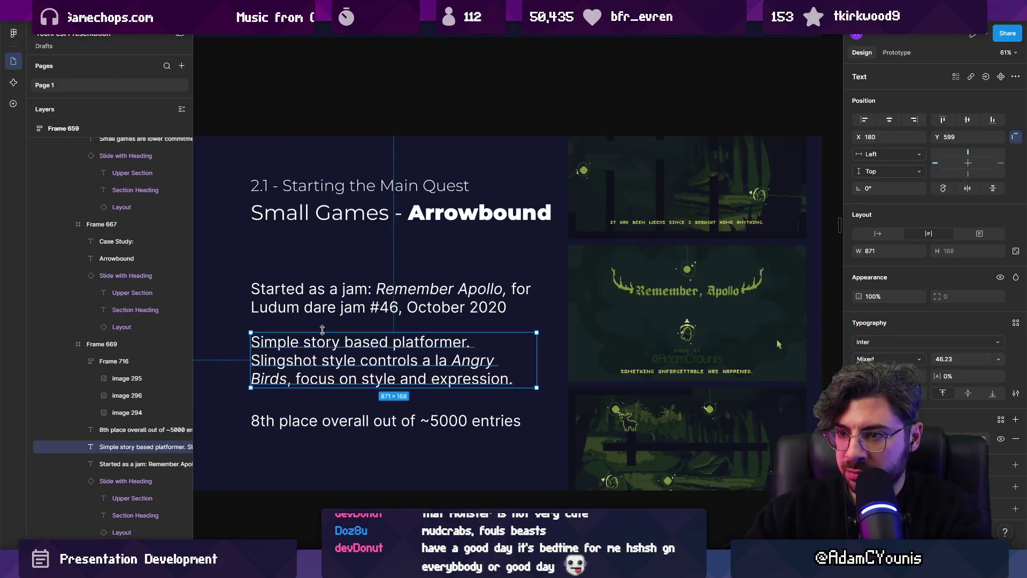
- Set the jam origin, description and 8th place paragraphs to 36 pt
left_click(348, 300)
left_click(348, 421, "shift")
left_click(347, 369, "shift")
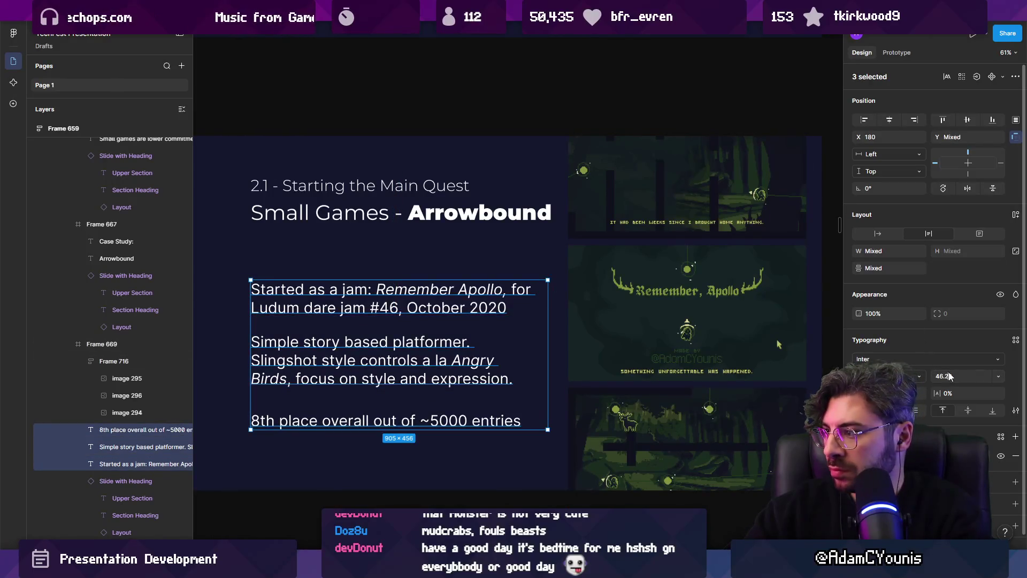
type("36")
key("Return")
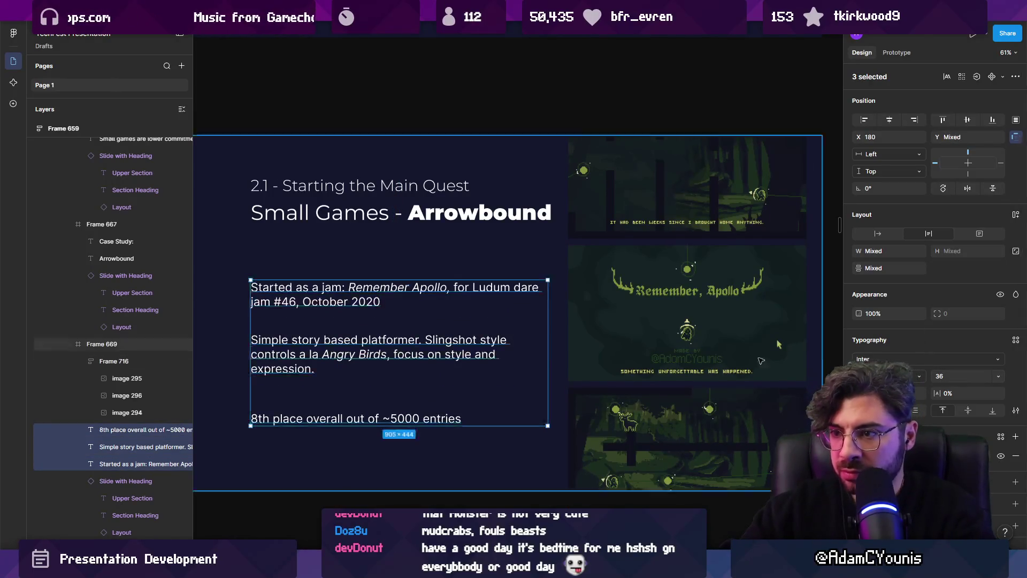
scroll(482, 321, "left", 2)
- Narrow the jam origin and description text boxes and move the 8th place paragraph up closer
left_click_drag(395, 286, 394, 286)
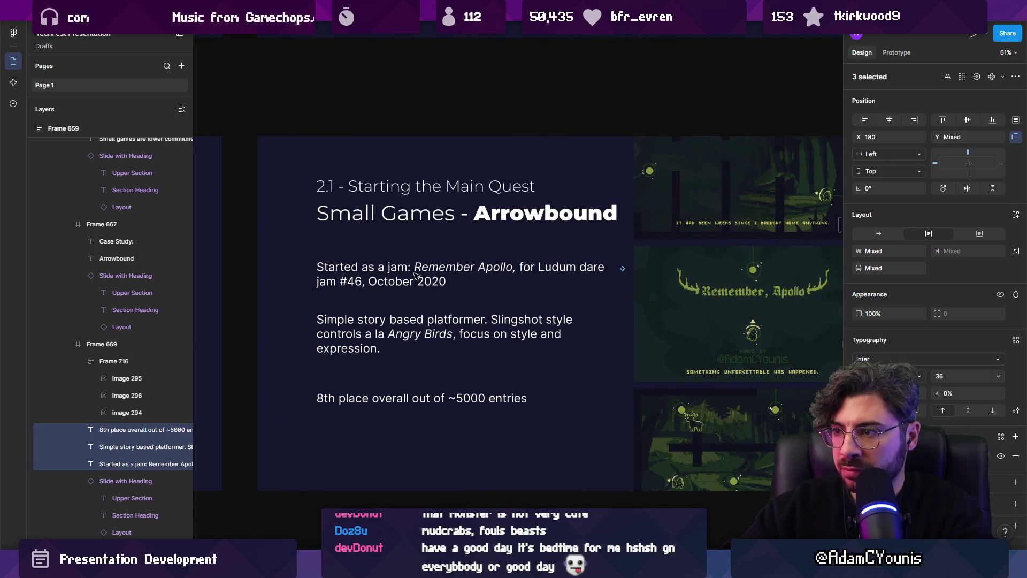
left_click(394, 283)
left_click_drag(619, 280, 594, 280)
left_click(588, 334)
mouse_move(620, 334)
left_mouse_down()
mouse_move(595, 334)
mouse_move(645, 324)
mouse_move(556, 325)
mouse_move(579, 323)
left_mouse_up()
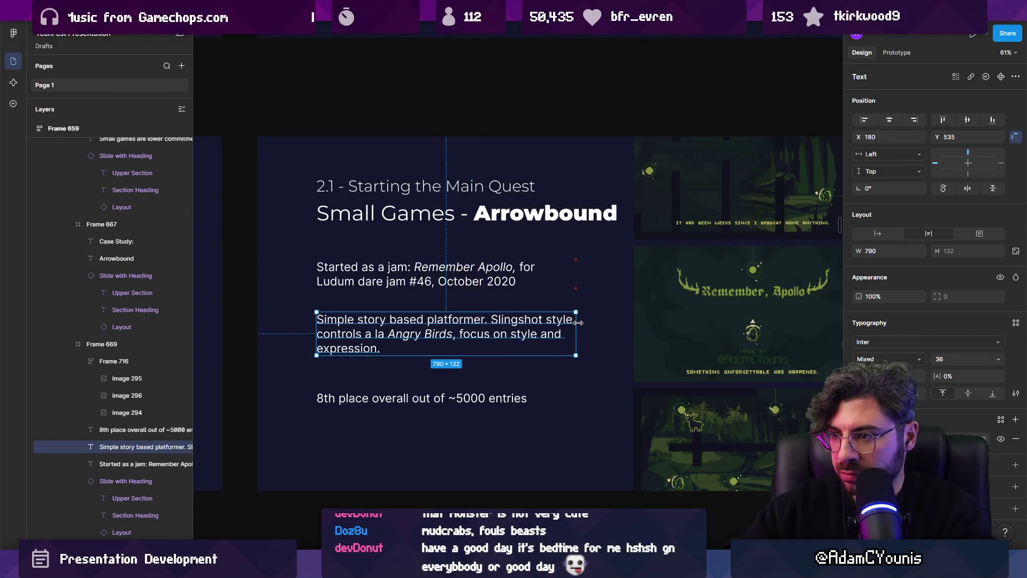
left_click_drag(448, 405, 453, 388)
key("Escape")
- Reword the description to 'story-based' and replace 'style' with 'aesthetics'
left_click(454, 343)
scroll(433, 316, "right", 3)
scroll(434, 316, "down", 2)
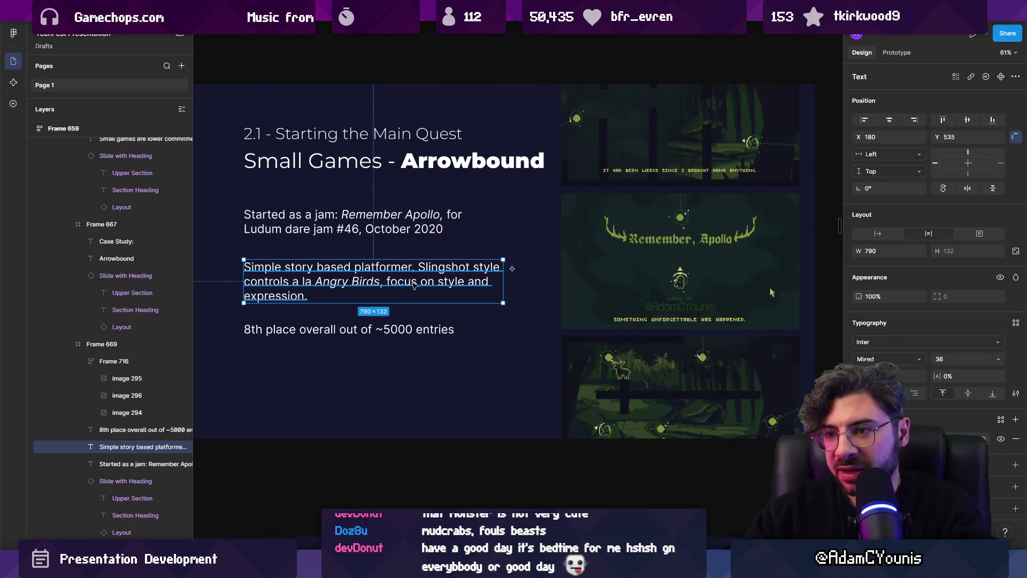
double_click(317, 267)
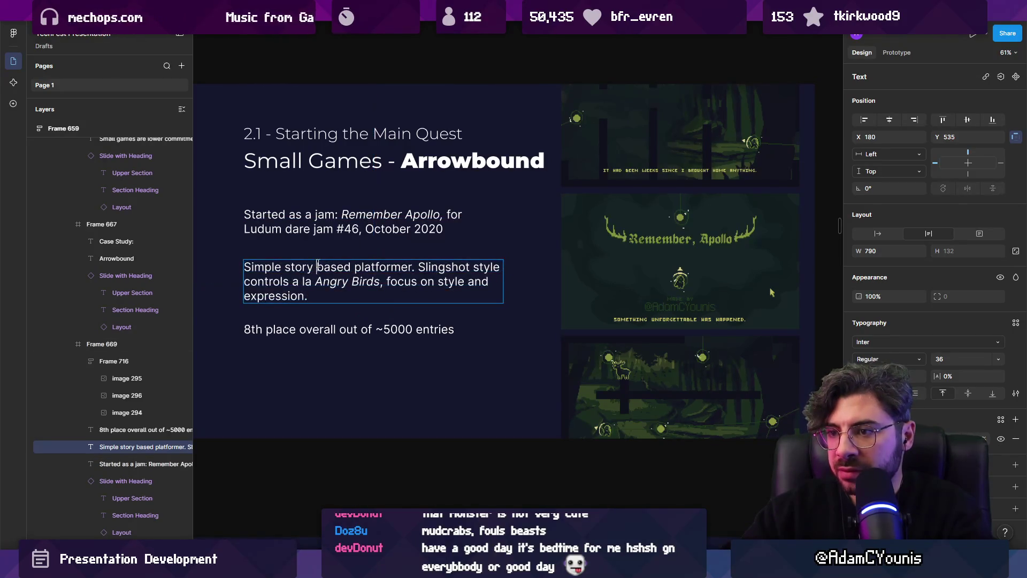
key("Delete")
type("-")
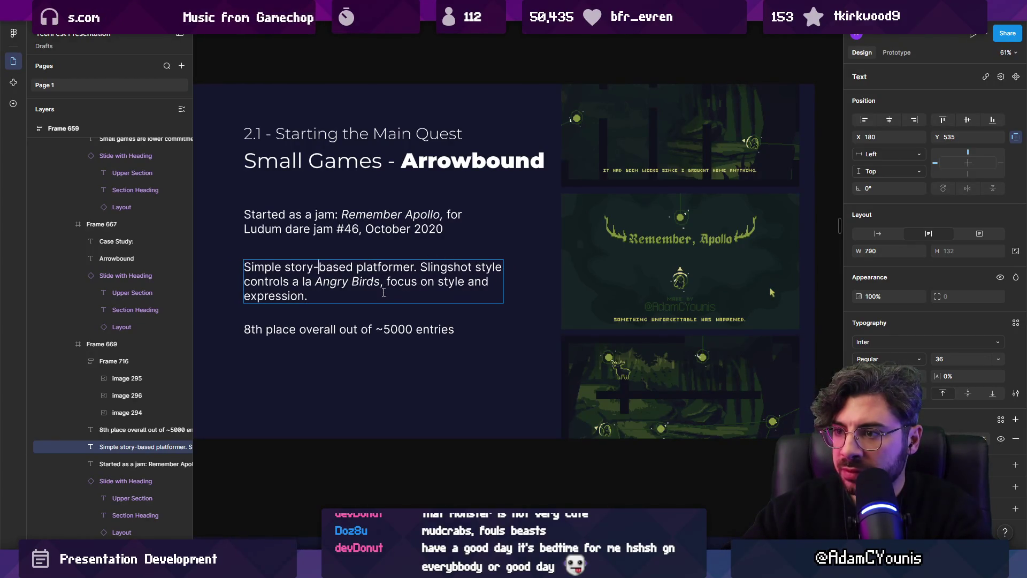
double_click(439, 282)
type("aesthetics")
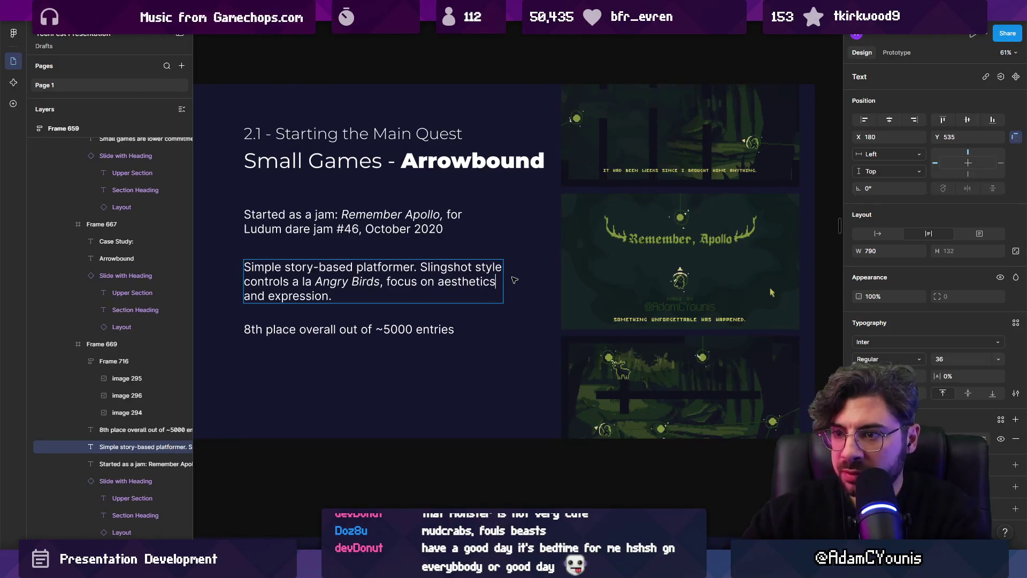
- Begin editing the text of the 8th place paragraph
left_click(359, 330)
key("Escape")
double_click(454, 329)
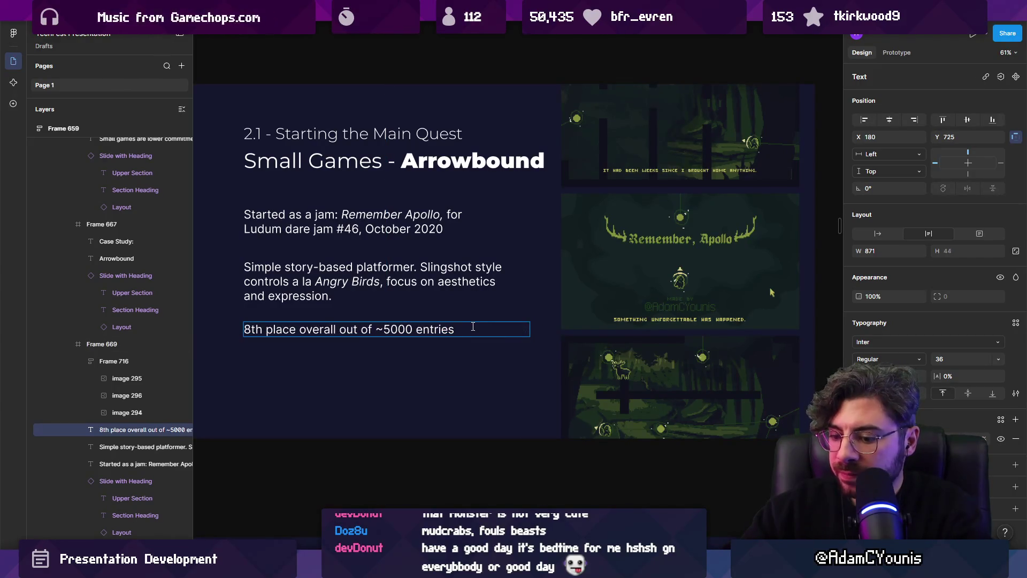
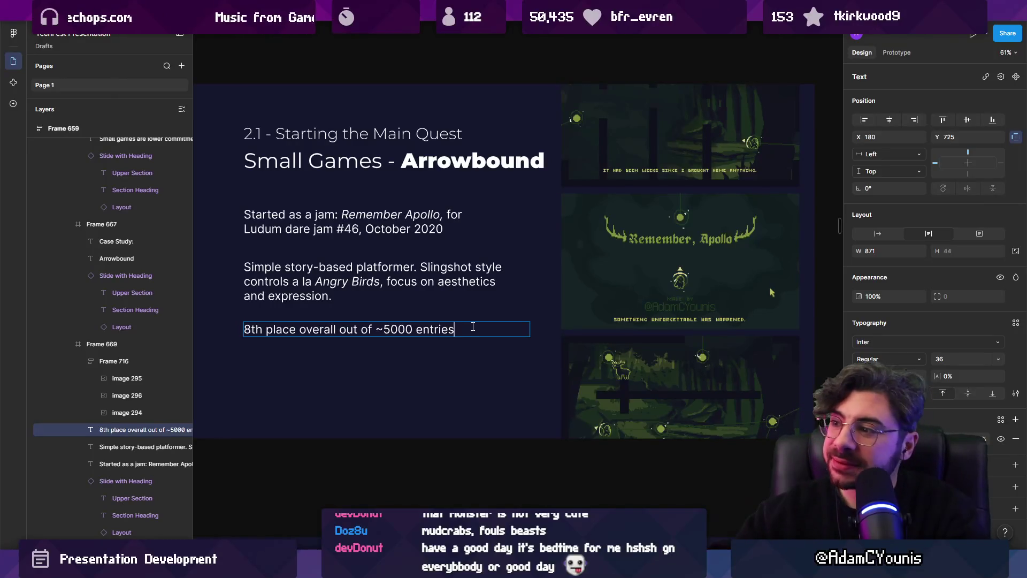
- Add '48 hours to start and complete the game from scratch.' to the 'Started as a jam' paragraph
key("Escape")
scroll(447, 282, "down", 5)
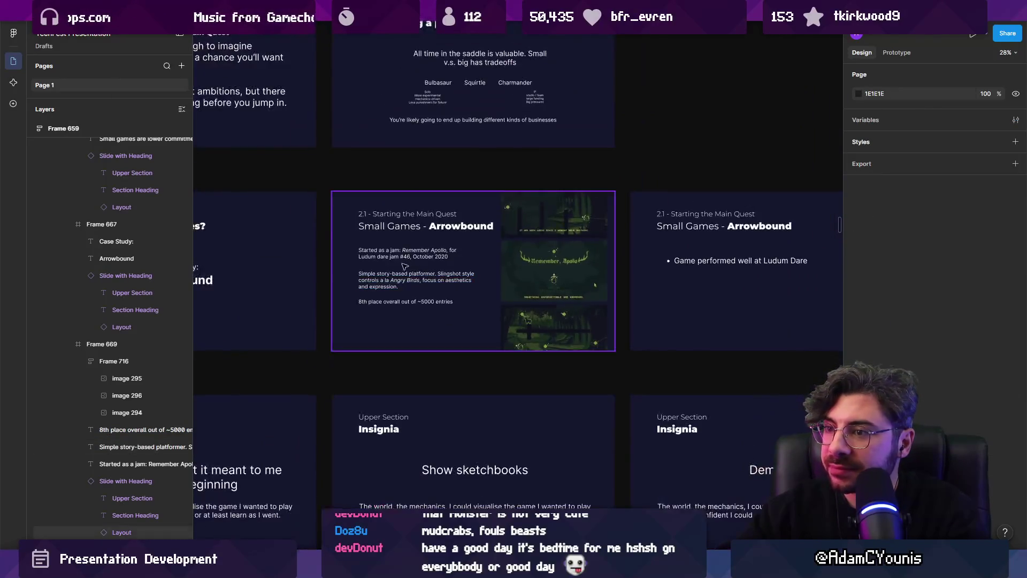
scroll(447, 282, "up", 3)
scroll(457, 273, "up", 1)
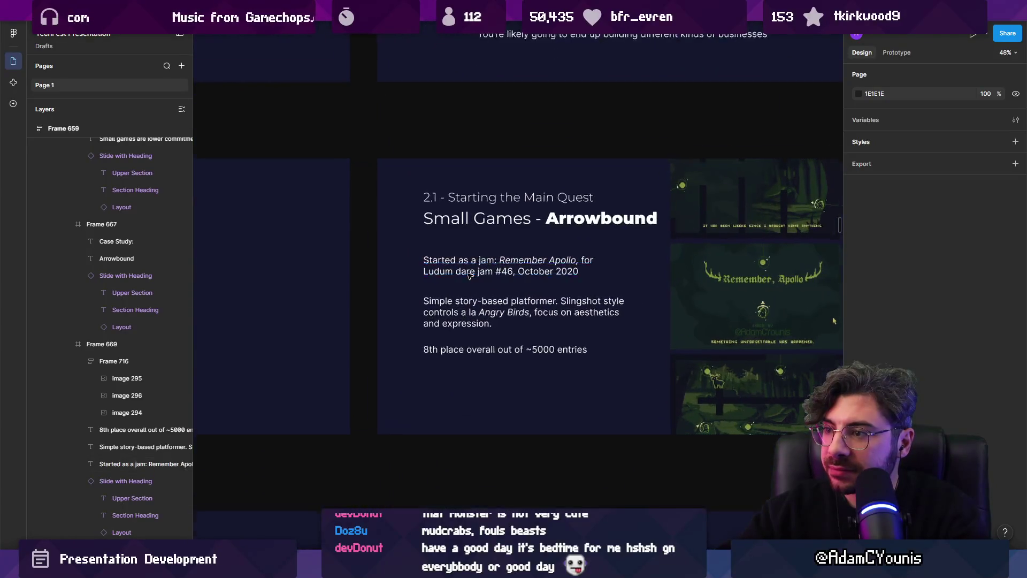
left_click(454, 271)
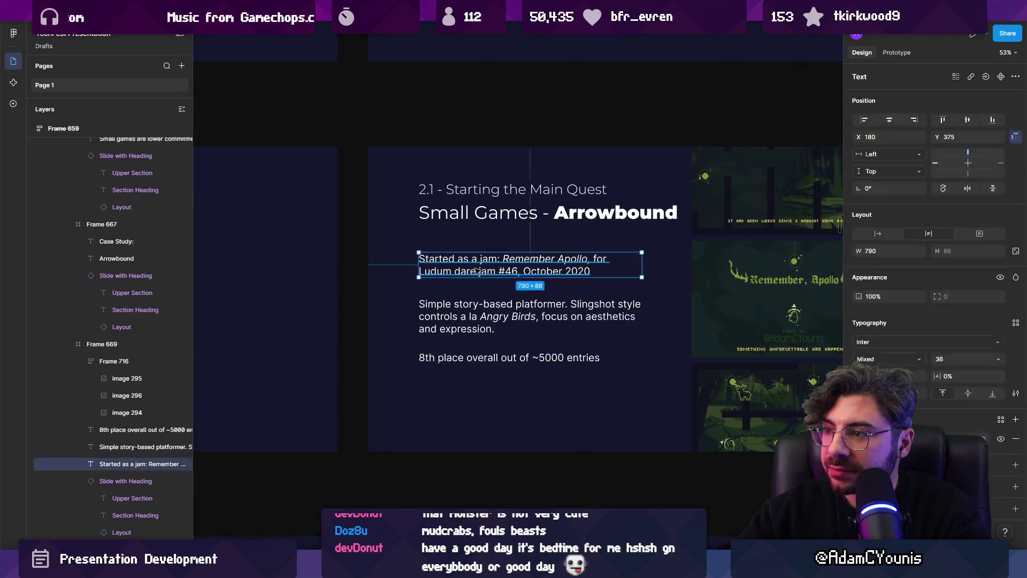
double_click(598, 271)
left_click(597, 272)
type(". 48 ho")
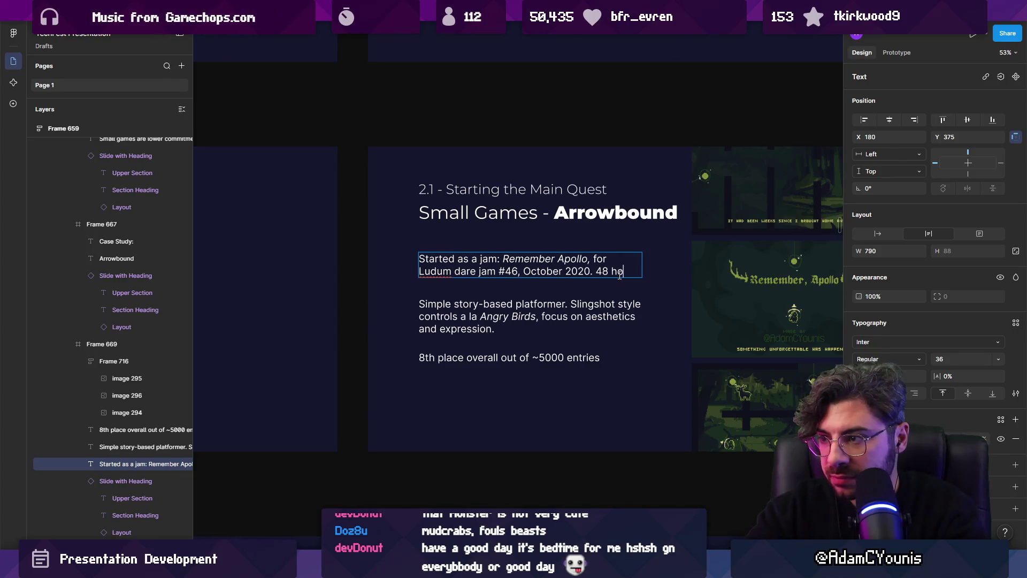
type("urs to")
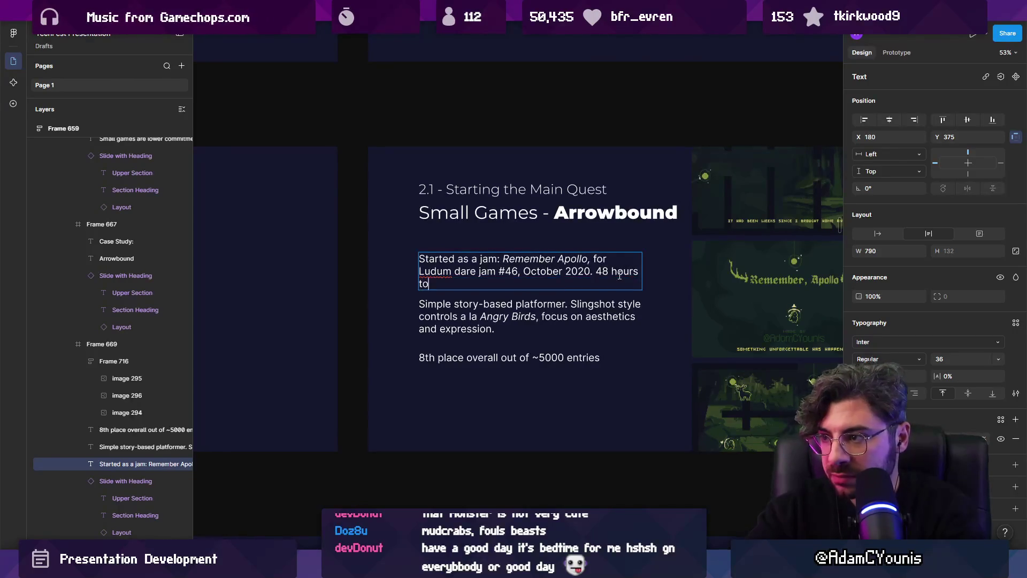
key("ctrl+shift+Left")
key("ctrl+shift+Left")
key("ctrl+shift+Left")
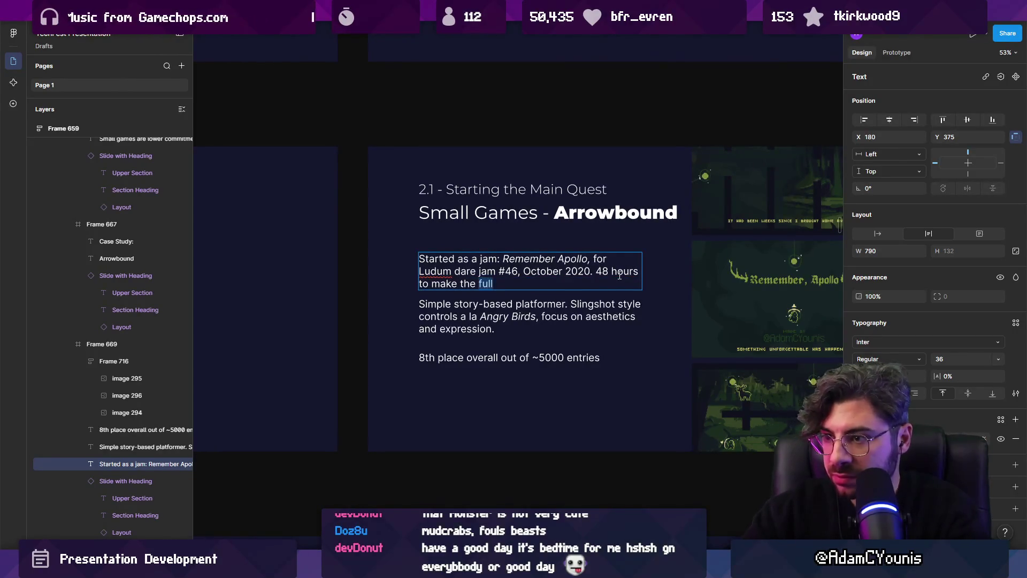
type("start and com,ple")
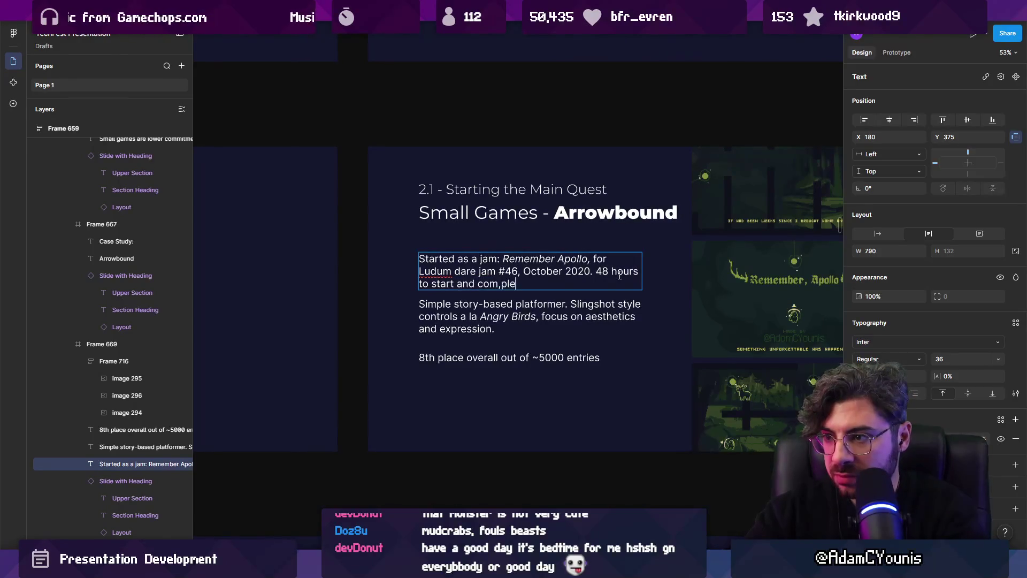
key("BackSpace")
key("BackSpace")
key("BackSpace")
key("BackSpace")
type("plete th from scratch.")
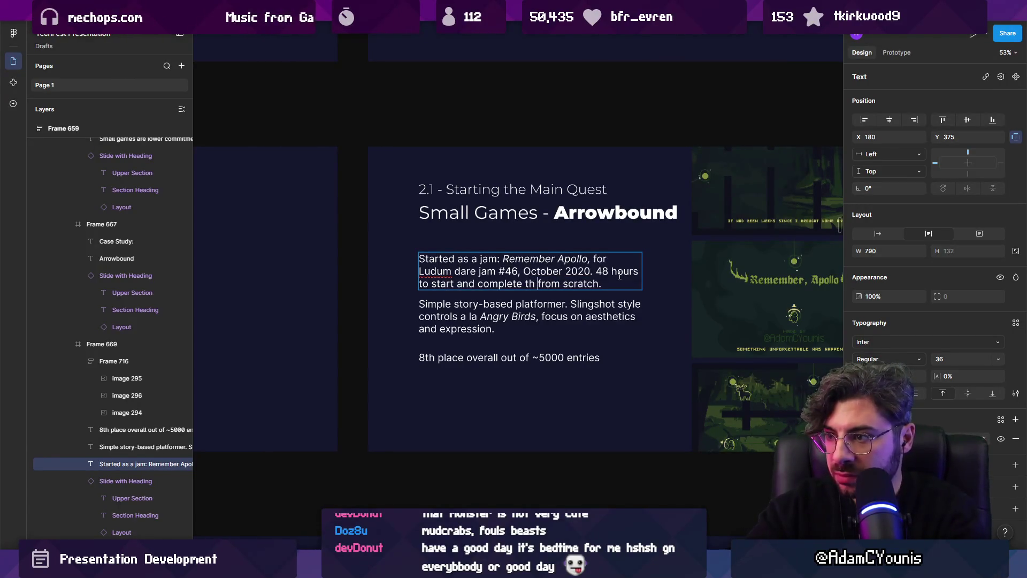
key("Escape")
- Paste the platformer paragraph into the jam text on a new line
left_click(529, 315)
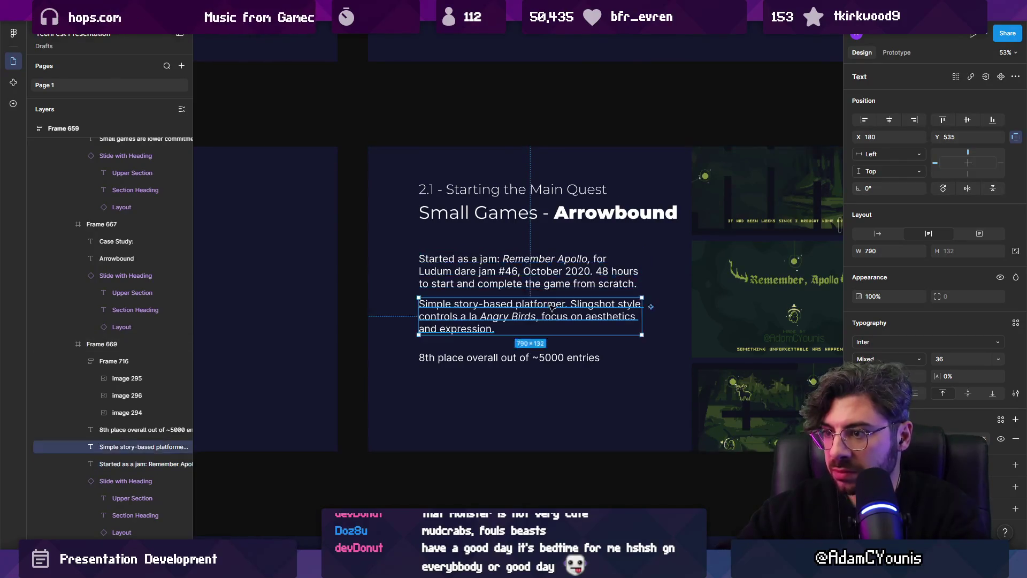
left_click(530, 273, "shift")
left_click(482, 358, "shift")
left_click(483, 312)
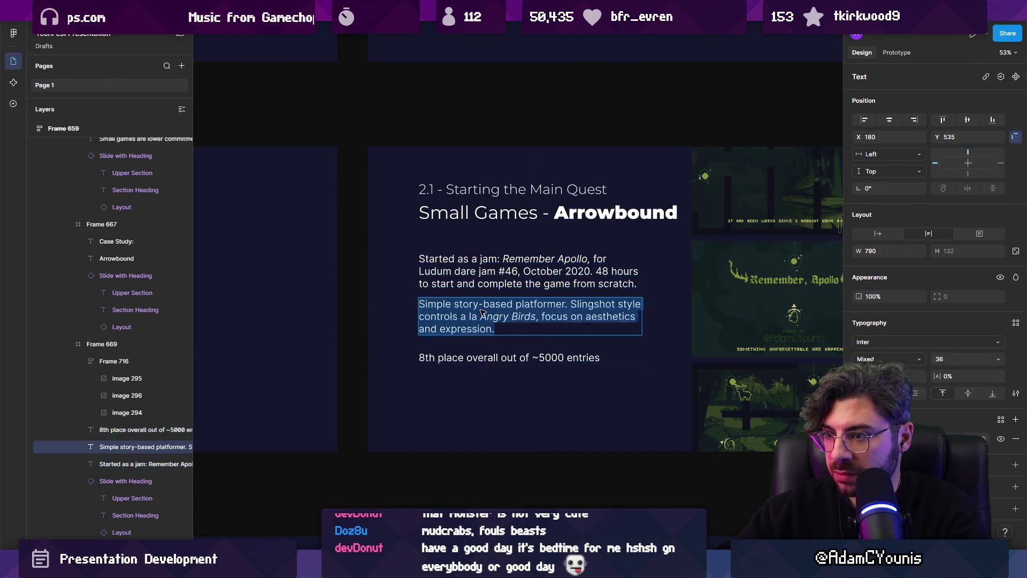
double_click(596, 273)
key("Return")
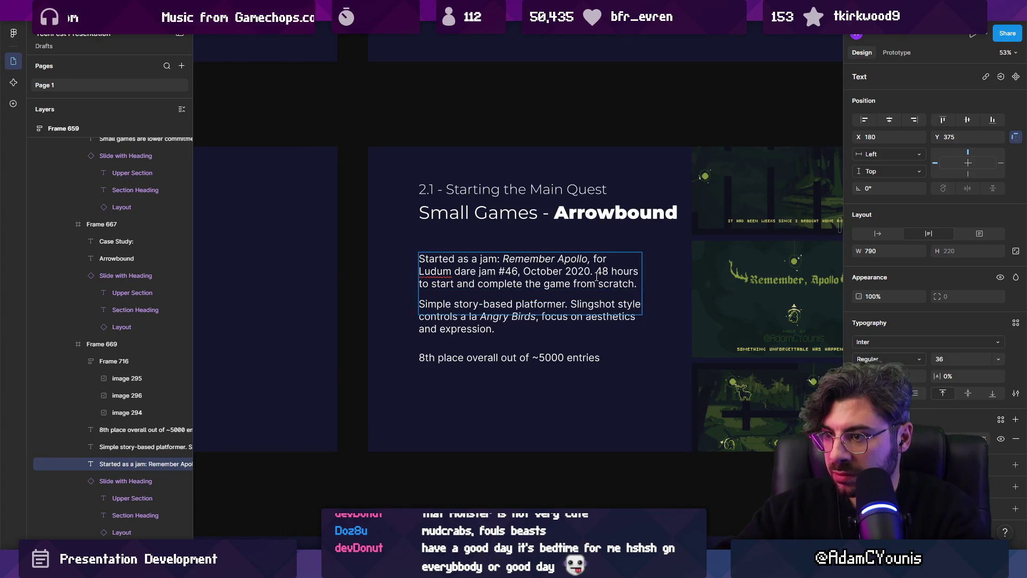
type("Simple story-based platformer. Slingshot style controls a la Angry Birds, focus on aesthetics and expression.")
key("Escape")
- Delete the leftover platformer paragraph and add a blank line before 'Simple'
left_click(454, 302)
key("Delete")
double_click(454, 302)
left_click(425, 296)
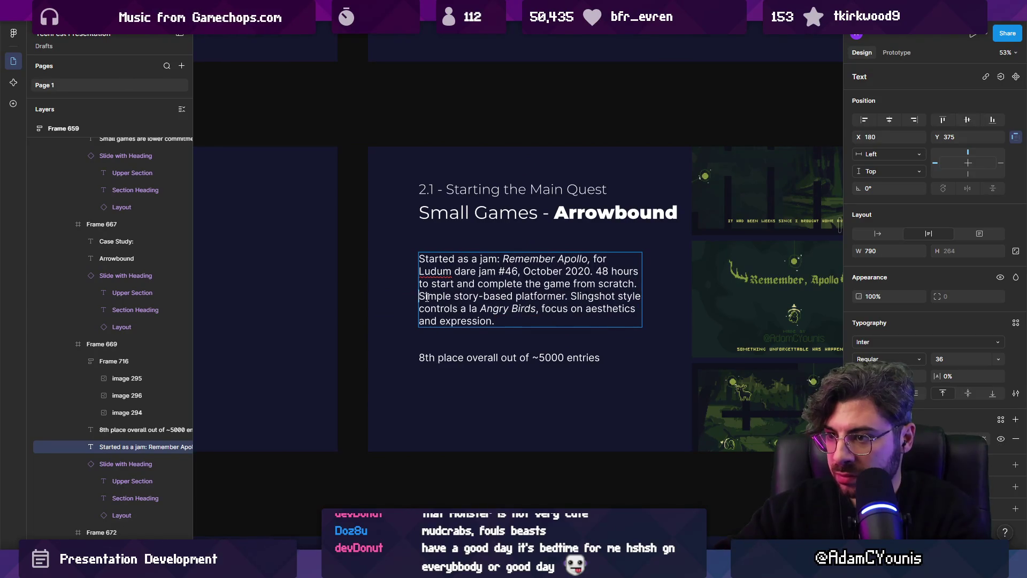
key("Return")
- Move the 8th place entries line to the end of the combined text after a blank line
double_click(454, 358)
key("ctrl+a")
key("BackSpace")
key("Escape")
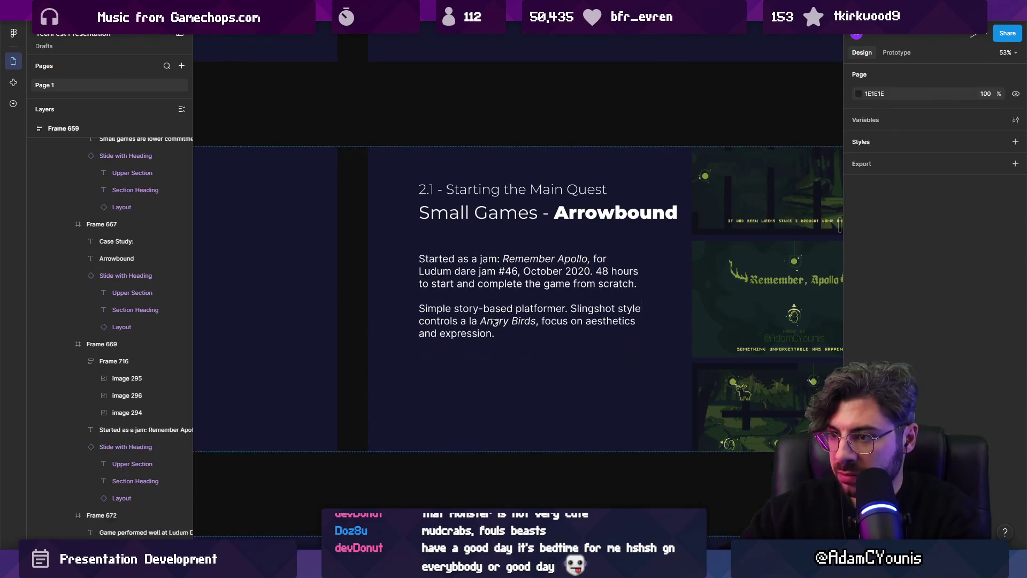
left_click(494, 322)
double_click(500, 327)
left_click(508, 331)
key("Return")
key("Return")
type("8th place overall out of ~5000 entries")
key("Escape")
key("Escape")
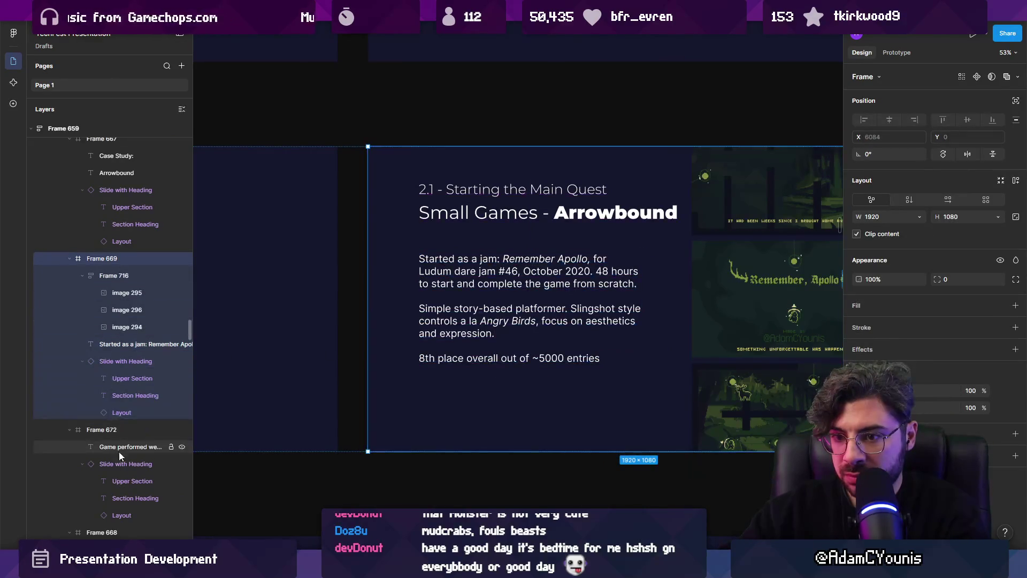
- Widen the merged body text box and move it down to Y 417
left_click(83, 275)
left_click(105, 274)
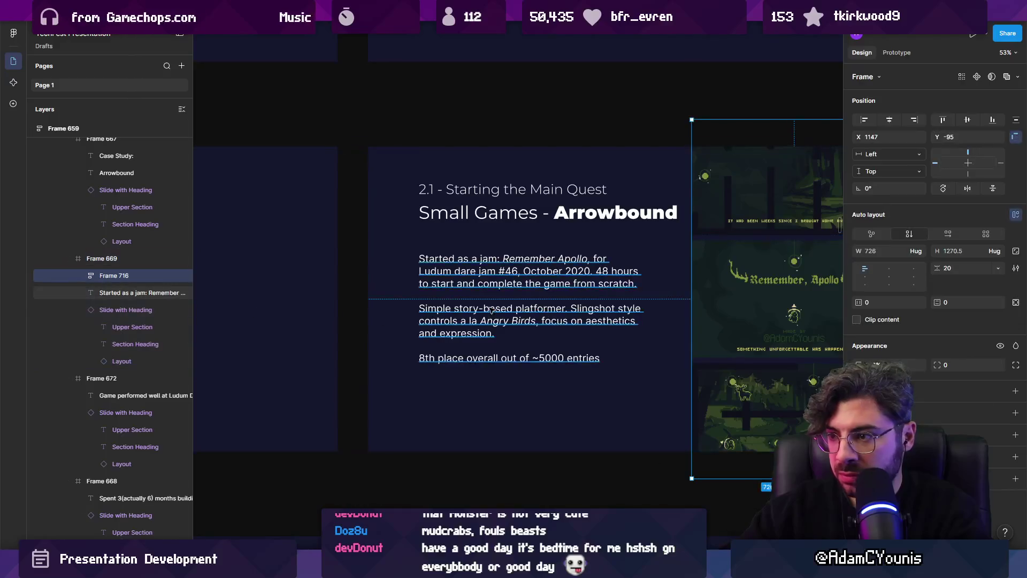
scroll(487, 309, "down", 5)
left_click(511, 302)
scroll(519, 305, "up", 4)
left_click_drag(519, 305, 536, 304)
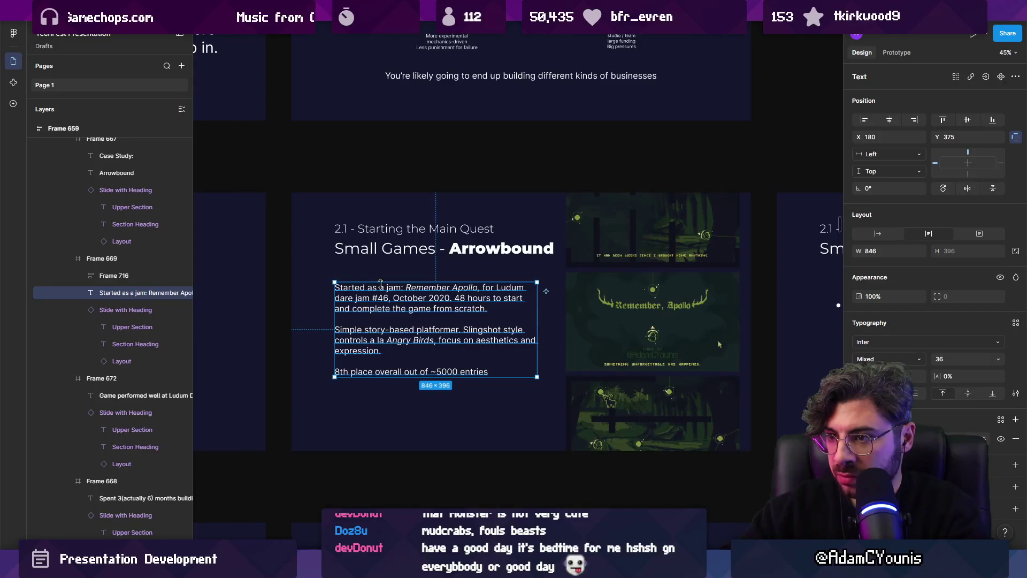
double_click(331, 299)
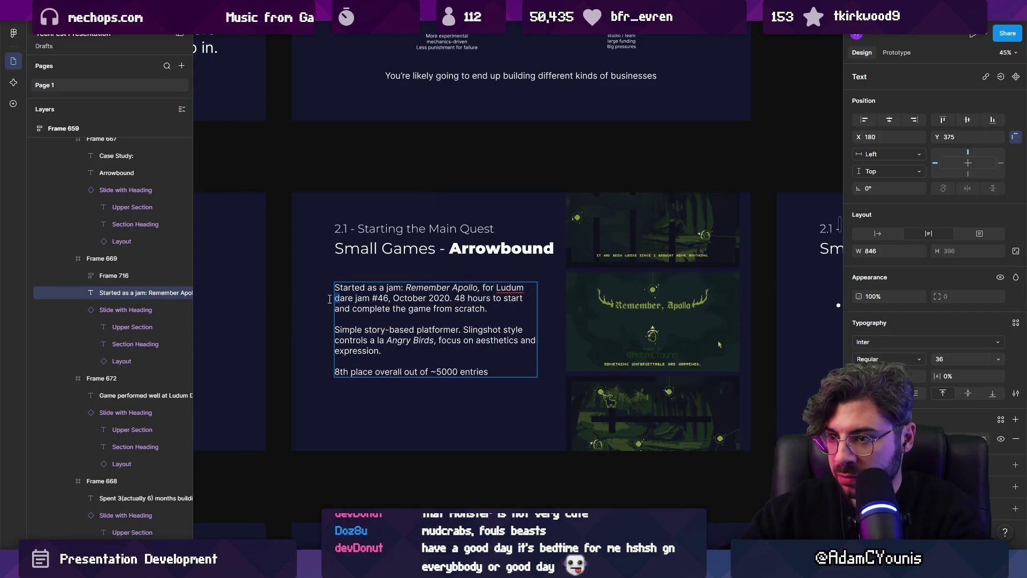
key("Escape")
key("Escape")
left_click(440, 292)
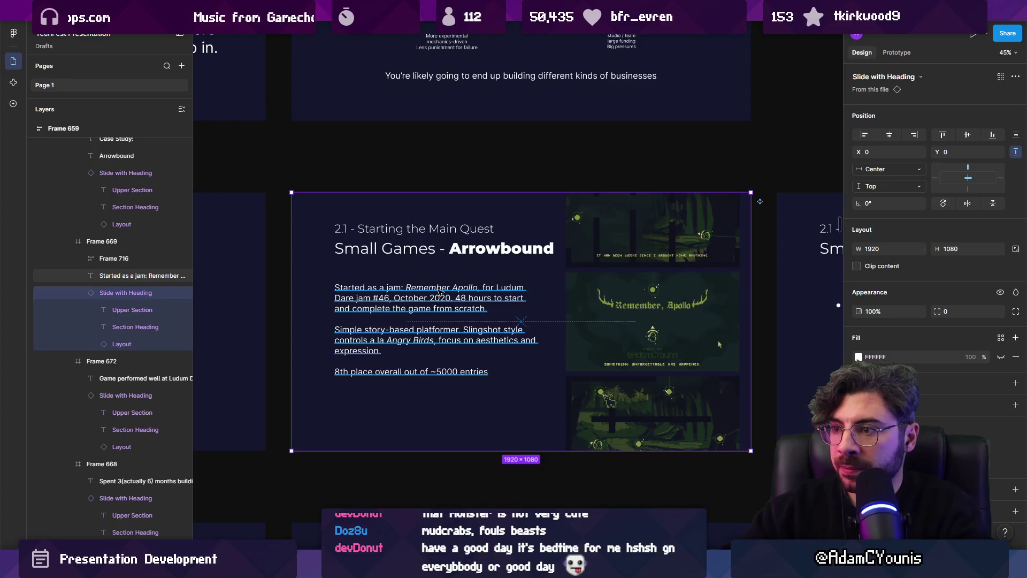
left_click(440, 291)
left_click_drag(440, 292, 428, 309)
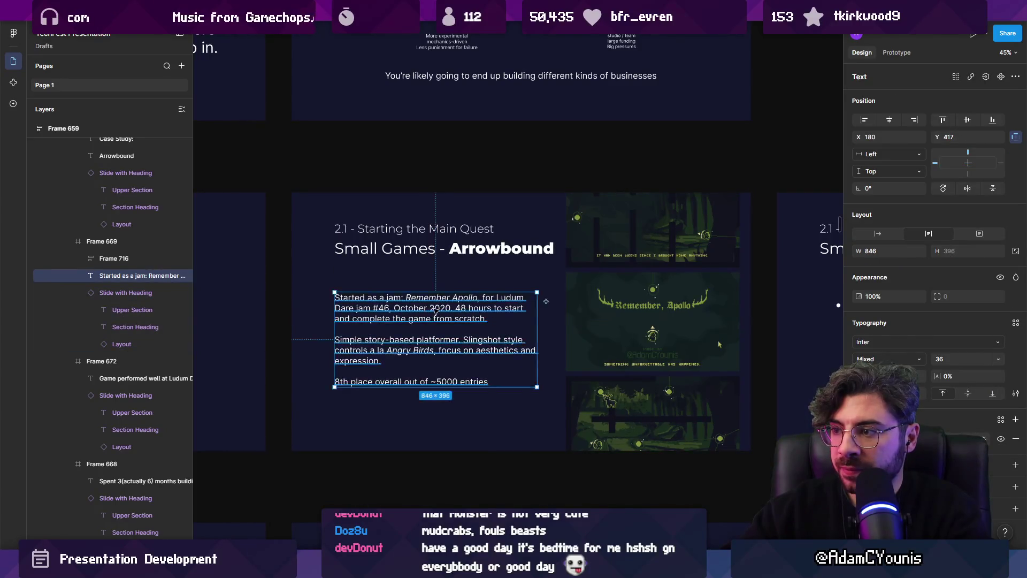
- Delete the 'Game performed well at Ludum Dare' slide
scroll(428, 309, "right", 8)
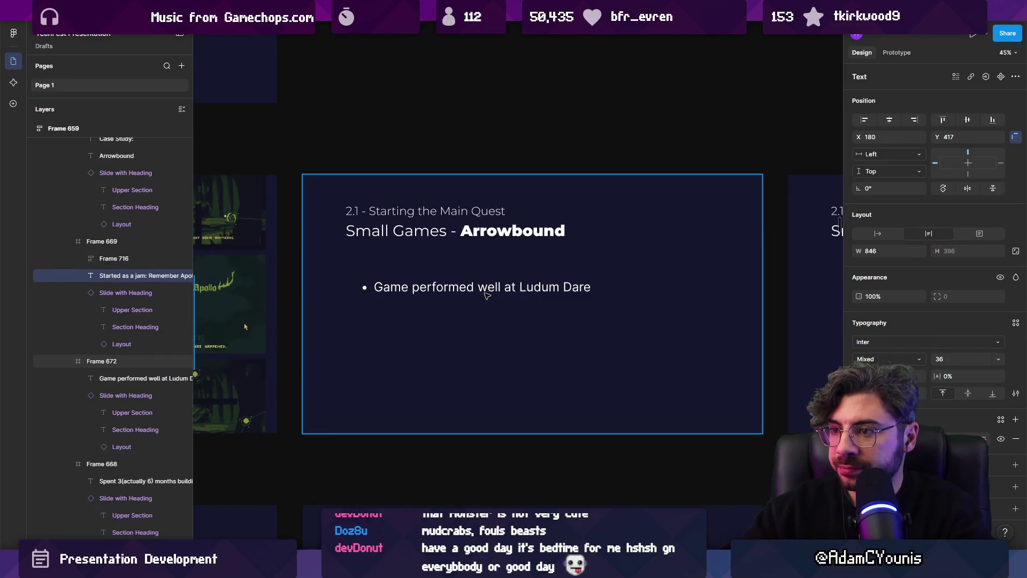
left_click(487, 295)
key("Delete")
scroll(474, 303, "down", 2)
scroll(474, 302, "down", 4)
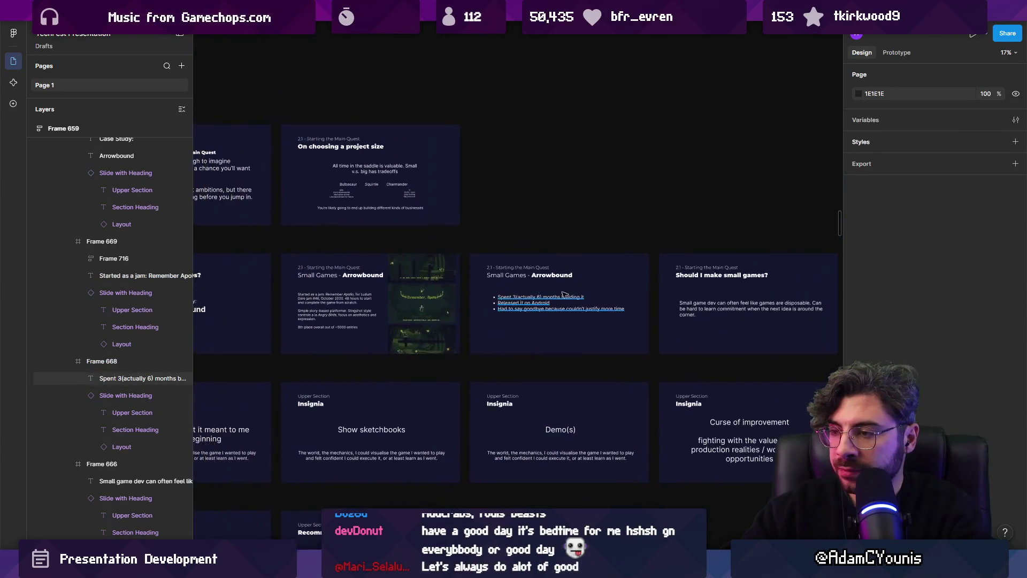
scroll(562, 293, "up", 3)
scroll(562, 294, "down", 4)
scroll(562, 294, "up", 4)
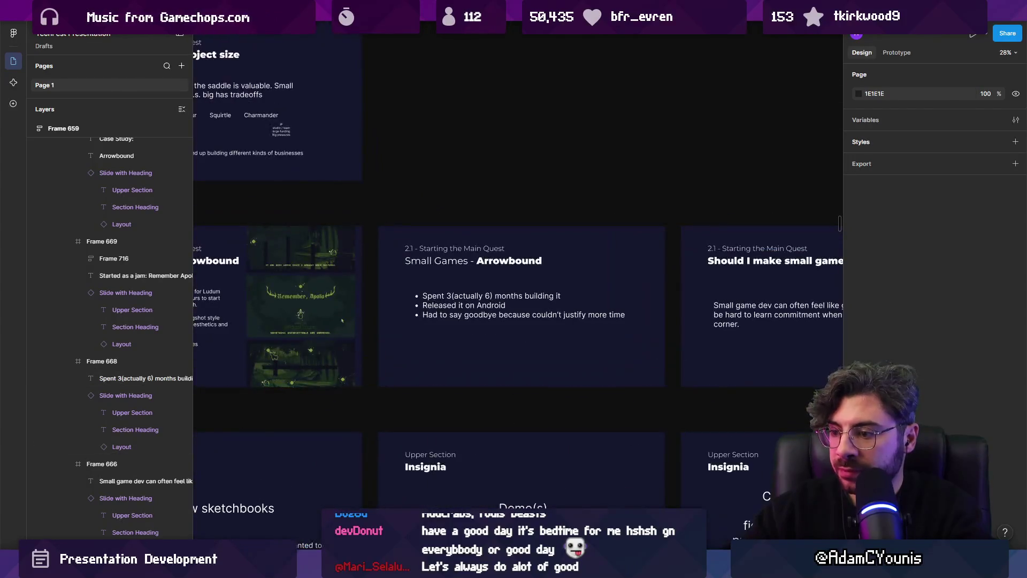
key("alt+Tab")
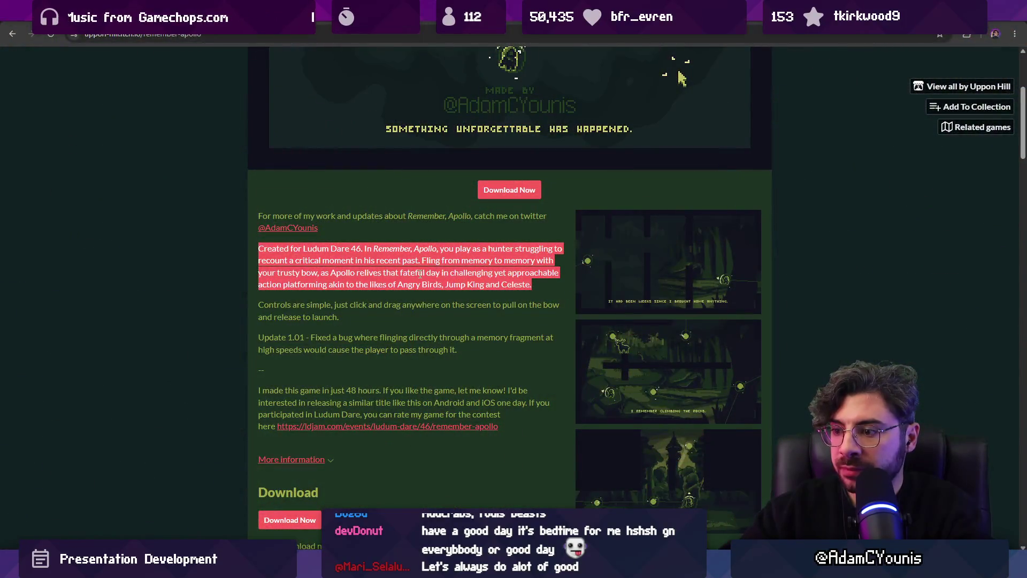
left_click(386, 33)
type("arrowboun")
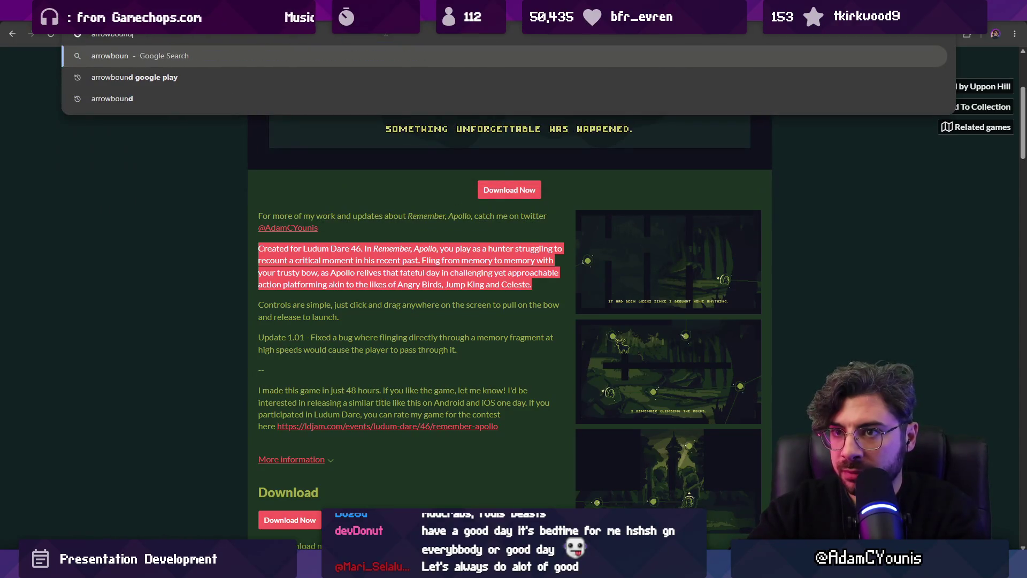
left_click(380, 77)
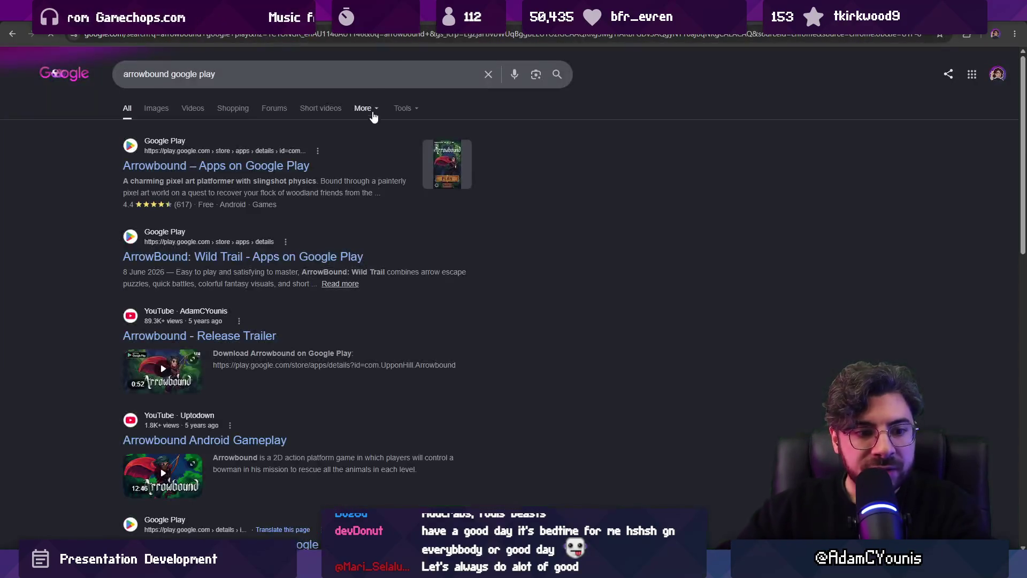
left_click(226, 167)
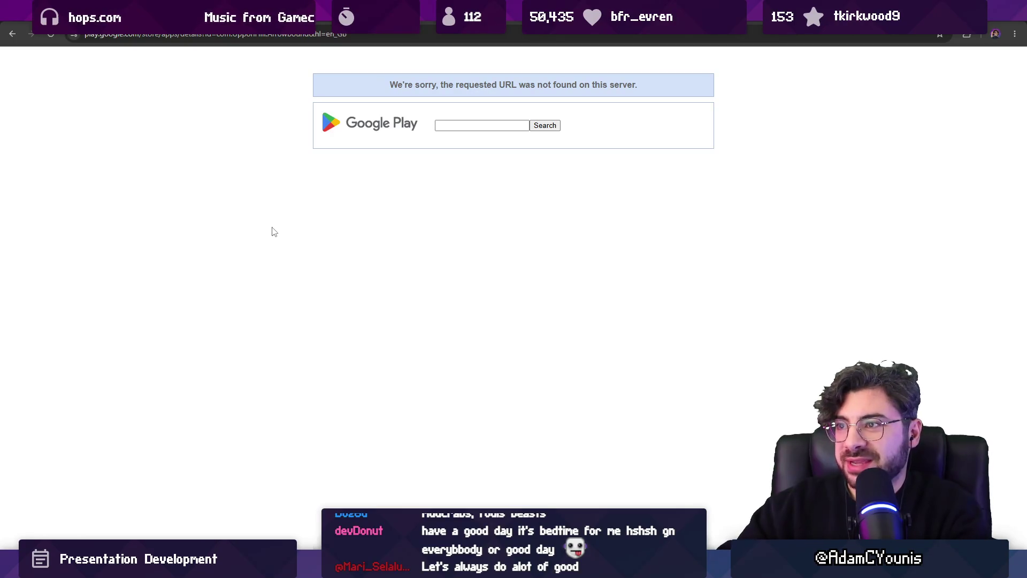
key("ctrl+w")
key("alt+Tab")
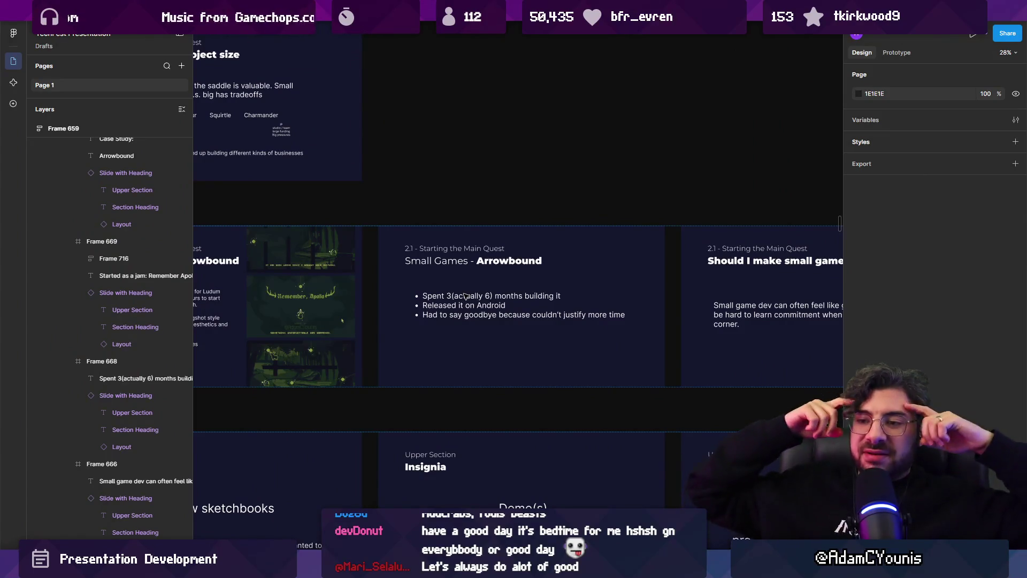
- Zoom out to the slide grid, select the Arrowbound hero image, and open file search
key("shift+1")
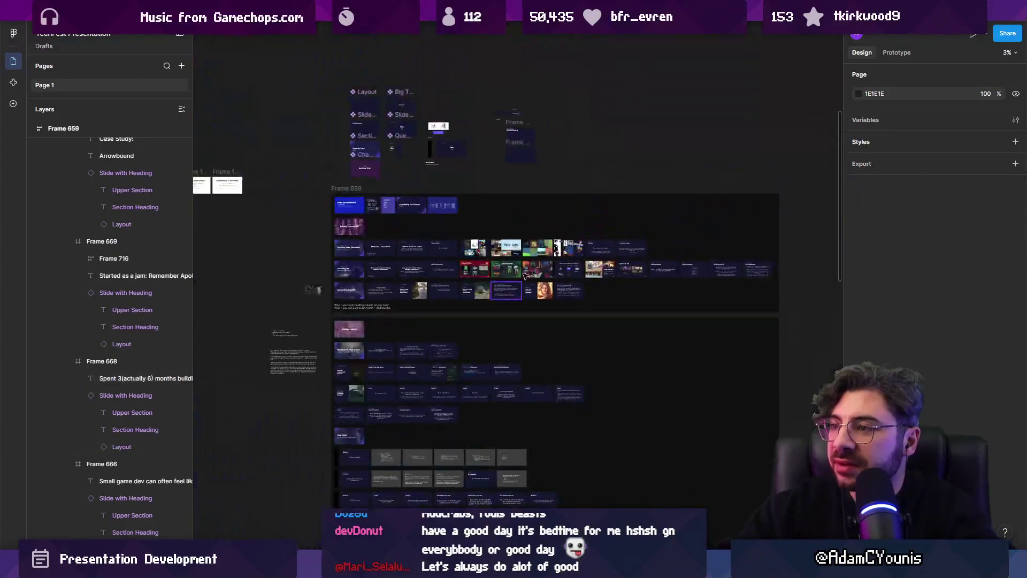
scroll(518, 284, "up", 5)
scroll(373, 341, "left", 3)
scroll(420, 342, "up", 3)
left_click(554, 352)
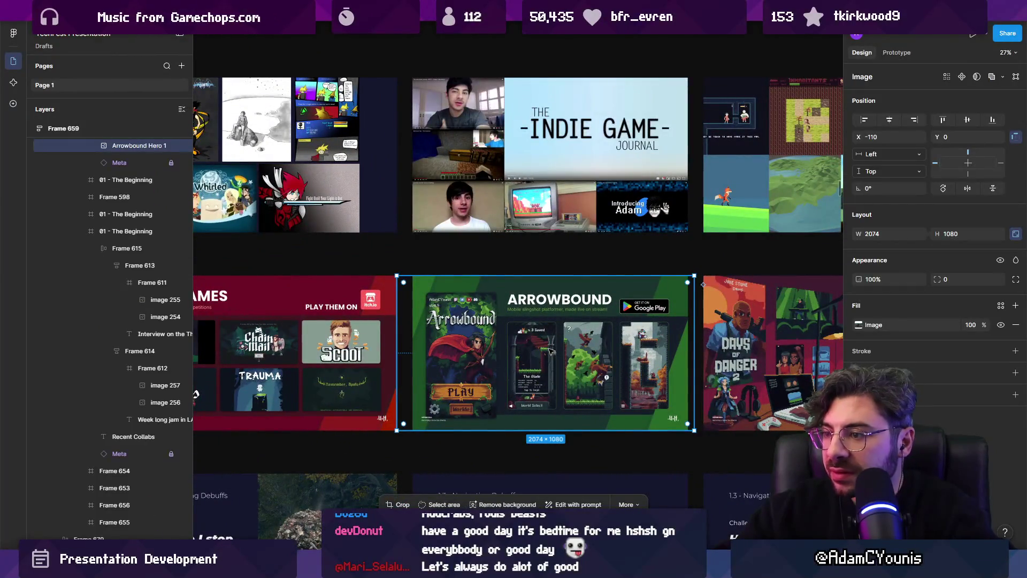
scroll(548, 349, "down", 8)
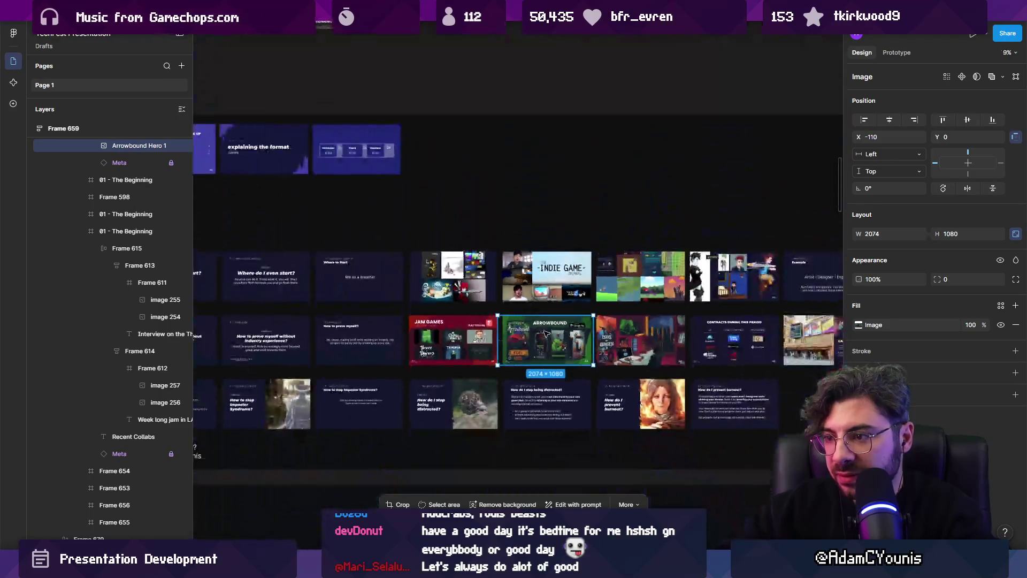
scroll(444, 197, "up", 6)
scroll(443, 196, "up", 4)
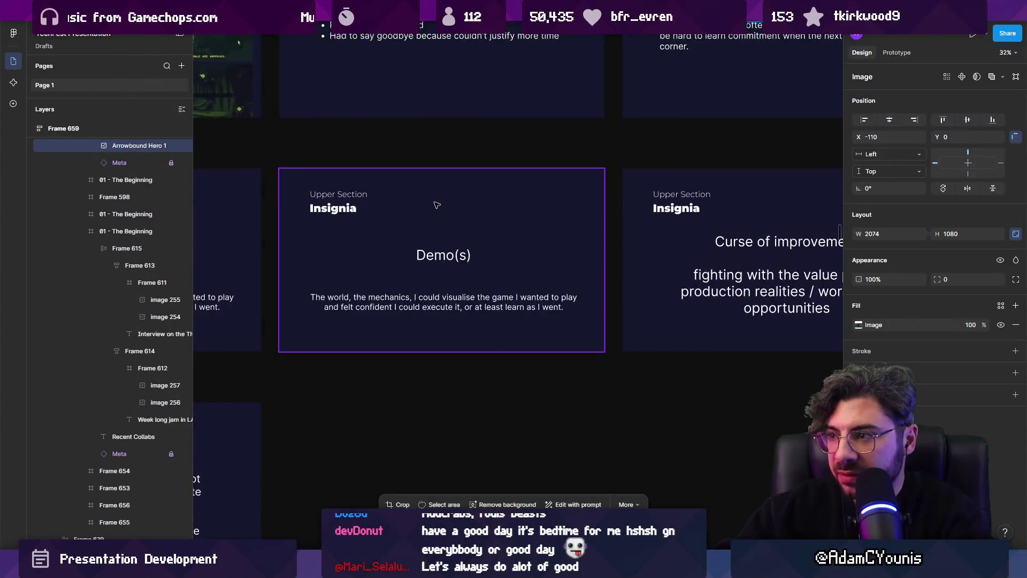
key("ctrl+t")
- Search 'arrowbound' and open the Arrowbound Store Listing file
type("a")
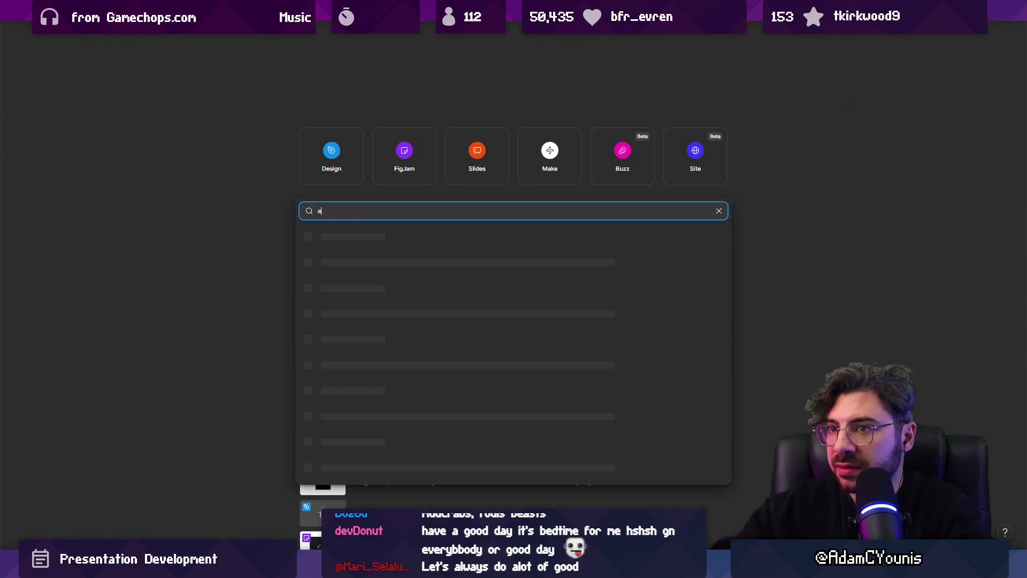
key("BackSpace")
key("BackSpace")
key("BackSpace")
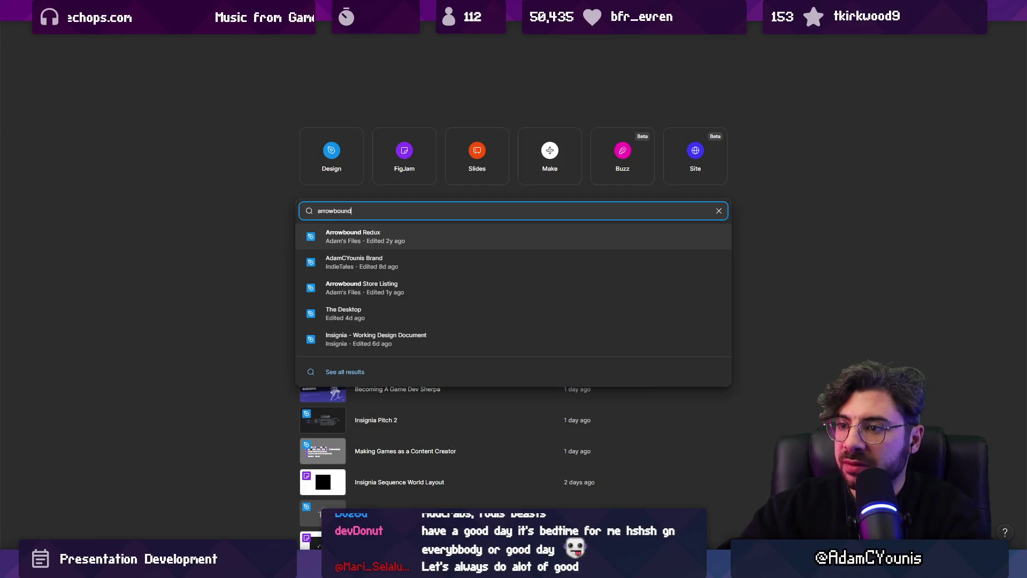
key("Down")
key("Down")
key("Return")
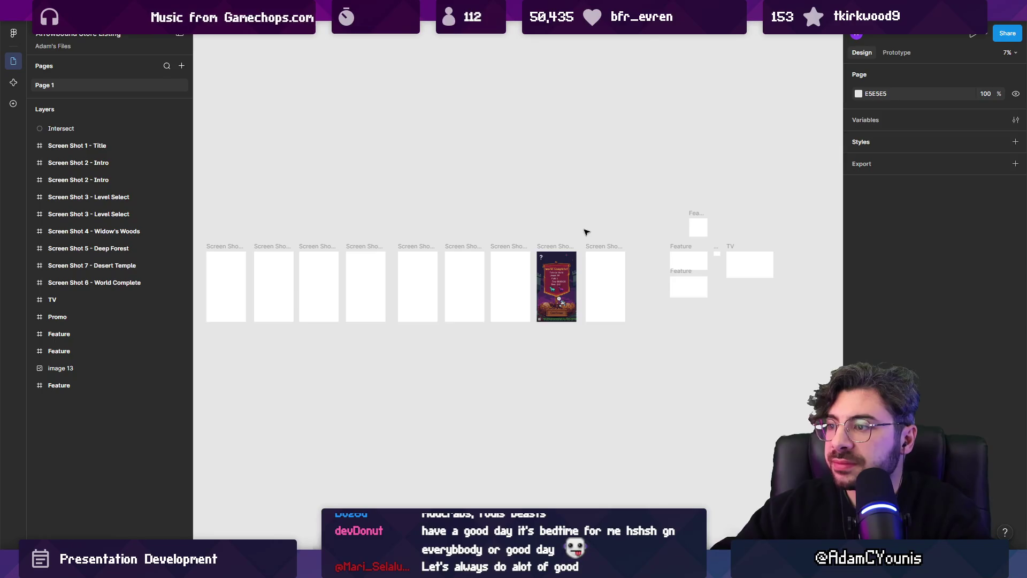
scroll(615, 225, "down", 2)
scroll(375, 209, "up", 3)
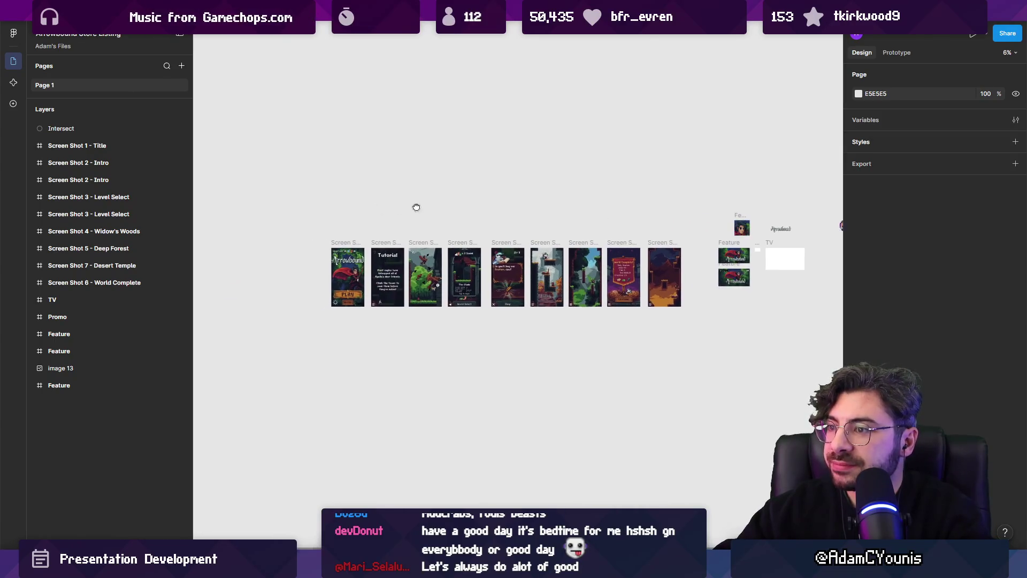
- Marquee-select the level-select and Screen Shot 4 - Widow's Woods frames
left_click(343, 241)
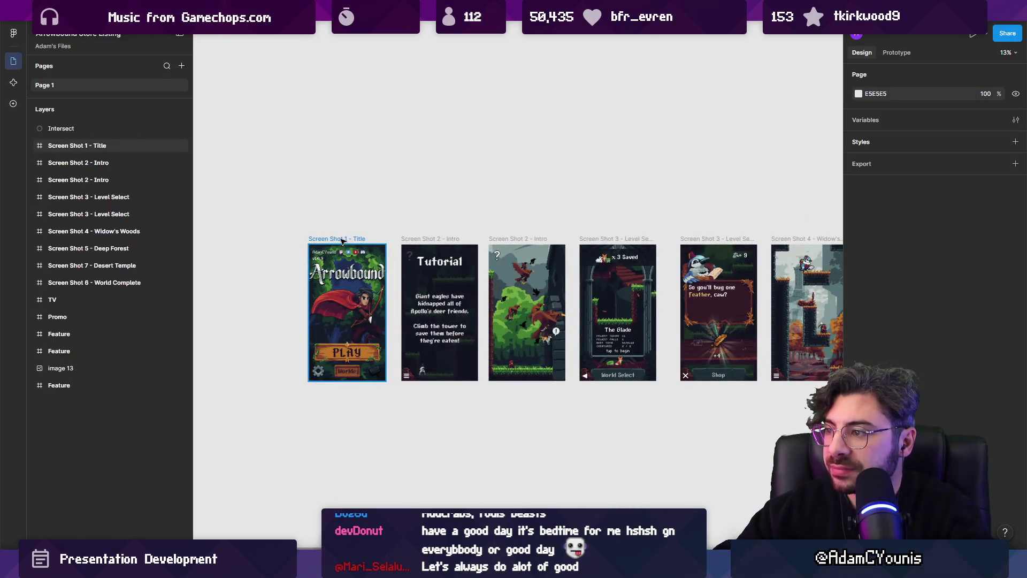
scroll(642, 208, "right", 3)
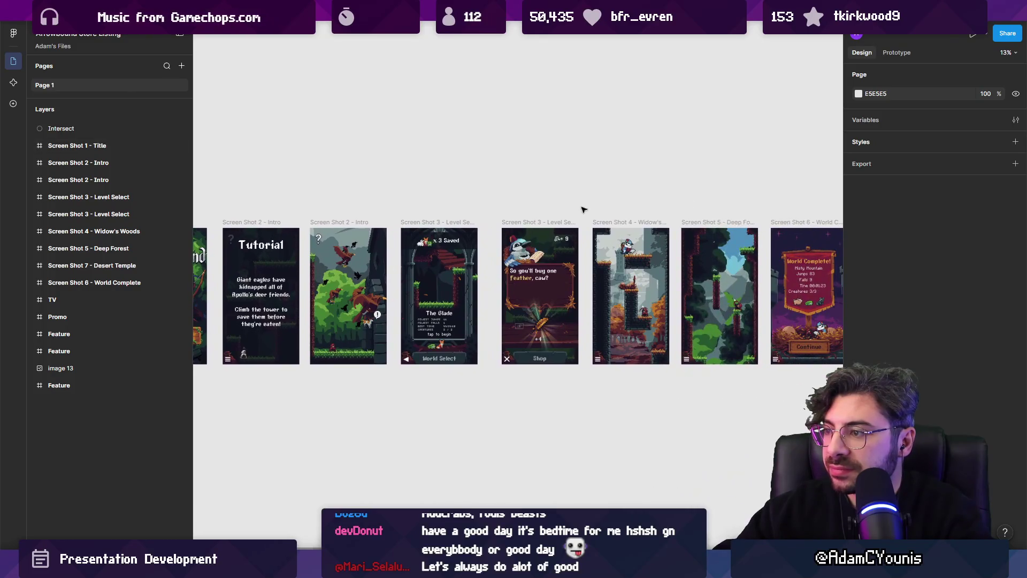
left_click(606, 225)
left_click(527, 225, "shift")
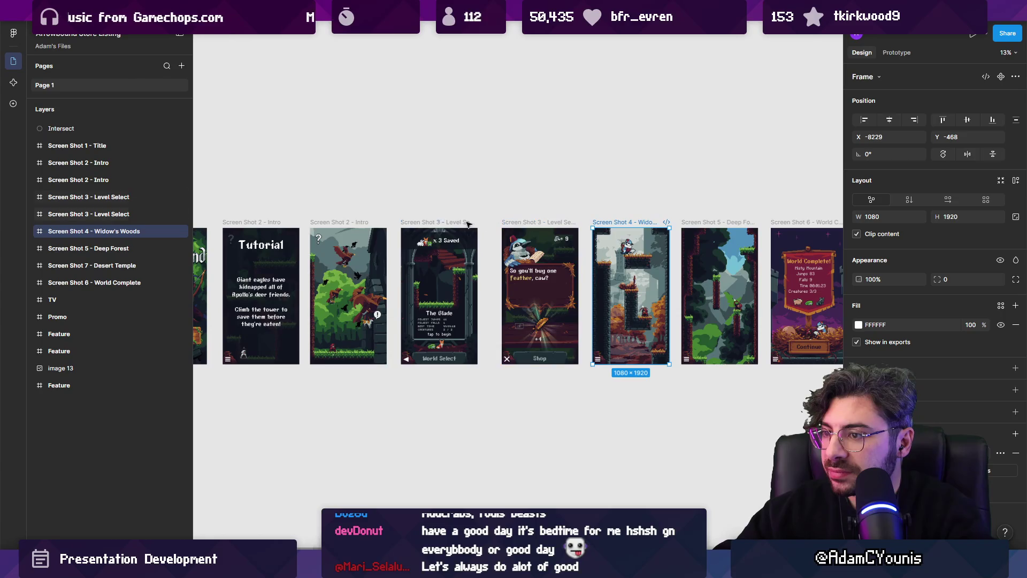
left_click(537, 207)
mouse_move(398, 210)
left_mouse_down()
mouse_move(681, 415)
mouse_move(671, 412)
left_mouse_up()
left_click(664, 191)
mouse_move(678, 207)
left_mouse_down()
mouse_move(367, 390)
mouse_move(395, 395)
left_mouse_up()
- Return to the presentation file's Small Games - Arrowbound slide
scroll(454, 245, "down", 5)
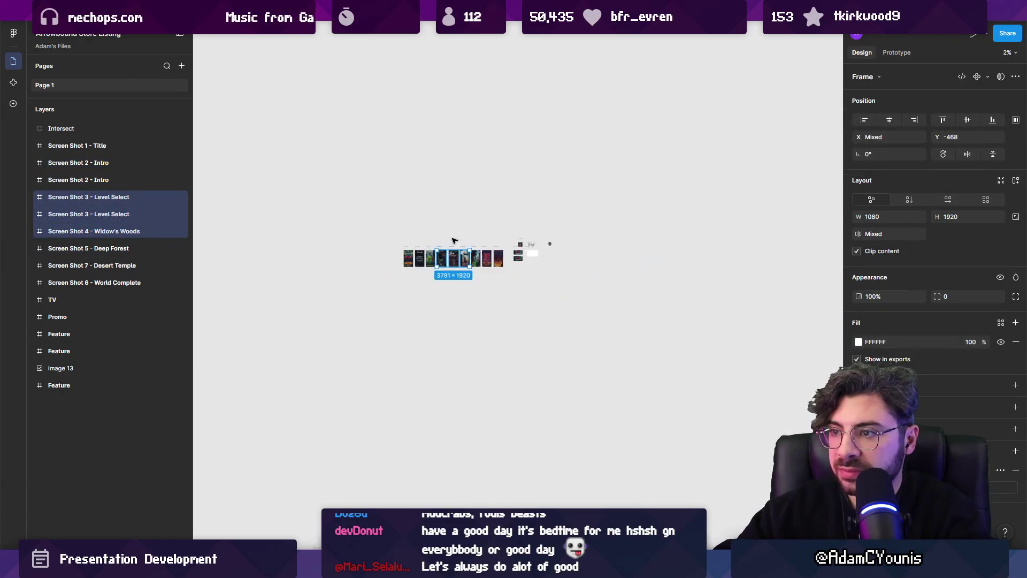
scroll(455, 230, "up", 2)
scroll(502, 298, "up", 5)
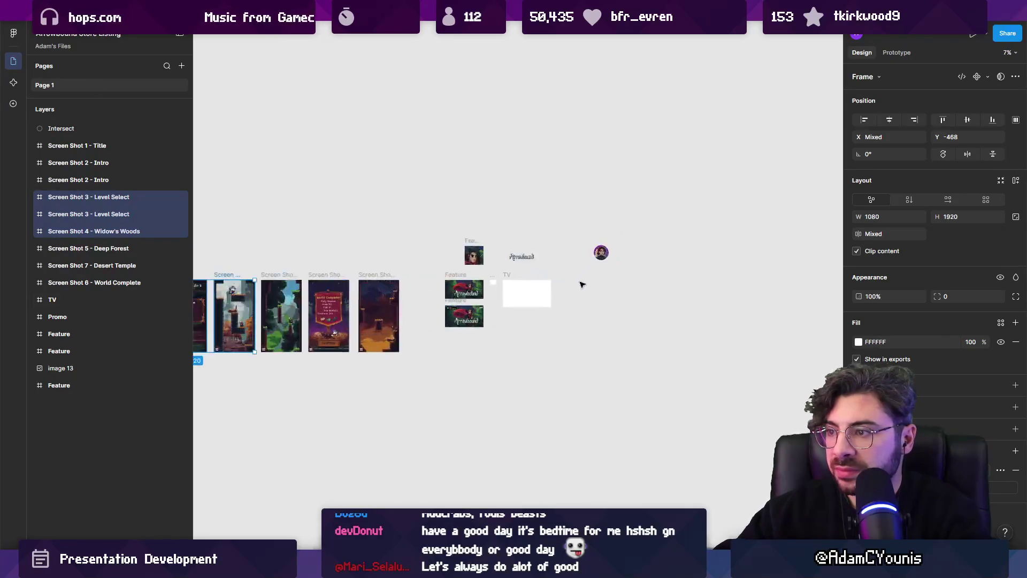
scroll(488, 291, "down", 3)
scroll(471, 270, "left", 10)
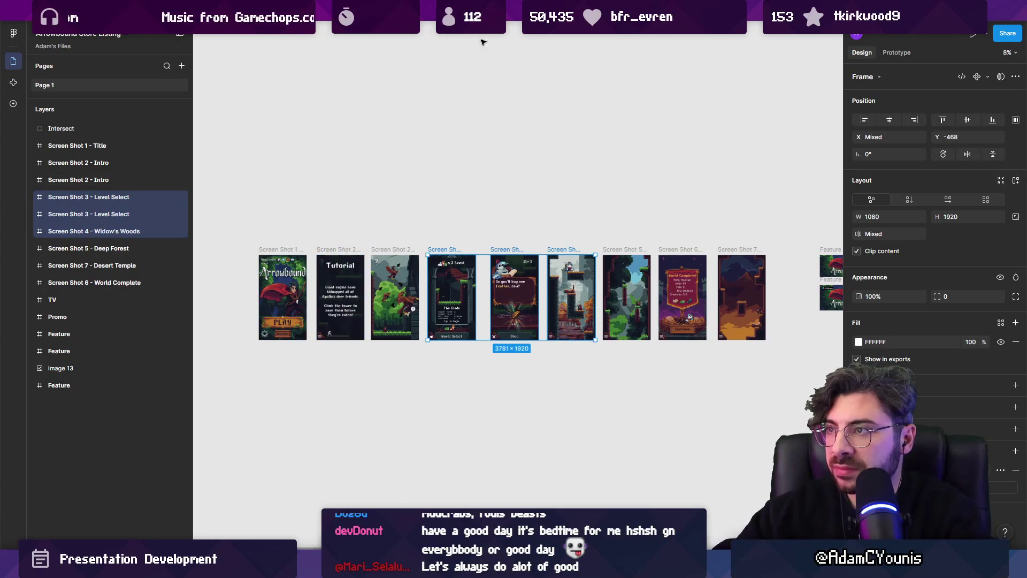
left_click(744, 21)
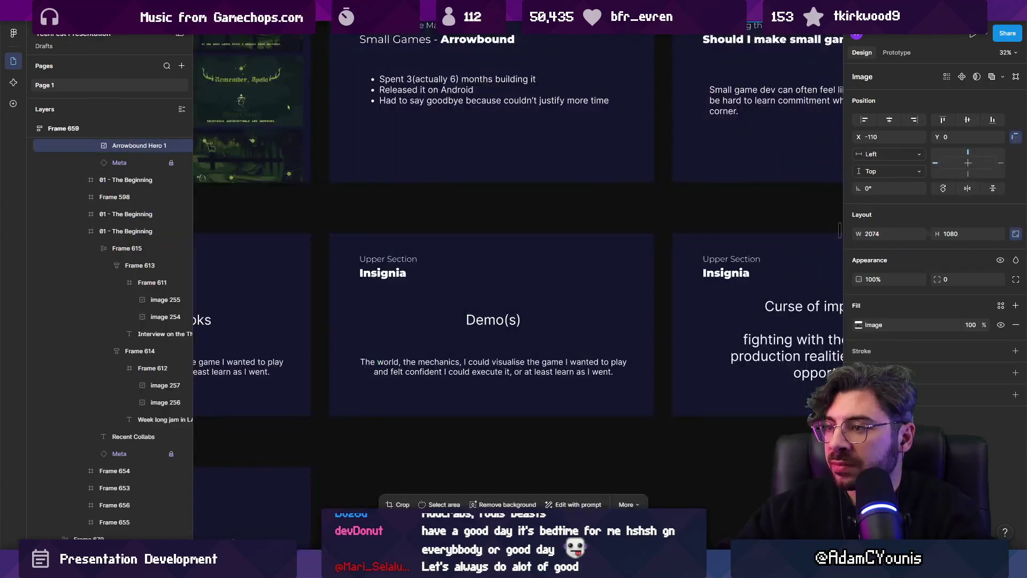
scroll(545, 316, "down", 2)
scroll(545, 315, "up", 5)
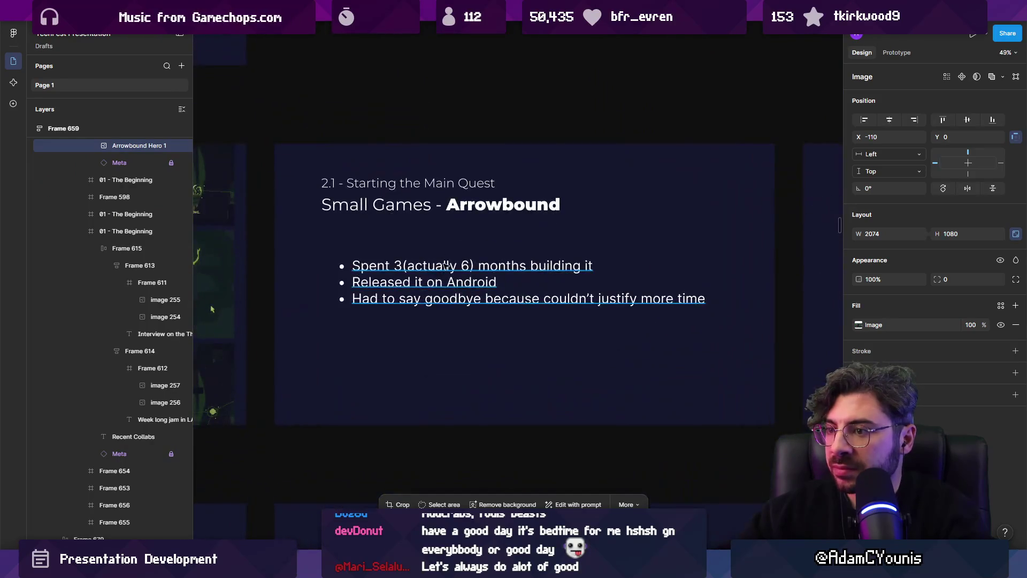
- Narrow the Arrowbound bullet list text box into a left column
scroll(557, 305, "down", 6)
left_click(571, 296)
left_click(571, 296)
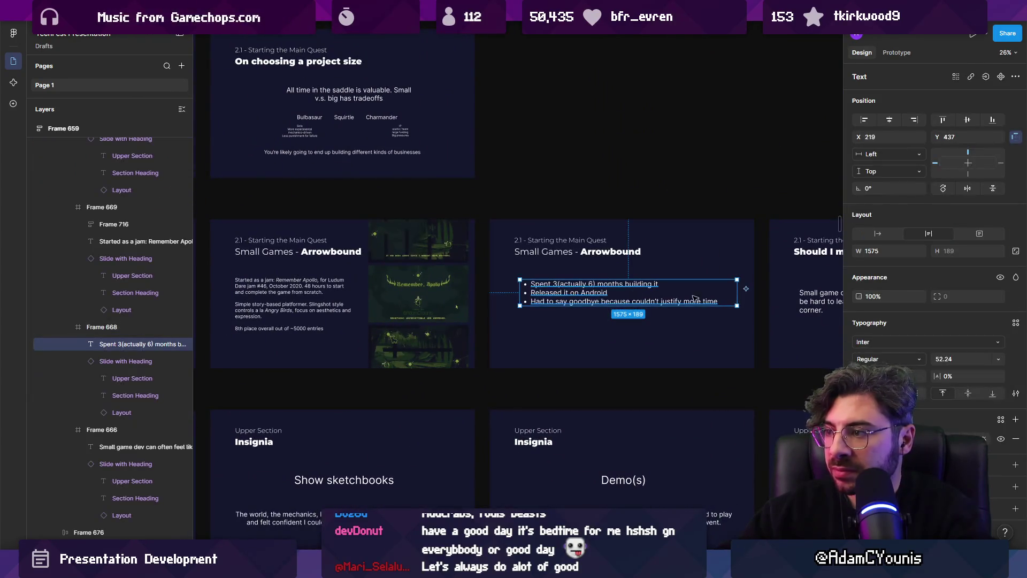
left_click_drag(719, 292, 589, 292)
- Paste the three copied screenshots onto the slide, delete them, then undo the deletion
left_click(642, 295)
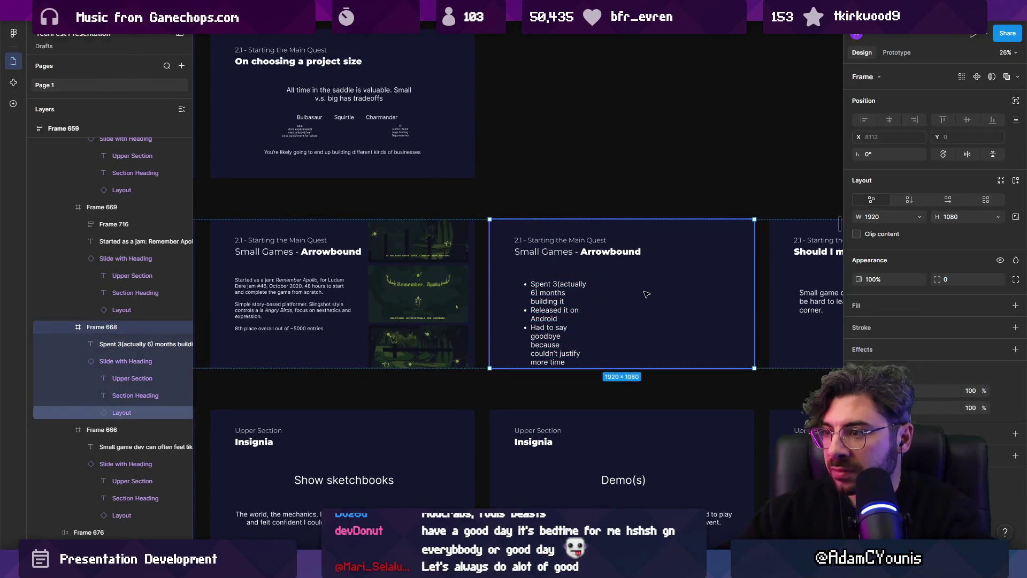
key("ctrl+v")
scroll(588, 284, "right", 3)
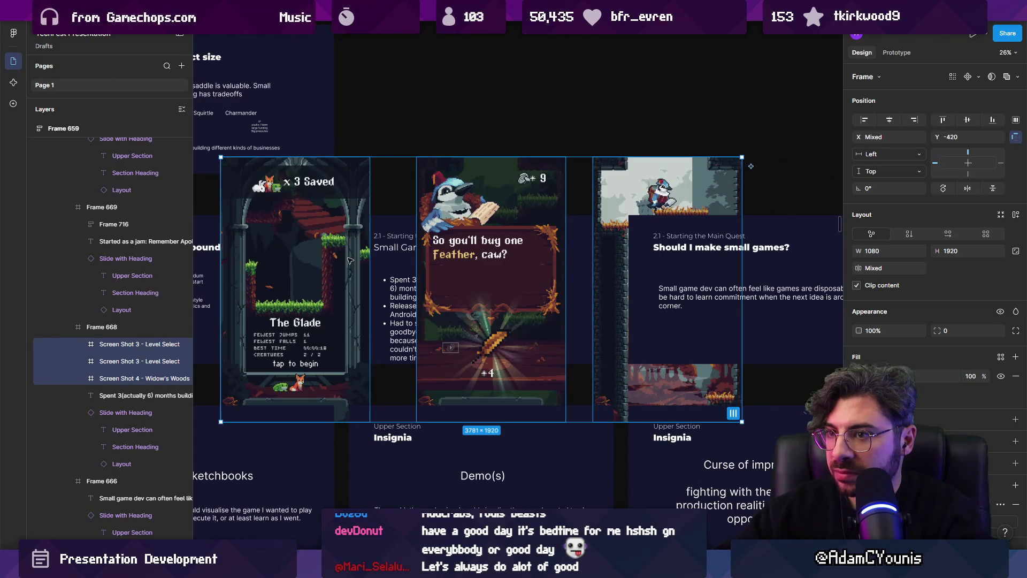
key("Delete")
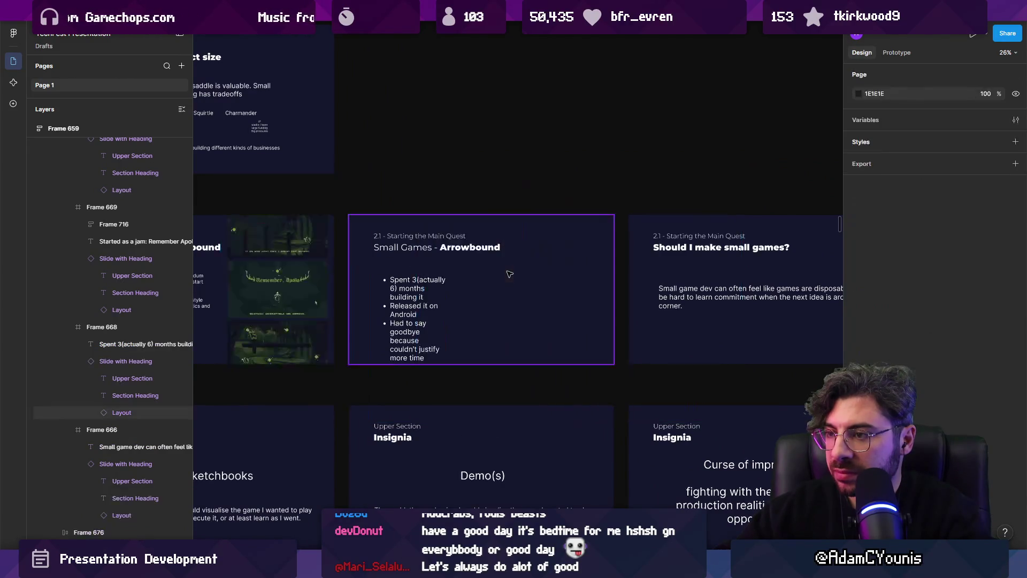
scroll(509, 274, "down", 8)
scroll(454, 294, "down", 5)
key("ctrl+z")
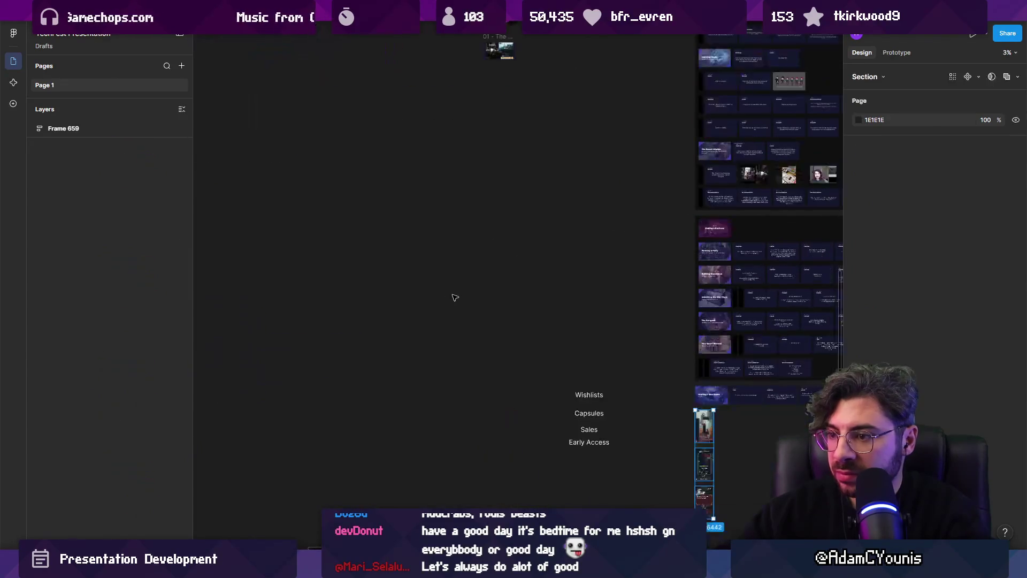
- Drag the screenshots out of the slide frame, leaving Widow's Woods loose on the canvas
left_click_drag(693, 443, 283, 134)
scroll(474, 158, "up", 3)
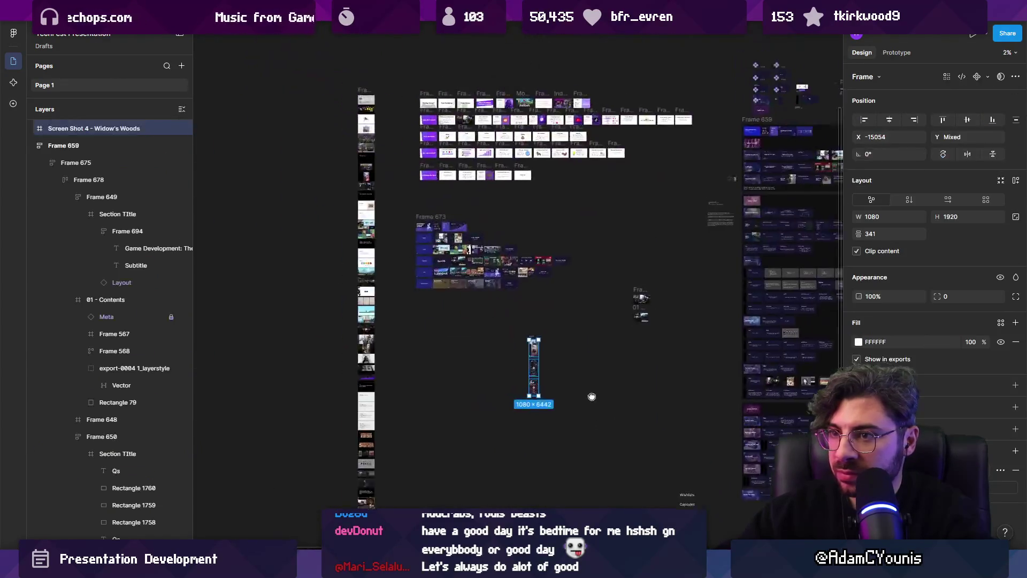
scroll(487, 185, "down", 3)
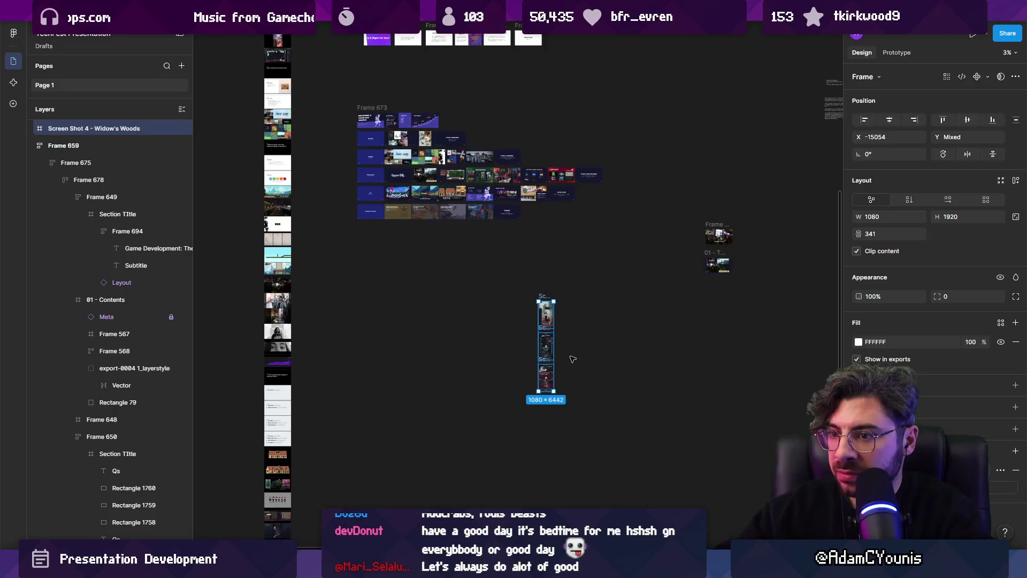
key("shift+2")
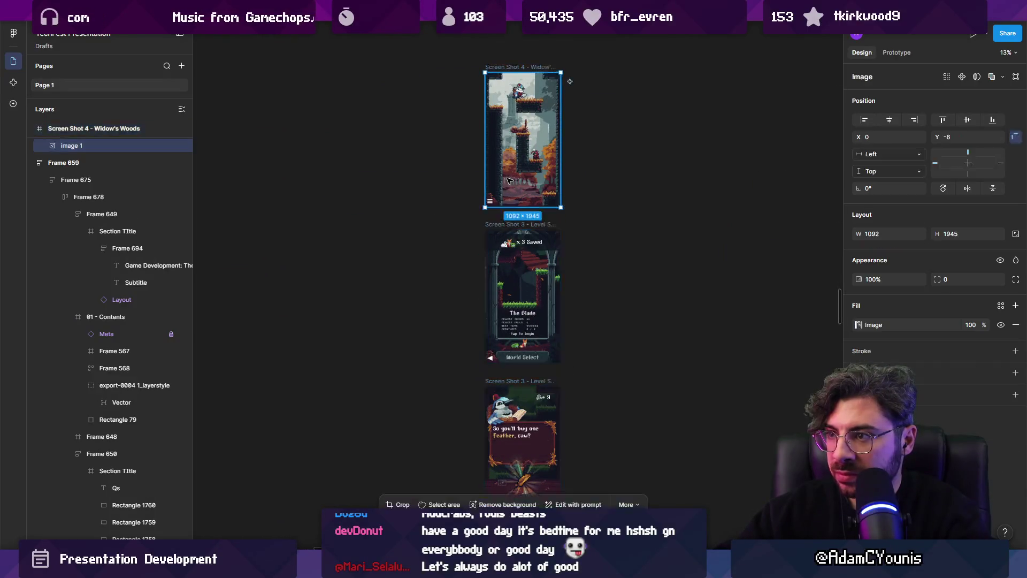
scroll(470, 279, "down", 5)
key("ctrl+z")
key("ctrl+shift+z")
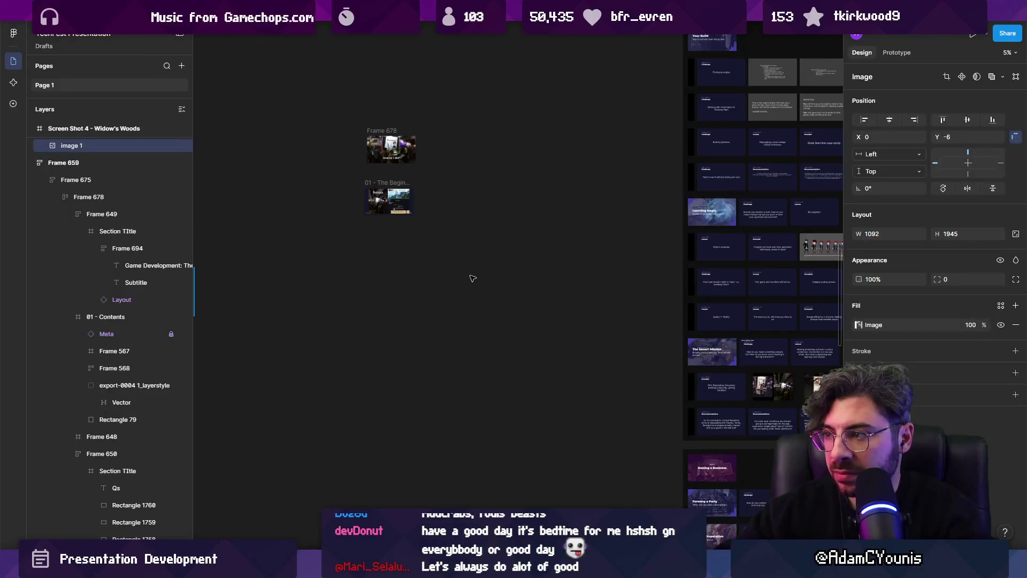
scroll(535, 241, "down", 2)
scroll(637, 216, "up", 8)
- Paste the Widow's Woods screenshot into the Arrowbound slide and move it right
left_click(564, 332)
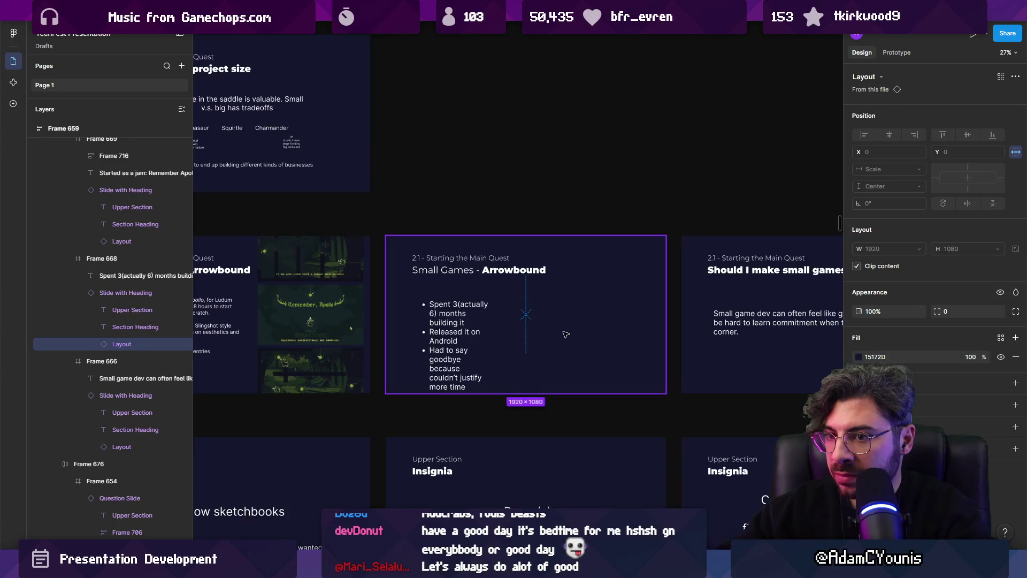
scroll(565, 334, "up", 2)
left_click(116, 273)
key("ctrl+v")
left_click_drag(434, 299, 616, 298)
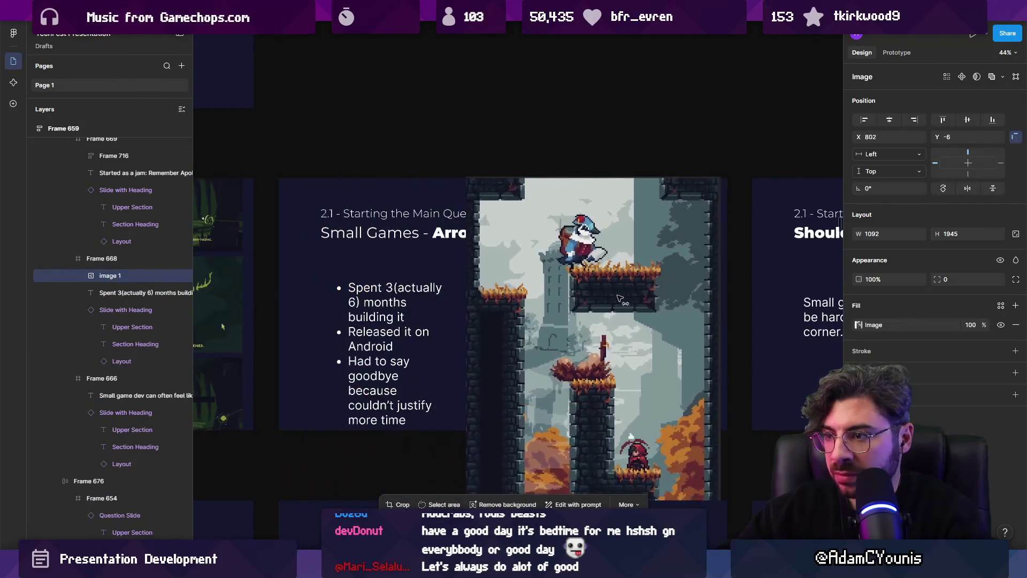
scroll(617, 298, "down", 3)
- Scale the screenshot proportionally to fill the slide's full height on the right side
key("k")
left_click_drag(564, 397, 476, 275)
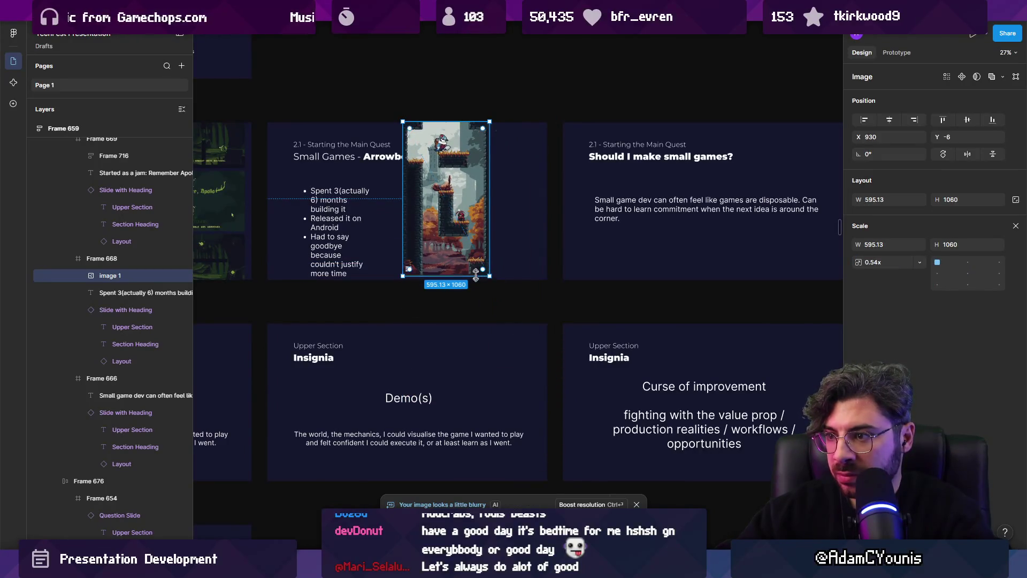
scroll(448, 182, "up", 3)
left_click_drag(447, 190, 531, 198)
left_click_drag(602, 376, 605, 378)
left_click_drag(538, 172, 532, 167)
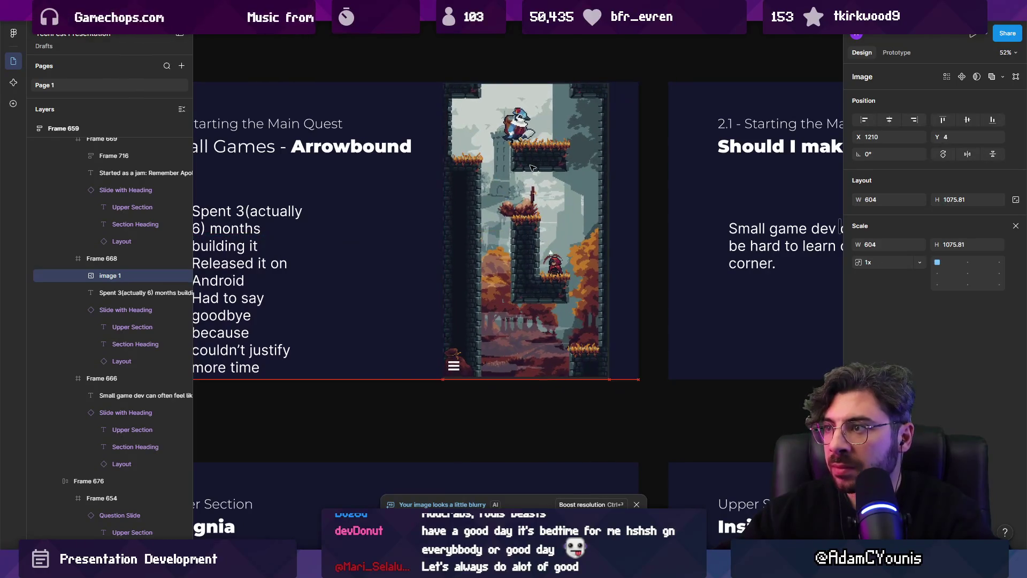
left_click_drag(610, 380, 610, 383)
key("Escape")
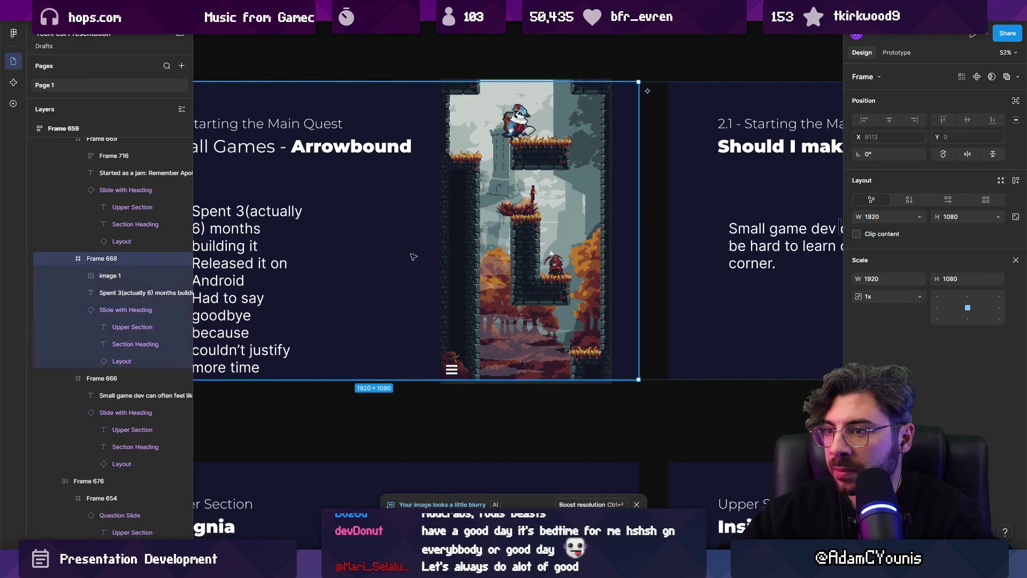
key("v")
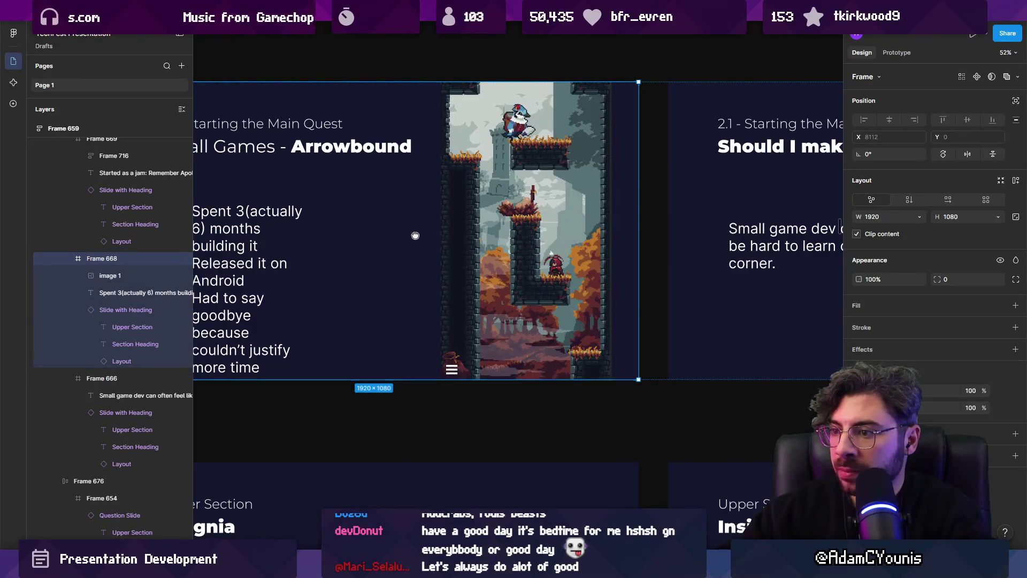
scroll(544, 277, "left", 3)
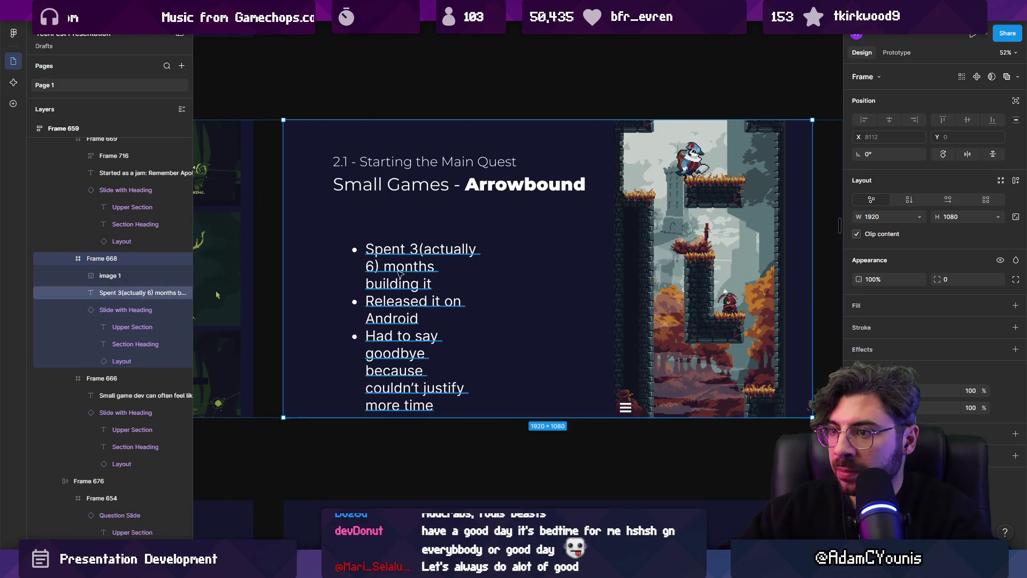
left_click(398, 275)
- Move the bullet text box up and left, widen it, and set its font size to 36
left_click_drag(401, 300, 383, 286)
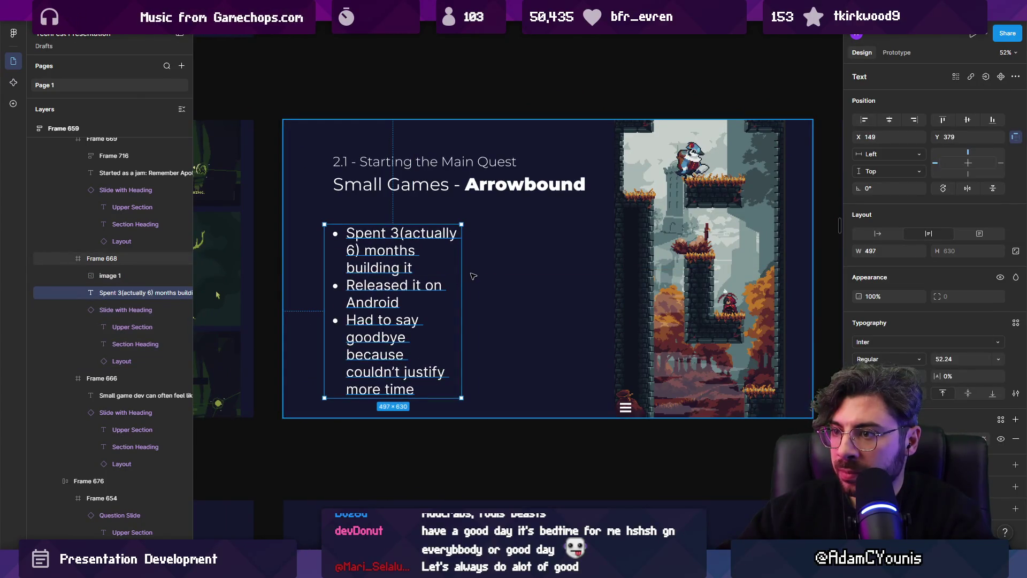
mouse_move(464, 271)
left_mouse_down()
mouse_move(616, 272)
mouse_move(597, 271)
left_mouse_up()
scroll(597, 272, "left", 3)
scroll(568, 278, "down", 5)
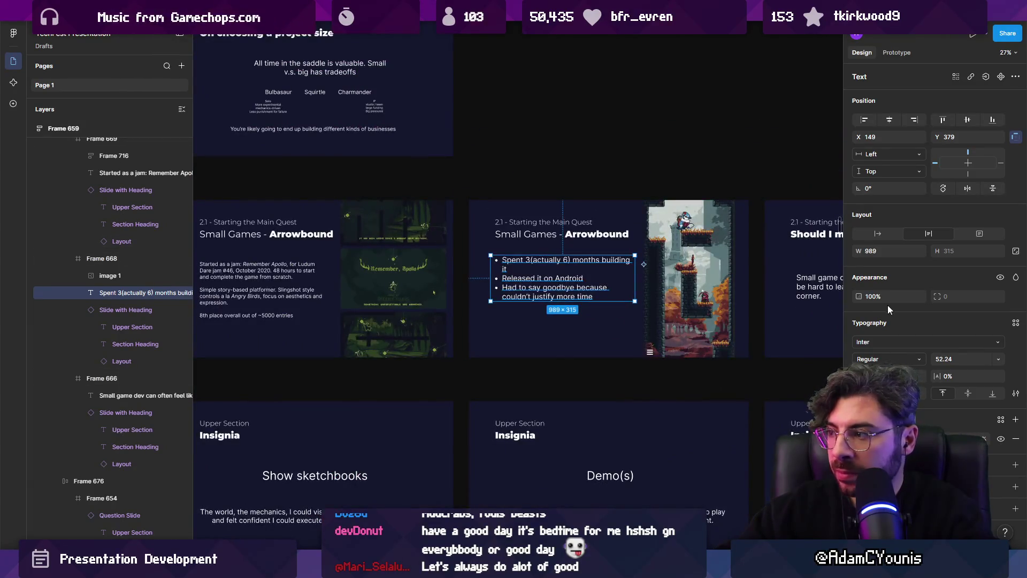
left_click(941, 358)
type("36")
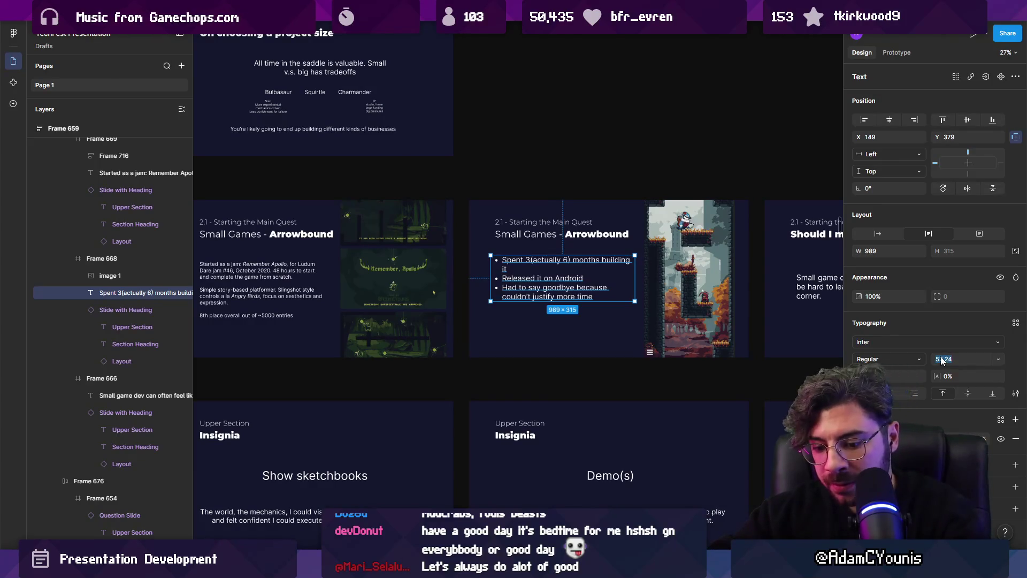
key("Return")
scroll(530, 299, "up", 5)
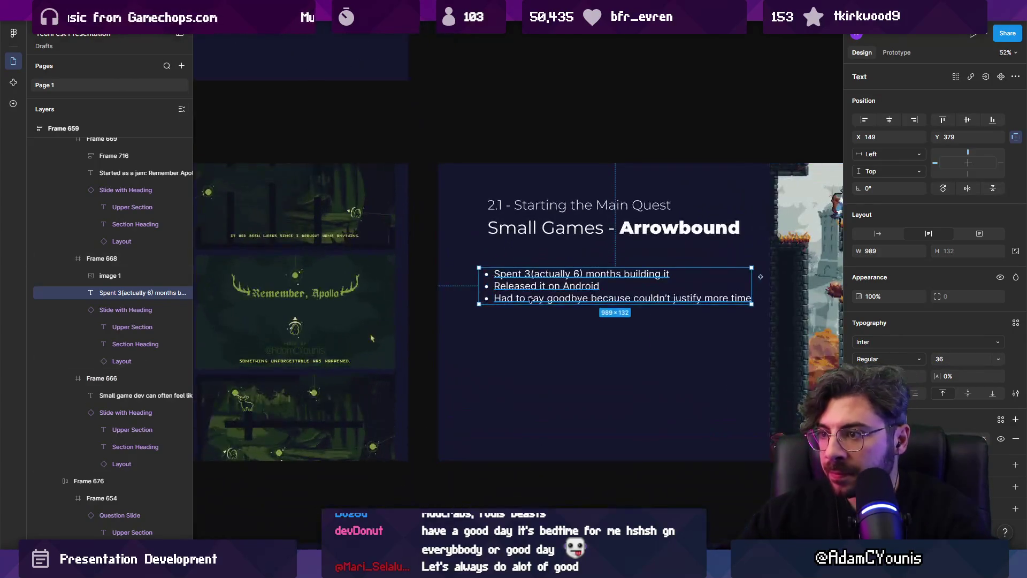
- Merge the Released line into the first bullet so it reads 'before releasing it on Android'
double_click(553, 295)
left_click(533, 273)
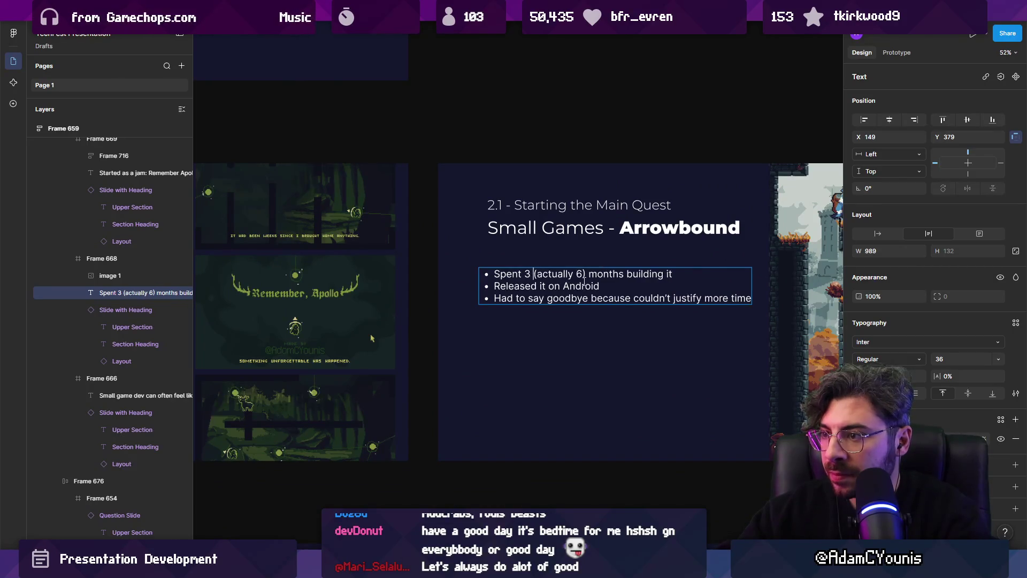
scroll(586, 282, "up", 2)
key("ctrl+shift+Right")
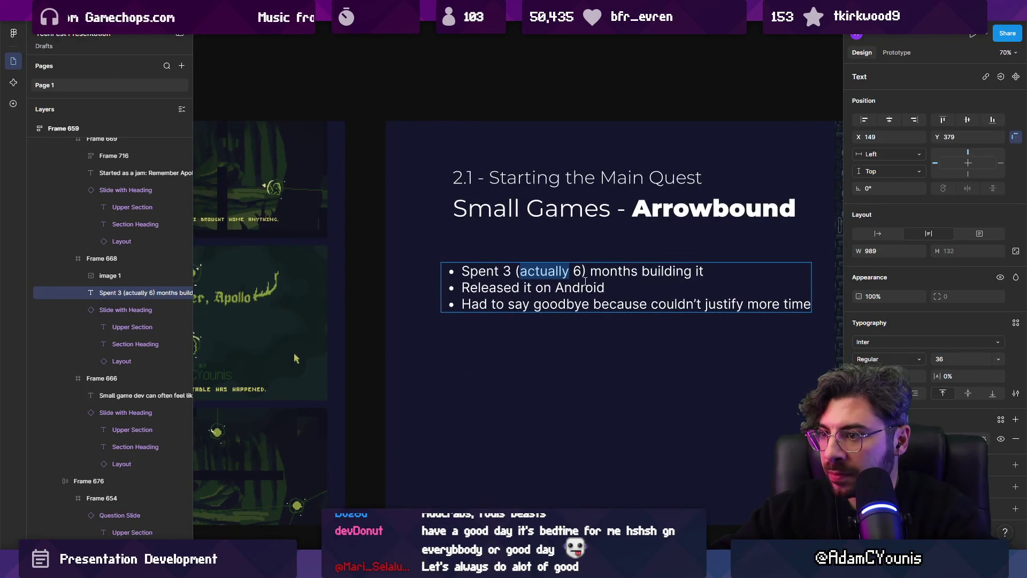
key("Down")
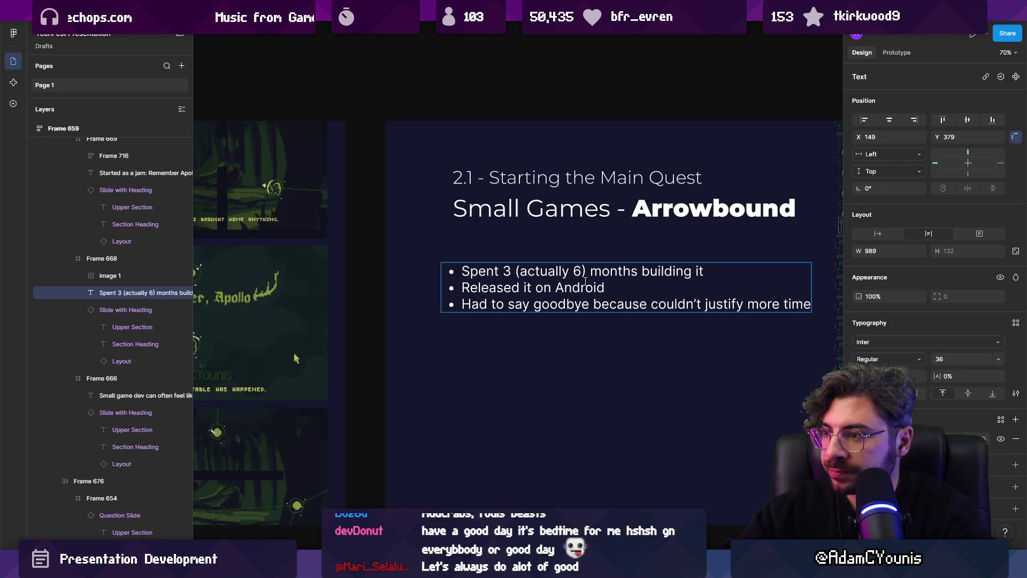
key("BackSpace")
key("BackSpace")
key("BackSpace")
type("bef")
type("ore released it on Android")
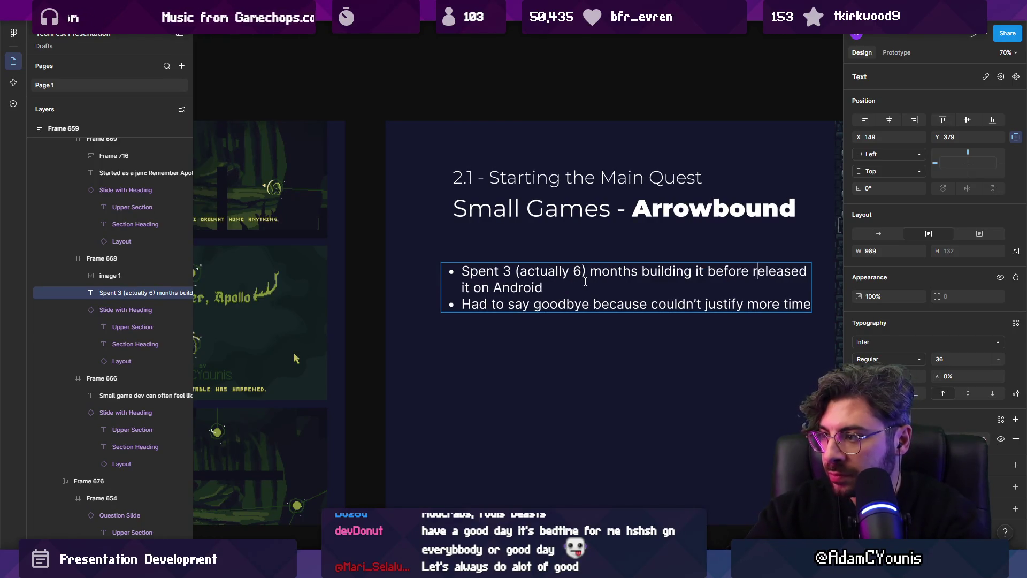
key("ctrl+shift+Right")
type("rele")
key("BackSpace")
type("eleasing")
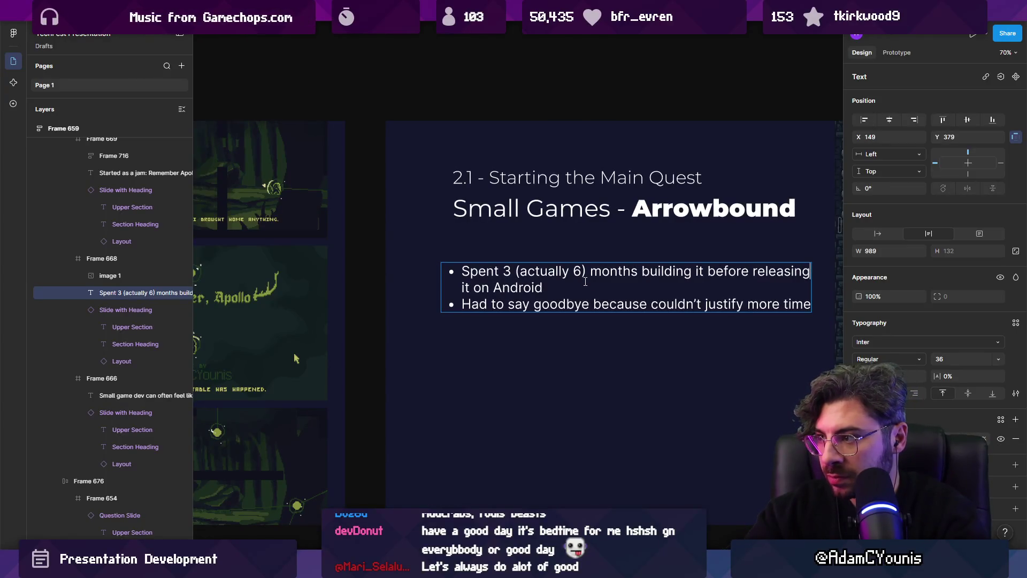
- Delete the 'Had to say goodbye' bullet and remove the bullet from the remaining sentence
key("shift+End")
key("BackSpace")
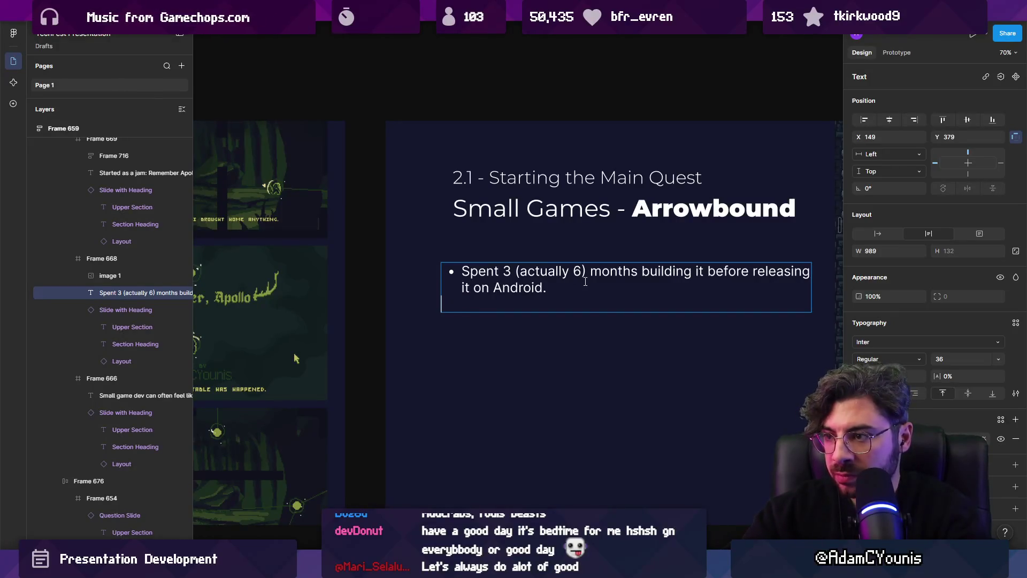
key("BackSpace")
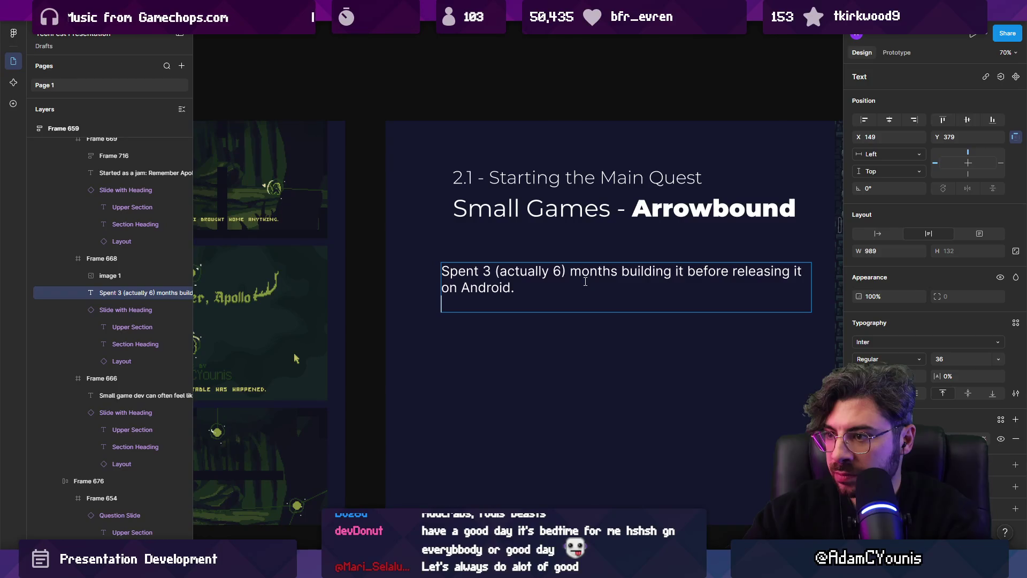
key("BackSpace")
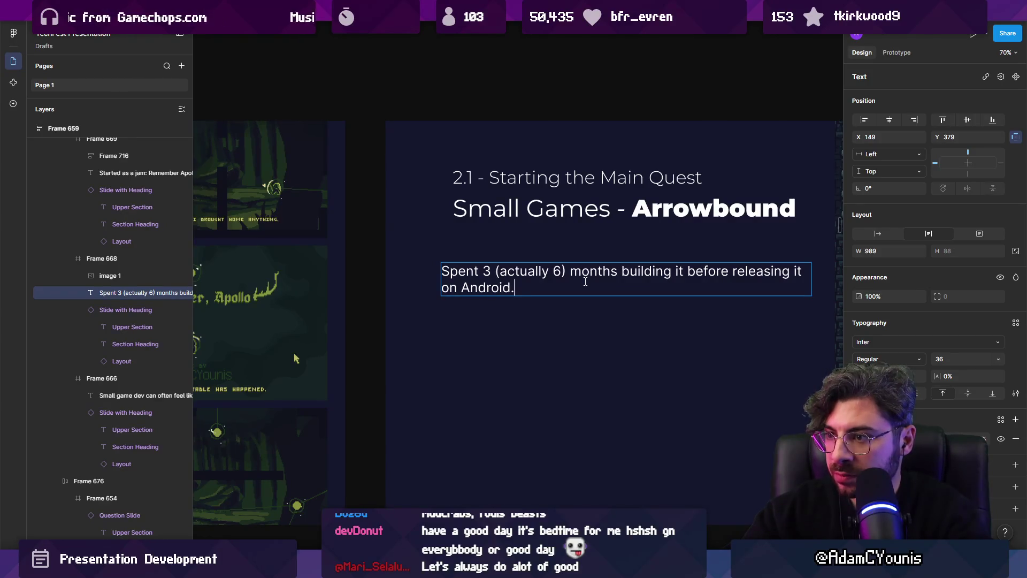
scroll(486, 267, "down", 1)
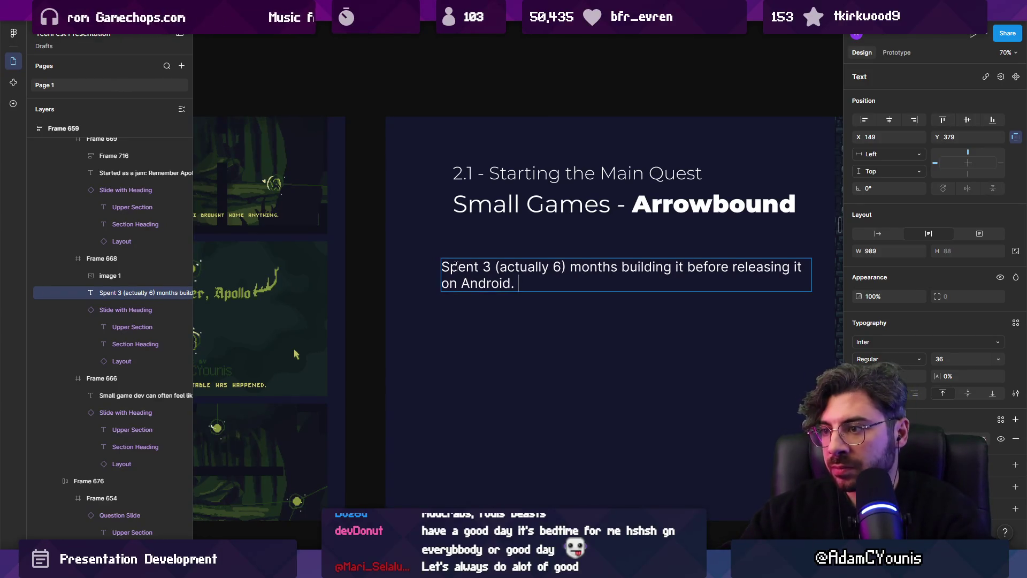
scroll(486, 267, "down", 3)
scroll(328, 261, "up", 5)
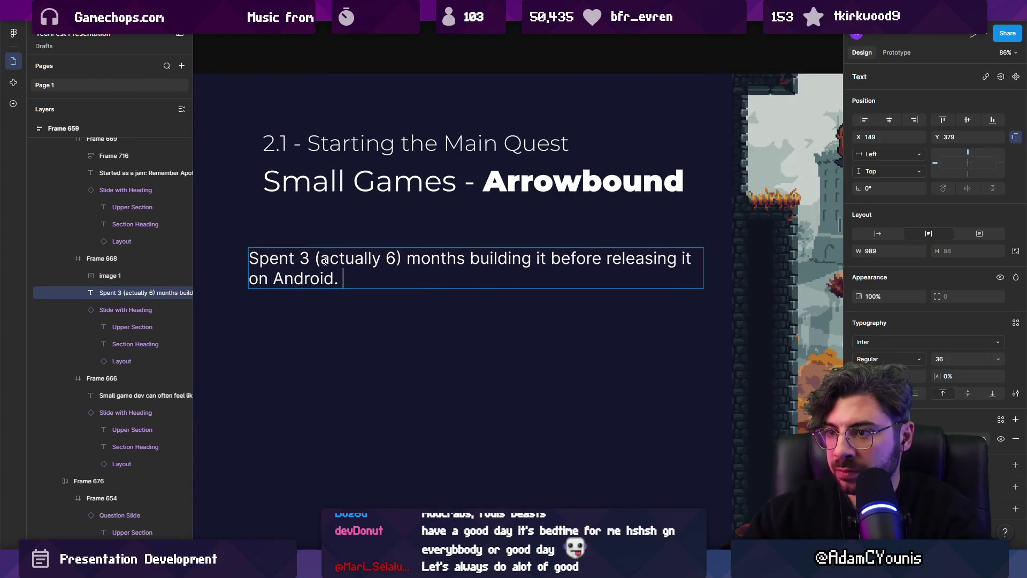
left_click(316, 258)
- Insert '(actually 4)' after the 3, trying a grey aside colour and then undoing it
type("(actually")
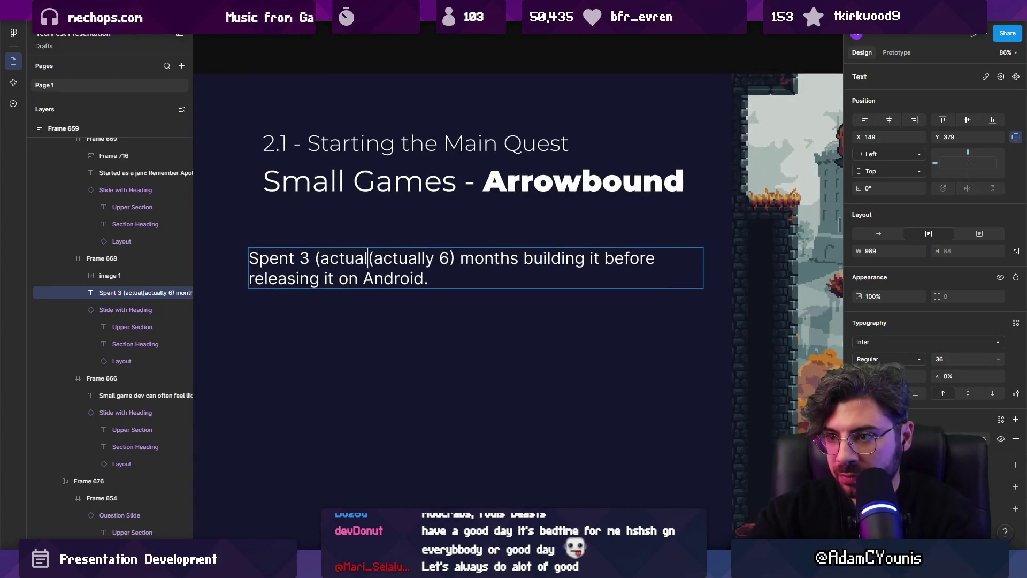
type(" 4)")
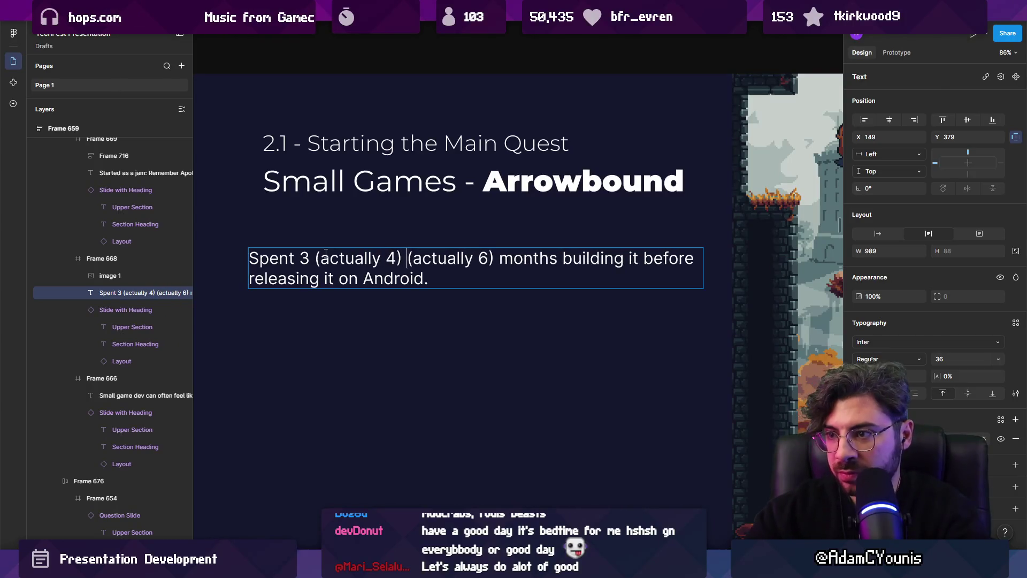
left_click_drag(316, 257, 496, 259)
left_click(408, 259)
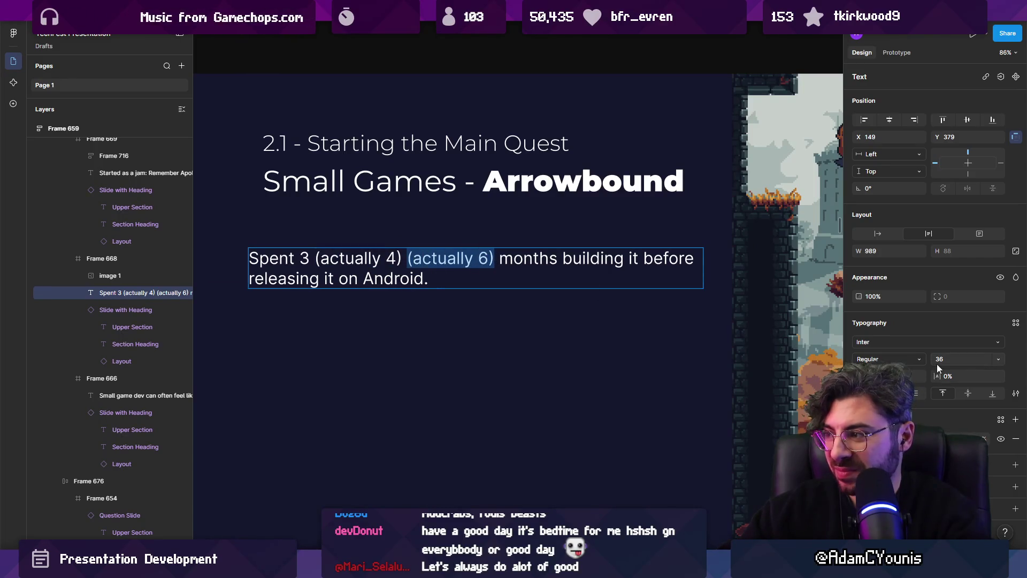
left_click(882, 294)
type("50")
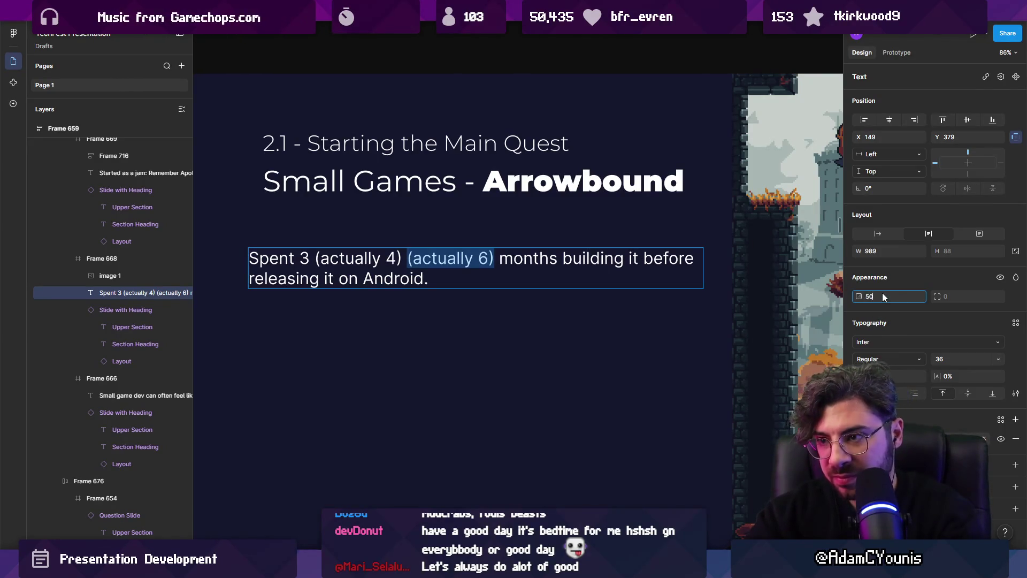
left_click(489, 259)
left_click_drag(490, 259, 315, 259)
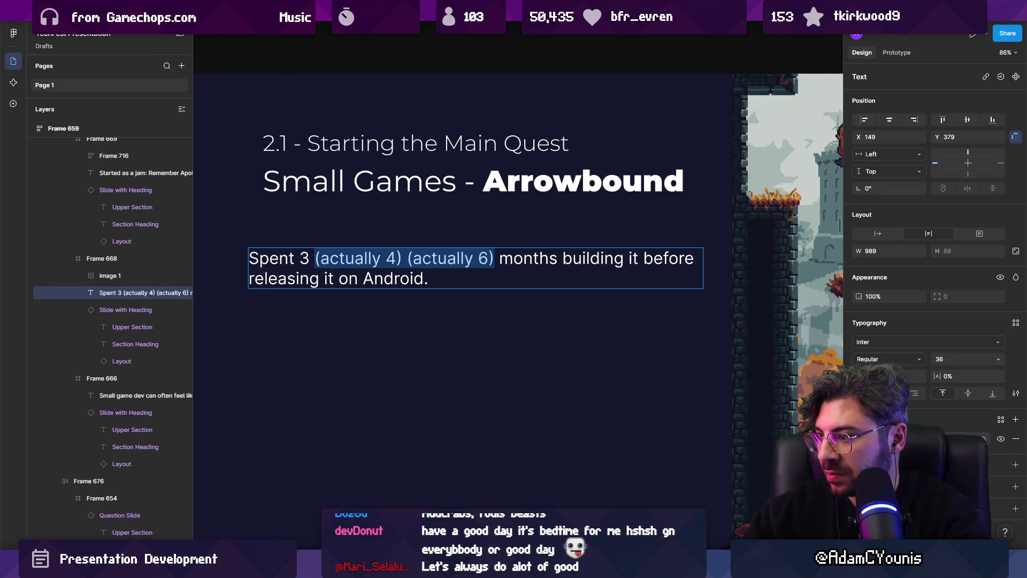
left_click(966, 439)
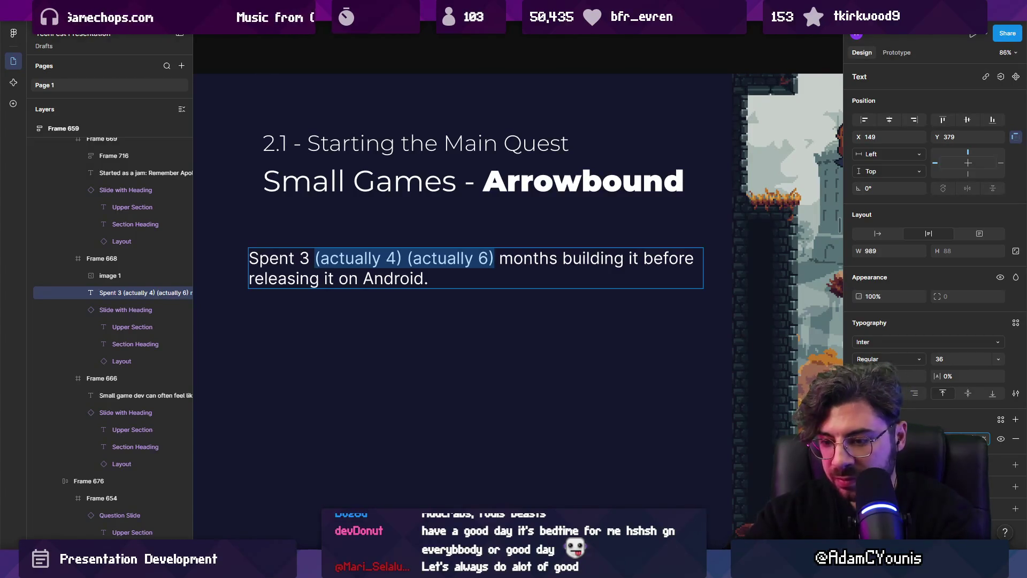
left_click_drag(408, 259, 493, 262)
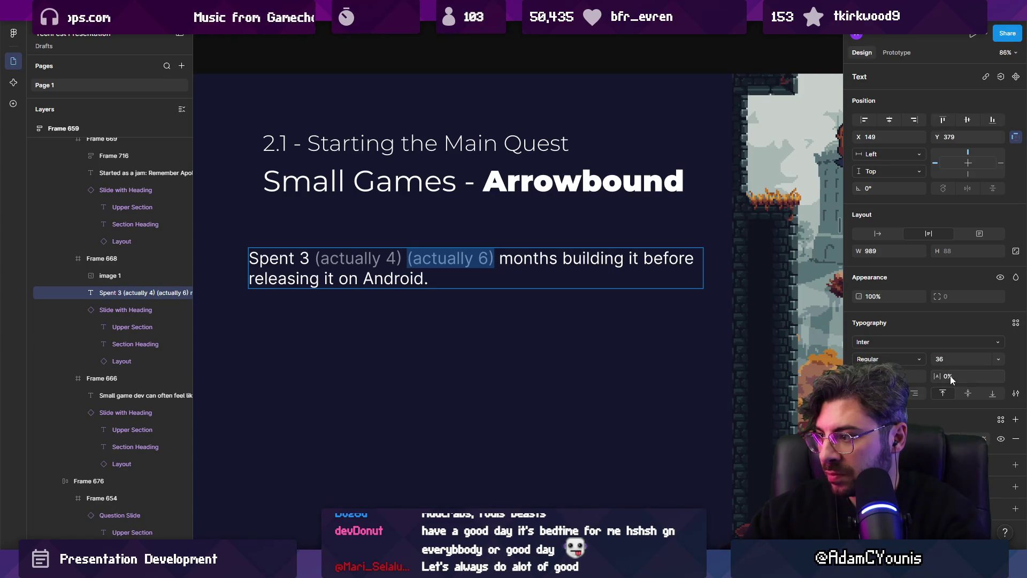
key("ctrl+z")
key("ctrl+z")
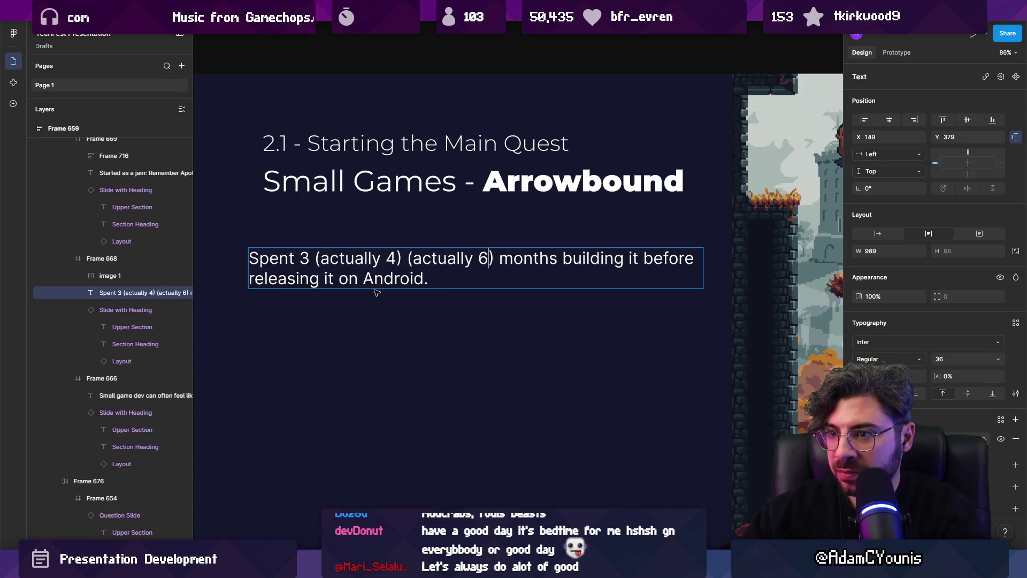
- Strike through '3 (actually 4)' with Ctrl+Shift+X
left_click_drag(299, 258, 411, 260)
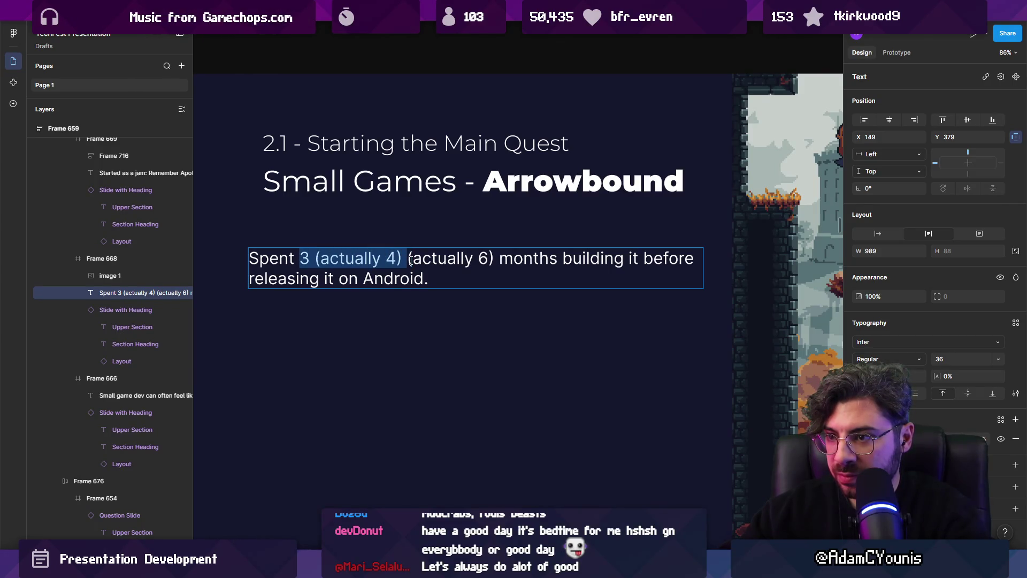
key("ctrl+shift+x")
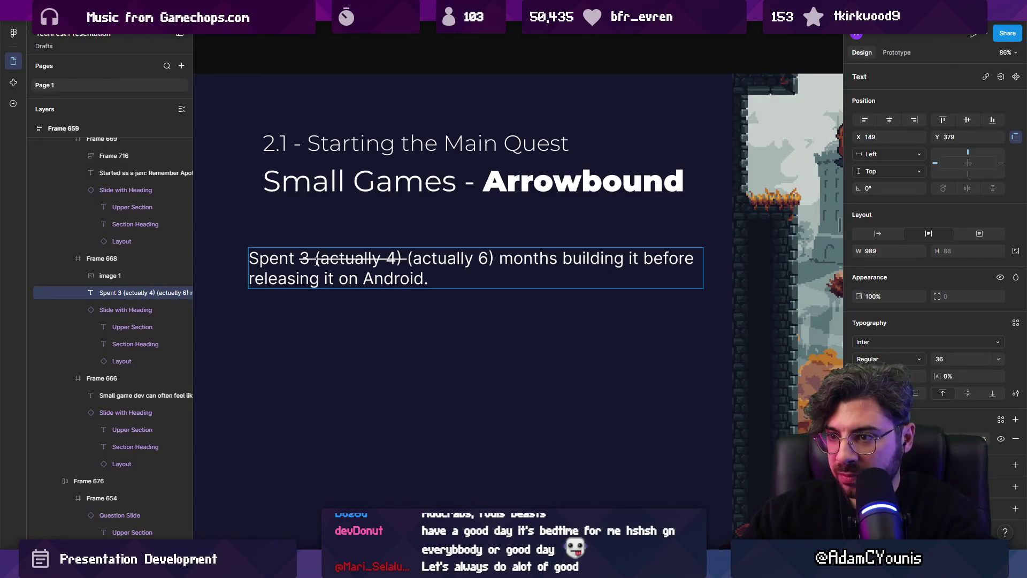
double_click(317, 262)
left_click(316, 260)
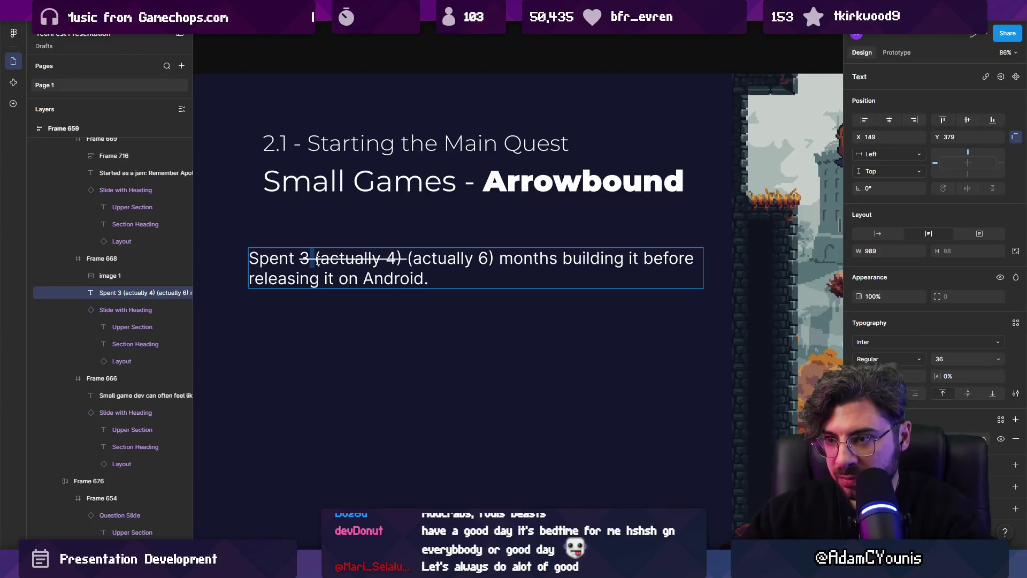
left_click(404, 259)
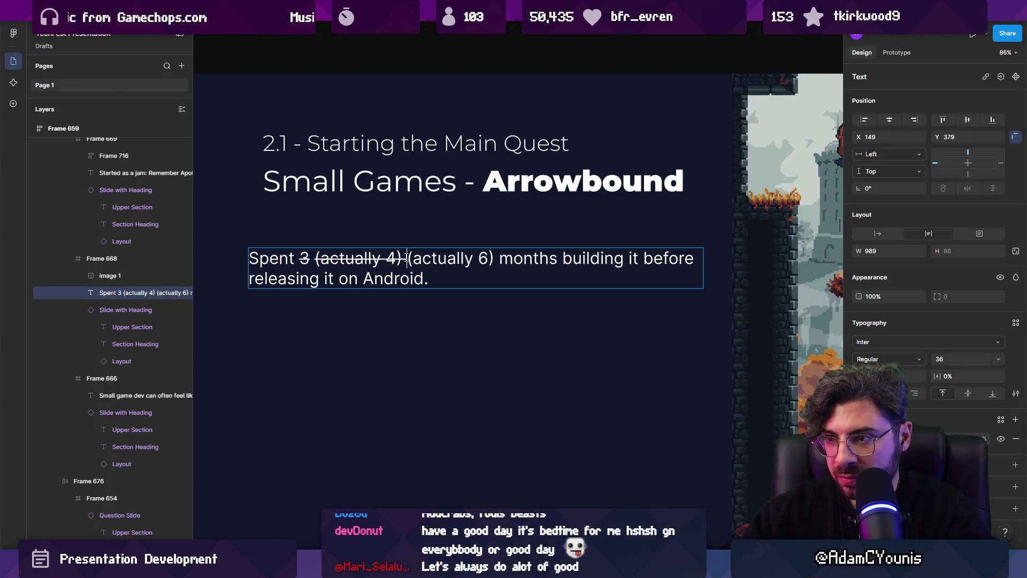
key("Down")
scroll(438, 249, "down", 3)
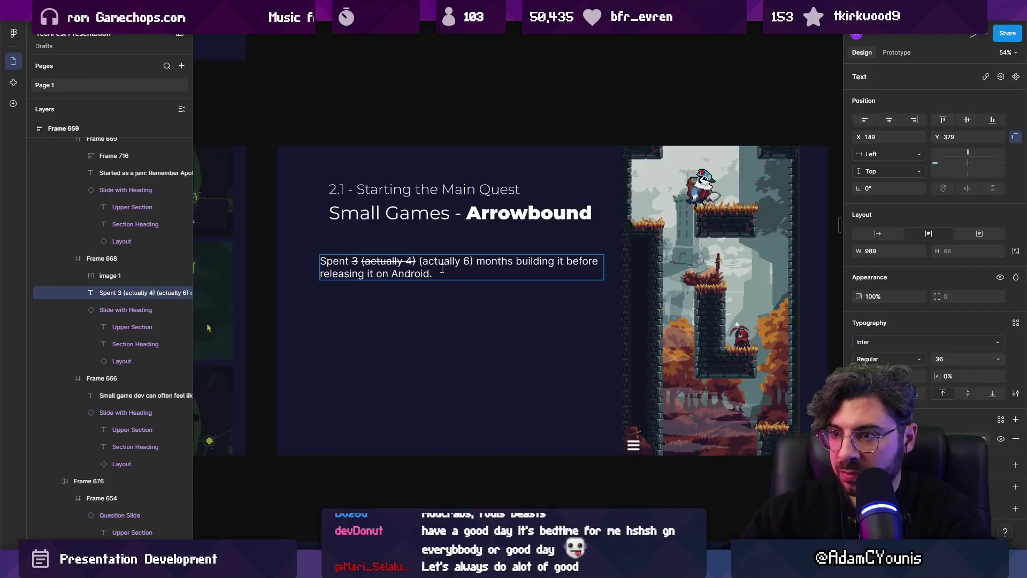
scroll(429, 266, "up", 2)
- Add commas after the 3 and after '(actually 4)'
left_click(405, 261)
key("Left")
key("Left")
key("ctrl+shift+Left")
key("Left")
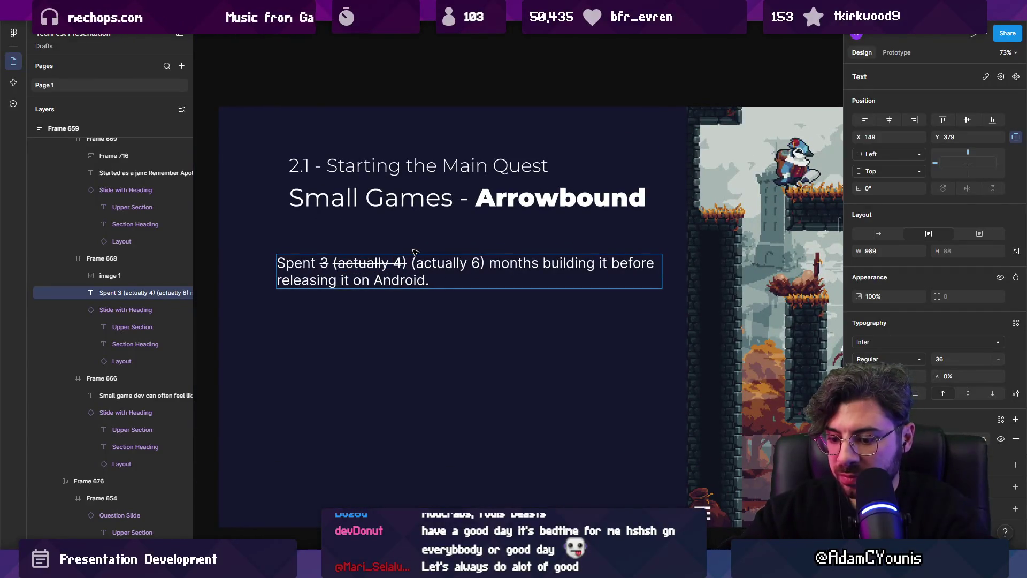
key("Left")
key("Left")
type(",")
key("ctrl+shift+Right")
key("ctrl+shift+Right")
key("Right")
type(",")
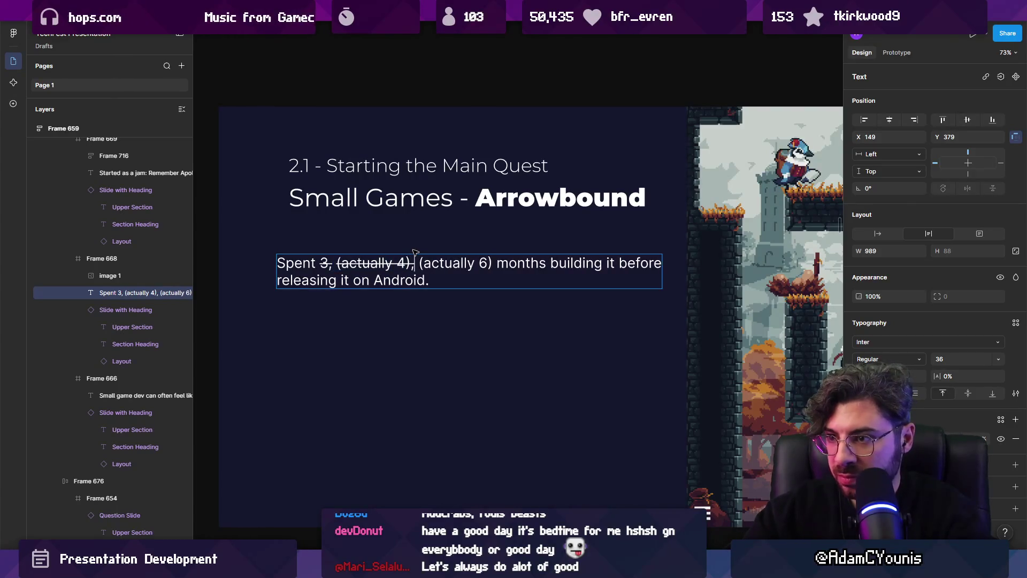
- Remove the parentheses around 'actually 4' and 'actually 6'
double_click(431, 262)
left_click(432, 262)
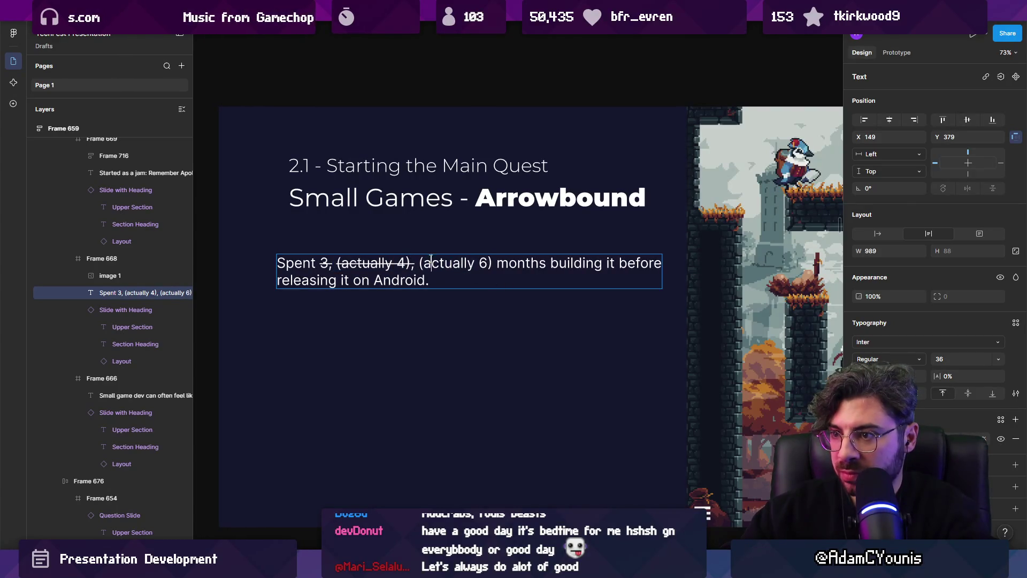
key("BackSpace")
key("ctrl+shift+Left")
key("ctrl+shift+Left")
key("Left")
key("BackSpace")
key("ctrl+shift+Right")
key("ctrl+shift+Right")
key("Right")
key("Delete")
key("ctrl+shift+Right")
key("ctrl+shift+Right")
key("Right")
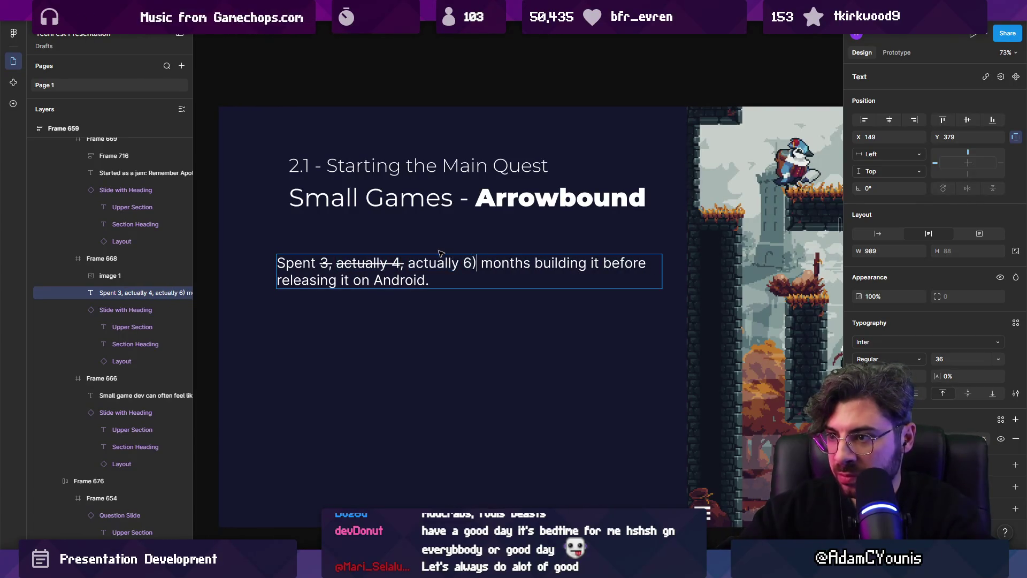
key("Delete")
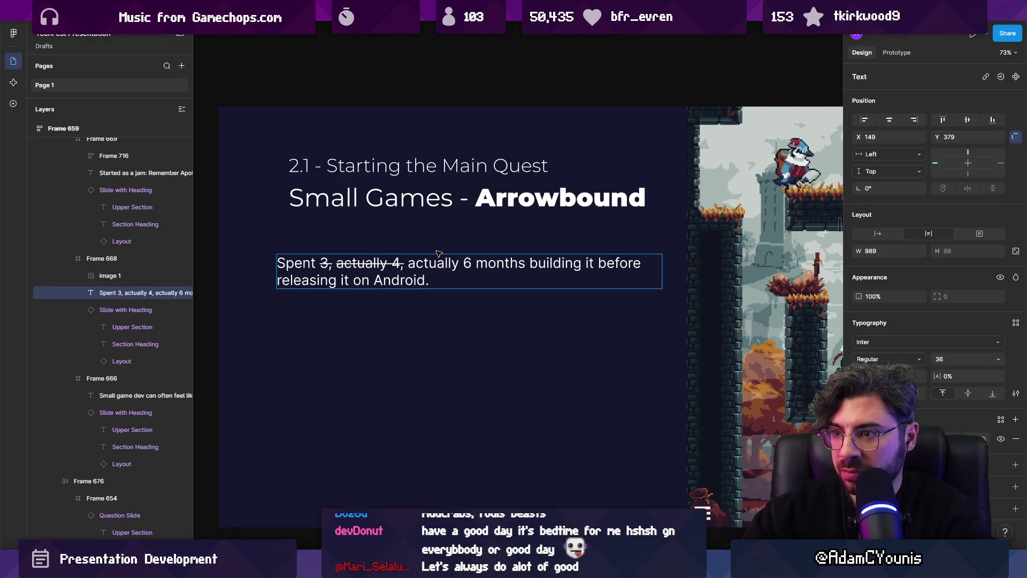
- Delete the words 'actually' before 4 and before 6, and toggle strikethrough on the comma
double_click(387, 262)
key("BackSpace")
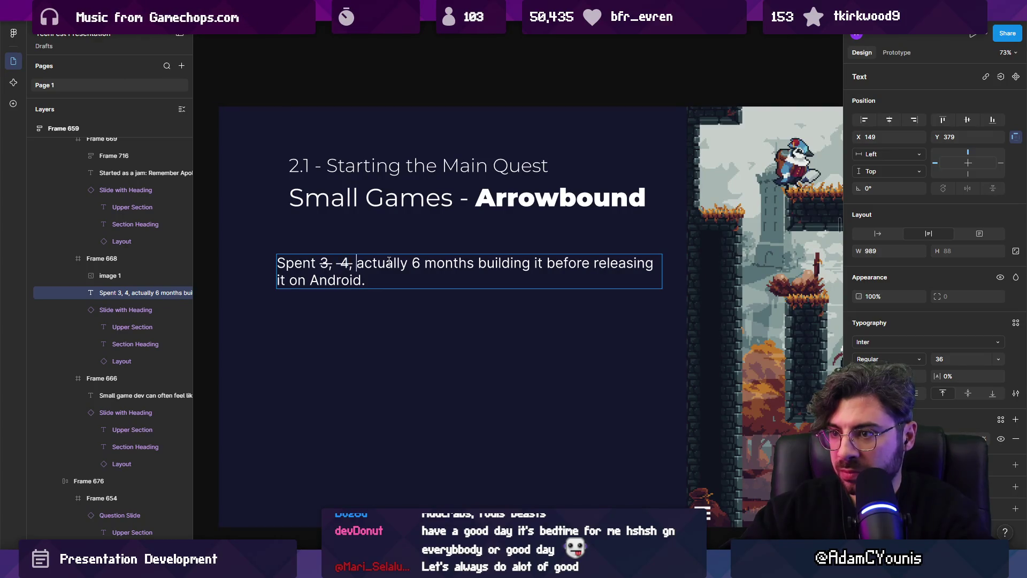
double_click(389, 262)
key("BackSpace")
key("BackSpace")
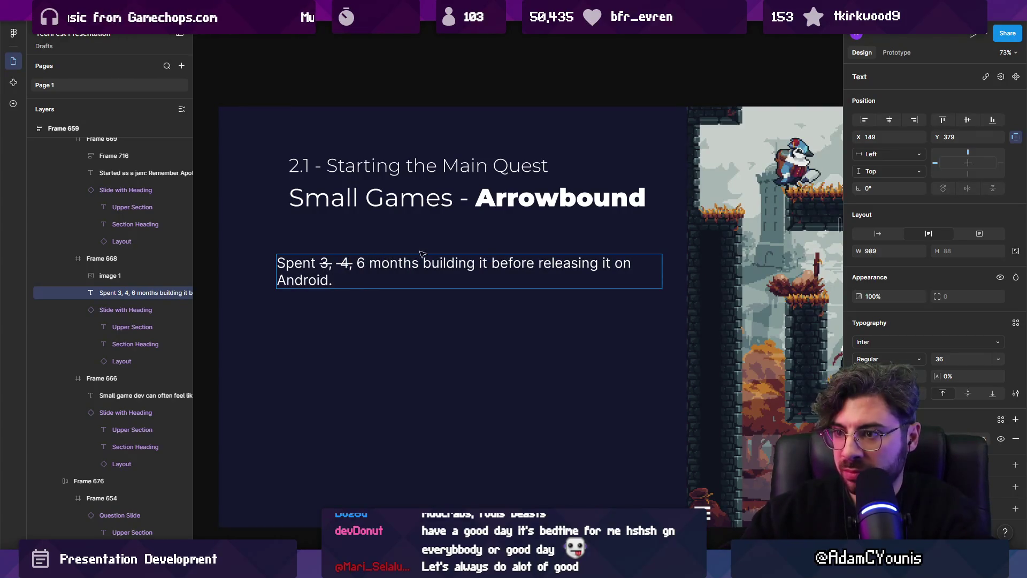
scroll(421, 252, "down", 3)
scroll(405, 255, "up", 5)
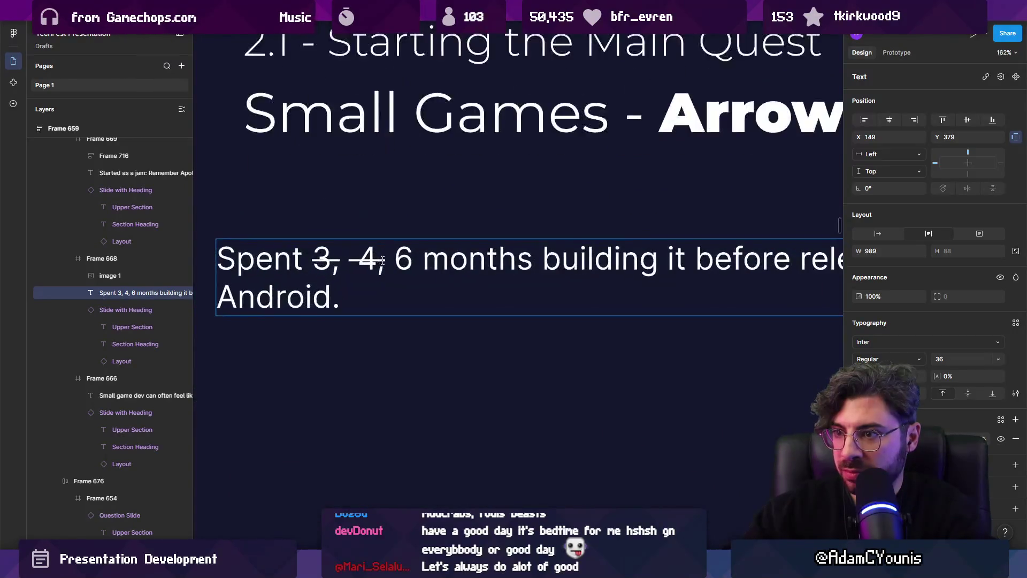
left_click_drag(378, 260, 336, 261)
key("ctrl+shift+x")
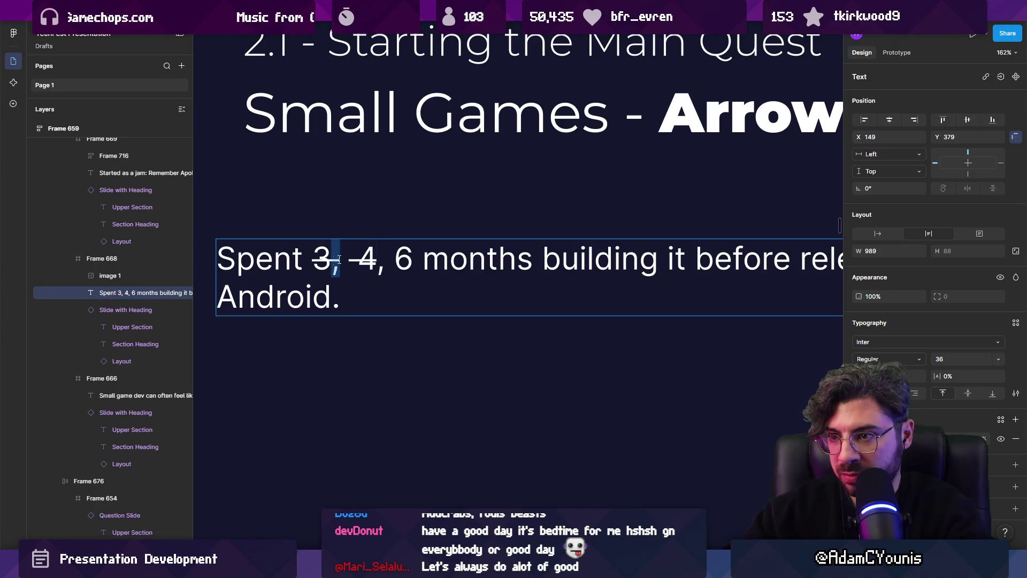
- Undo that edit and retype 'actually' before 4 and before 6
scroll(415, 270, "down", 4)
left_click(415, 277)
scroll(416, 277, "down", 2)
scroll(418, 279, "up", 2)
key("ctrl+z")
type("actually")
key("ctrl+Left")
key("ctrl+Left")
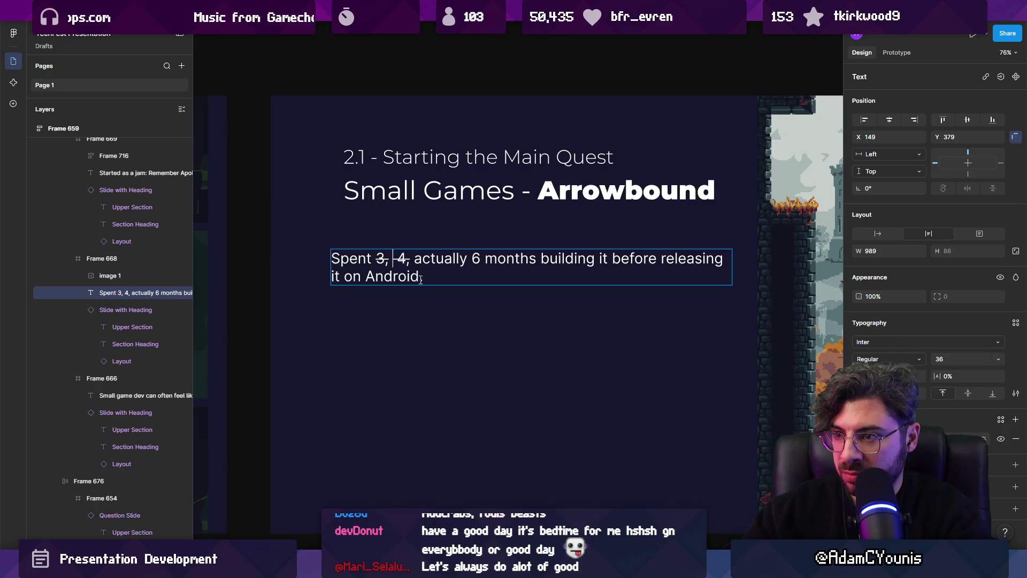
type("actually")
- Type 'about' before the 3 so the sentence starts 'Spent about 3, actually 4'
left_click_drag(469, 263, 460, 260)
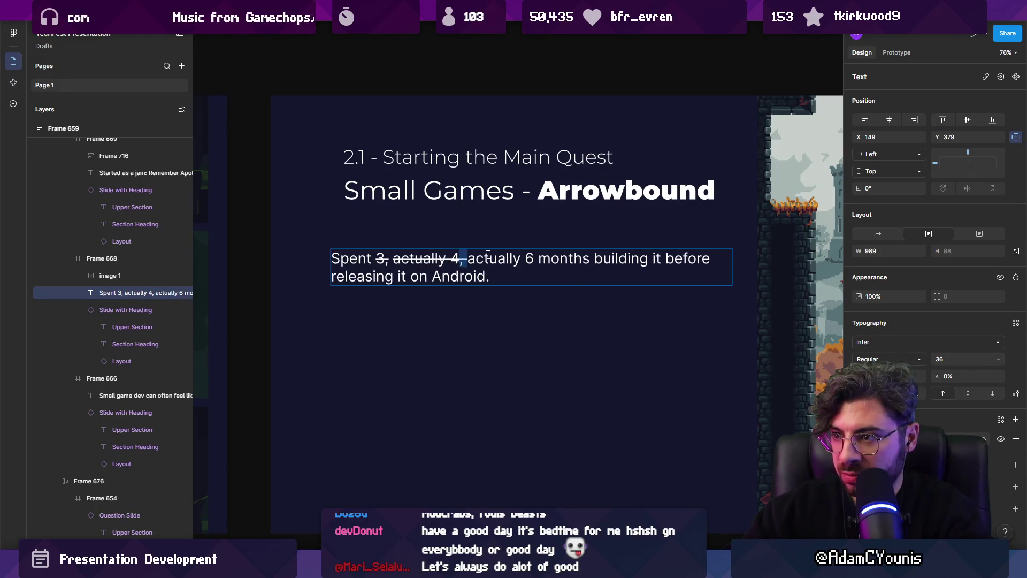
left_click(386, 261)
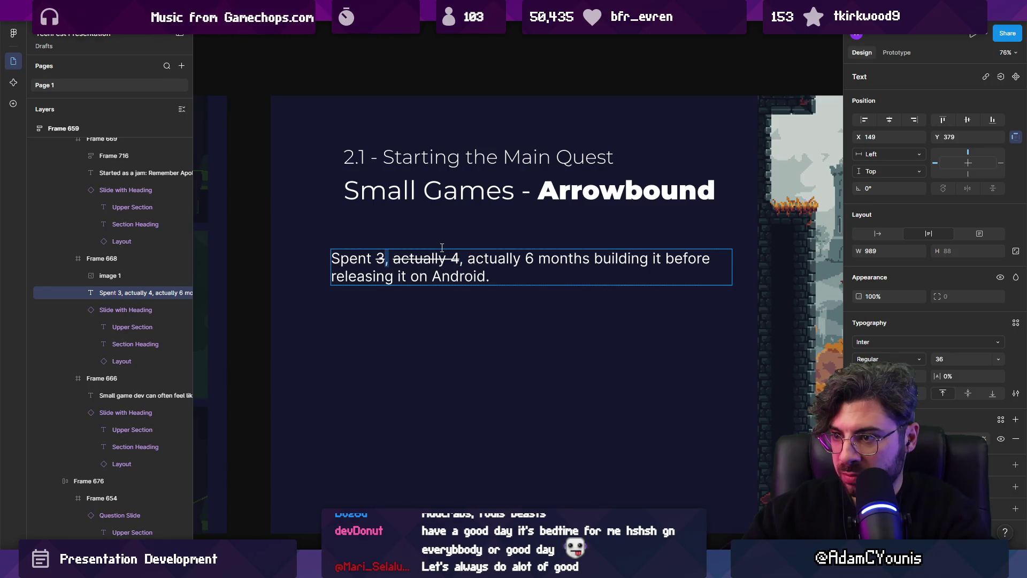
left_click(550, 279)
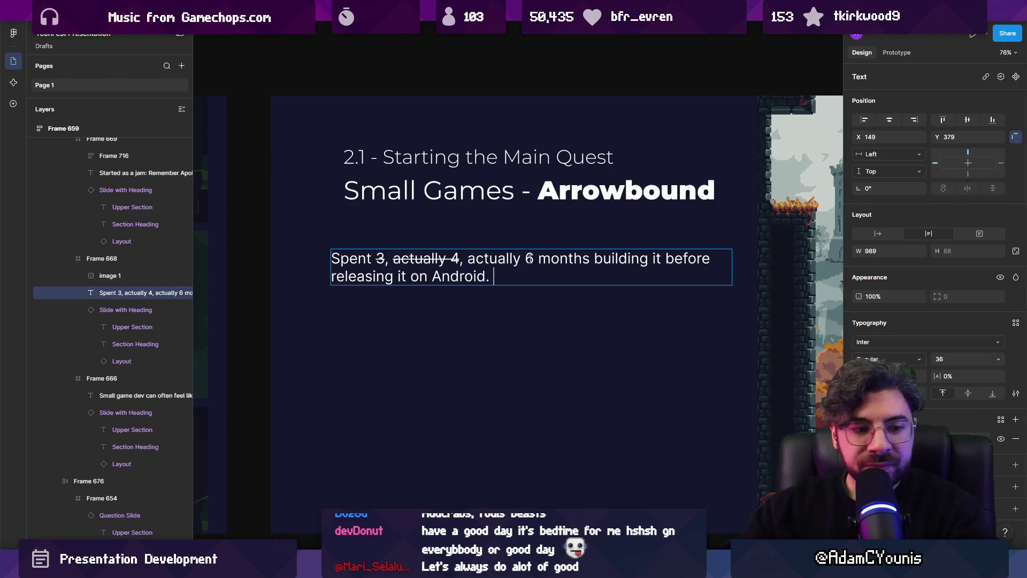
left_click(380, 256)
type("about")
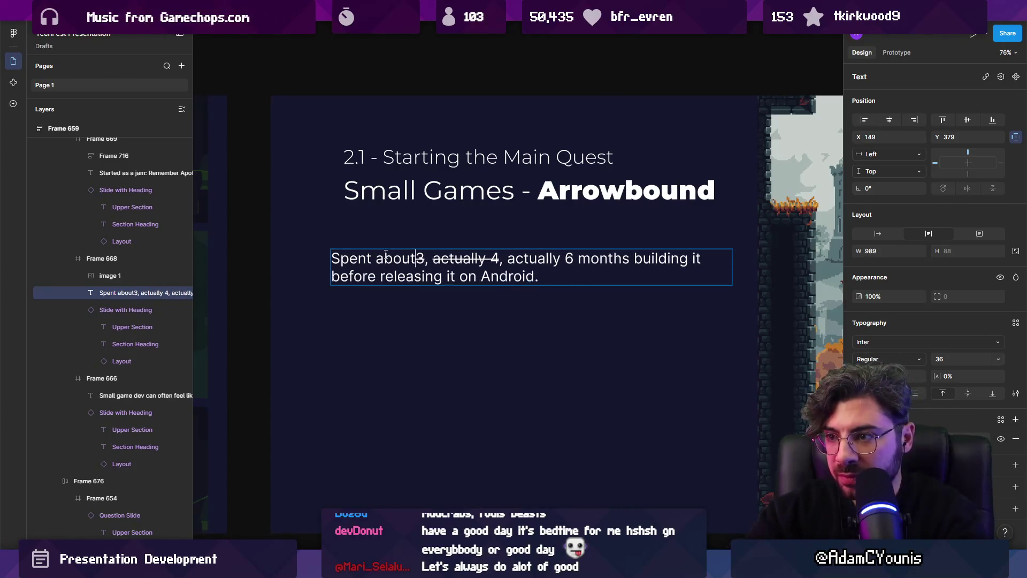
double_click(385, 256)
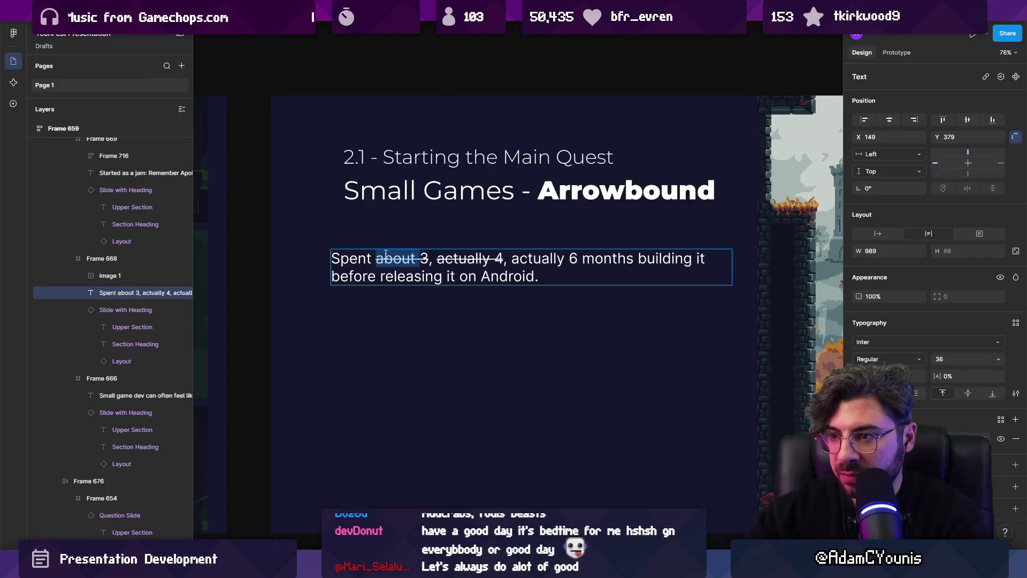
left_click(556, 288)
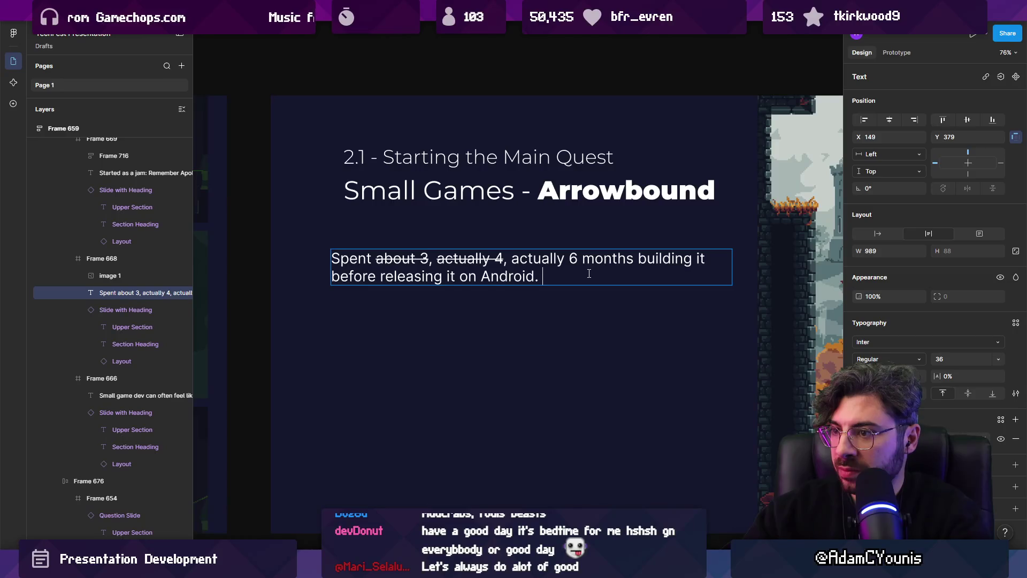
scroll(589, 273, "right", 1)
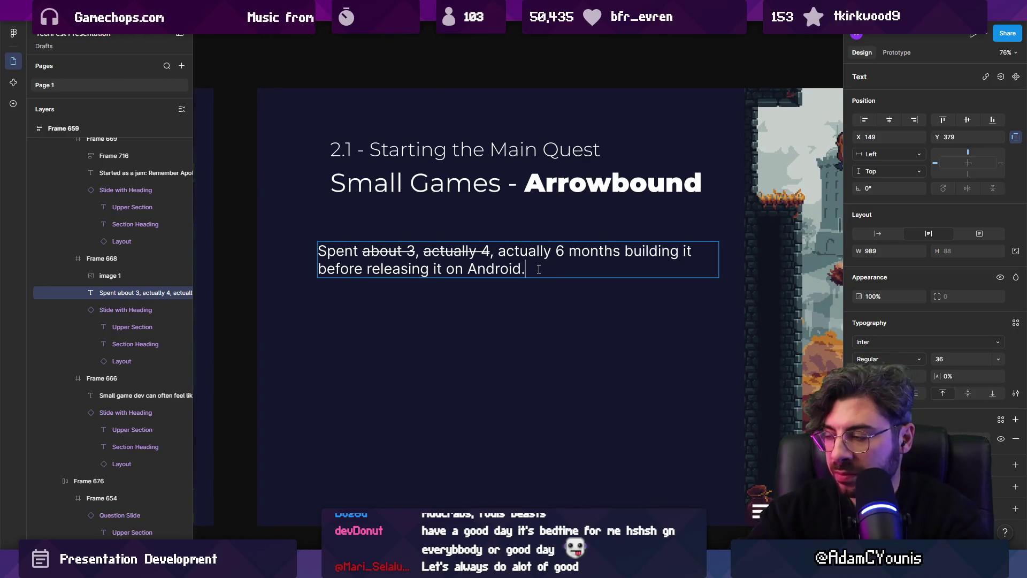
scroll(530, 267, "down", 3)
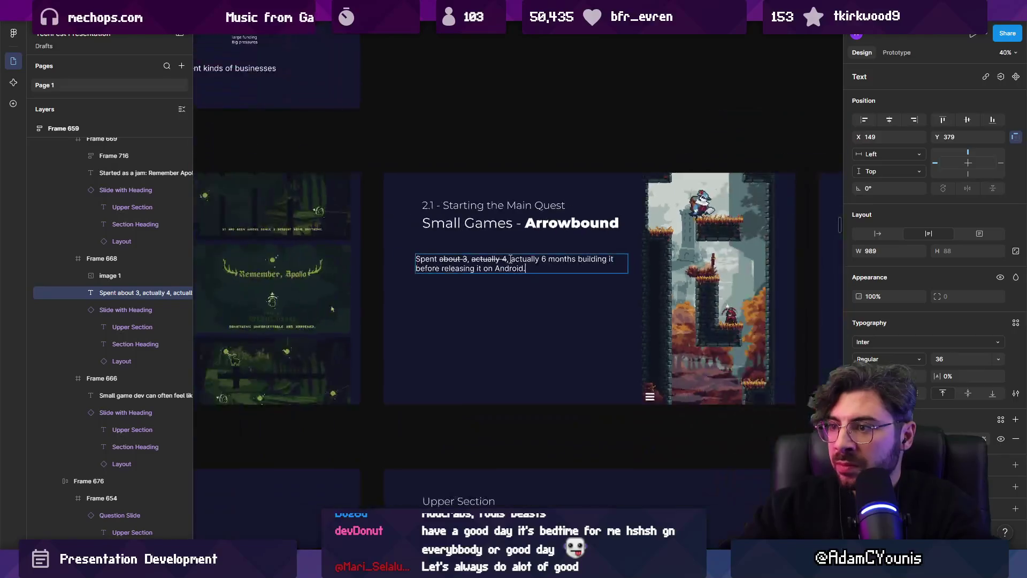
key("Return")
key("Return")
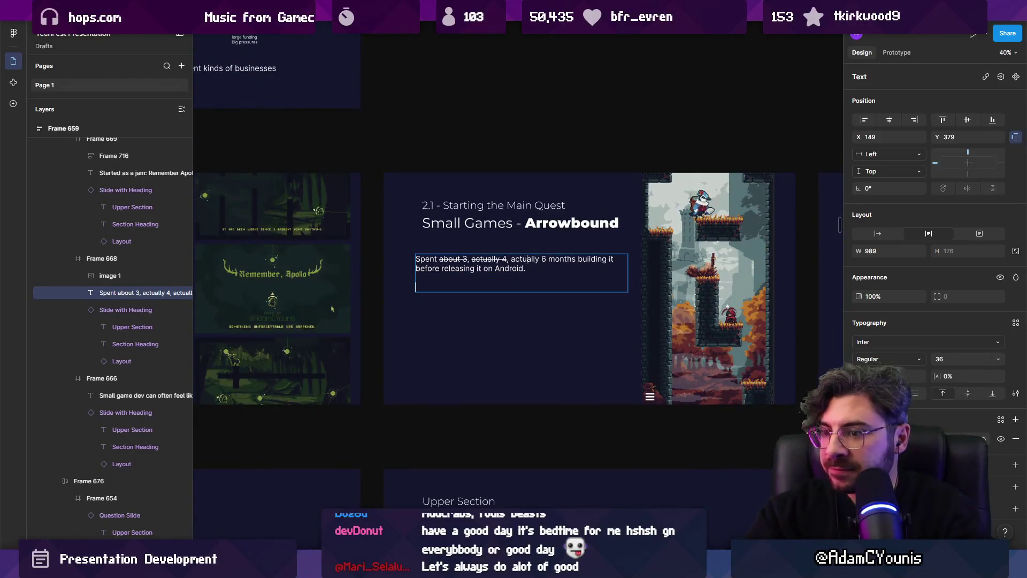
- Type the new line 'Release went very well. 4.8' under the Android sentence
type("Release w")
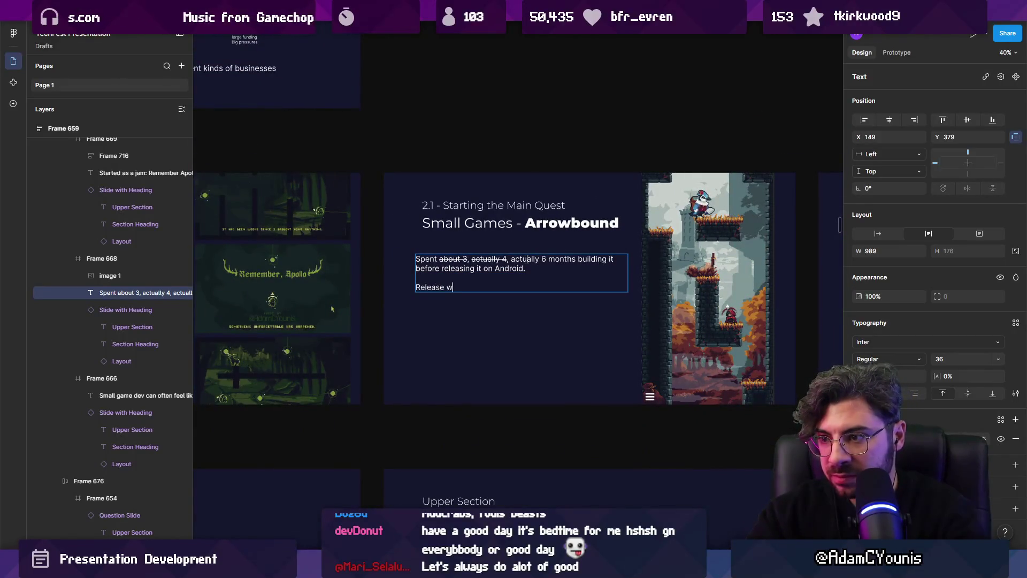
type("ewry")
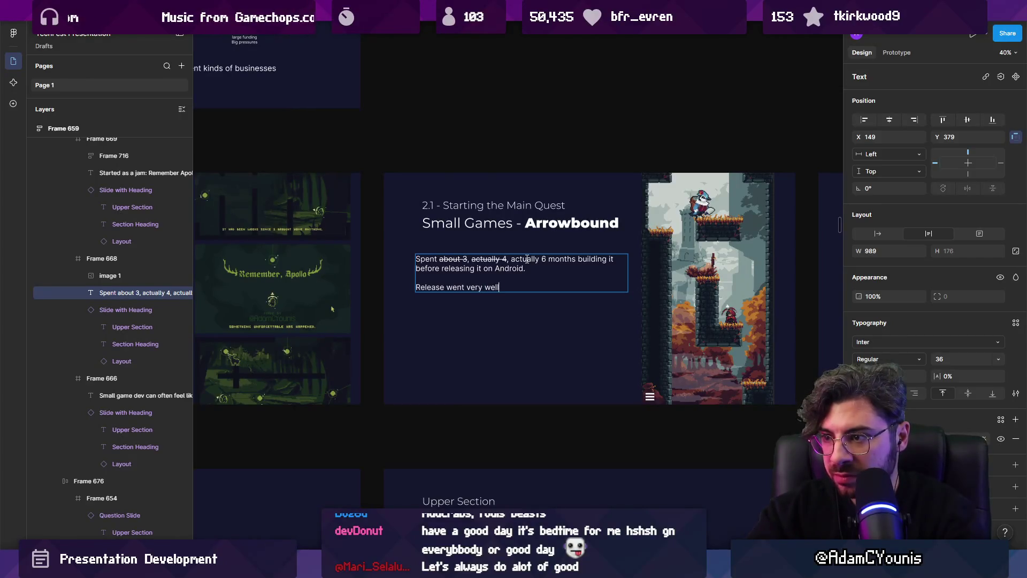
type(" 4.8")
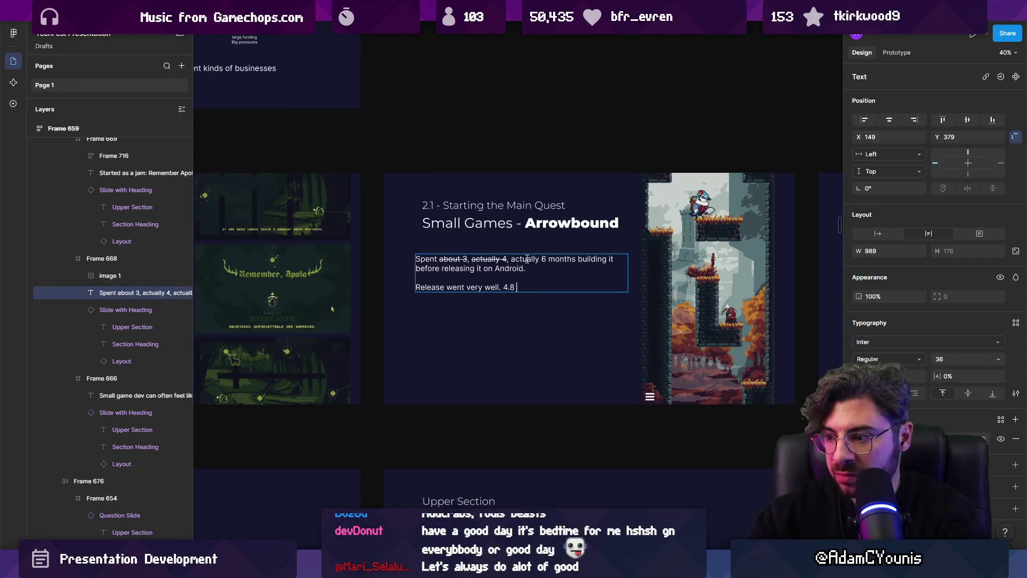
mouse_move(526, 568)
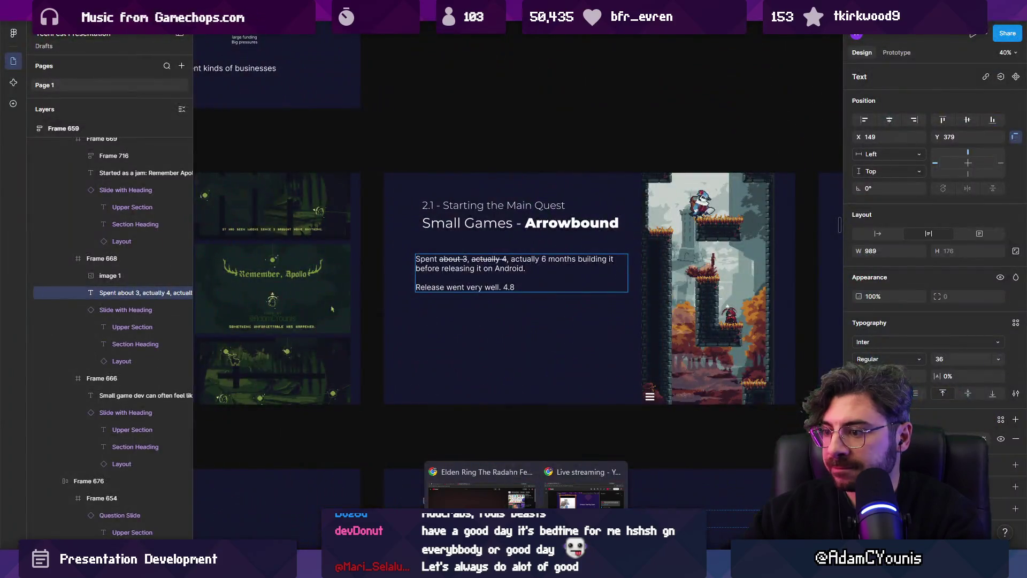
- In a new Chrome tab, search for 'arrowbound google play'
left_click(482, 484)
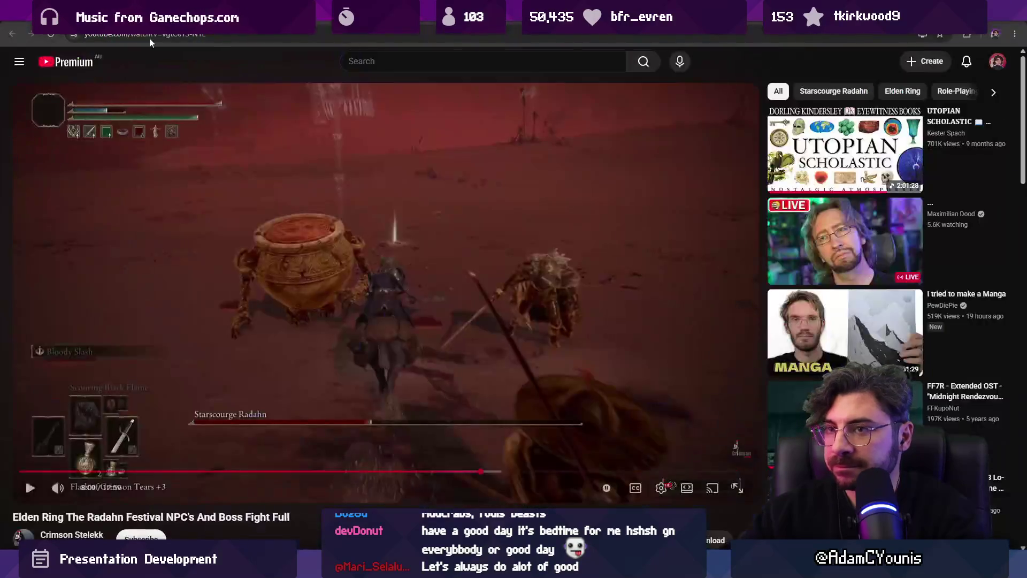
key("ctrl+t")
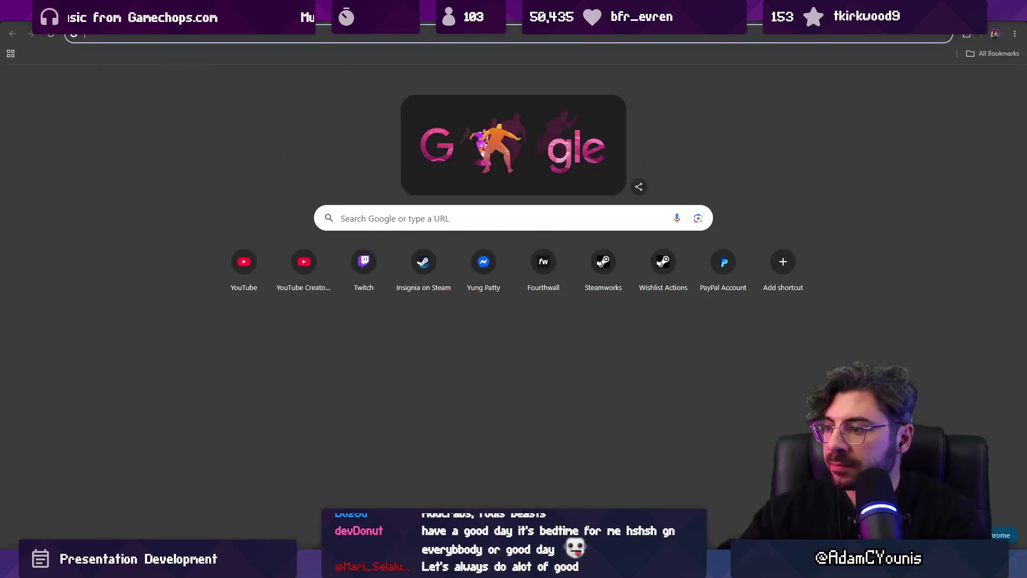
type("arrowbound")
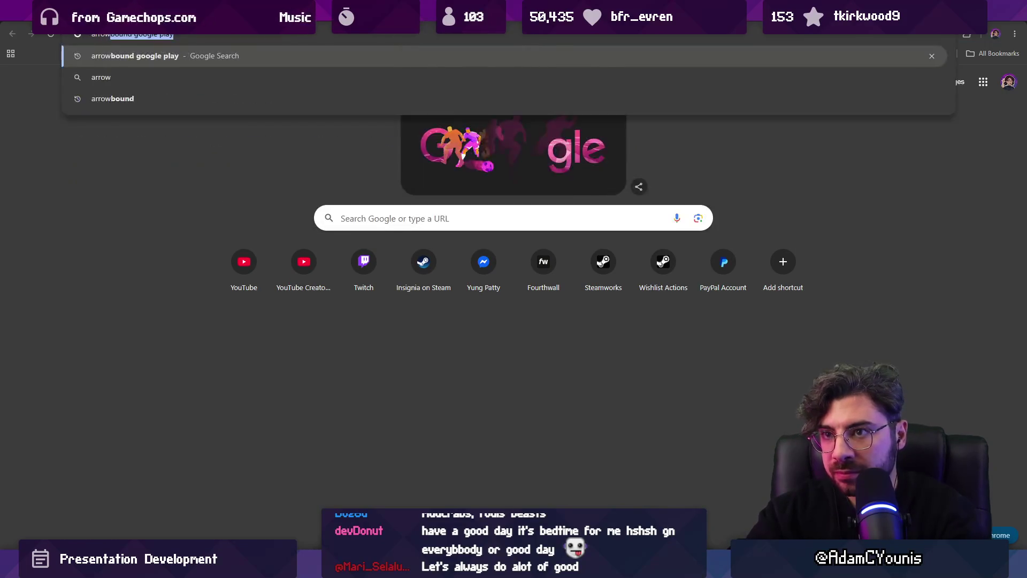
key("Return")
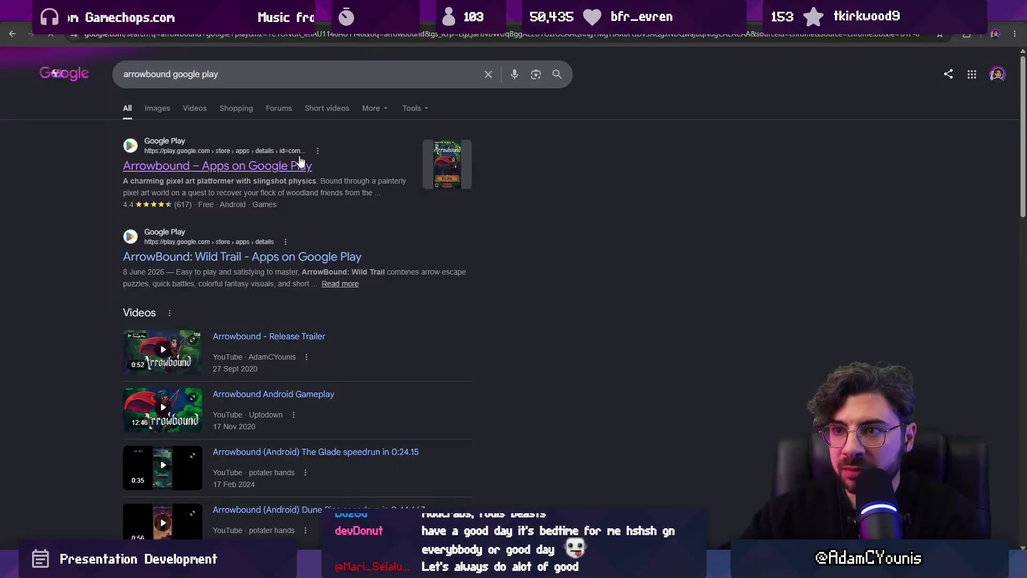
- Check the 4.4 rating on the ArrowBound: Wild Trail listing and go back to Figma
mouse_move(126, 204)
left_mouse_down()
mouse_move(145, 208)
mouse_move(127, 207)
left_mouse_up()
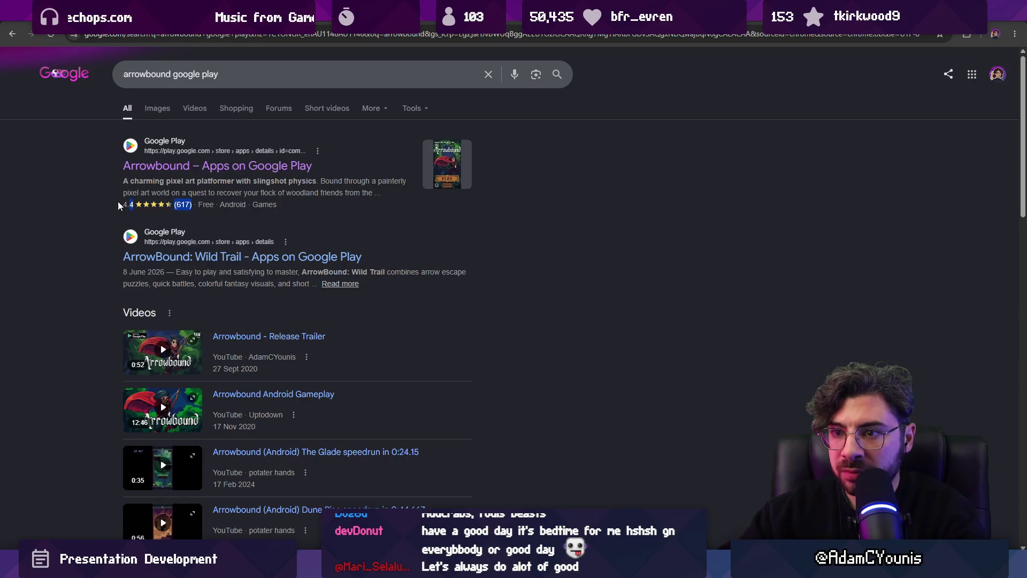
left_click(131, 208)
right_click(182, 258)
key("Escape")
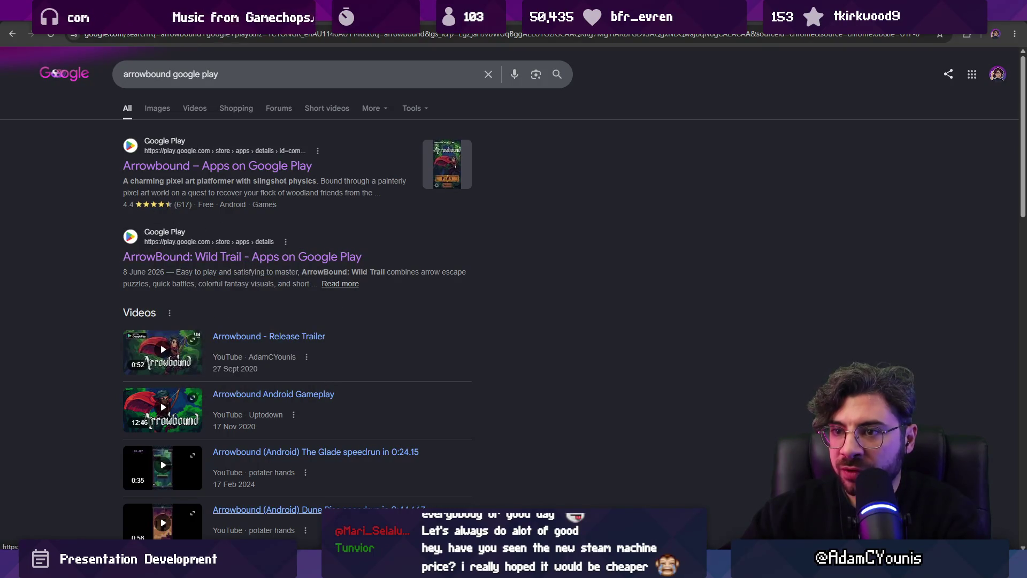
key("alt+Tab")
scroll(512, 277, "up", 5)
- Replace the 4.8 with '4.4/5 stars after' the review count
left_click_drag(523, 277, 512, 277)
type("5")
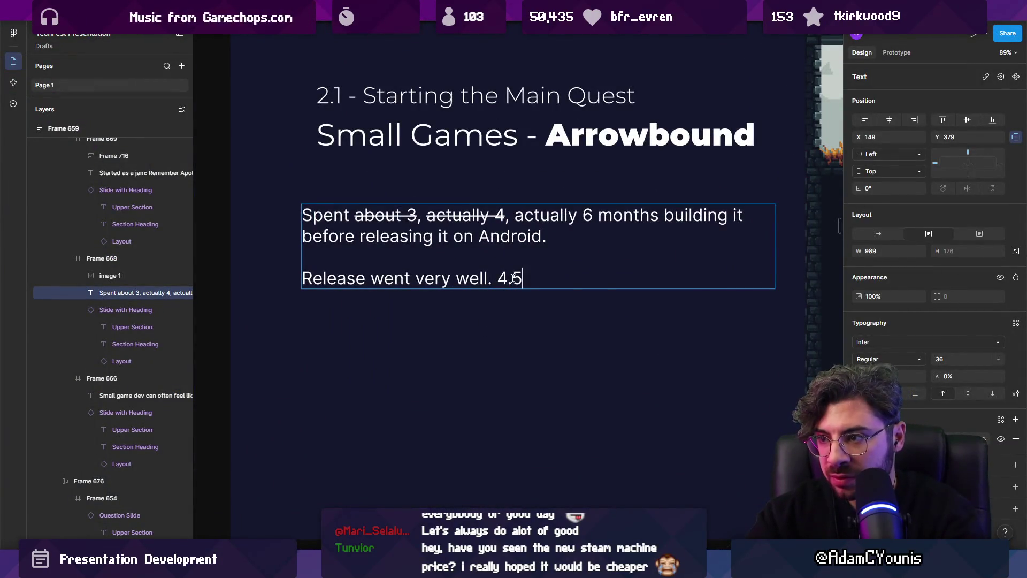
key("BackSpace")
type("4/5 starts")
key("BackSpace")
key("BackSpace")
type("s")
key("BackSpace")
type("rs after ")
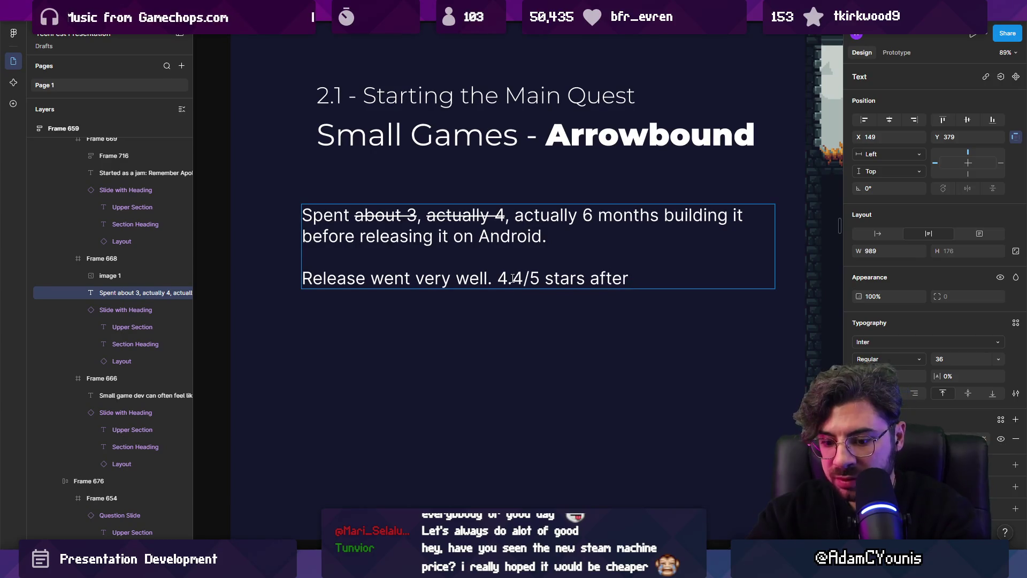
type("620 reviews")
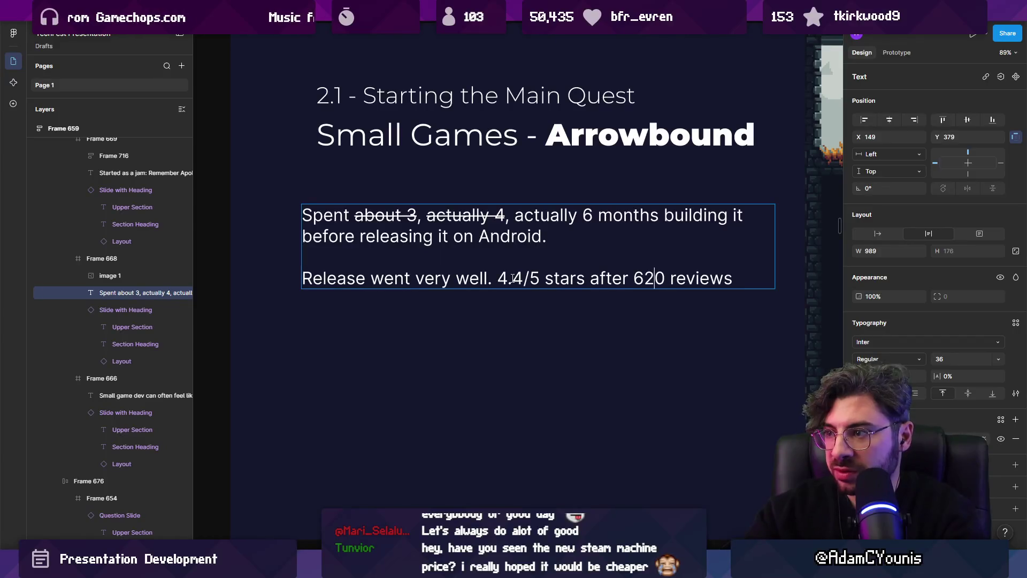
- Finish the line as '617 reviews, over 10,000 installs.'
key("BackSpace")
key("BackSpace")
type("17")
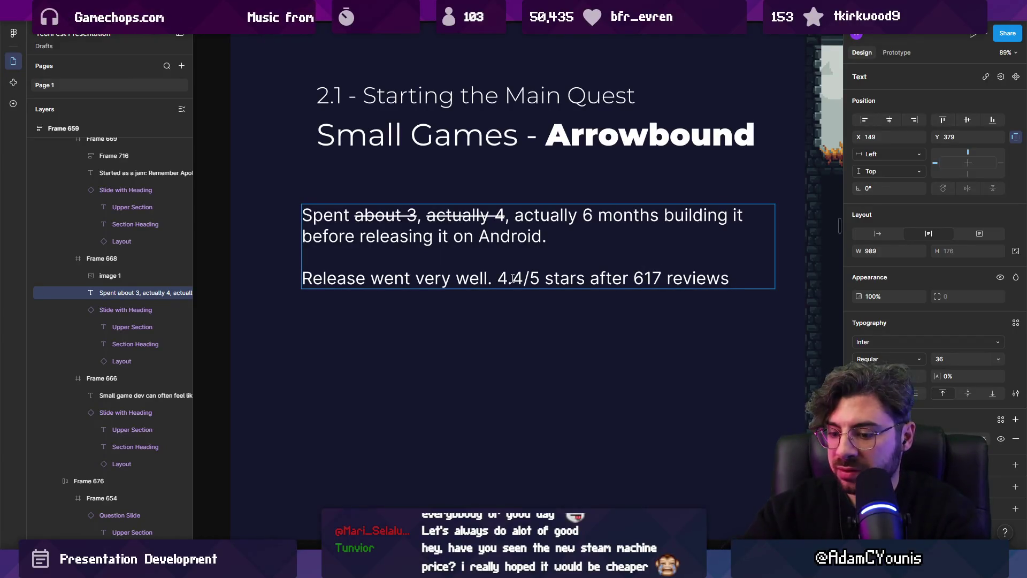
type("over 1000")
key("BackSpace")
key("BackSpace")
type(",000 iuns")
key("BackSpace")
key("BackSpace")
key("BackSpace")
type("installs.")
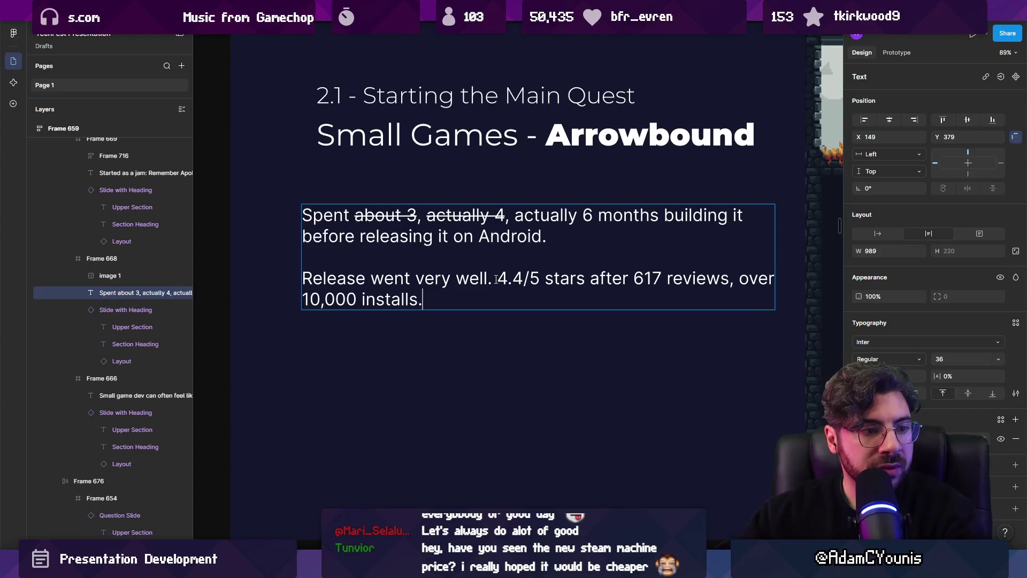
key("Escape")
key("Escape")
- Replace the 4.4/5 stars rating with '9/10 score'
scroll(396, 298, "down", 3)
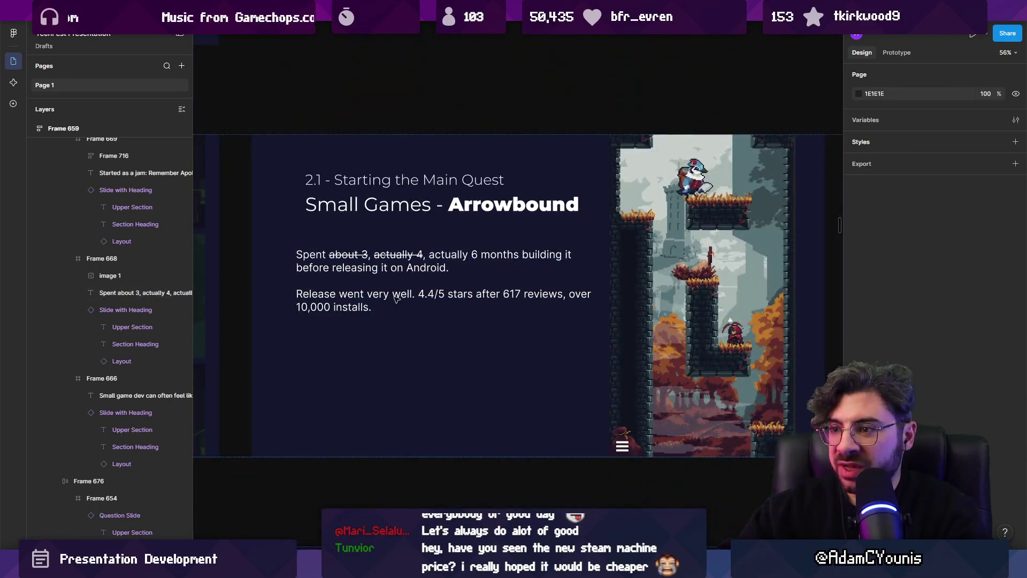
left_click(395, 299)
double_click(444, 294)
left_click_drag(435, 294, 416, 292)
scroll(431, 294, "up", 3)
type("9/")
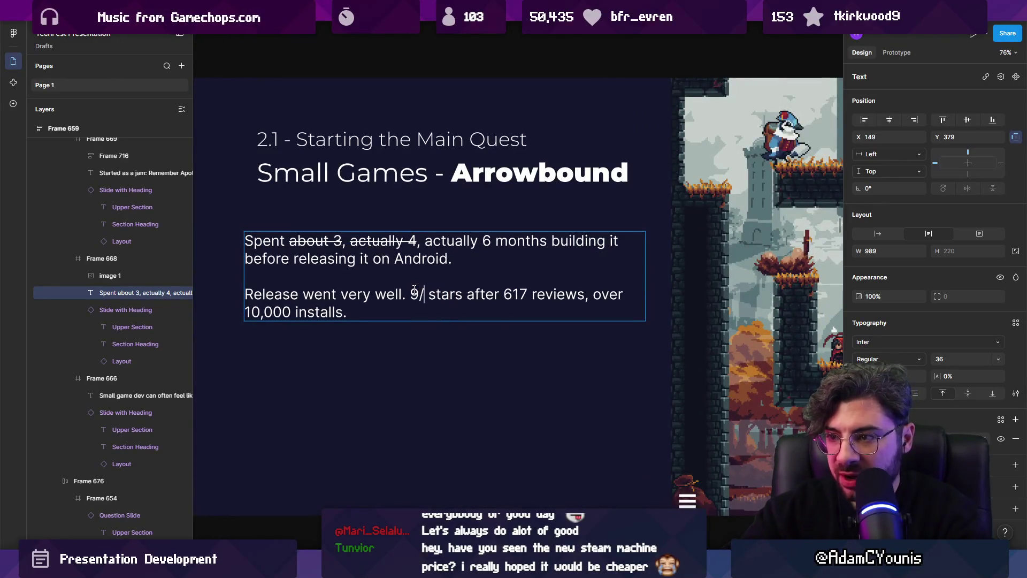
type("10")
key("Delete")
key("Delete")
key("Delete")
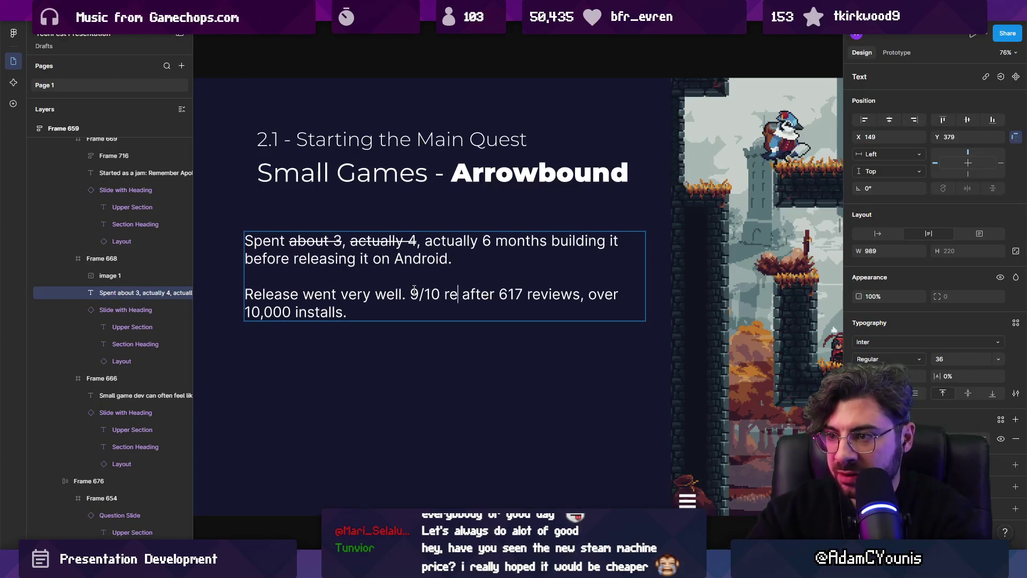
type("score")
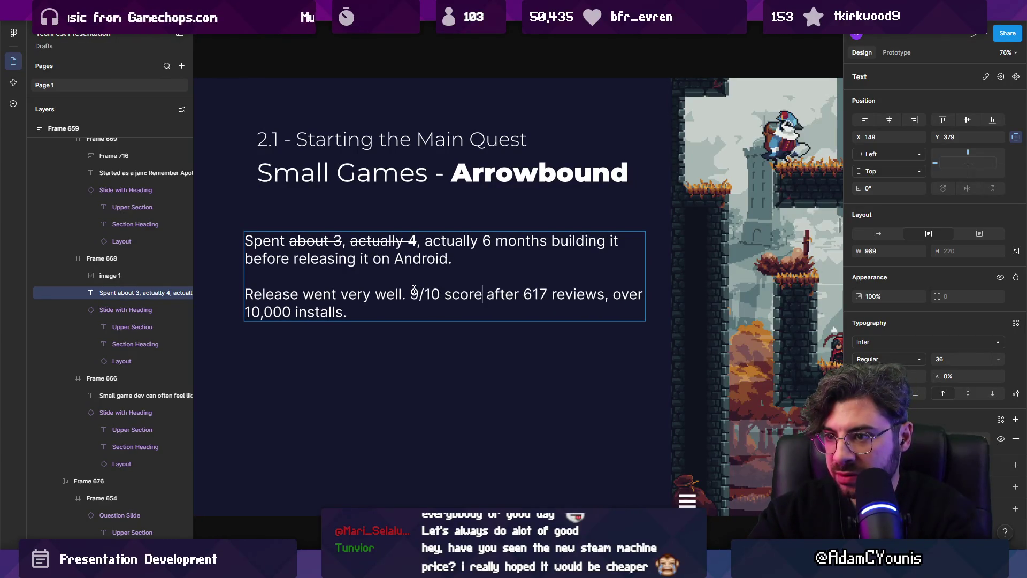
- Change 'score' to 'scores' and 'after' to 'with'
key("ctrl+shift+Left")
key("BackSpace")
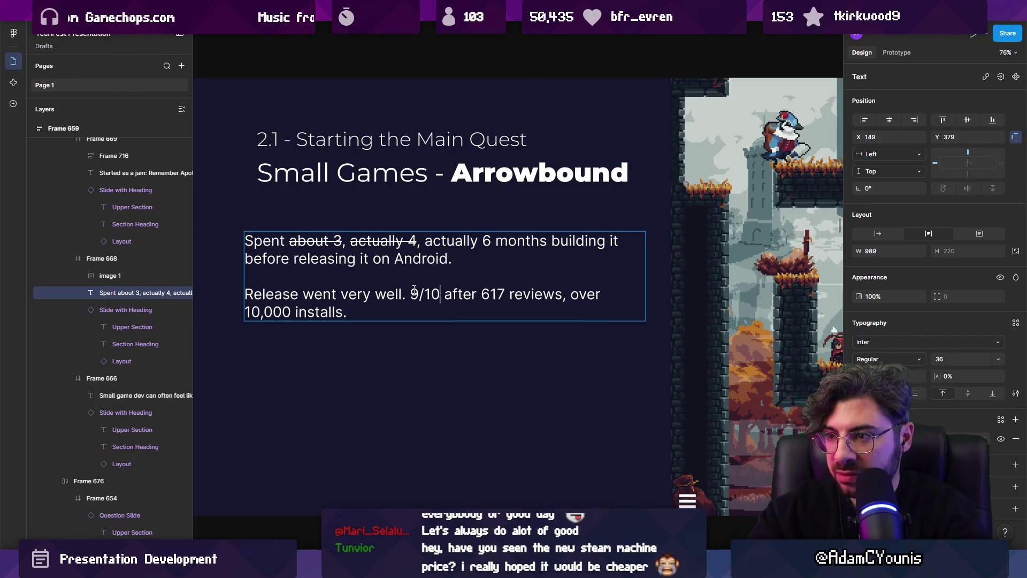
key("BackSpace")
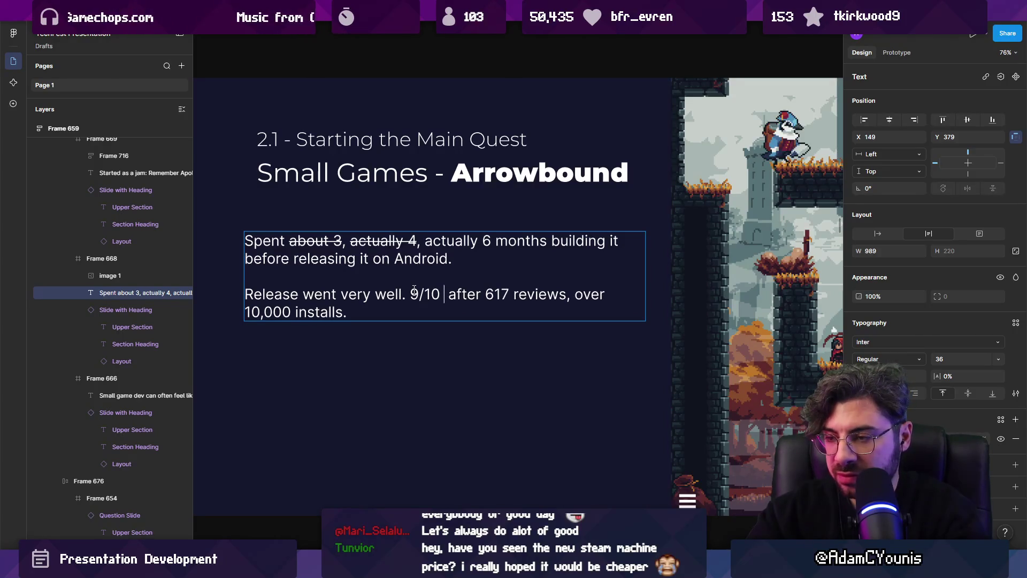
type("scores")
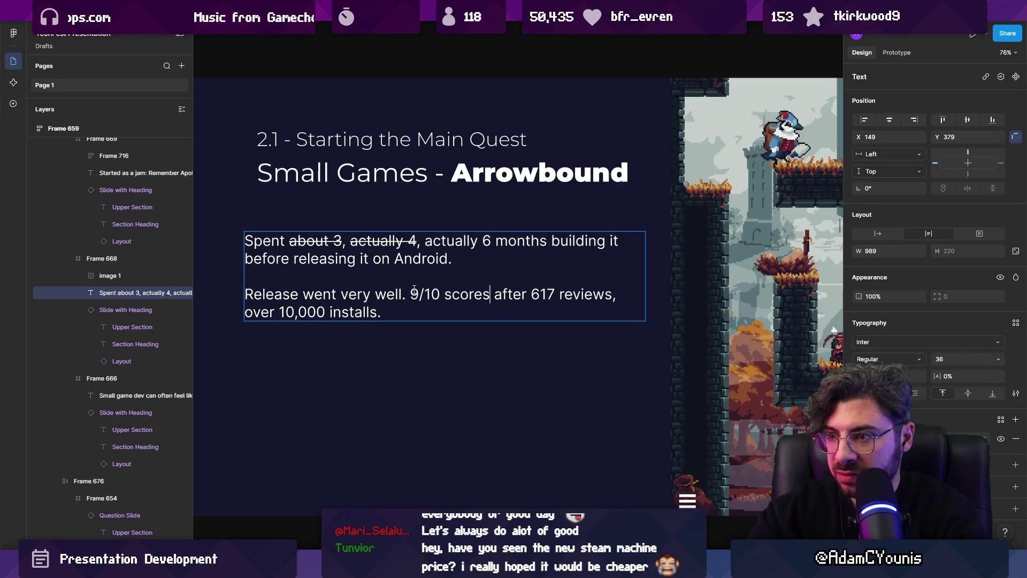
key("ctrl+shift+Right")
type("with")
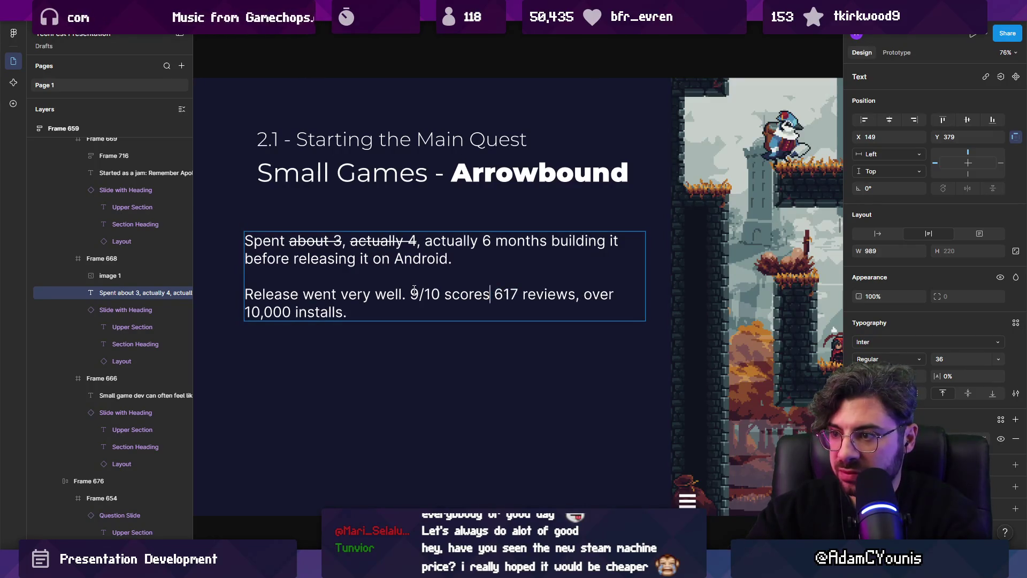
key("Escape")
key("Escape")
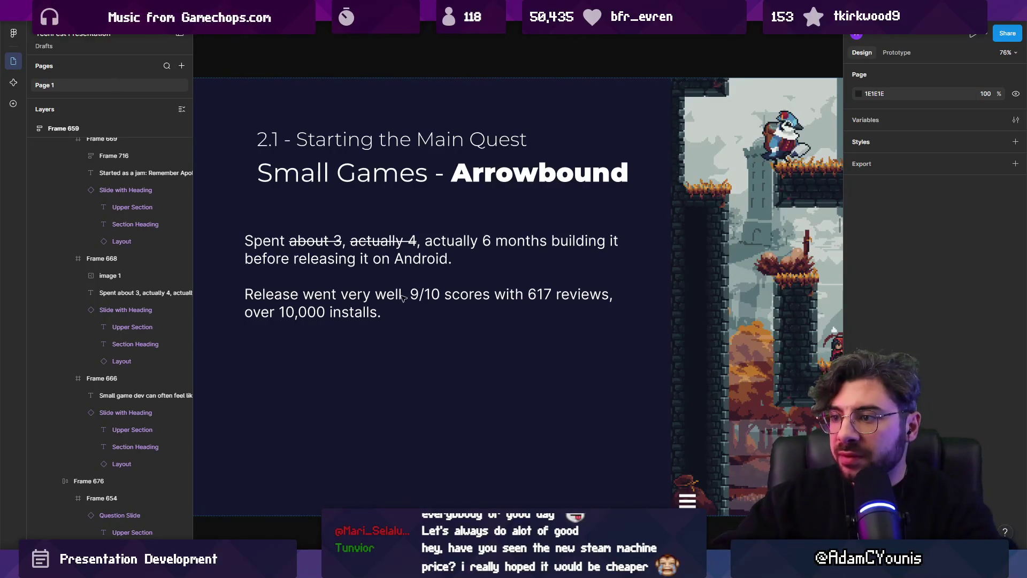
- Open the Arrowbound body text and start a new paragraph below the installs line
left_click(389, 309)
double_click(388, 312)
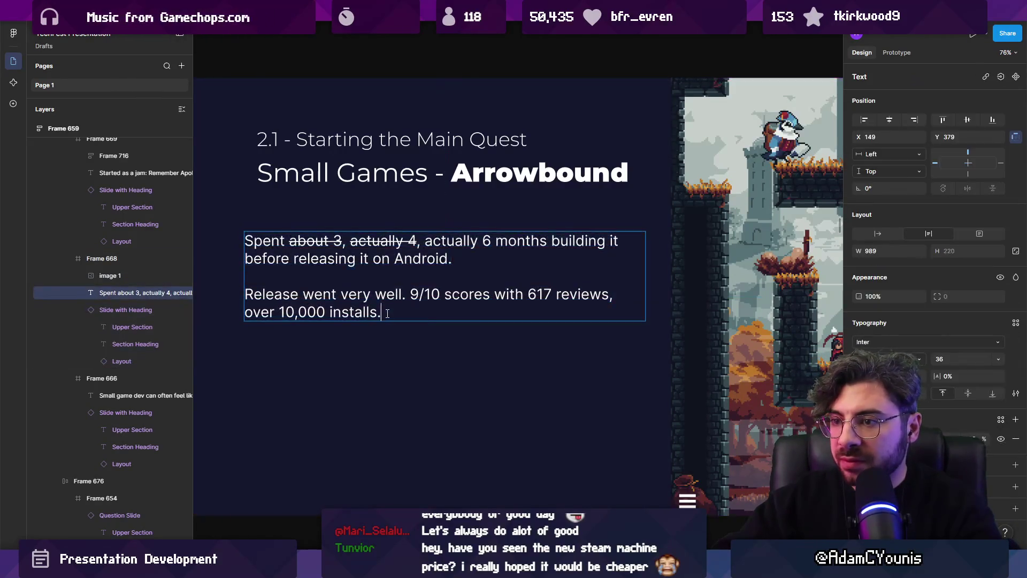
key("Return")
key("Return")
type("Financially")
key("shift+Home")
- Type 'Ad revenue was almost nothing' as the new paragraph, fixing typos
type("Ad revenue was almost nothing")
- Replace 'almost nothing' with 'basically $0. Game wasn't really set up to leech money effectively'
key("ctrl+shift+Left")
key("ctrl+shift+Left")
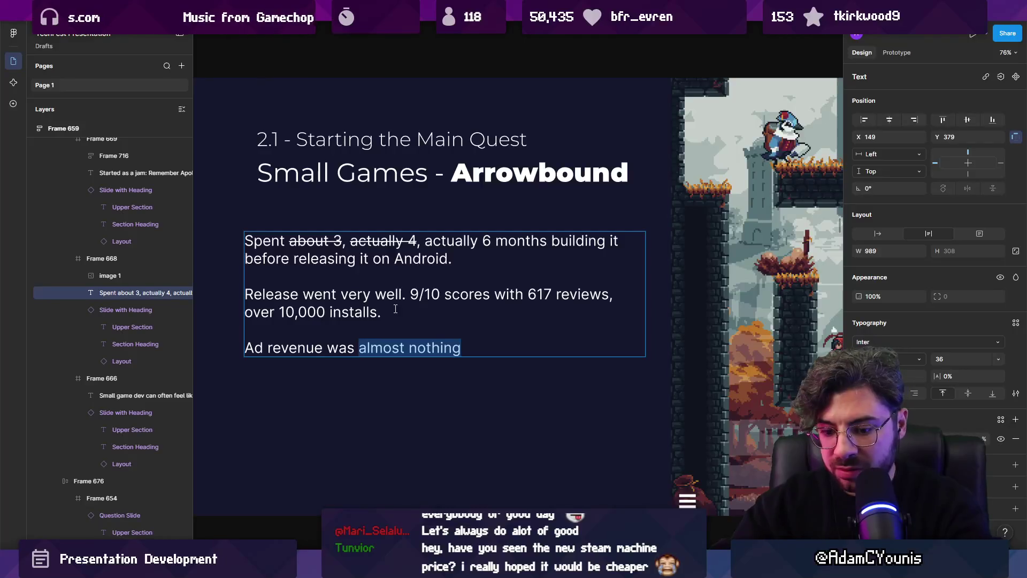
type("basically ")
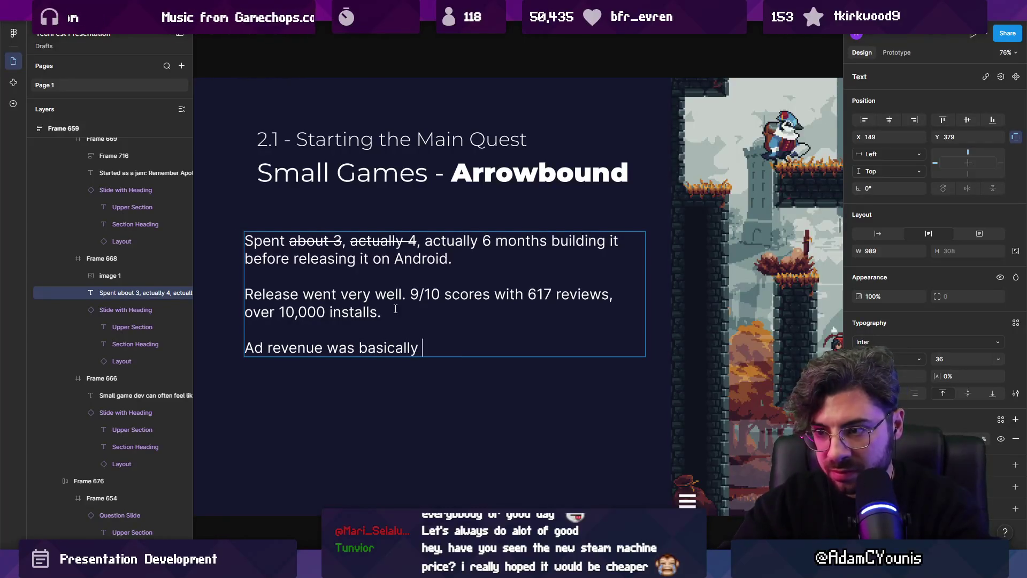
type("$0")
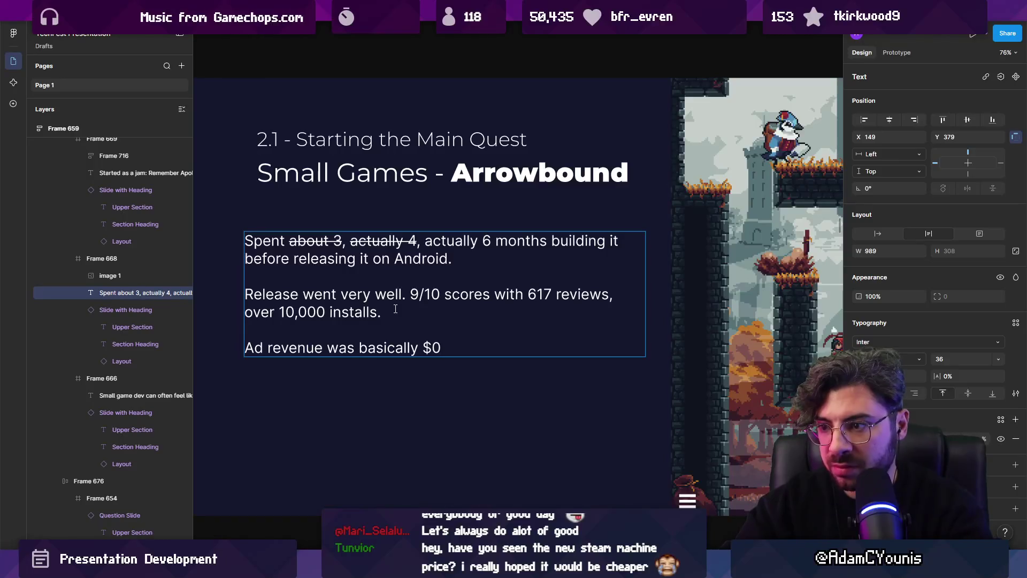
type(" because")
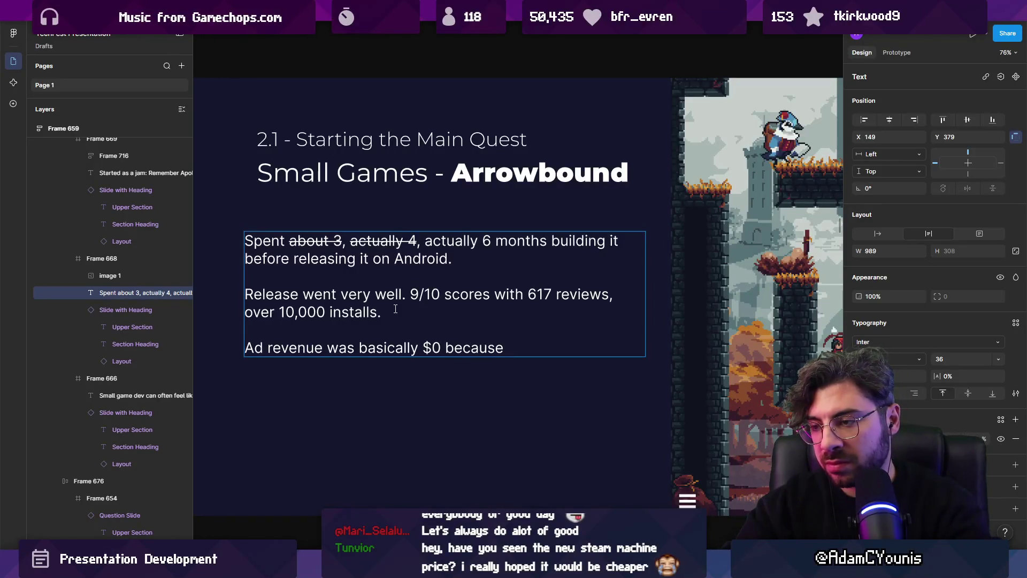
key("ctrl+shift+Left")
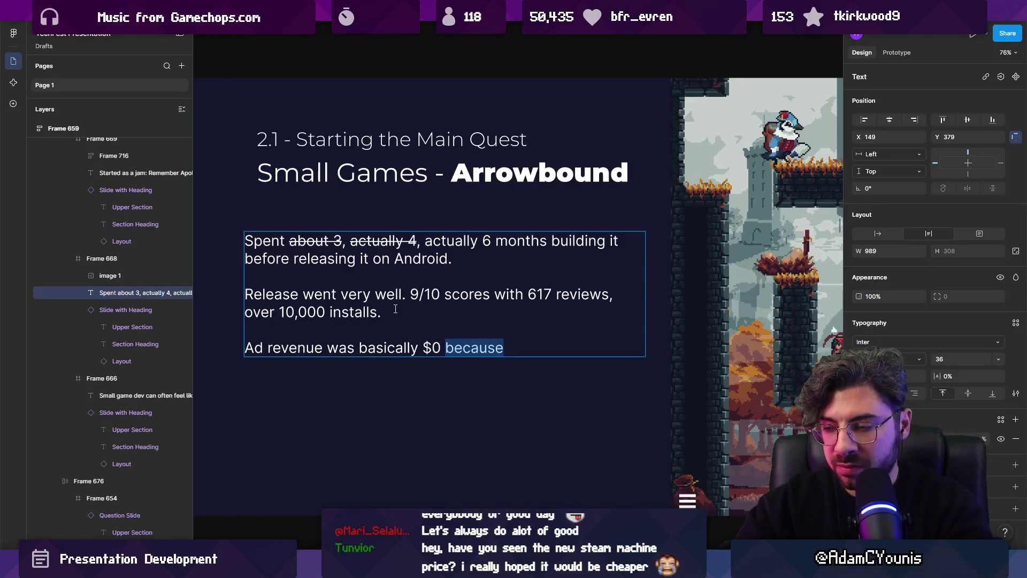
key("BackSpace")
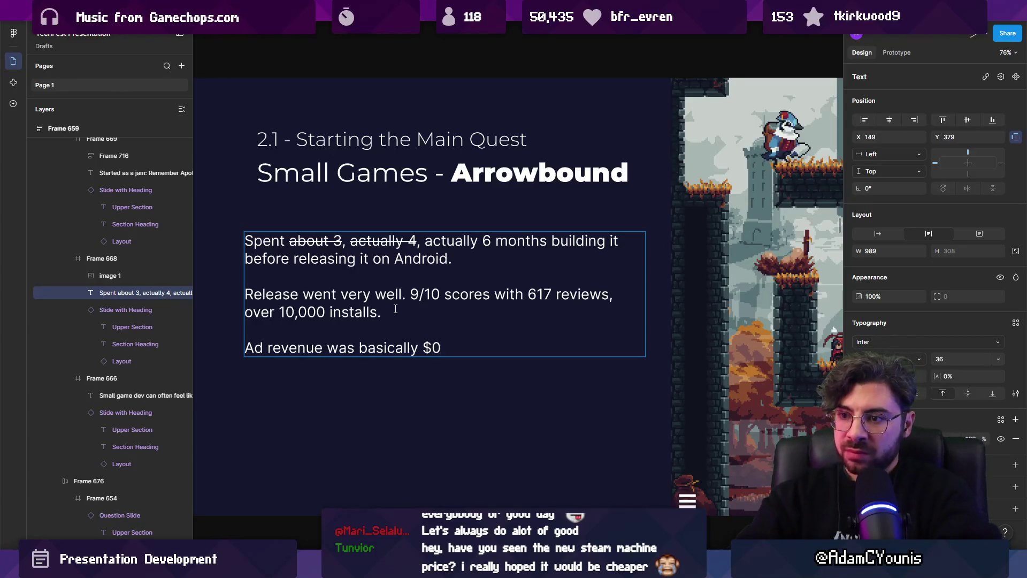
type(". ")
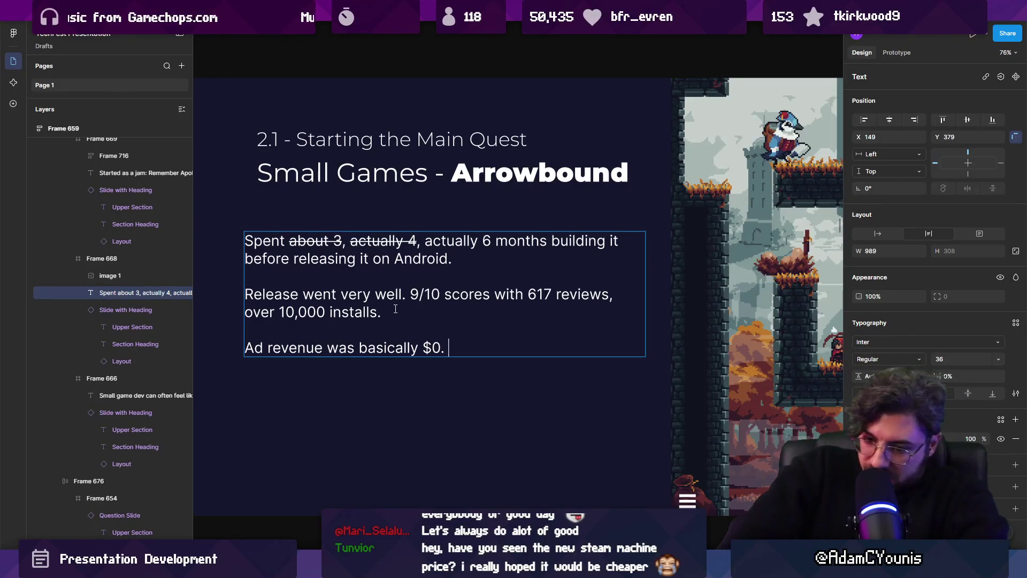
type("Gam")
key("BackSpace")
type("mew")
key("BackSpace")
type("wasn't rewa")
key("BackSpace")
key("BackSpace")
type("ally set up to ")
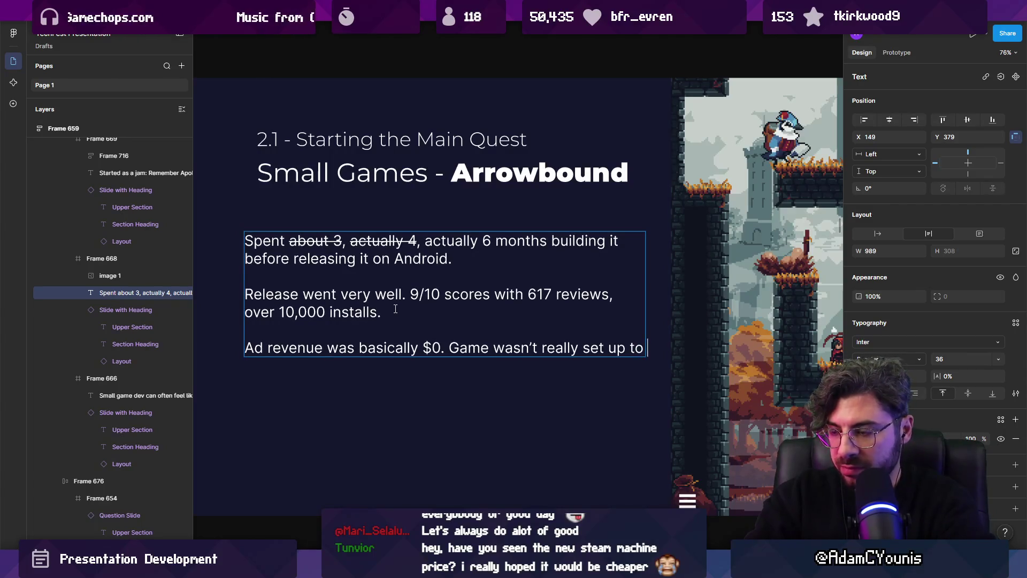
type("leech money ")
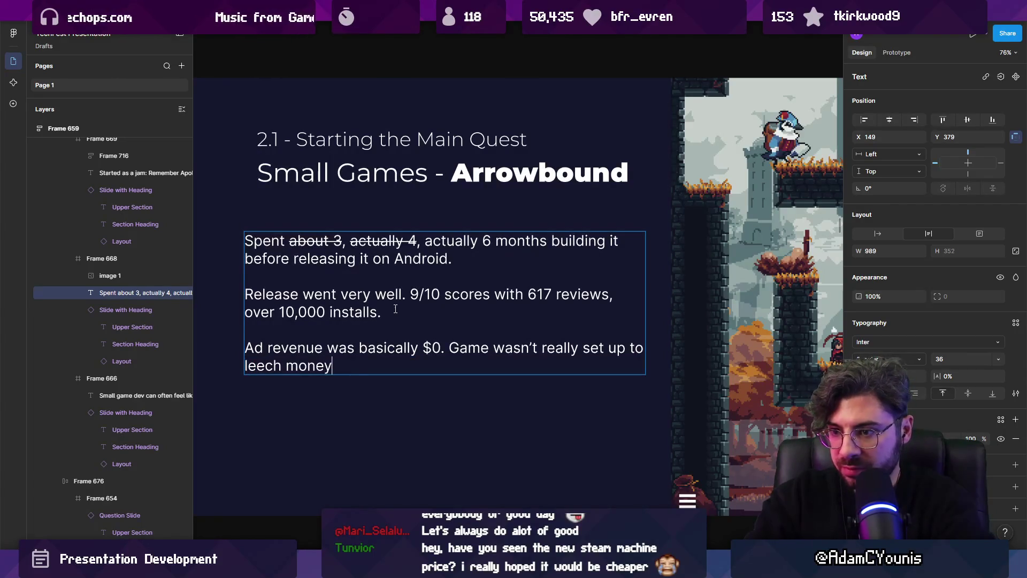
type("effectively")
- Rephrase it to 'monetize over ads, so very few plays compared to even my YouTube videos'
key("ctrl+shift+Left")
key("ctrl+shift+Left")
key("ctrl+shift+Left")
type("m")
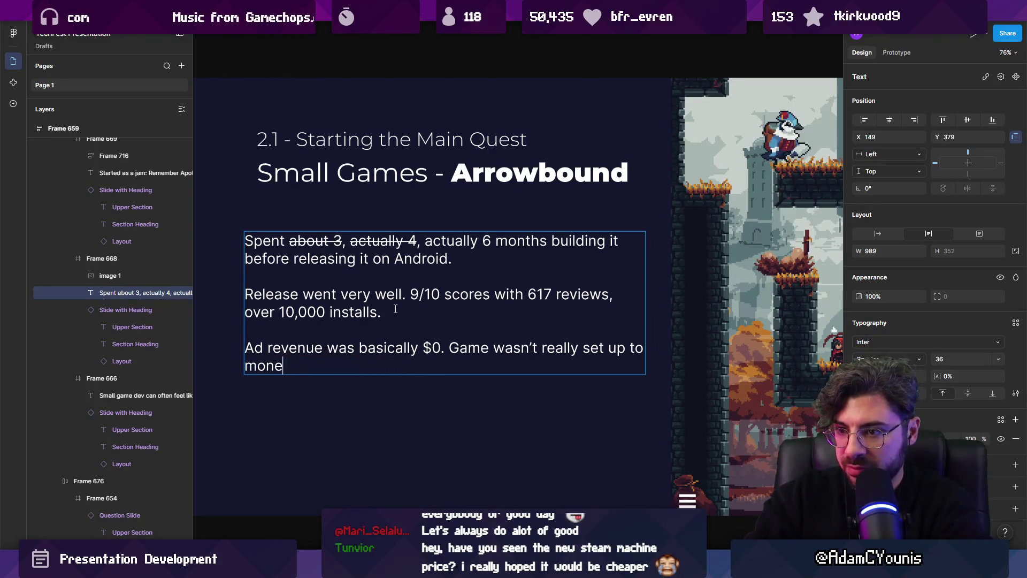
type("ze this way")
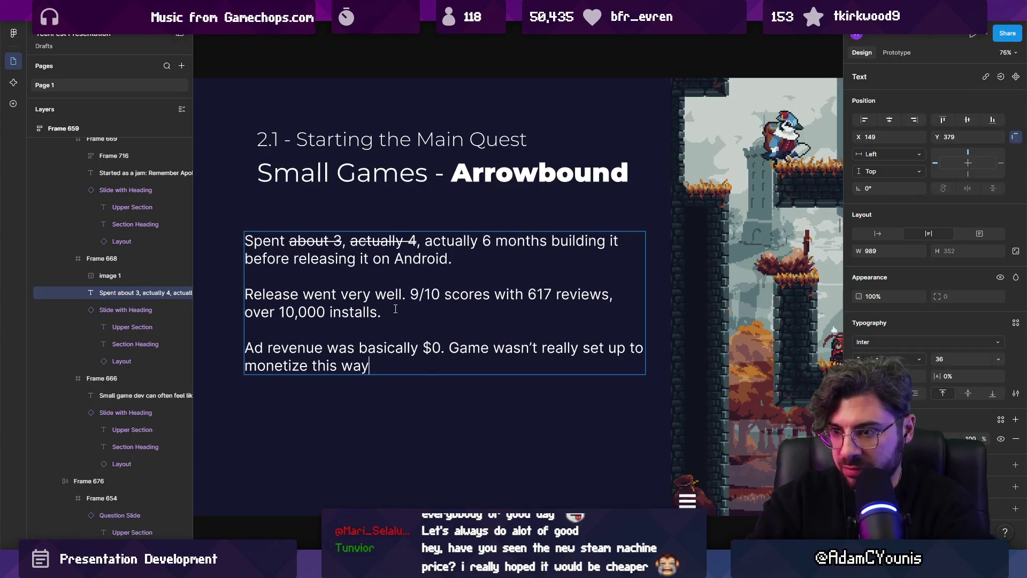
key("BackSpace")
key("BackSpace")
key("BackSpace")
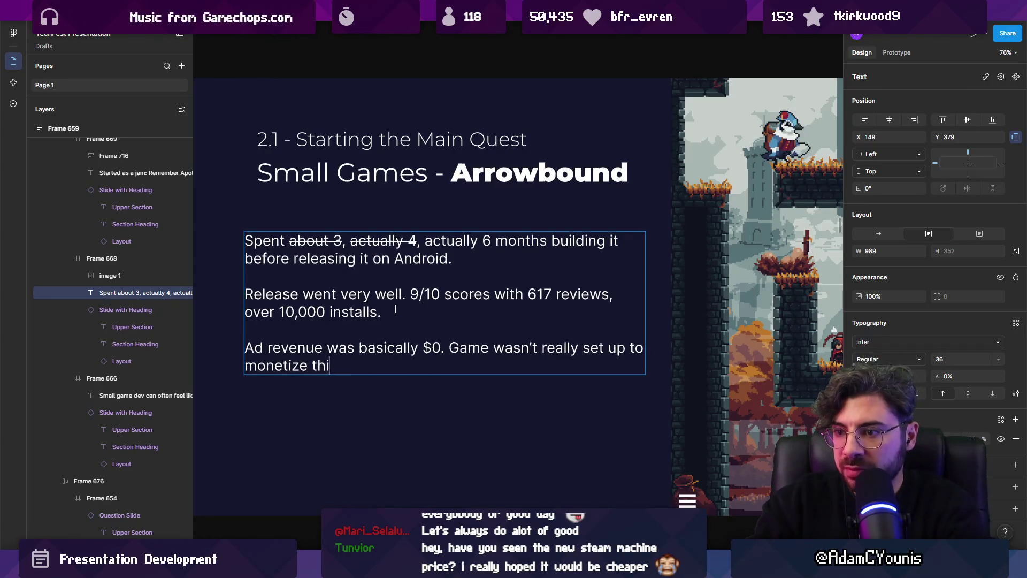
key("BackSpace")
key("BackSpace")
type("over ad")
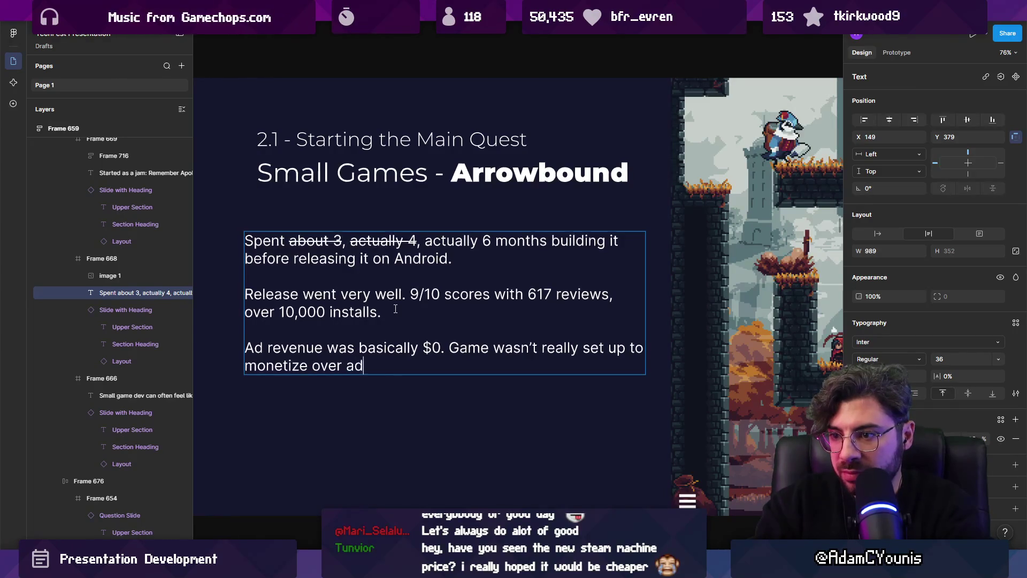
type("s, so ")
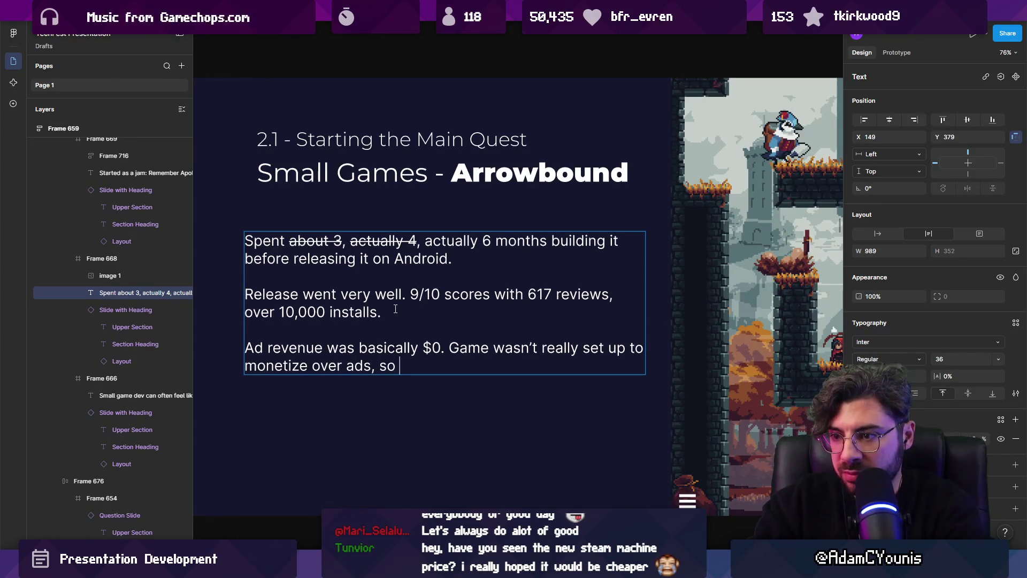
type("very")
key("BackSpace")
key("BackSpace")
key("BackSpace")
type("very fre")
key("BackSpace")
key("BackSpace")
type("ew plays compared to even my ")
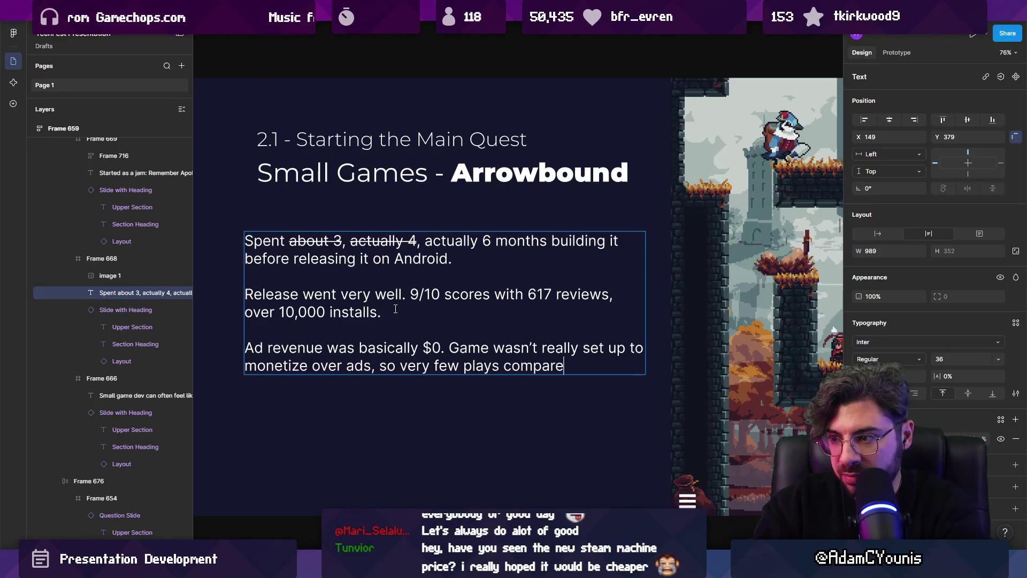
type("You")
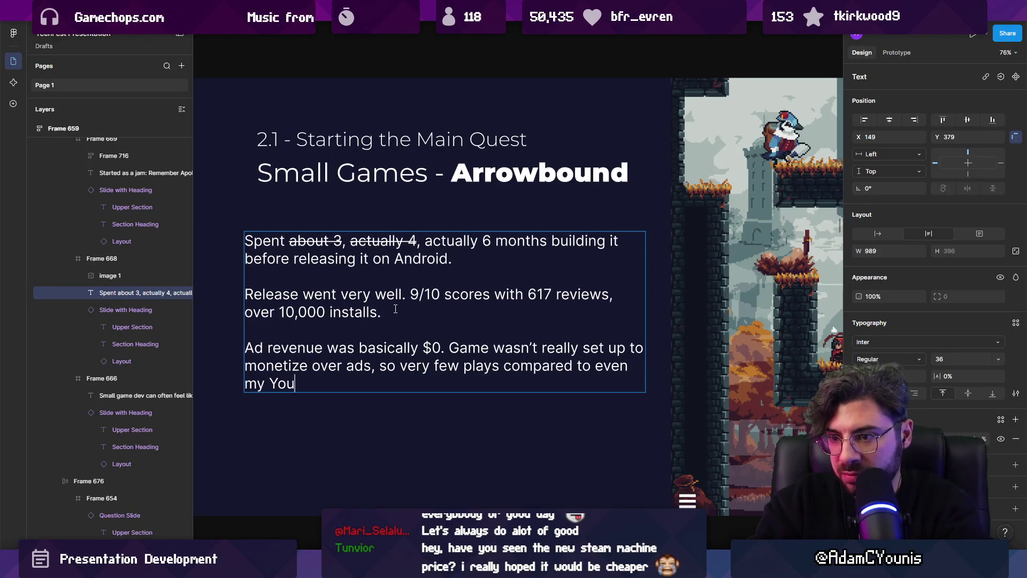
type("Tube videos.")
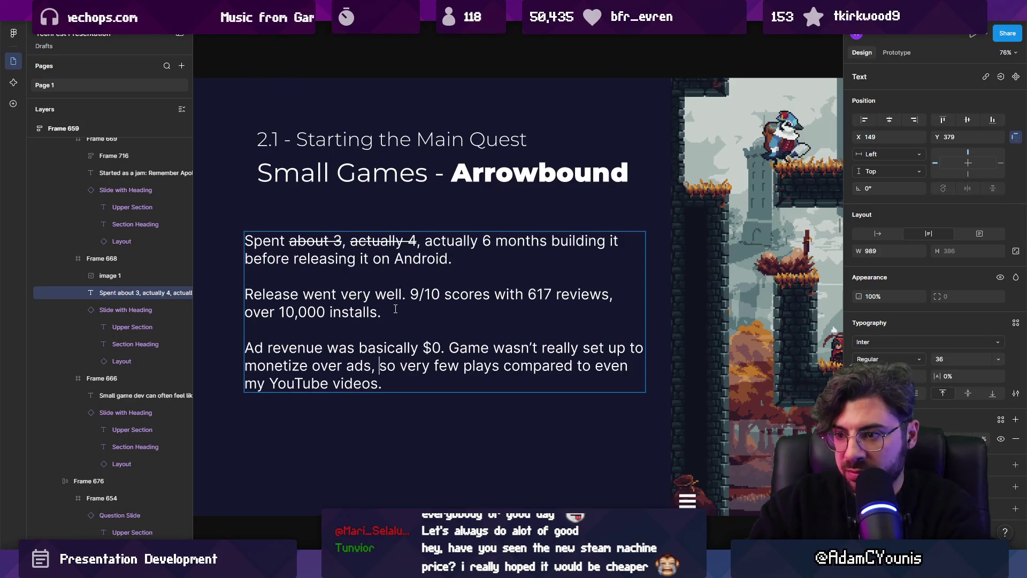
- Change 'very few plays' to 'very low return' in the ad revenue sentence
key("ctrl+shift+Right")
key("ctrl+shift+Right")
key("Right")
key("ctrl+Right")
key("ctrl+shift+Right")
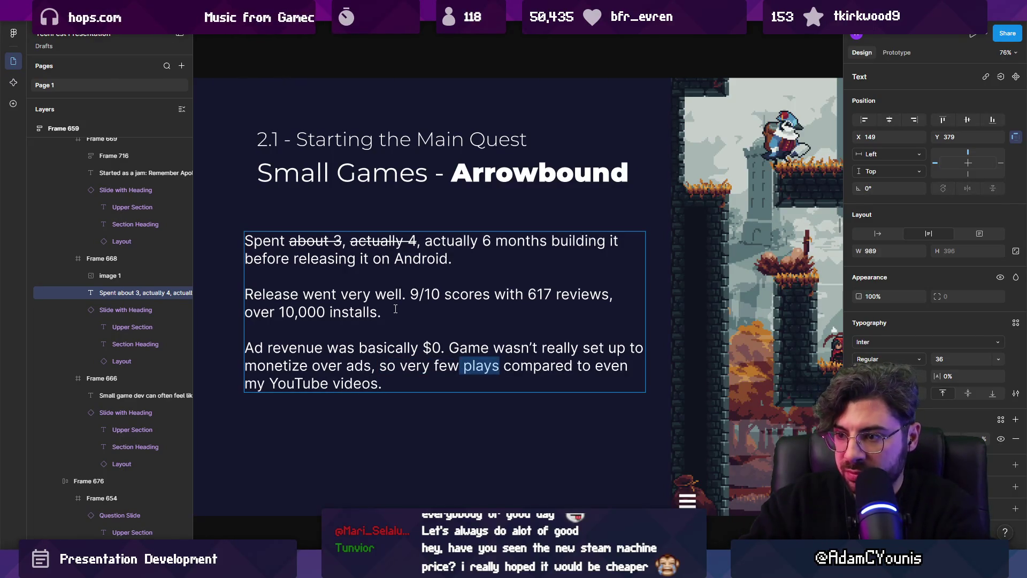
key("BackSpace")
key("ctrl+shift+Left")
type("low")
key("BackSpace")
key("BackSpace")
type("ow reutn")
key("BackSpace")
key("BackSpace")
key("BackSpace")
type("turn")
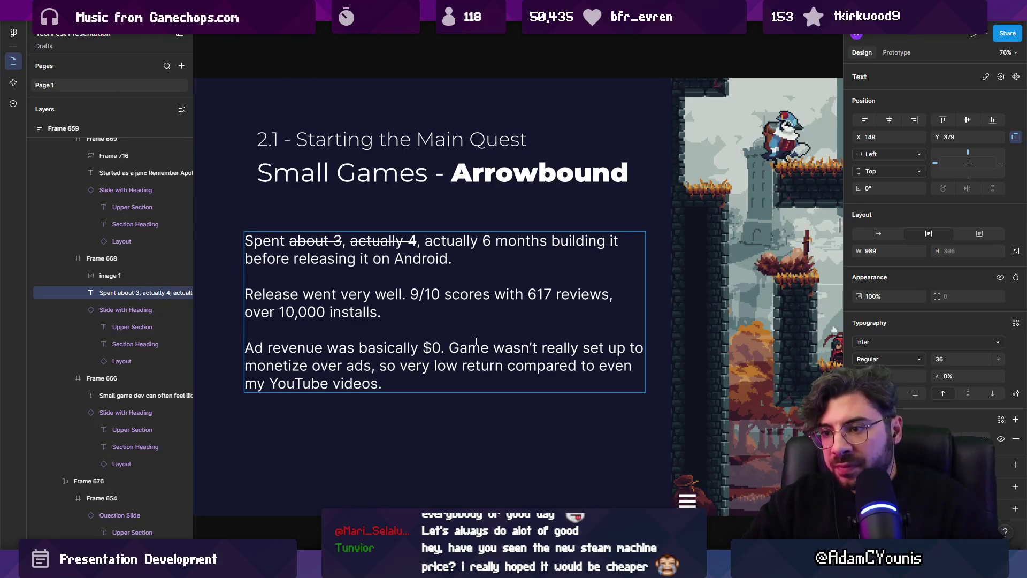
scroll(272, 278, "right", 5)
scroll(272, 277, "down", 5)
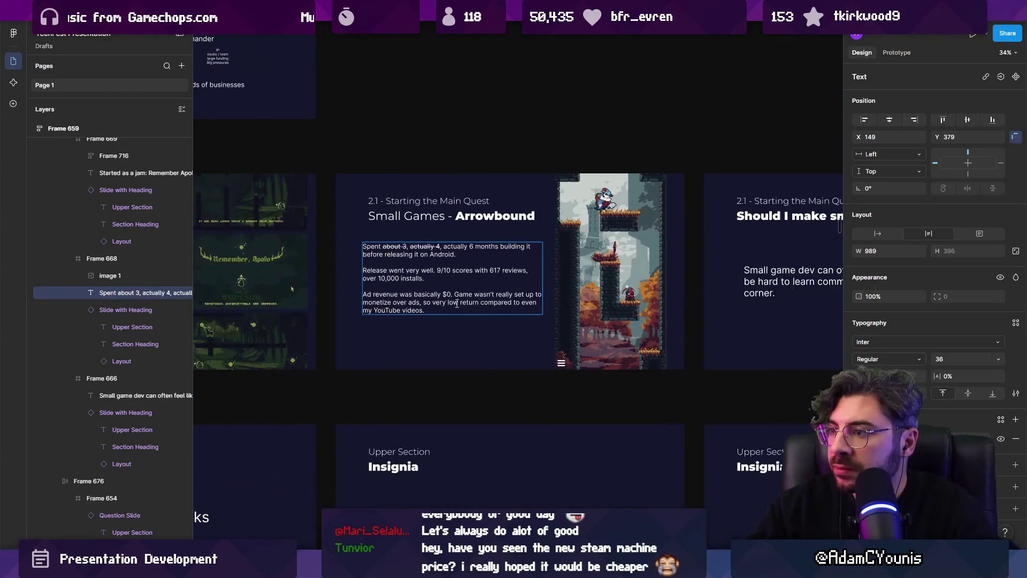
scroll(221, 272, "up", 3)
key("Return")
key("Return")
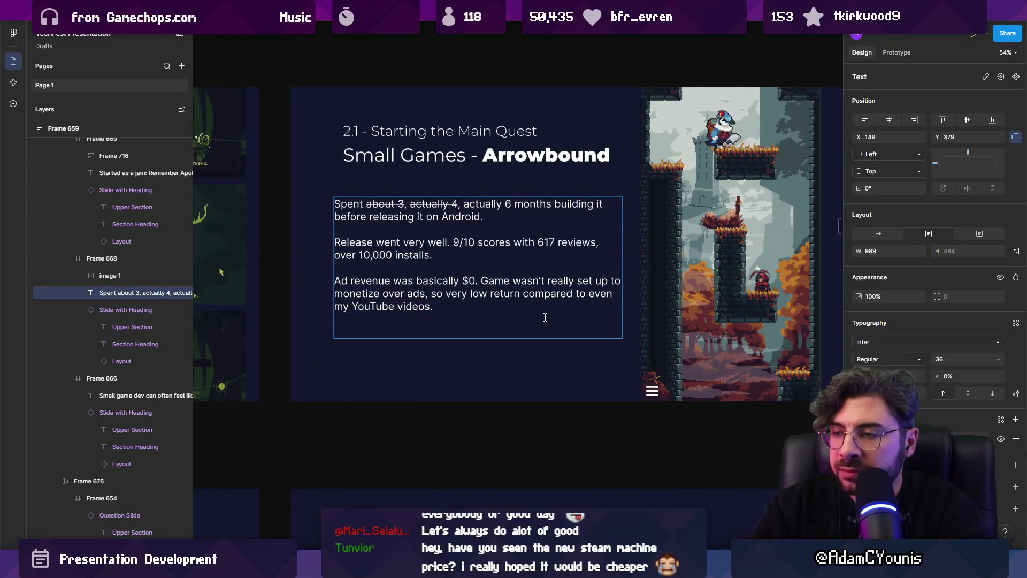
key("BackSpace")
key("BackSpace")
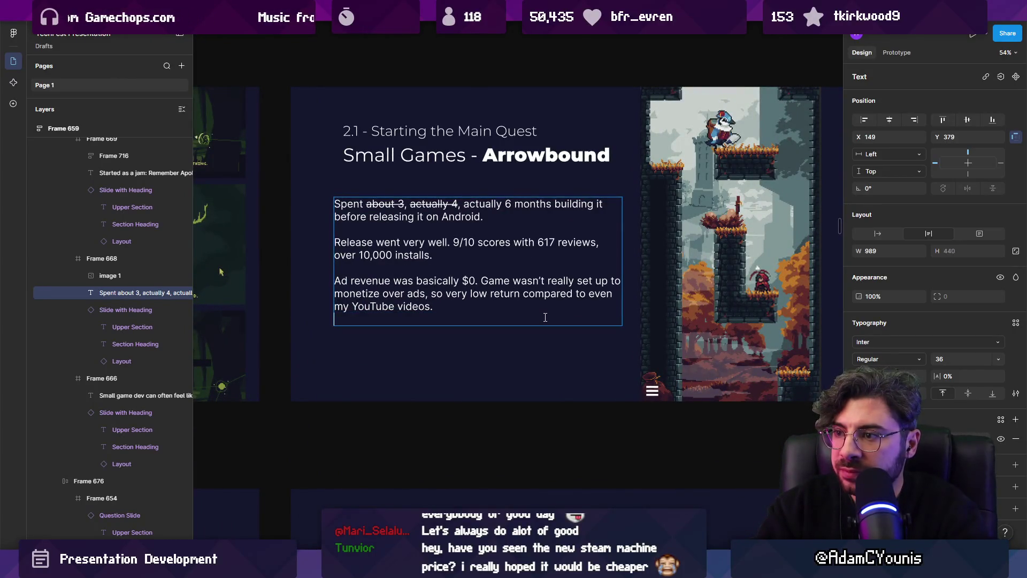
key("Escape")
key("Escape")
scroll(473, 222, "down", 4)
left_click(473, 222)
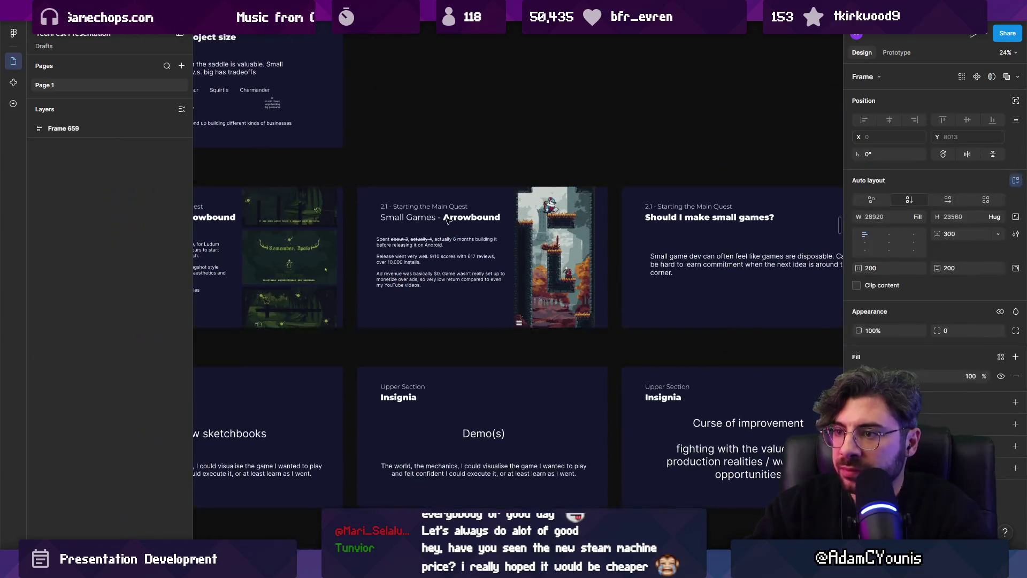
scroll(644, 247, "down", 3)
scroll(644, 246, "down", 5)
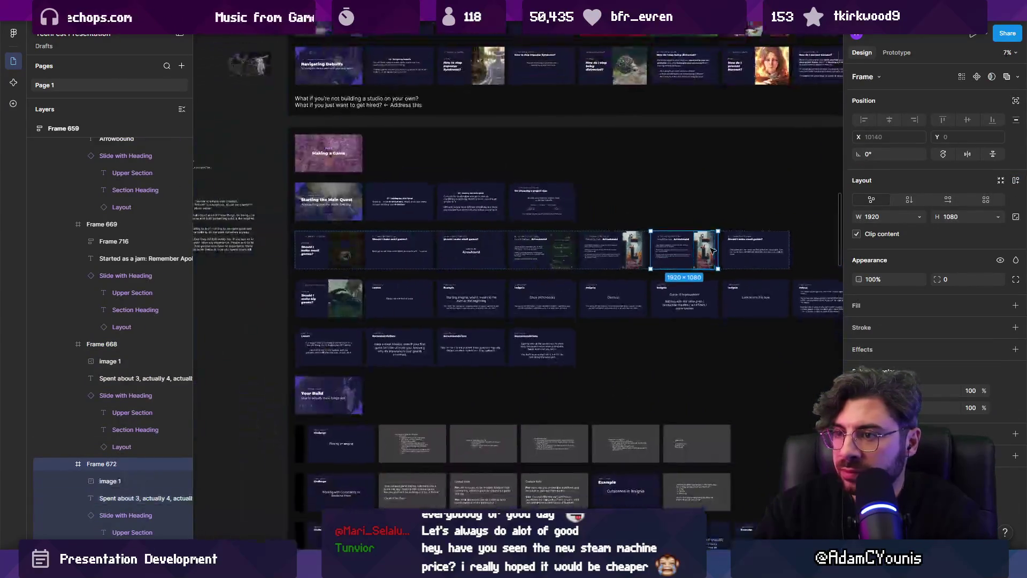
scroll(457, 259, "right", 5)
scroll(350, 454, "down", 3)
left_click(395, 368)
scroll(471, 313, "up", 5)
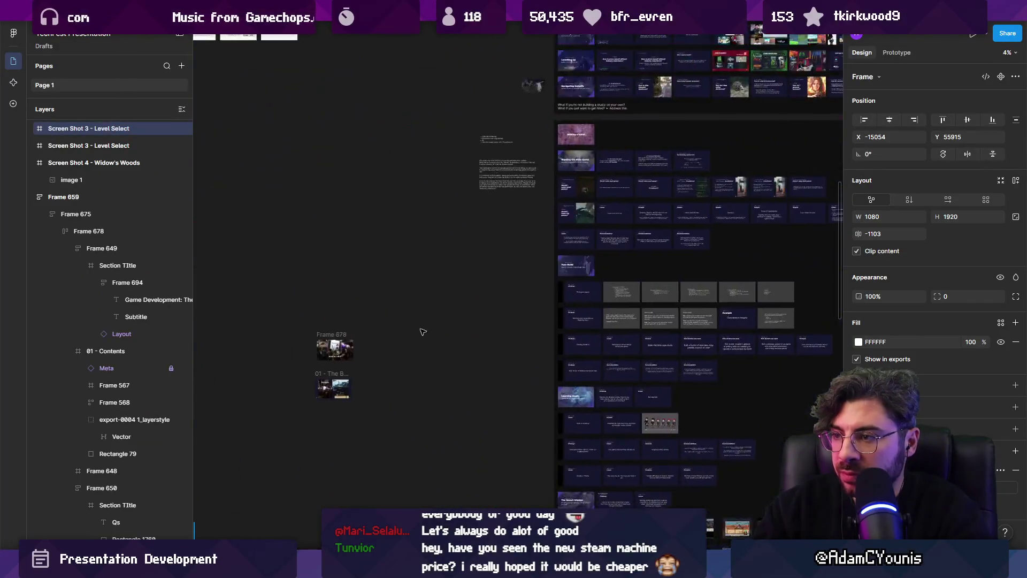
scroll(470, 313, "down", 5)
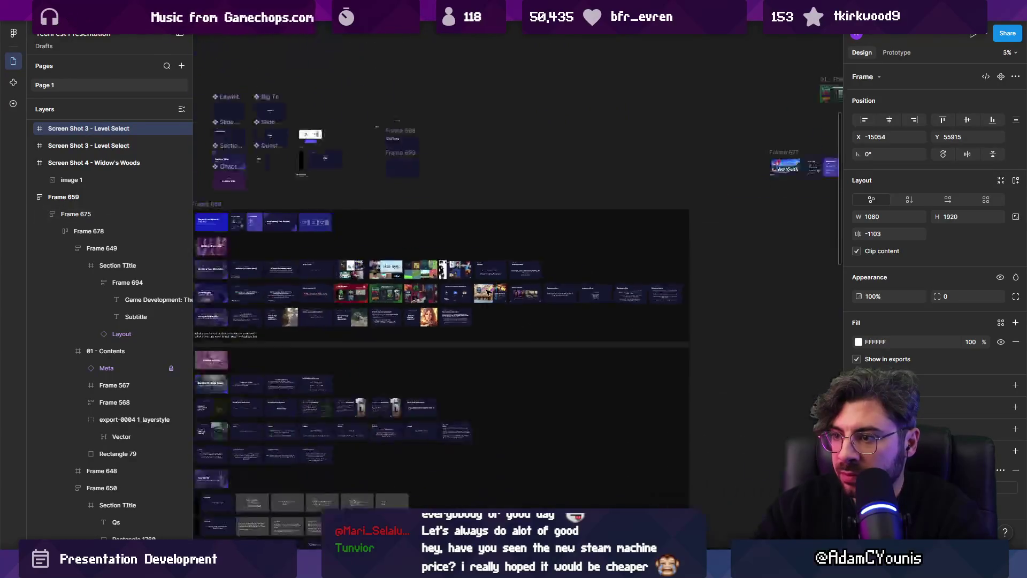
scroll(488, 210, "down", 3)
scroll(488, 210, "up", 15)
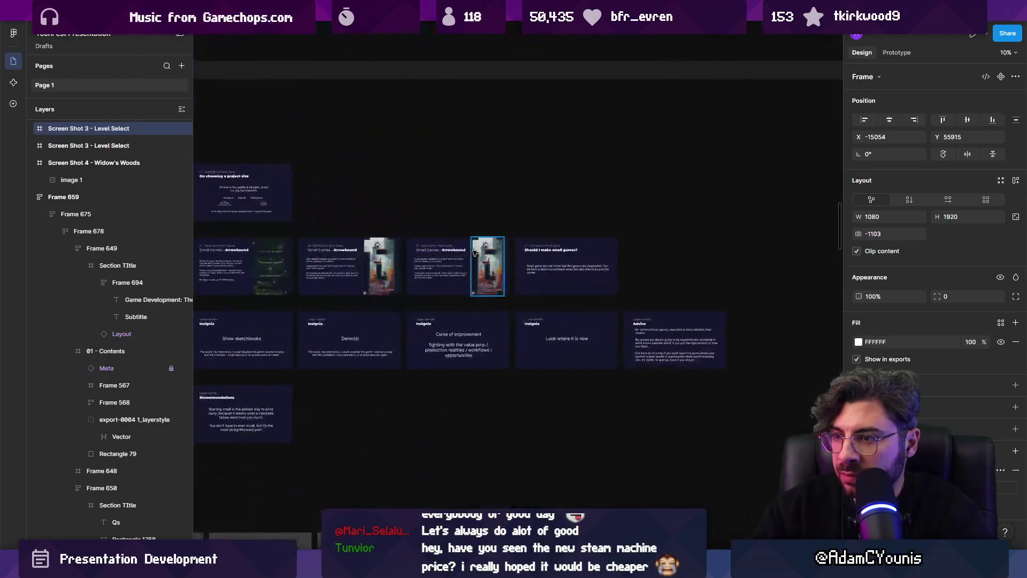
left_click(484, 261)
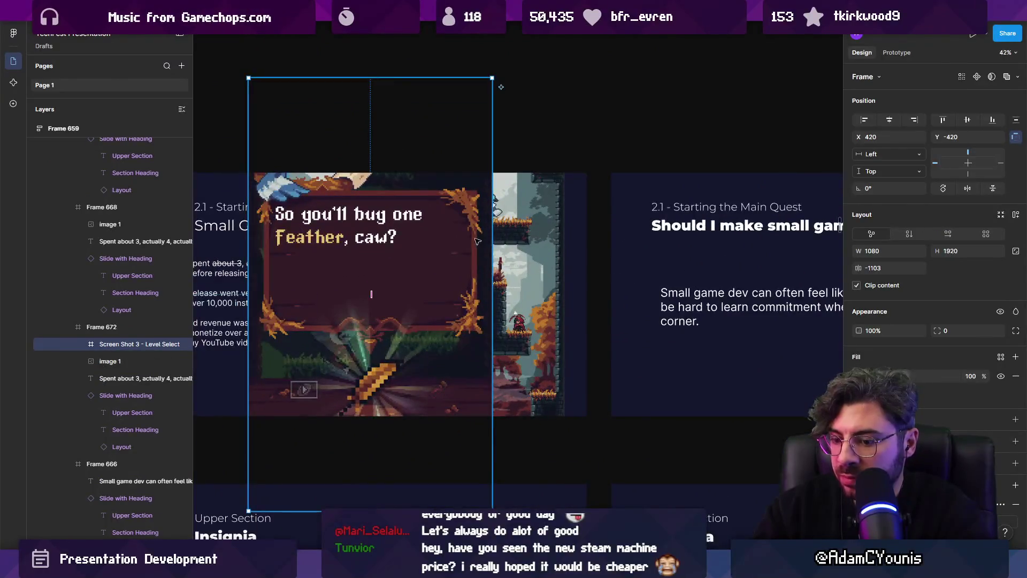
- Scale the shop screenshot down proportionally and delete the old level image
key("k")
mouse_move(492, 78)
left_mouse_down()
mouse_move(420, 179)
mouse_move(439, 172)
left_mouse_up()
left_click(466, 223)
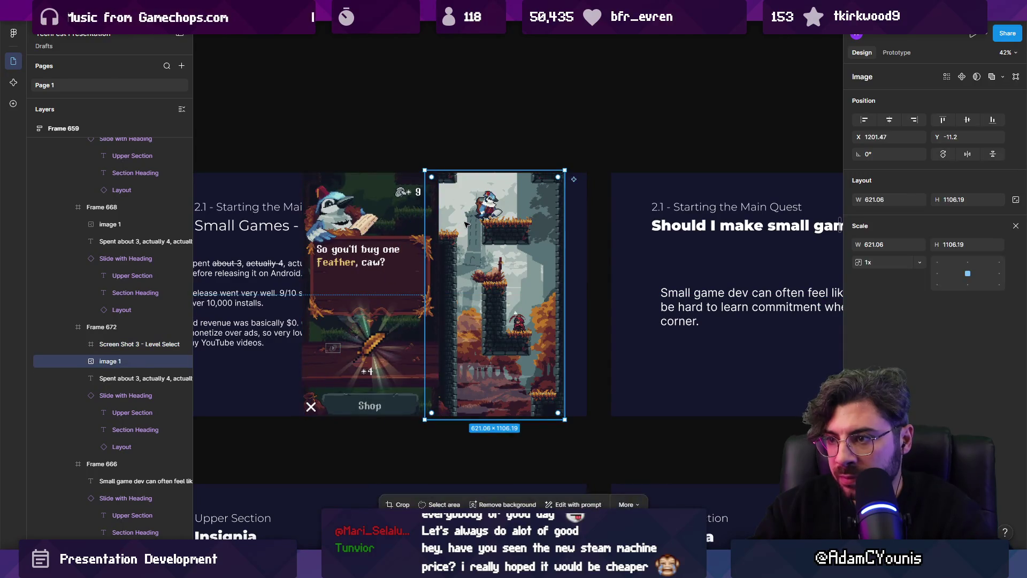
key("Delete")
- Move the shop screenshot to the slide's right edge, aligned with the neighbouring slide's image
left_click(411, 249)
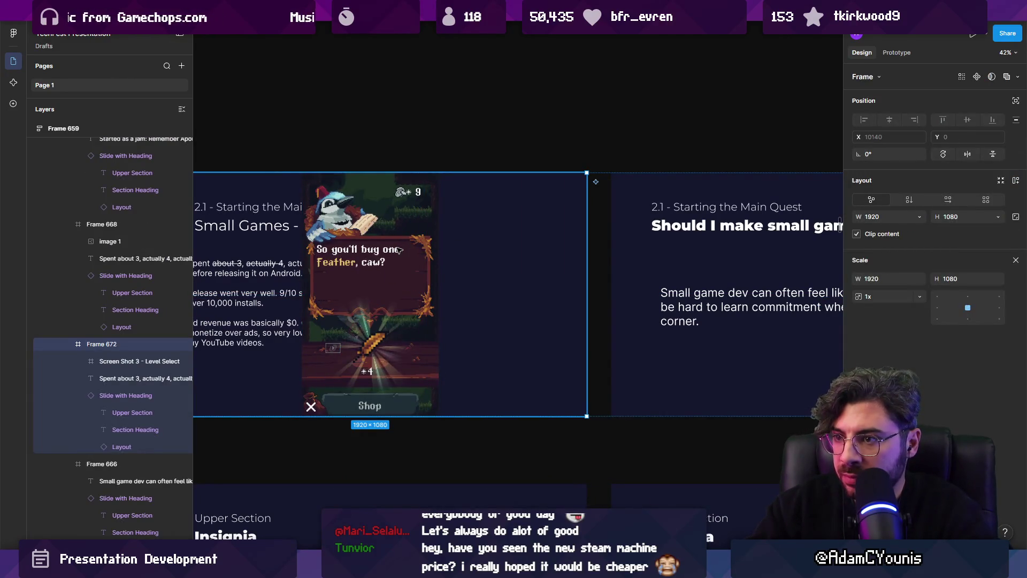
left_click(398, 250)
left_click_drag(399, 249, 525, 250)
scroll(526, 250, "down", 5)
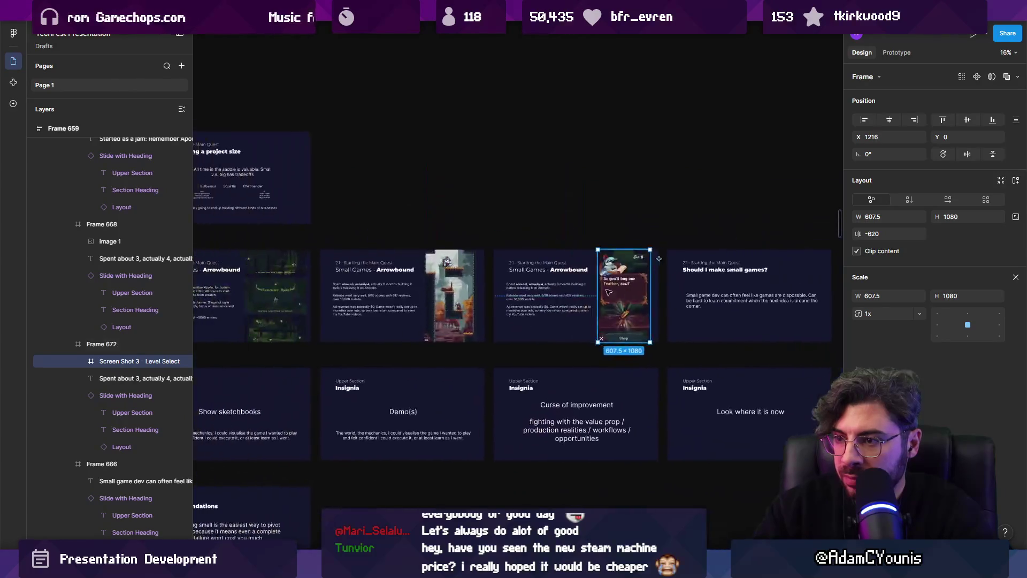
left_click(449, 284)
left_click(449, 284)
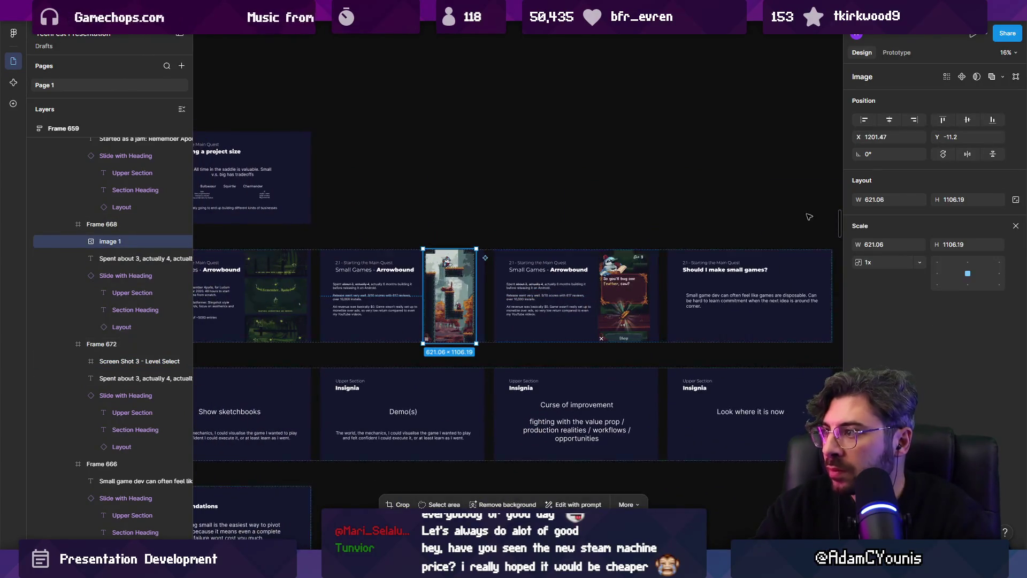
left_click(640, 286)
left_click_drag(876, 142, 887, 134)
scroll(537, 264, "up", 5)
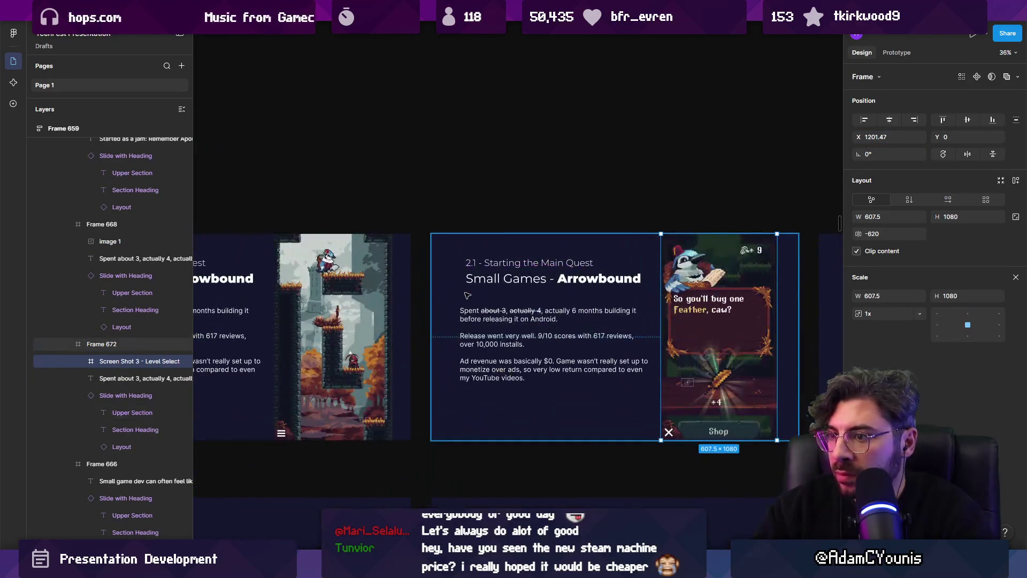
scroll(503, 289, "up", 3)
- Rewrite the body as 'Feels pretty bittersweet…' about liking to polish diamonds on a small project
left_click(502, 291)
double_click(500, 290)
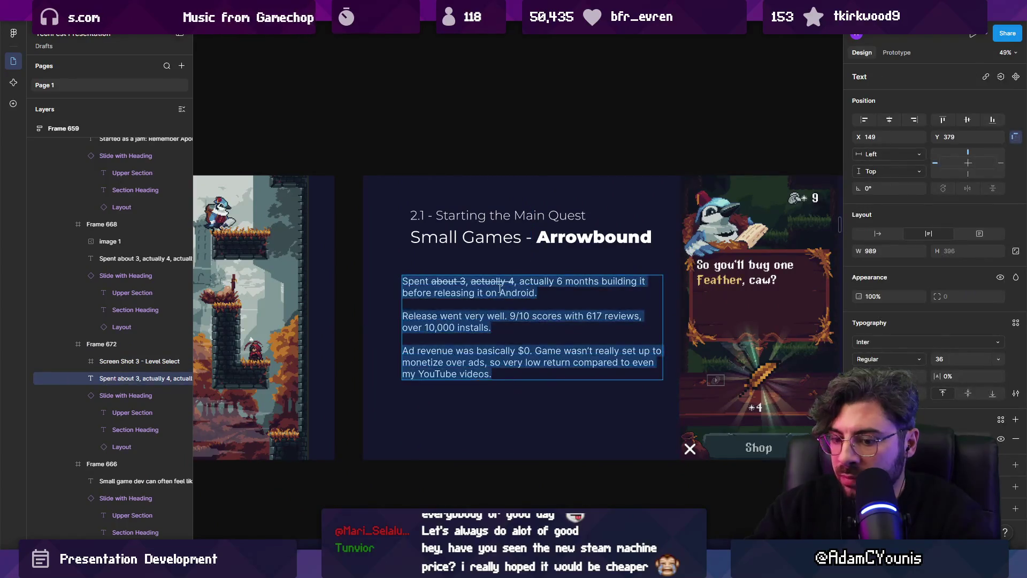
type("Feels pret")
type("ty big")
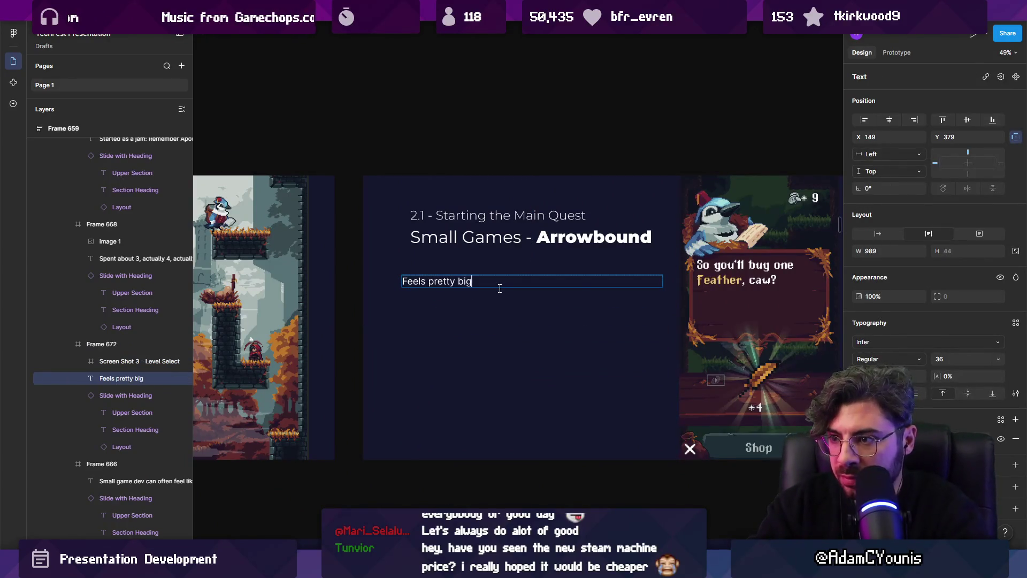
key("BackSpace")
type("ttersweet bec")
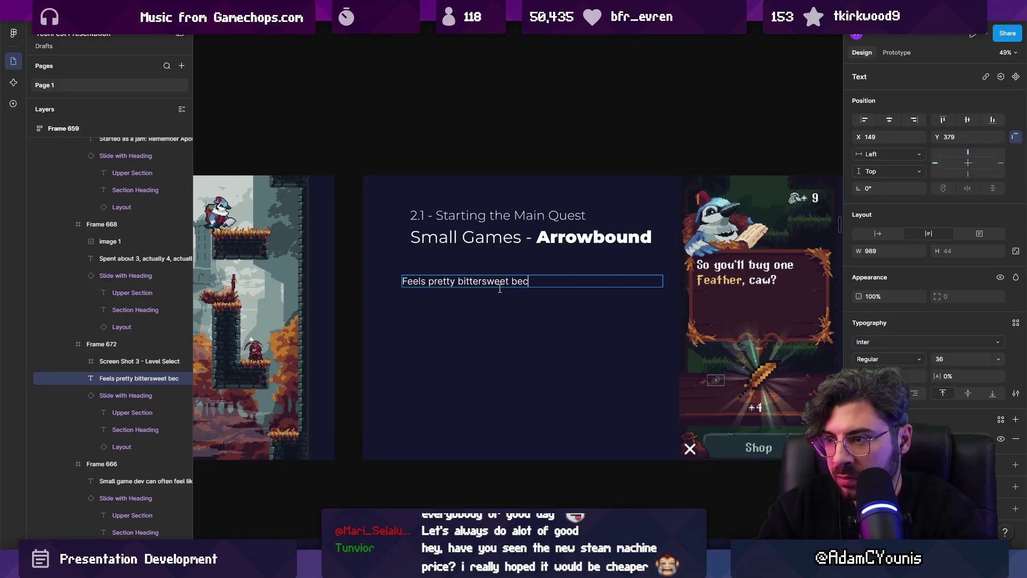
type("ause Ikiund o")
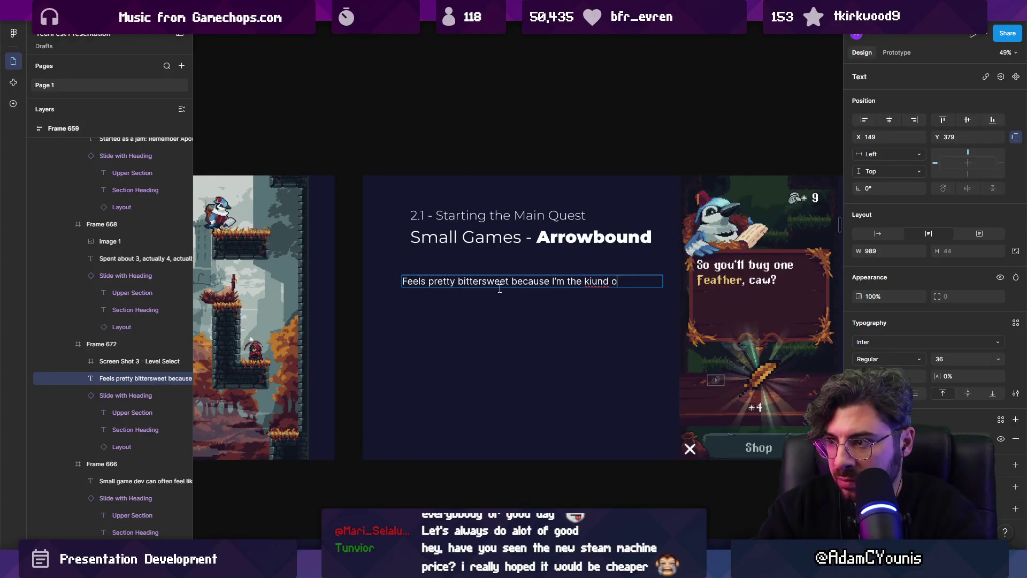
type("of developer who lieks")
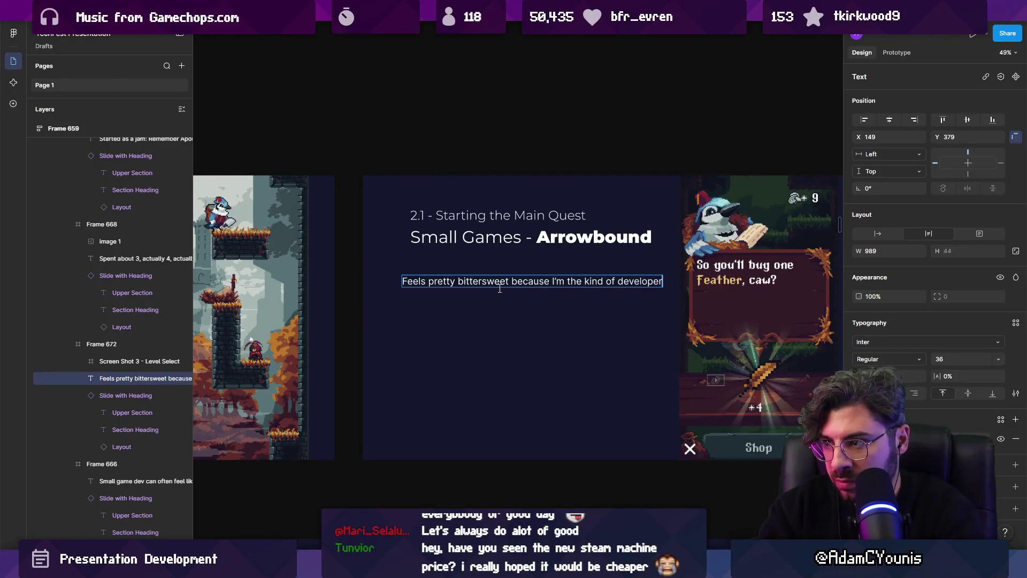
key("BackSpace")
type("kes ")
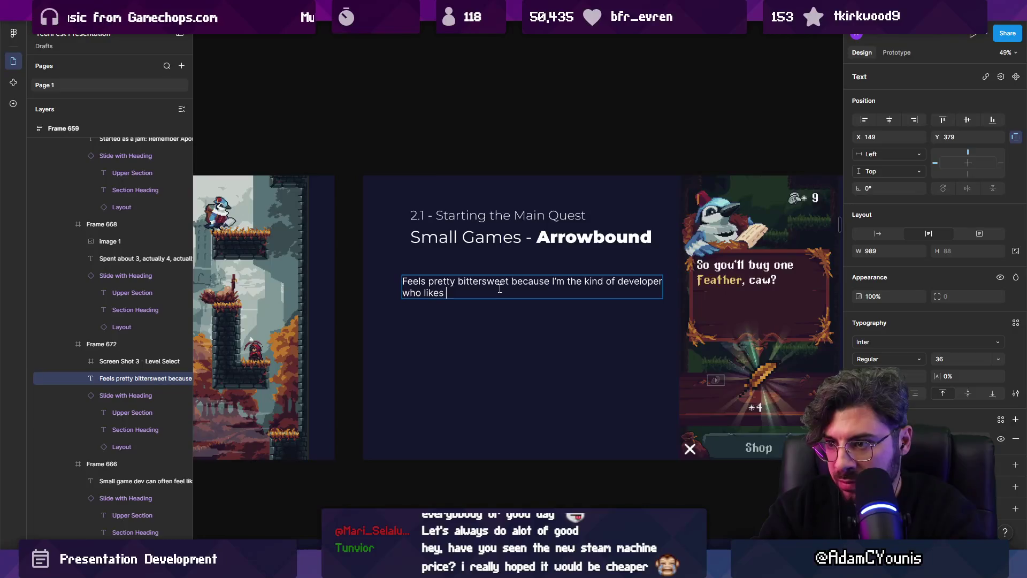
type("to polish diamonds, but this")
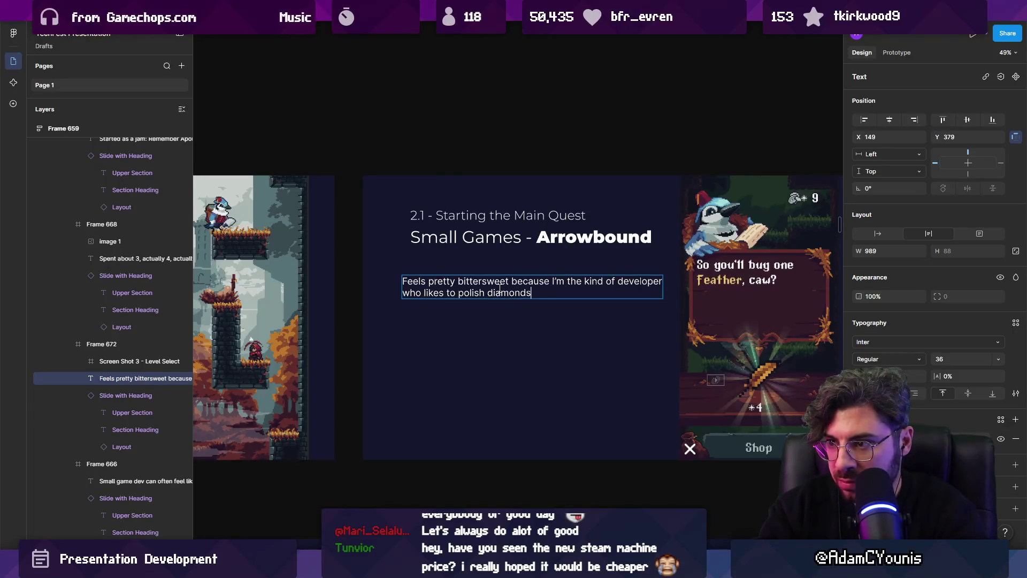
type(" project")
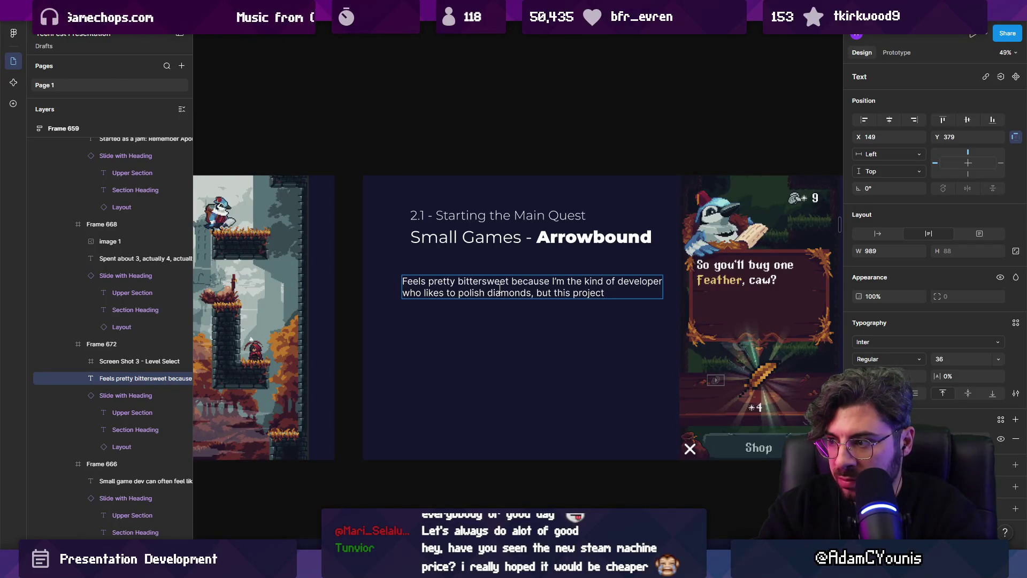
type(" was destined to ")
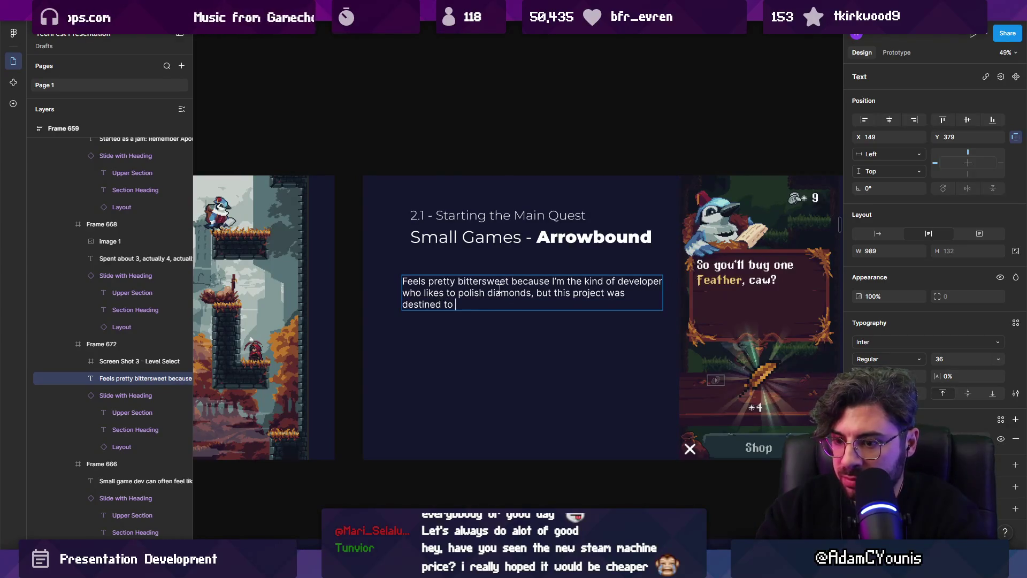
type("be a small one an")
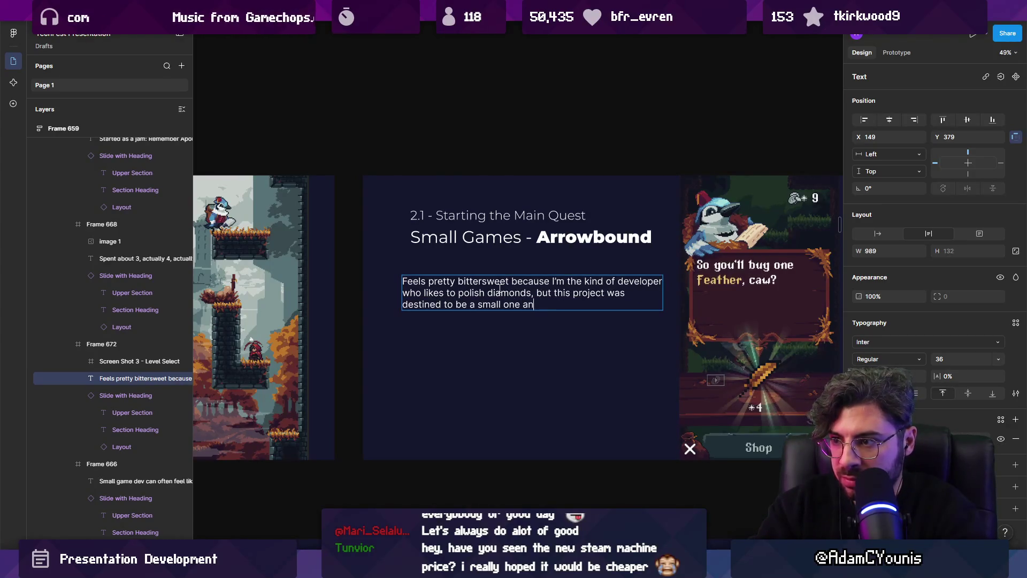
type("d I was already way over my time budget, ")
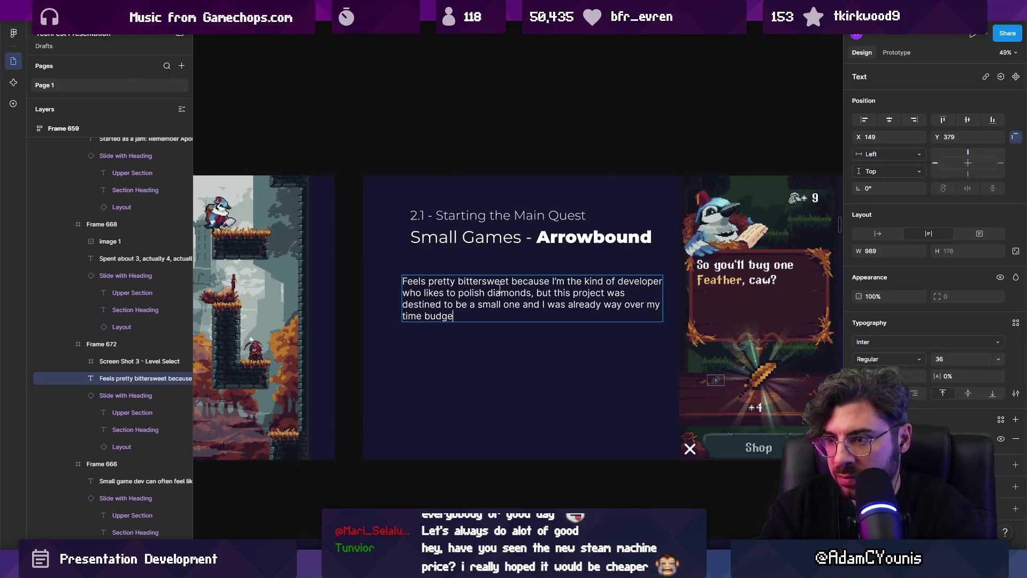
type("so I just had to leavb")
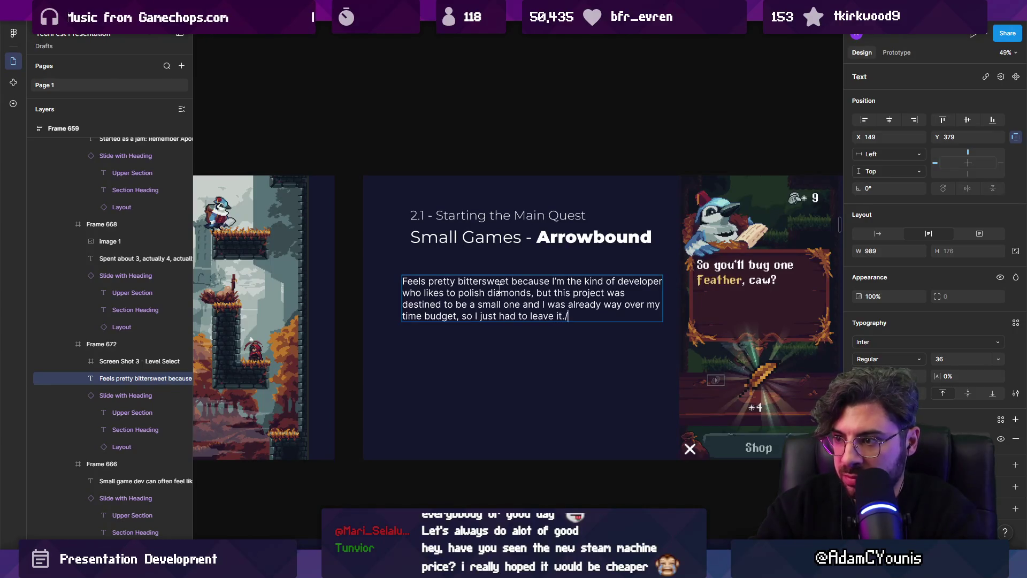
- End a sentence at 'small one.' and start an 'I was already…' paragraph ending 'rather than support it'
key("Left")
key("Left")
key("Left")
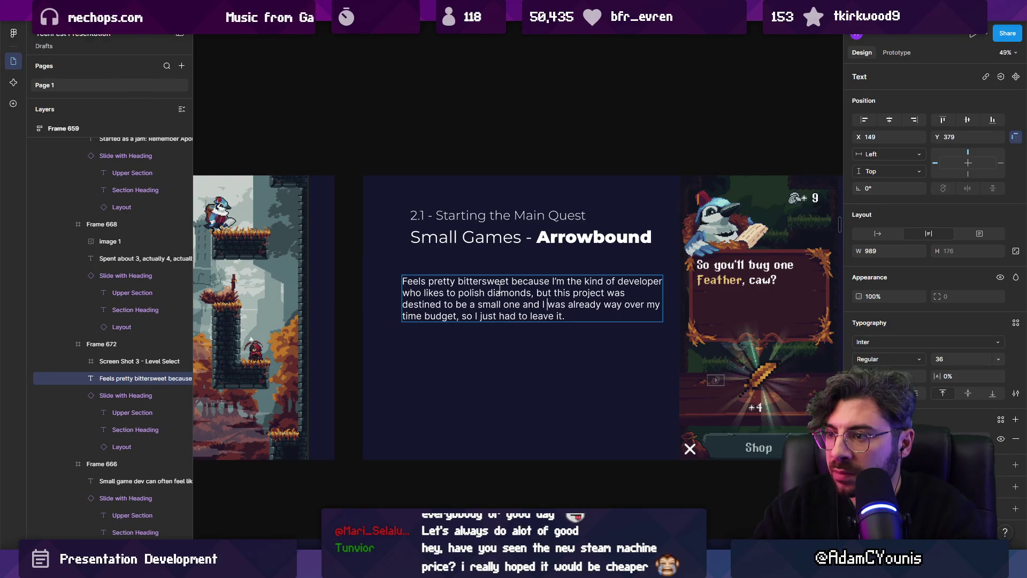
type(".")
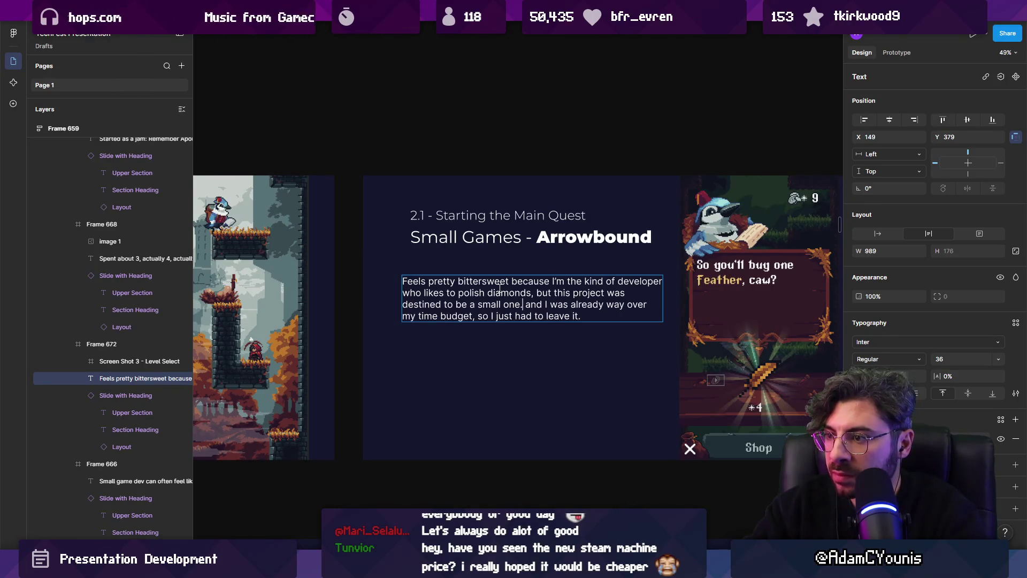
key("Return")
key("ctrl+shift+Right")
key("BackSpace")
key("BackSpace")
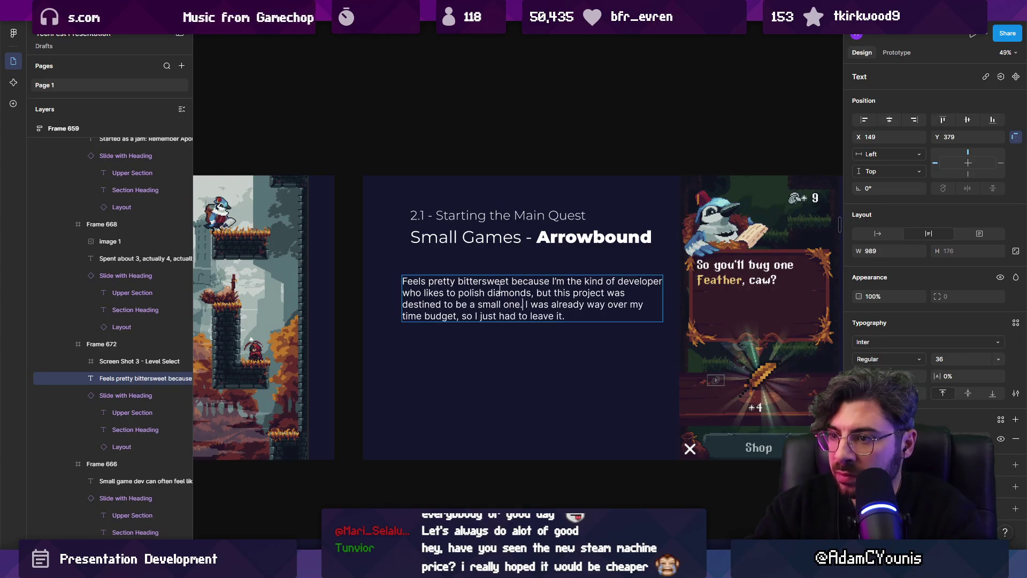
key("Return")
key("Return")
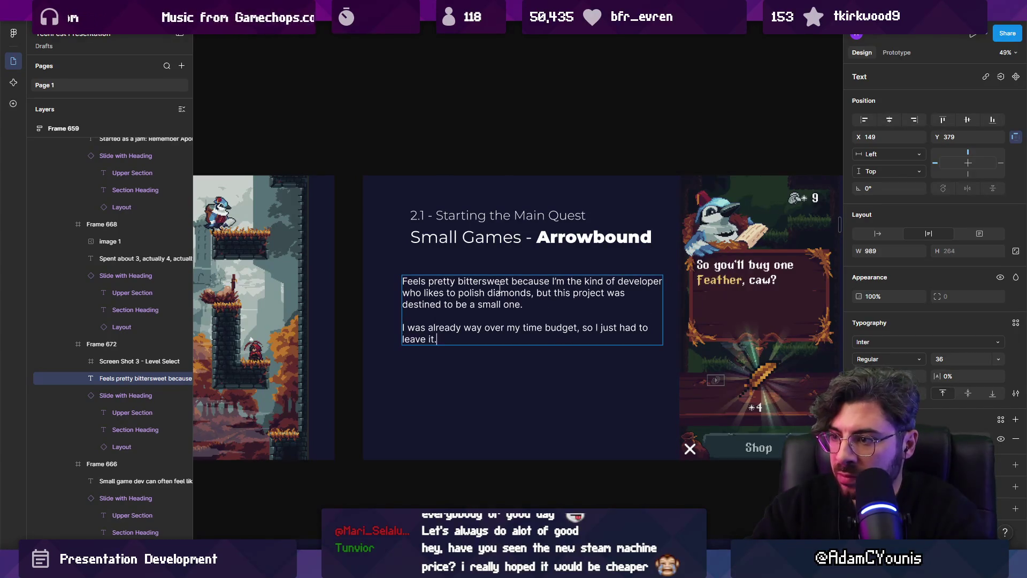
key("BackSpace")
type(", w")
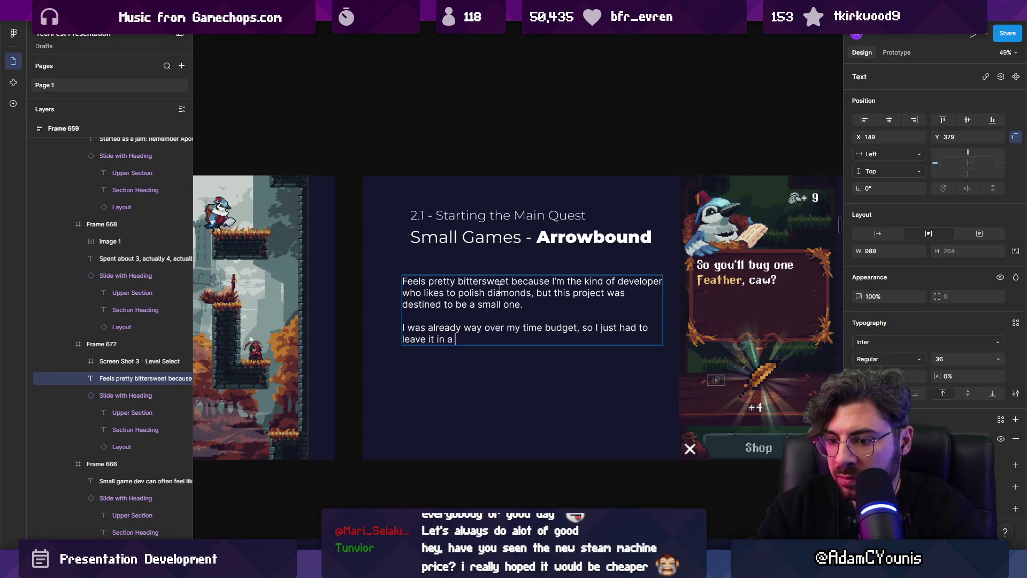
key("BackSpace")
key("BackSpace")
key("BackSpace")
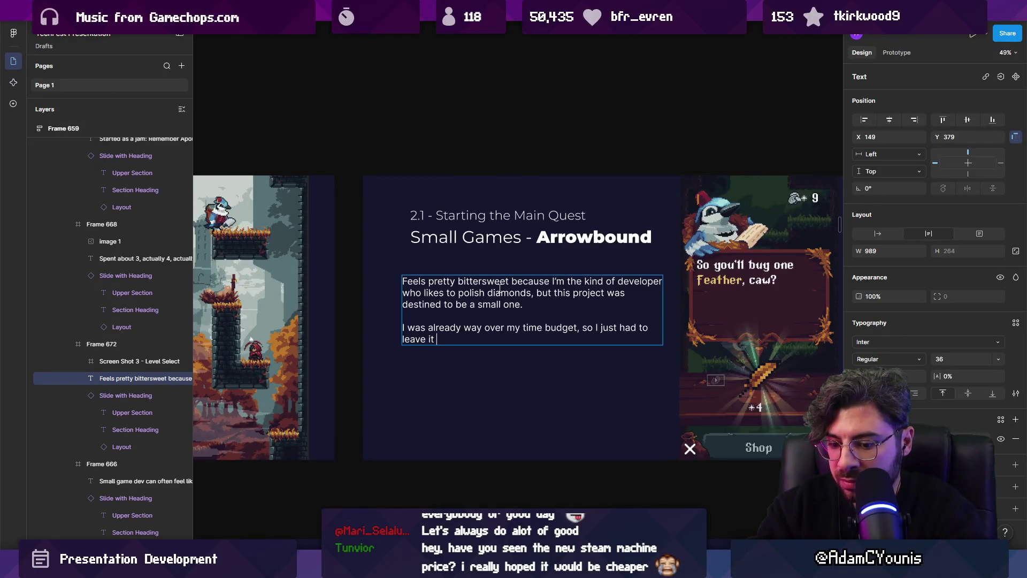
type(",rather than support it ")
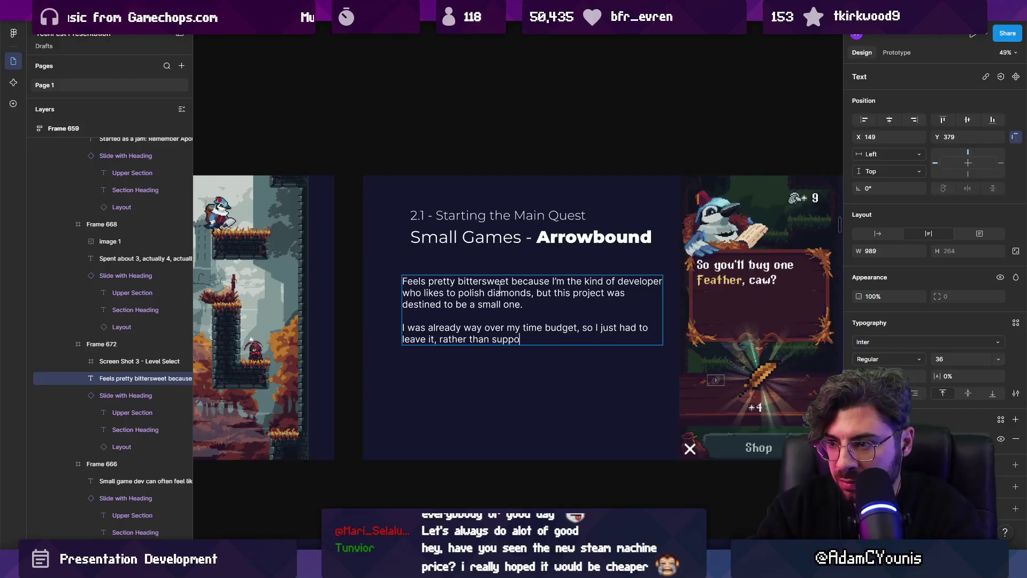
type("and hom")
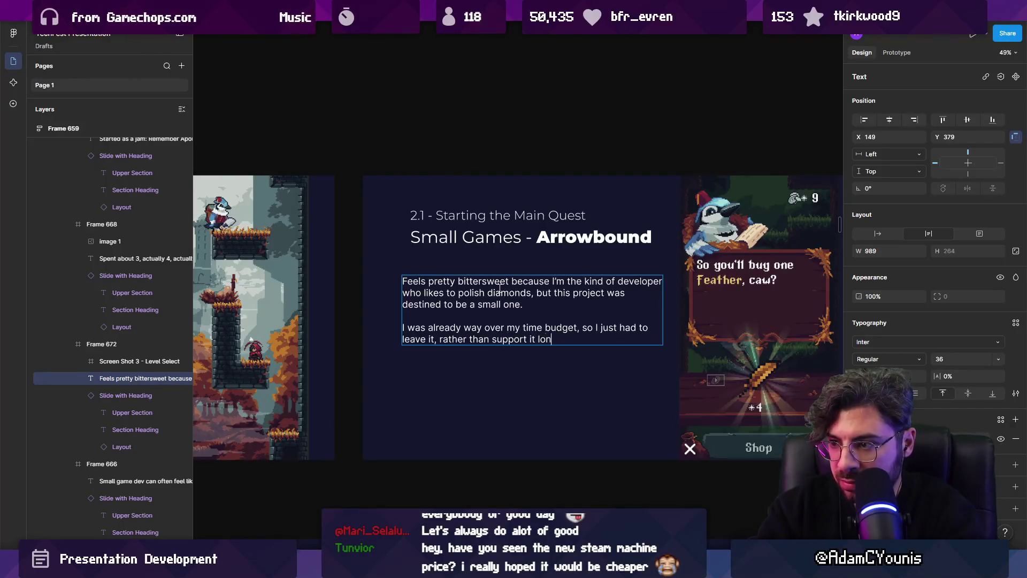
key("BackSpace")
type("pe ")
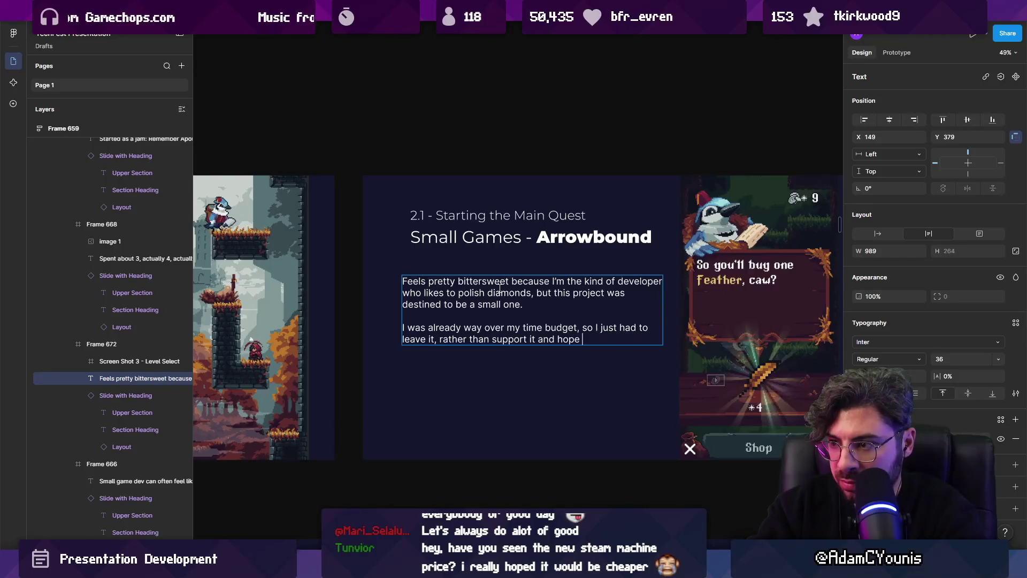
type("for it to evben")
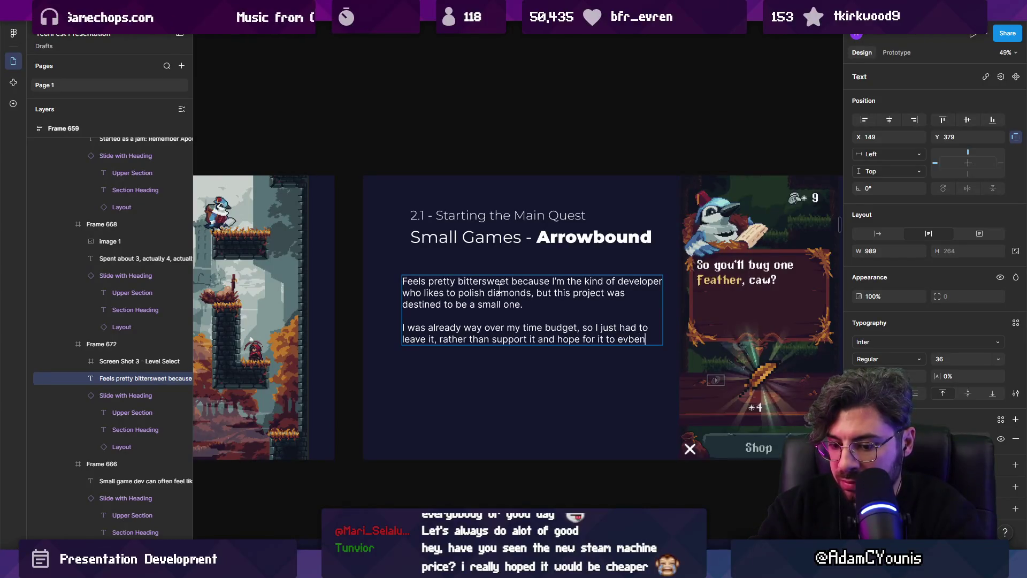
- Drop the 'and hope' clause and add the paragraph 'This is the hard part about working on small projects.'
key("ctrl+shift+Left")
key("ctrl+shift+Left")
key("ctrl+shift+Left")
key("ctrl+shift+Left")
key("ctrl+shift+Left")
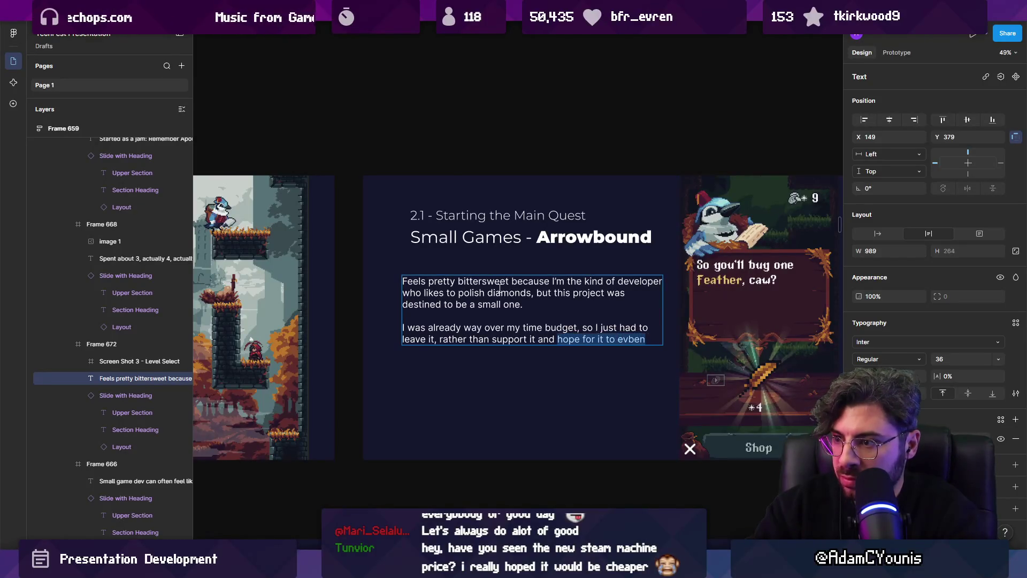
key("BackSpace")
type(".")
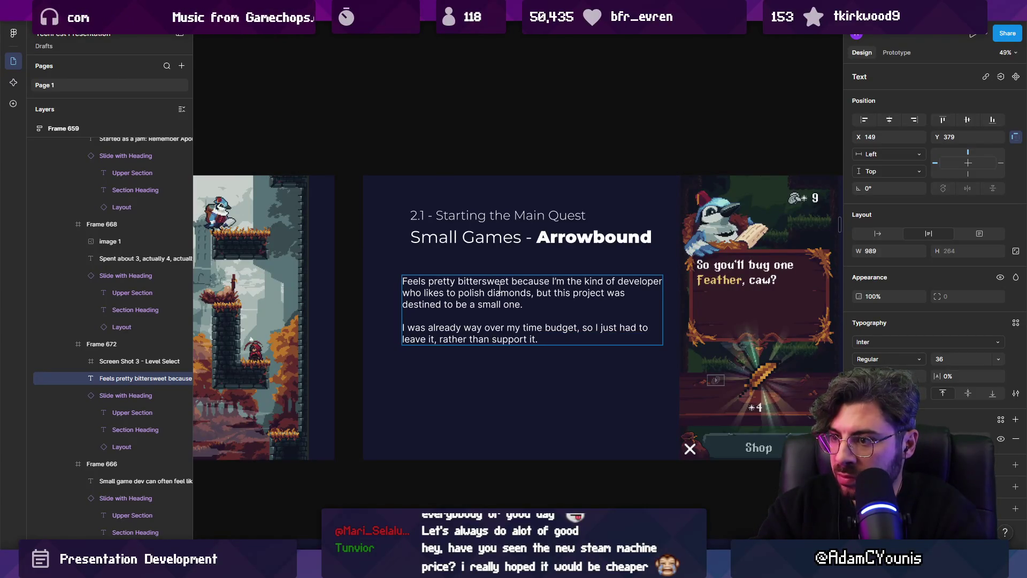
key("ctrl+shift+Left")
key("ctrl+shift+Left")
key("ctrl+shift+Left")
key("ctrl+shift+Left")
key("ctrl+shift+Left")
key("Left")
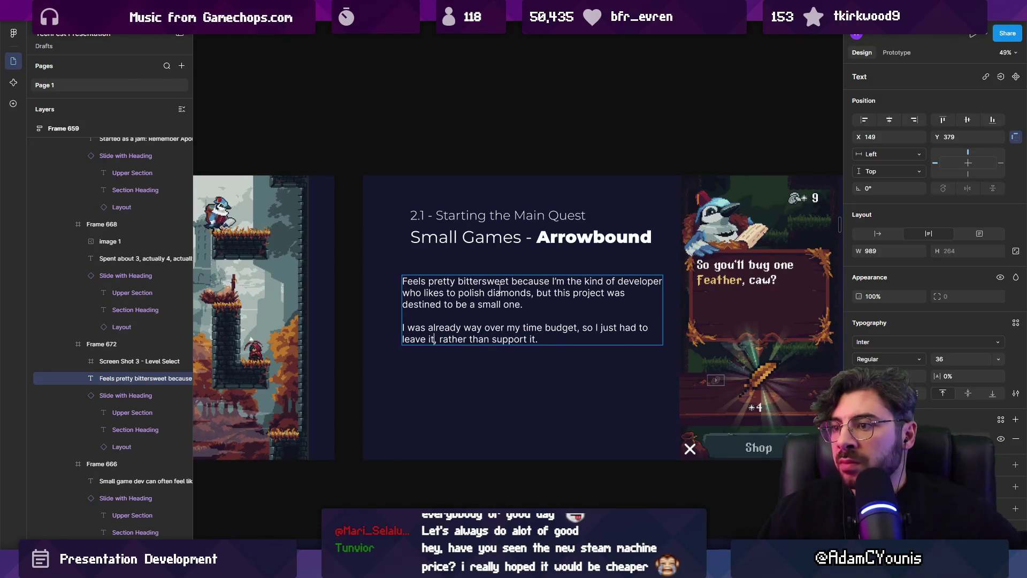
key("Return")
key("Return")
type("Thjio")
type("is is the ha")
type("about working on small p")
type("rojec")
key("Escape")
key("Escape")
- Drag the shop slide's body text box narrower so its three paragraphs rewrap
scroll(428, 300, "right", 3)
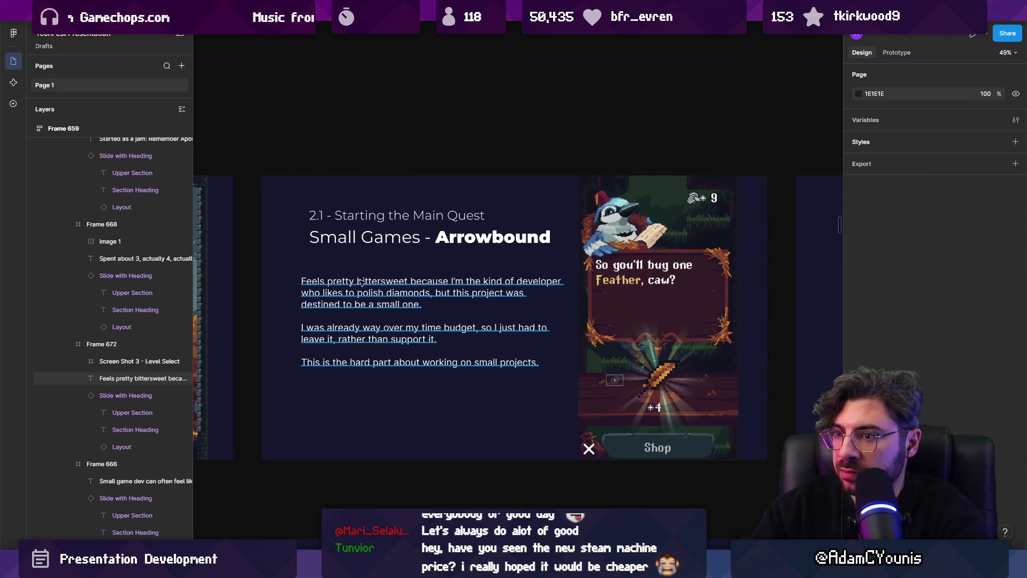
left_click(324, 282)
left_click_drag(324, 282, 331, 283)
left_click_drag(559, 305, 540, 305)
scroll(539, 306, "down", 3)
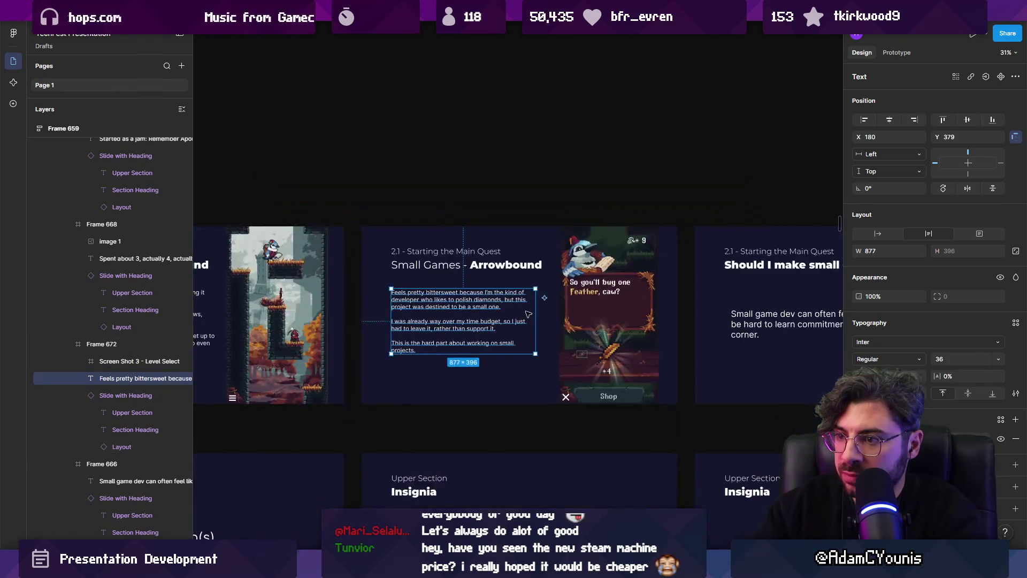
key("Escape")
scroll(588, 311, "left", 2)
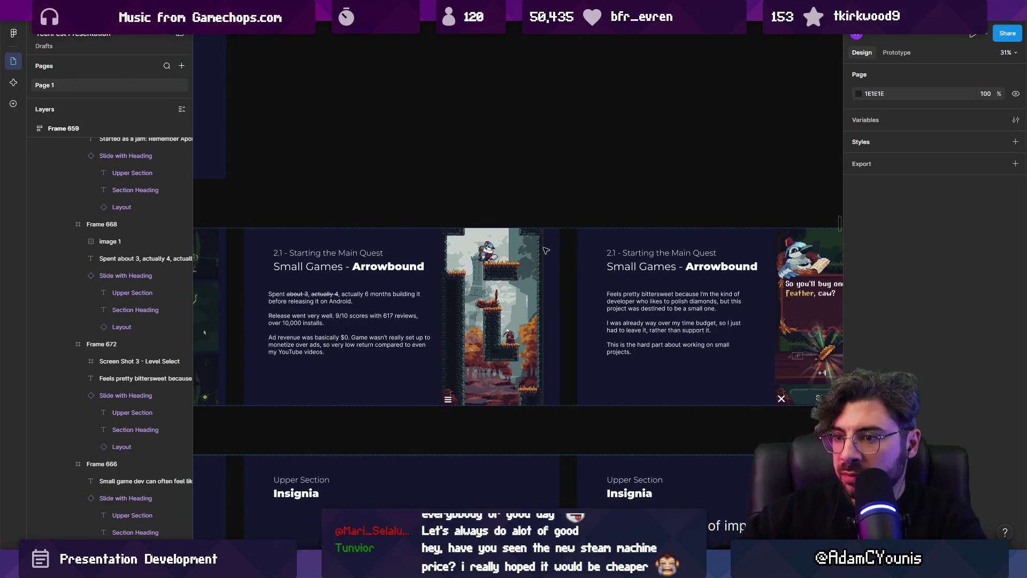
scroll(545, 250, "right", 3)
scroll(491, 285, "left", 6)
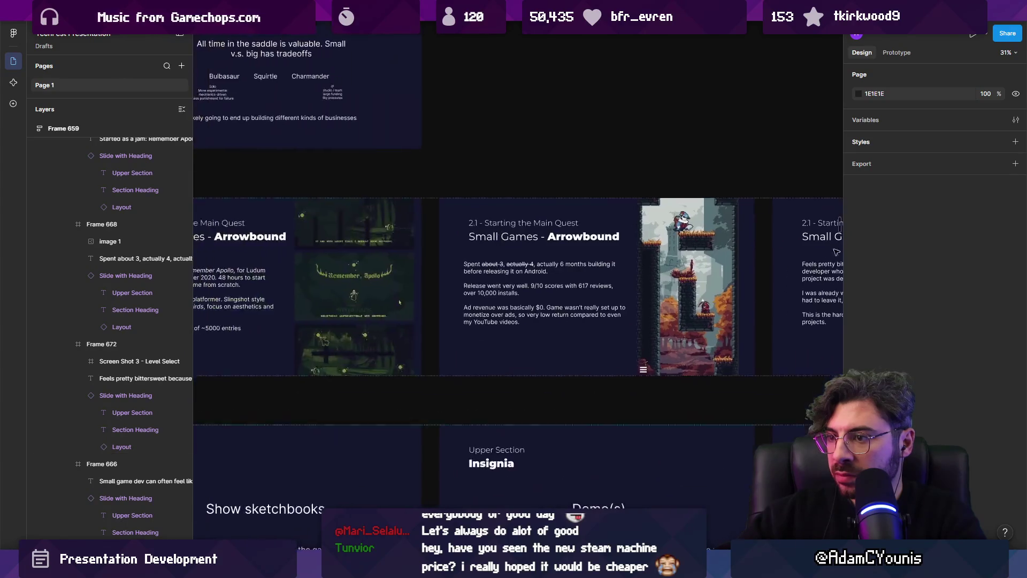
scroll(690, 273, "up", 3, "ctrl")
double_click(379, 334)
- Change the final period after 'videos' to ', since I didn't really develop for player retention.'
left_click(408, 349)
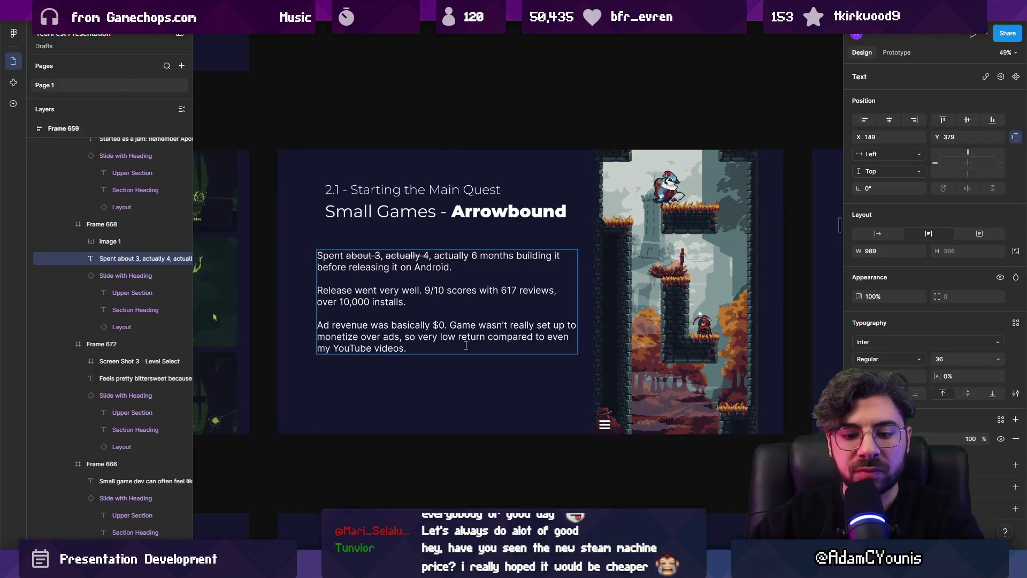
type(",")
key("BackSpace")
type("since ")
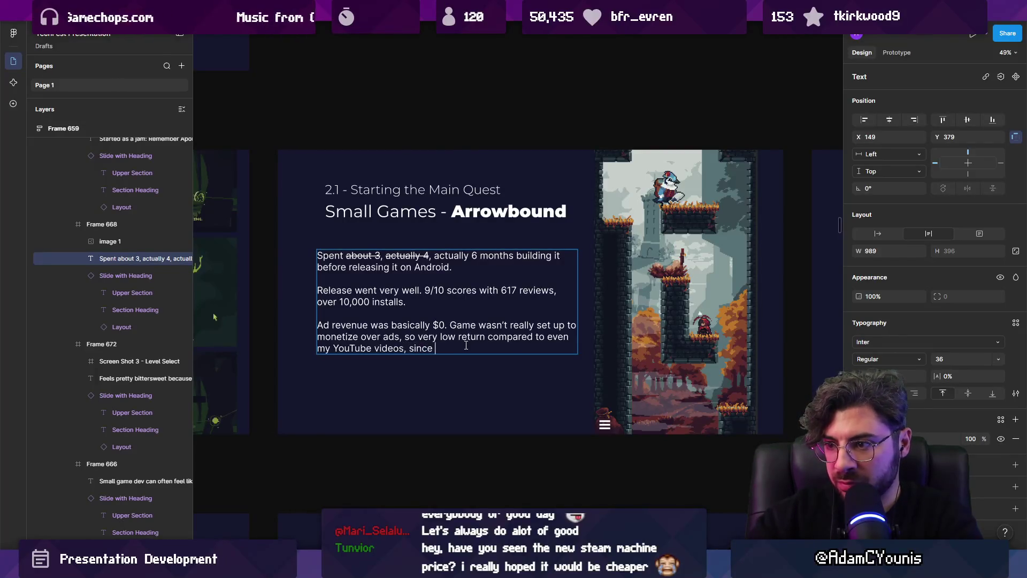
type("didn't really plan f")
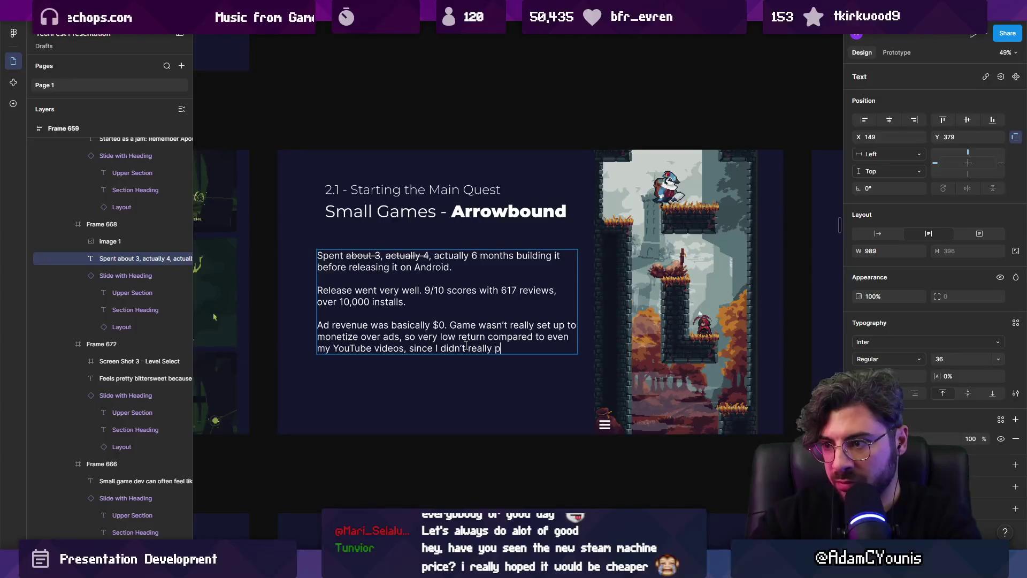
type("or re")
type("ention")
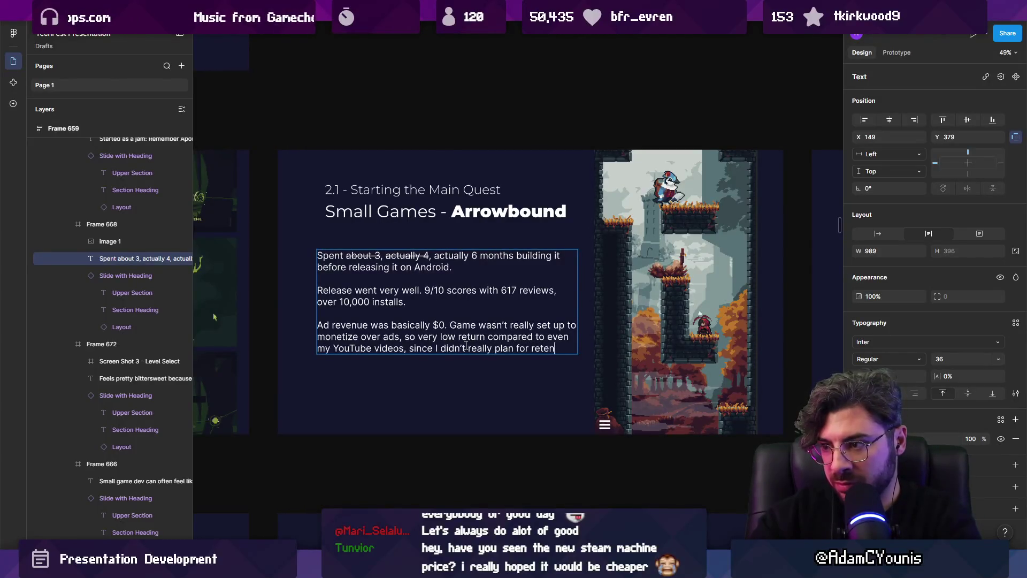
key("ctrl+shift+Left")
key("ctrl+shift+Left")
key("ctrl+shift+Left")
key("ctrl+shift+Right")
key("ctrl+shift+Right")
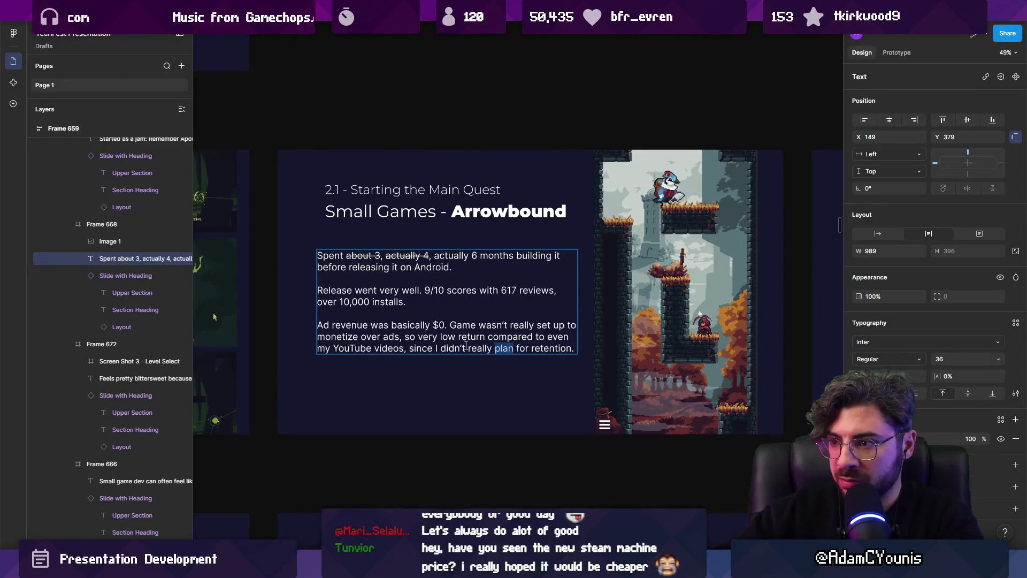
type("deve")
type("op")
key("BackSpace")
key("BackSpace")
type("lop")
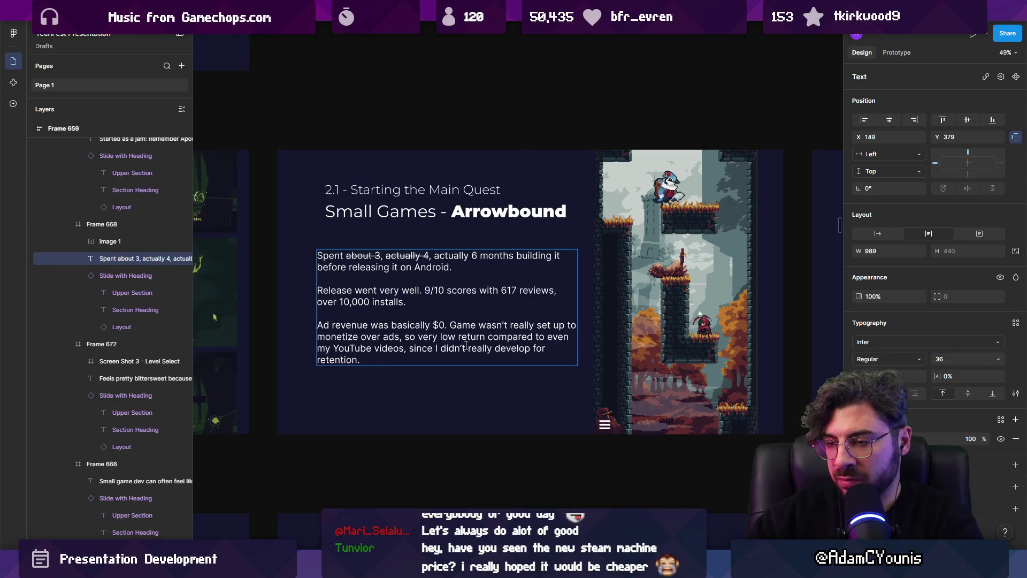
type(" for player")
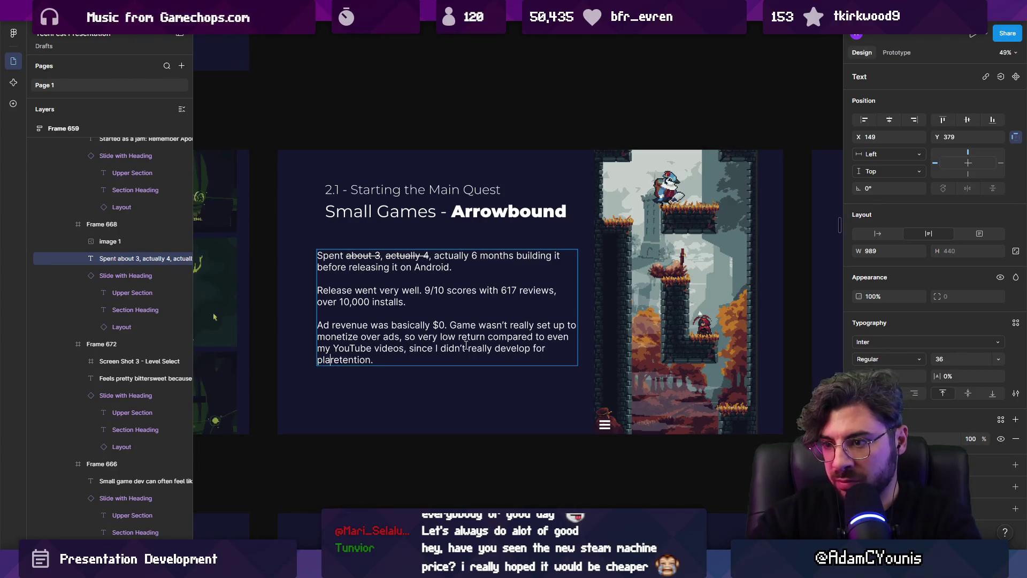
key("ctrl+shift+Left")
key("ctrl+shift+Left")
key("ctrl+shift+Left")
key("Left")
key("ctrl+Right")
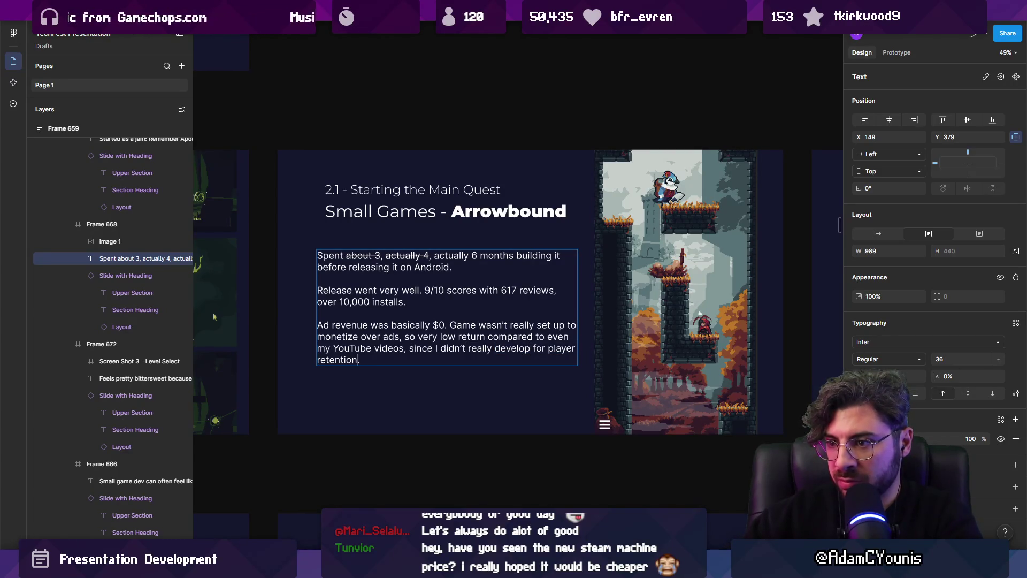
key("Escape")
key("Escape")
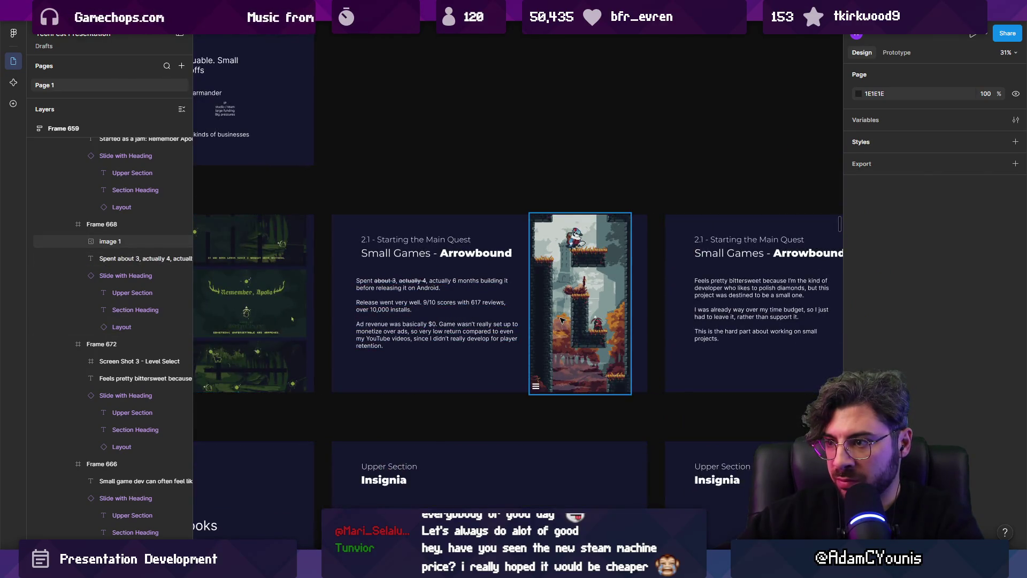
- Add the $0 marketing budget clause, split the retention remark into its own paragraph ending 'so that was that.'
scroll(533, 323, "up", 3)
double_click(348, 354)
type("and had 0 marke")
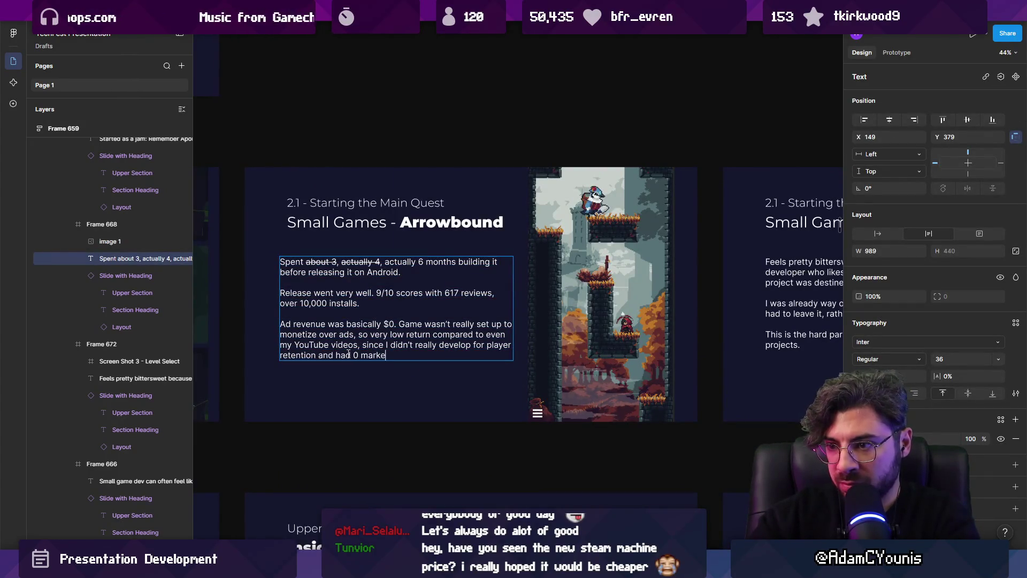
type("ting buydget.")
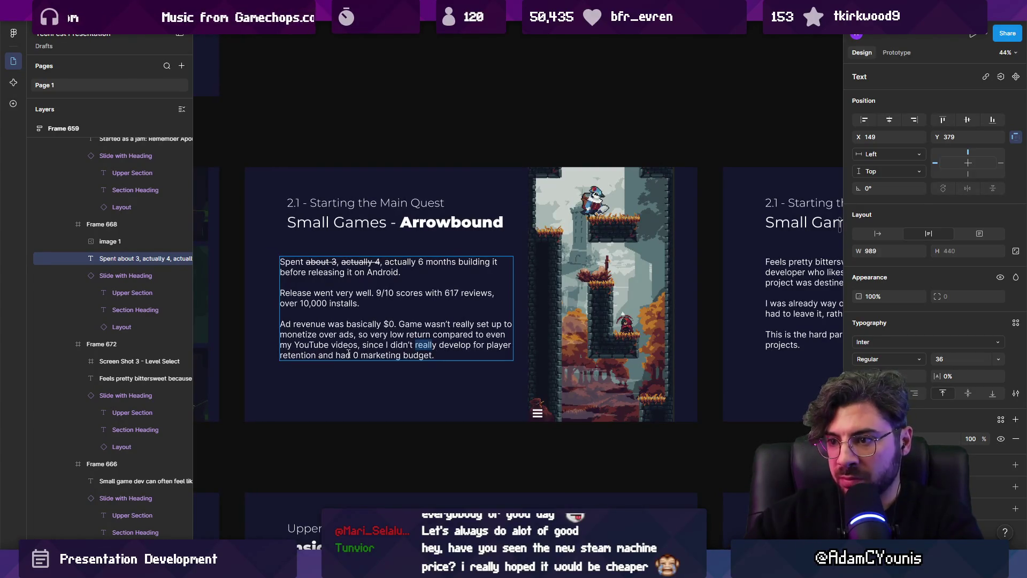
key("BackSpace")
key("ctrl+shift+Right")
type(".")
key("Return")
key("Return")
key("Delete")
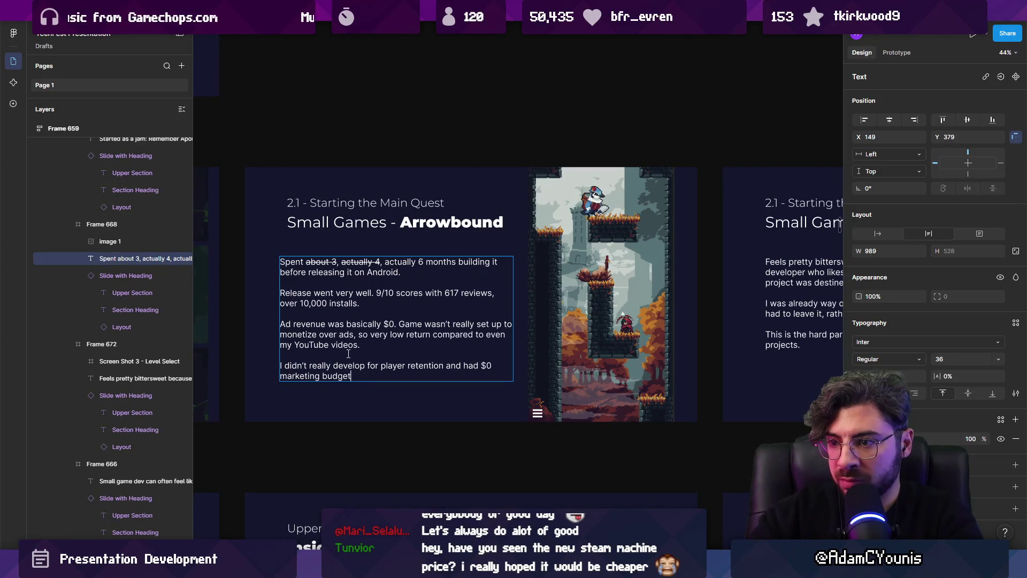
type(", so that was that.")
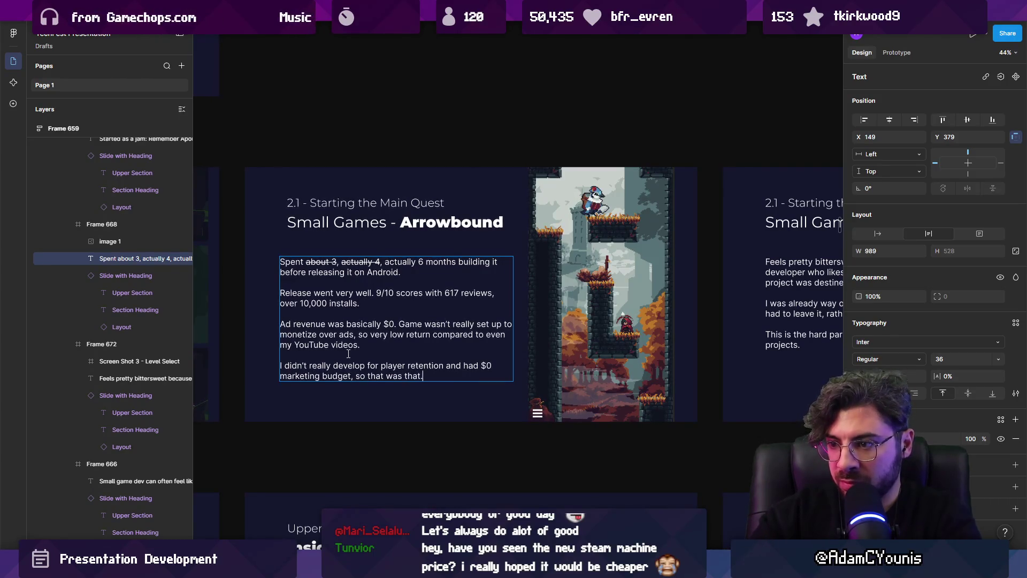
key("Escape")
key("Escape")
scroll(327, 327, "down", 2)
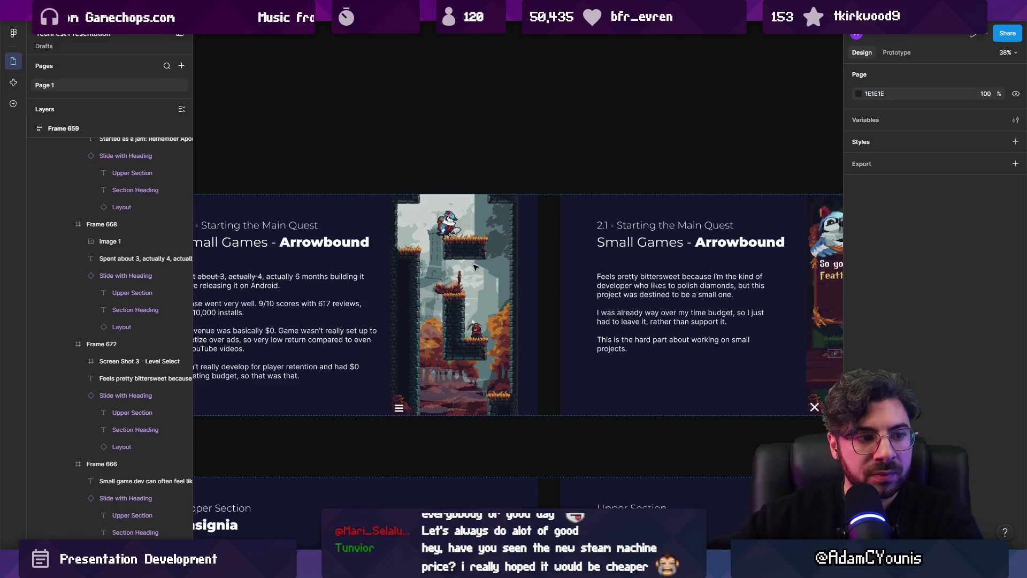
- Widen the shop slide's body text box to 917 so the closing sentence fits on one line
scroll(600, 276, "up", 3)
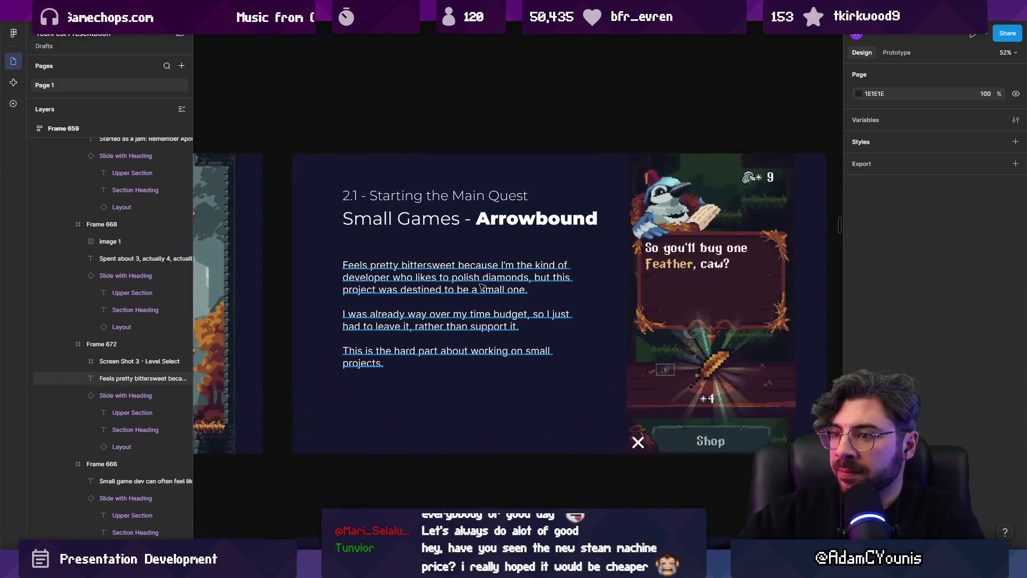
left_click(484, 287)
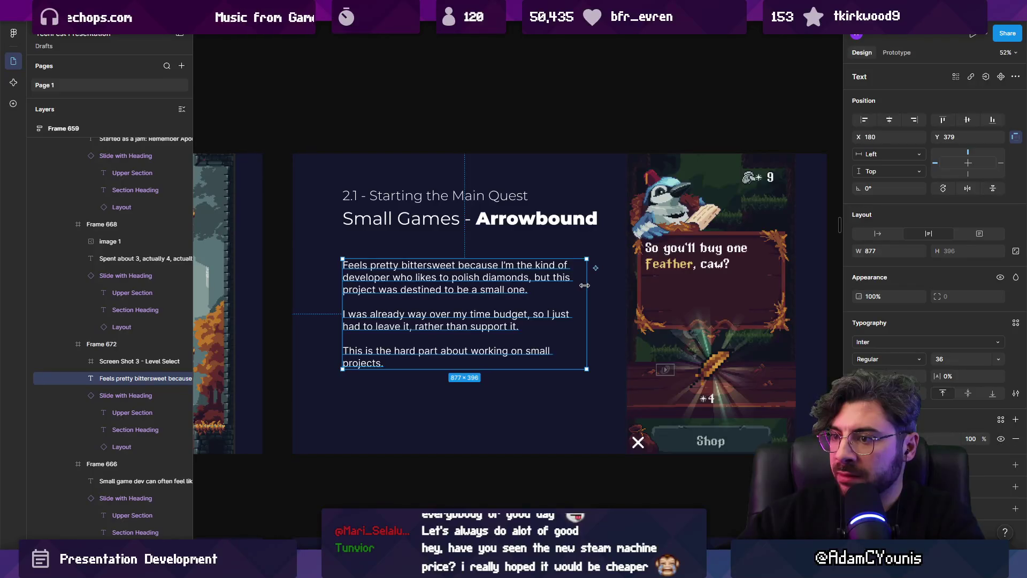
left_click_drag(585, 286, 598, 286)
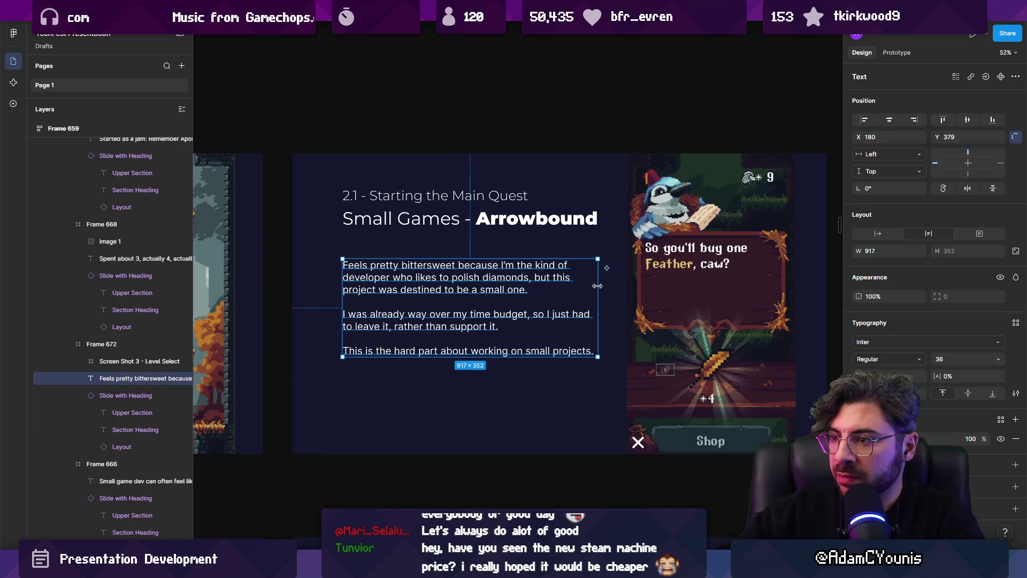
double_click(486, 318)
key("Right")
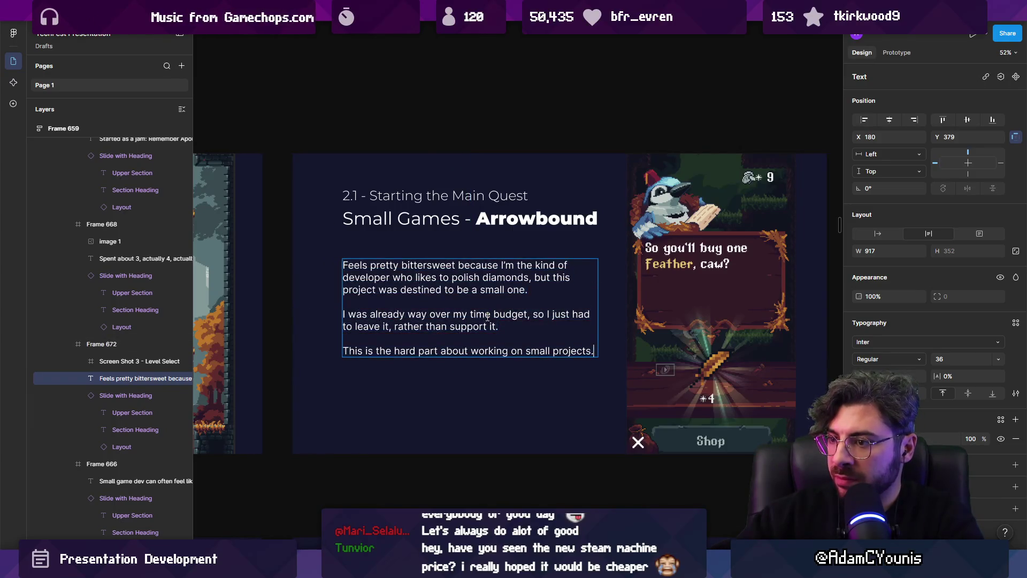
scroll(487, 317, "down", 5)
scroll(465, 298, "up", 4)
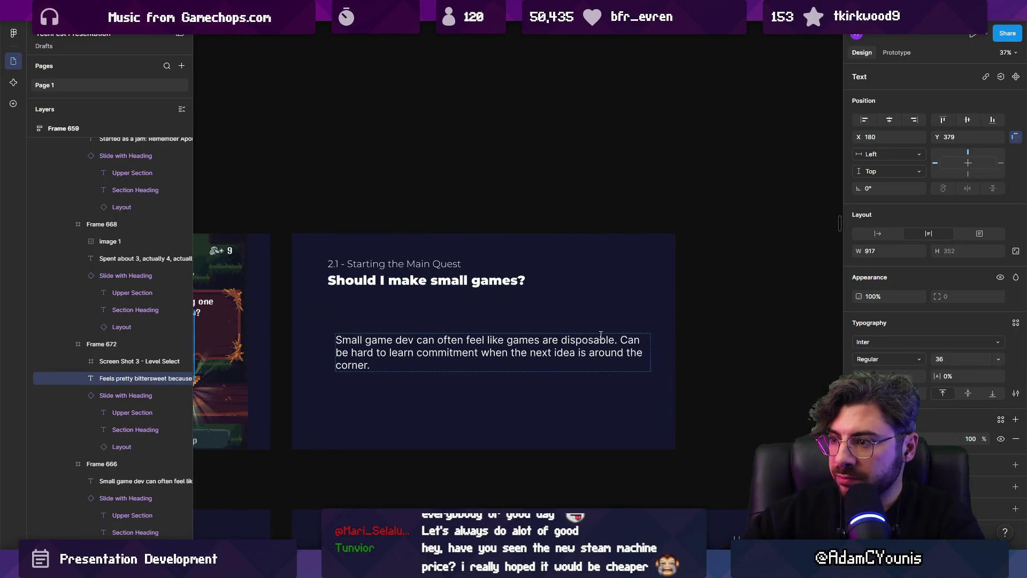
- Edit the small-games body text so the sentence reads 'It can be hard…'
double_click(618, 340)
key("Return")
key("Return")
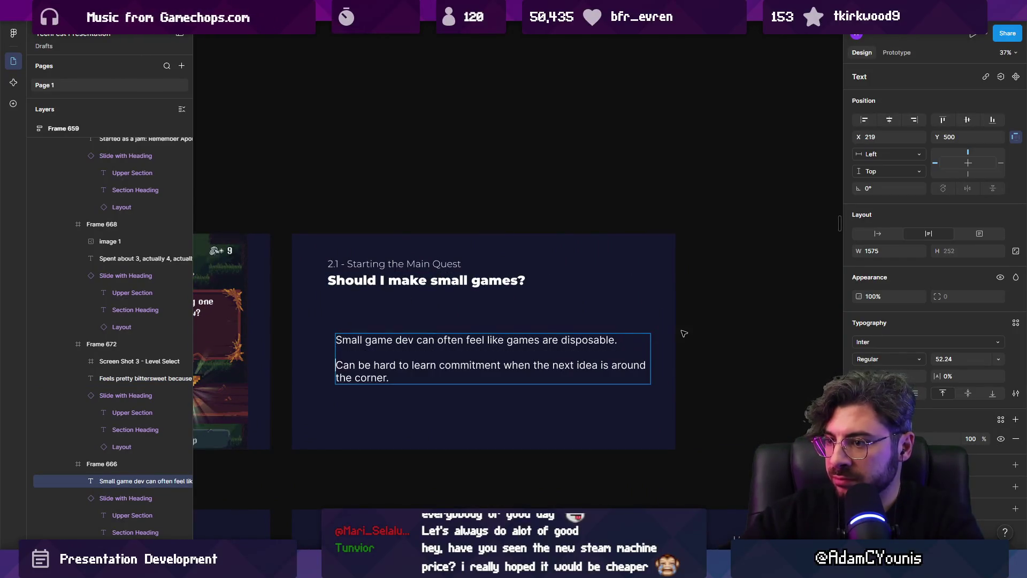
key("BackSpace")
key("BackSpace")
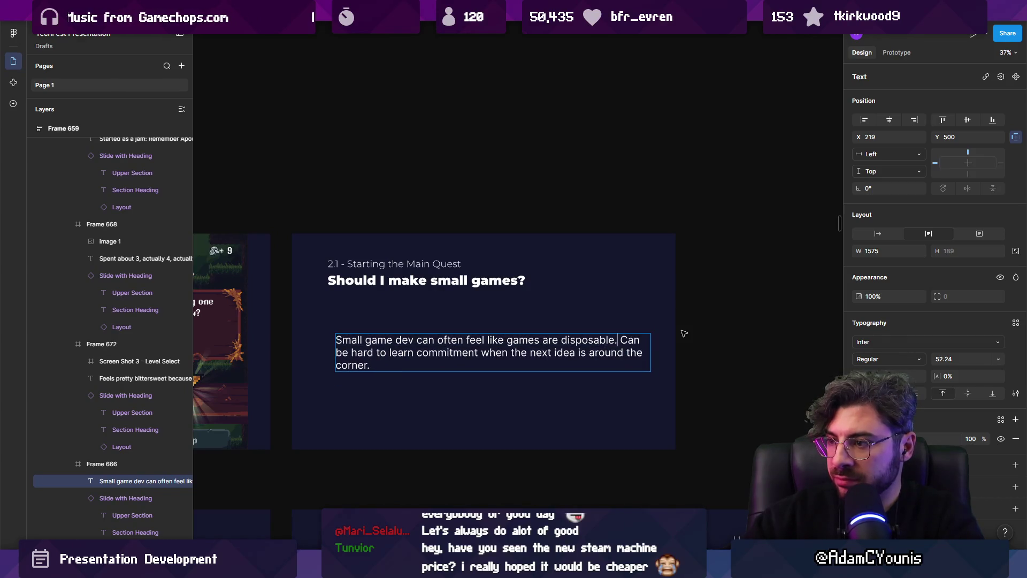
type("t c")
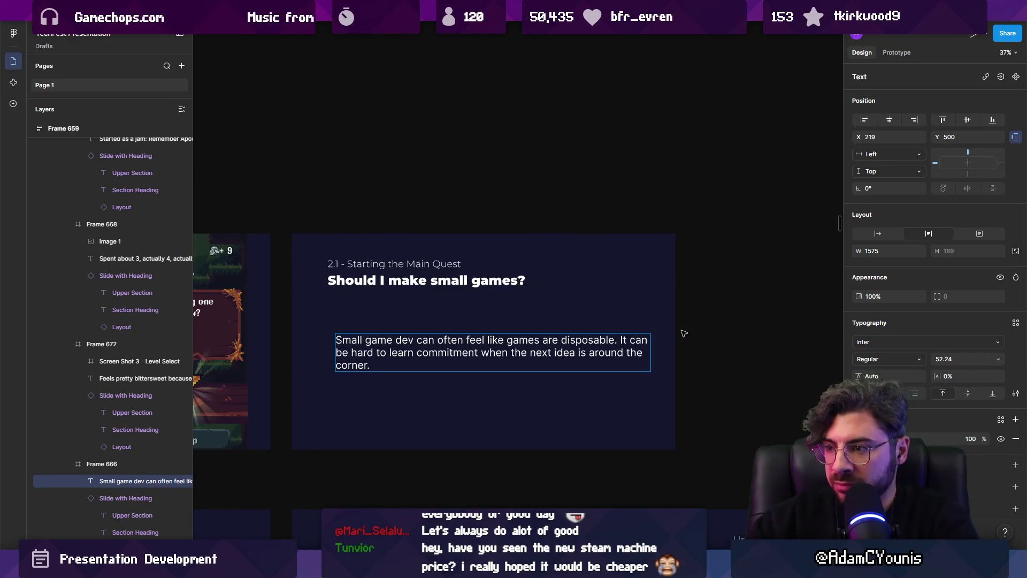
key("Escape")
- Narrow the body text box, centre-align its lines, and move it to the slide's centre
mouse_move(650, 353)
left_mouse_down()
mouse_move(611, 353)
mouse_move(623, 352)
left_mouse_up()
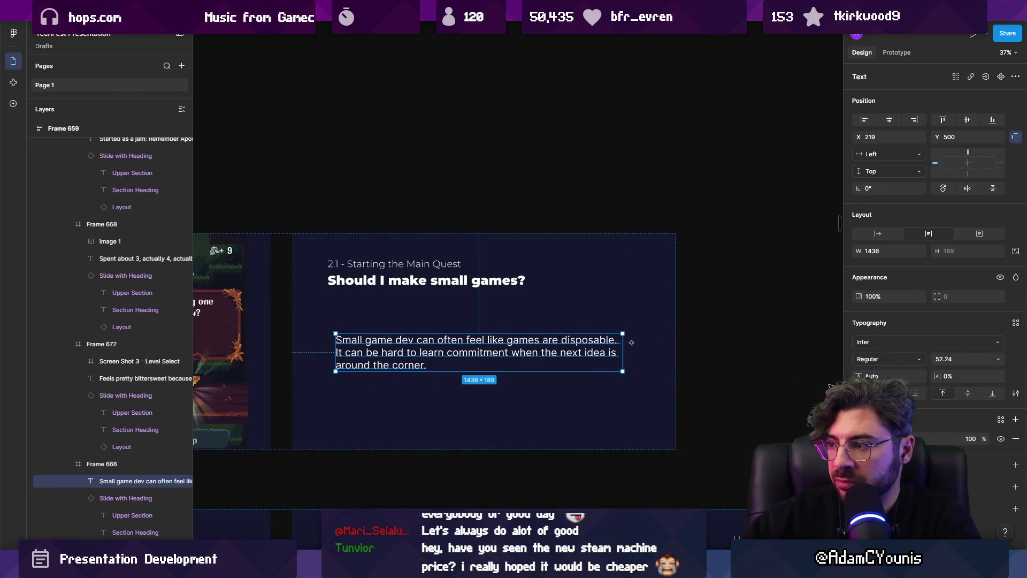
key("ctrl+alt+t")
left_click_drag(445, 355, 450, 354)
scroll(471, 342, "down", 3)
scroll(514, 326, "up", 5)
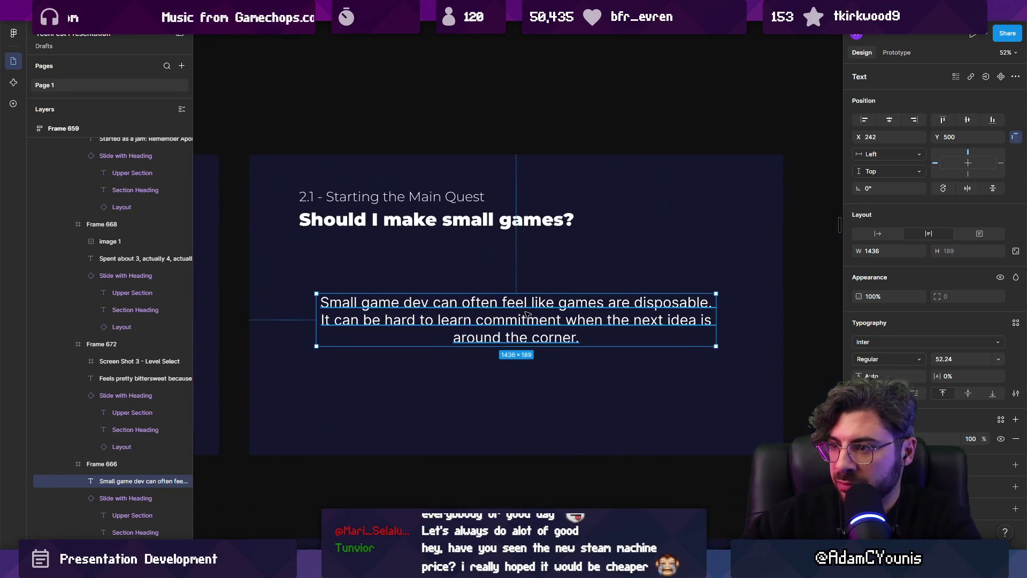
scroll(614, 313, "down", 3)
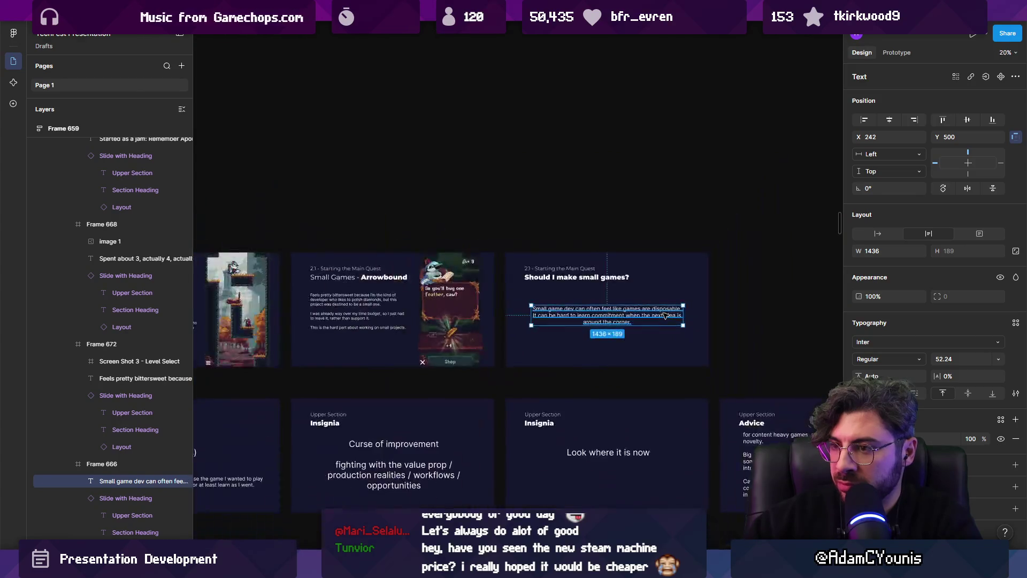
scroll(614, 313, "up", 3)
- Place the caret back inside the body text to resume editing it
double_click(477, 298)
left_click(474, 298)
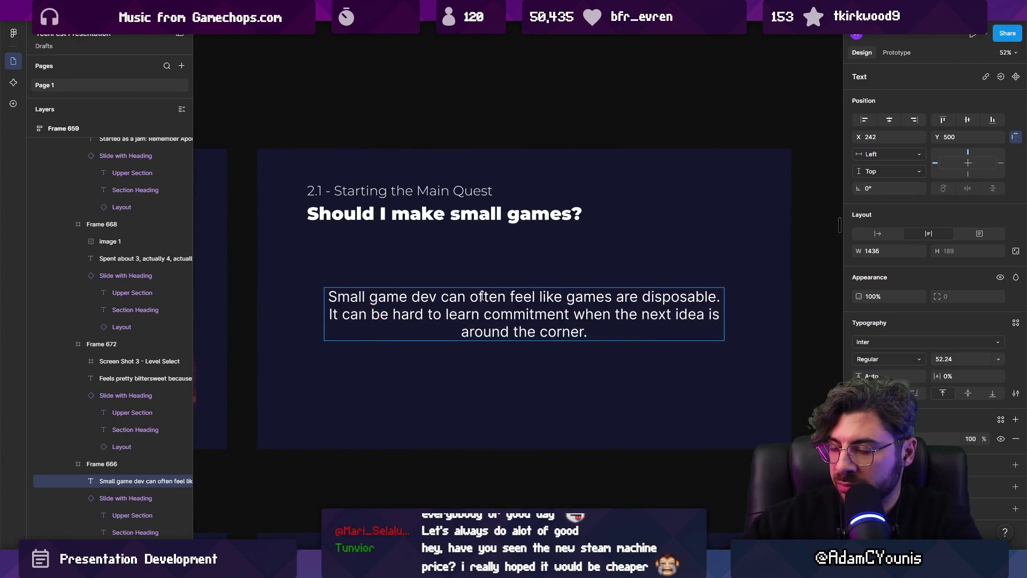
scroll(482, 296, "down", 5)
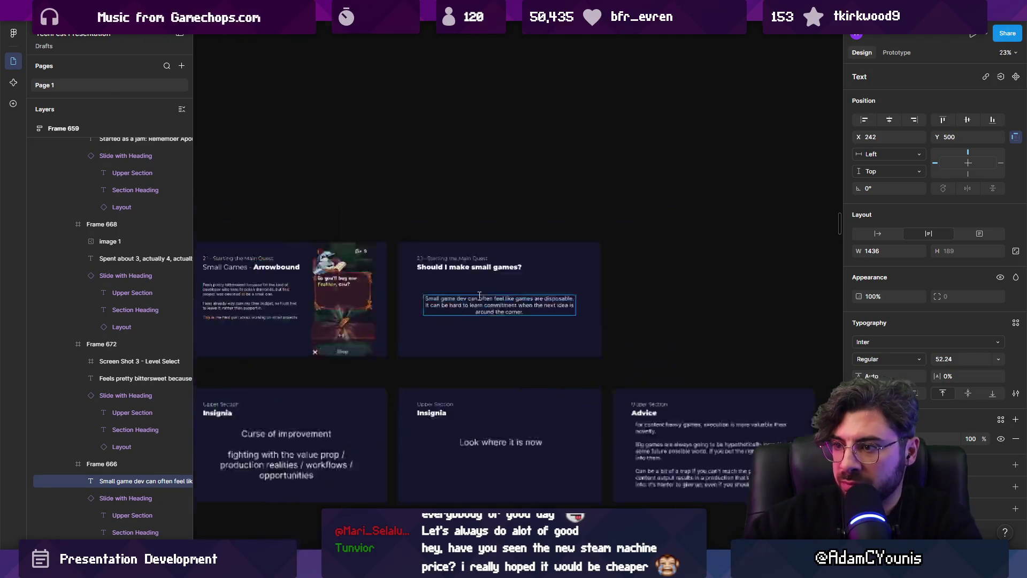
scroll(789, 298, "left", 5)
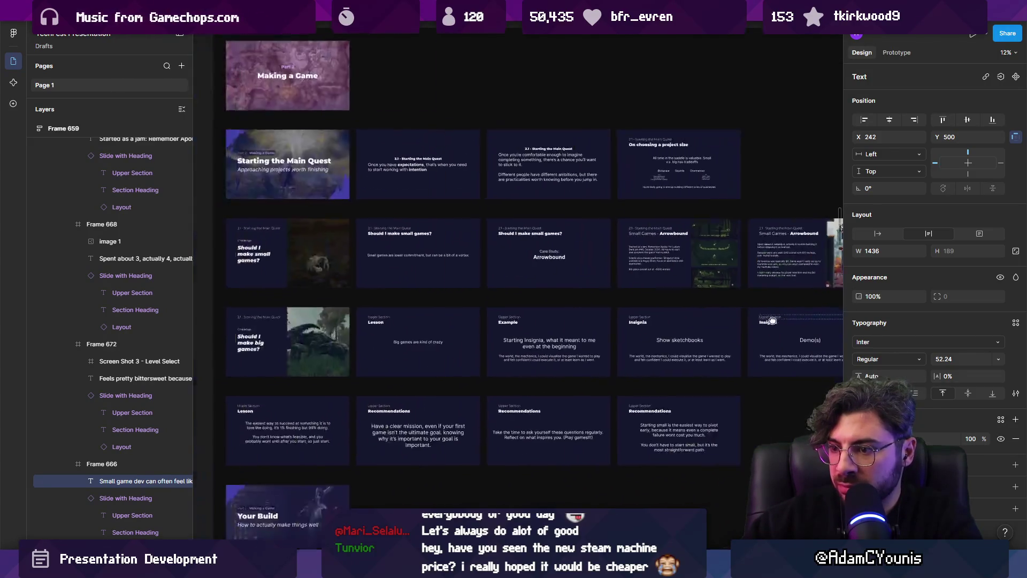
scroll(639, 340, "up", 3)
scroll(639, 340, "down", 3)
scroll(535, 267, "up", 2)
scroll(428, 187, "down", 2)
left_click_drag(396, 164, 396, 172)
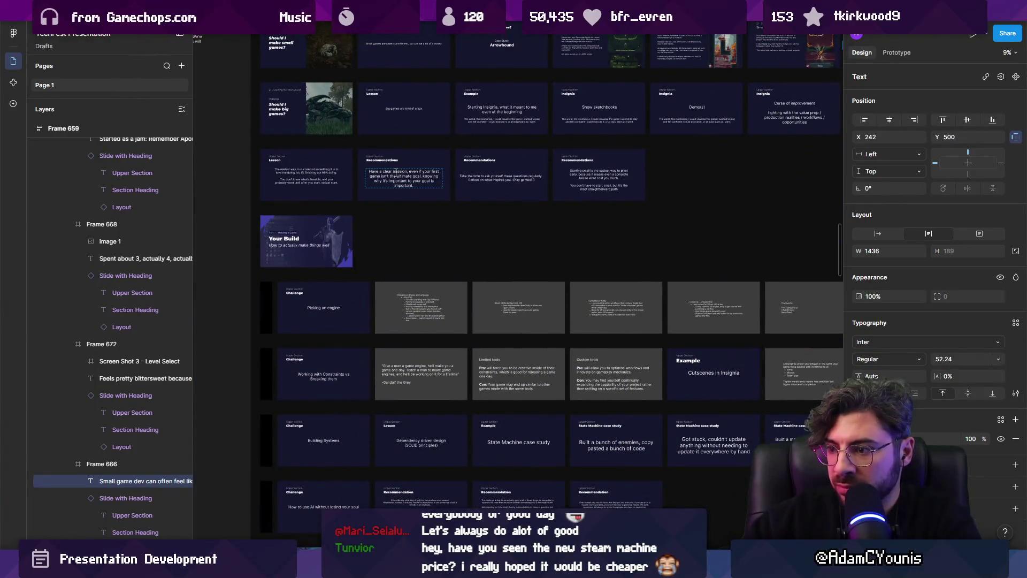
key("ctrl+f")
type("pro")
key("Return")
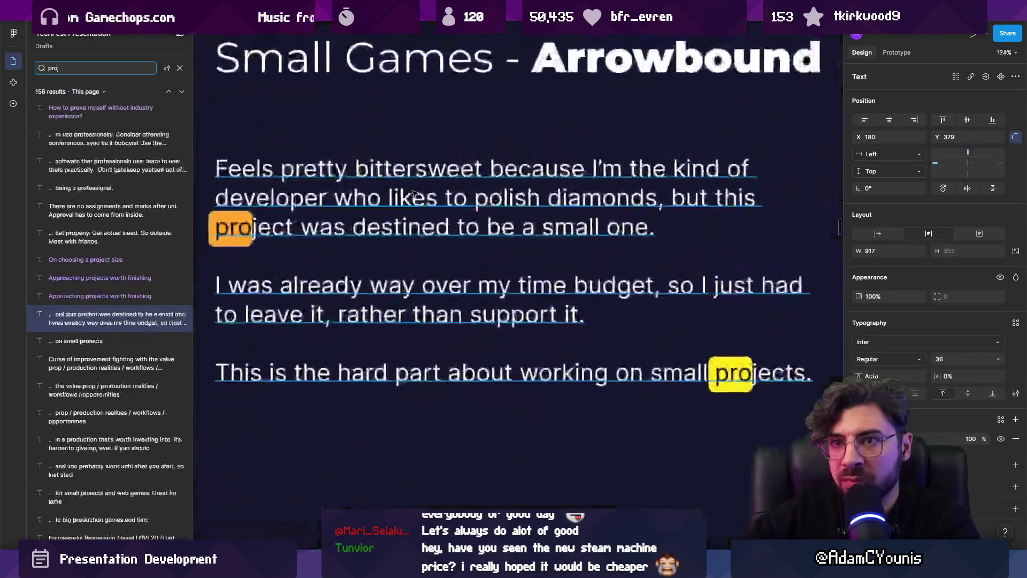
key("BackSpace")
key("BackSpace")
key("BackSpace")
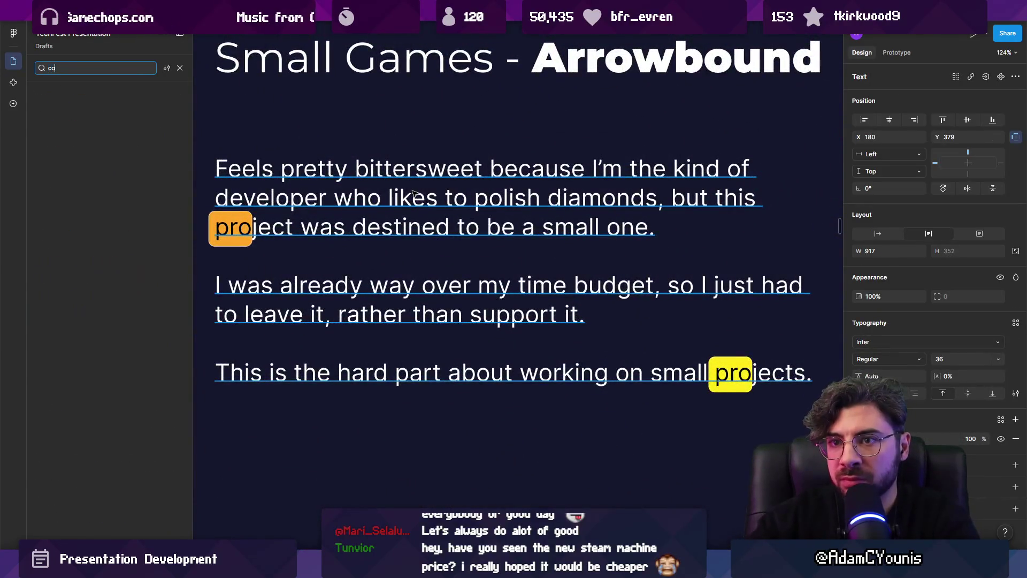
type("con")
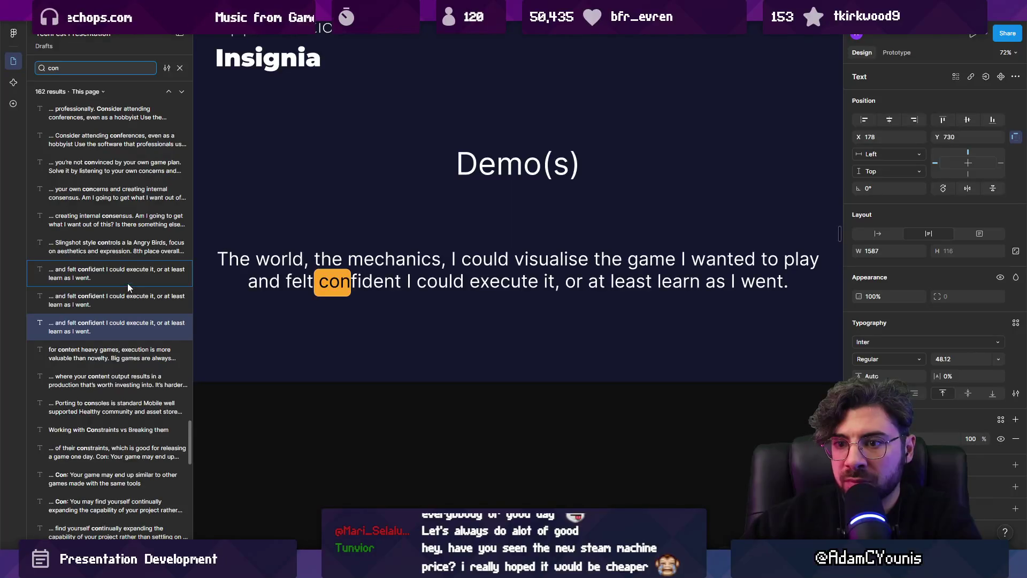
type("s")
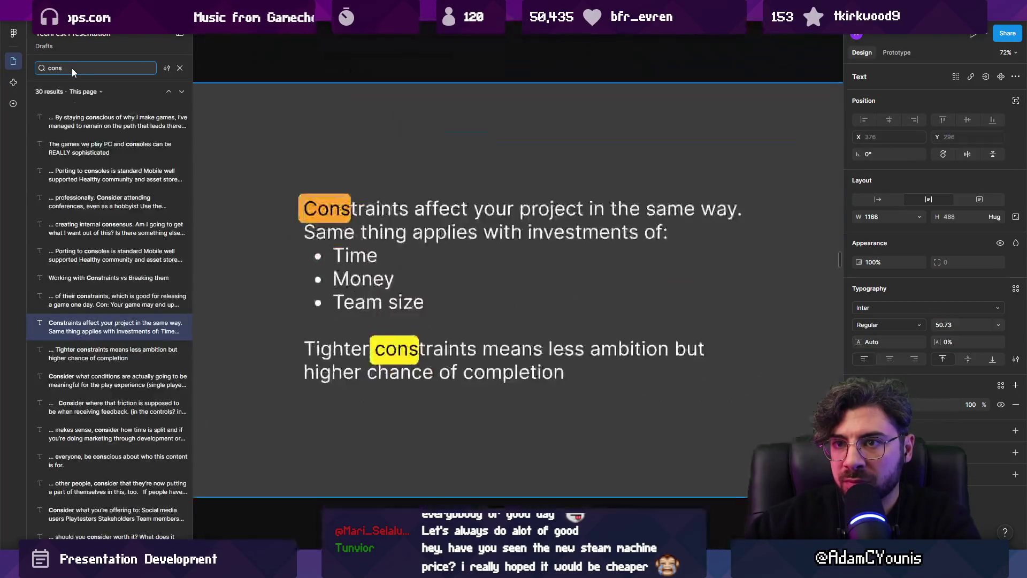
scroll(422, 292, "down", 15)
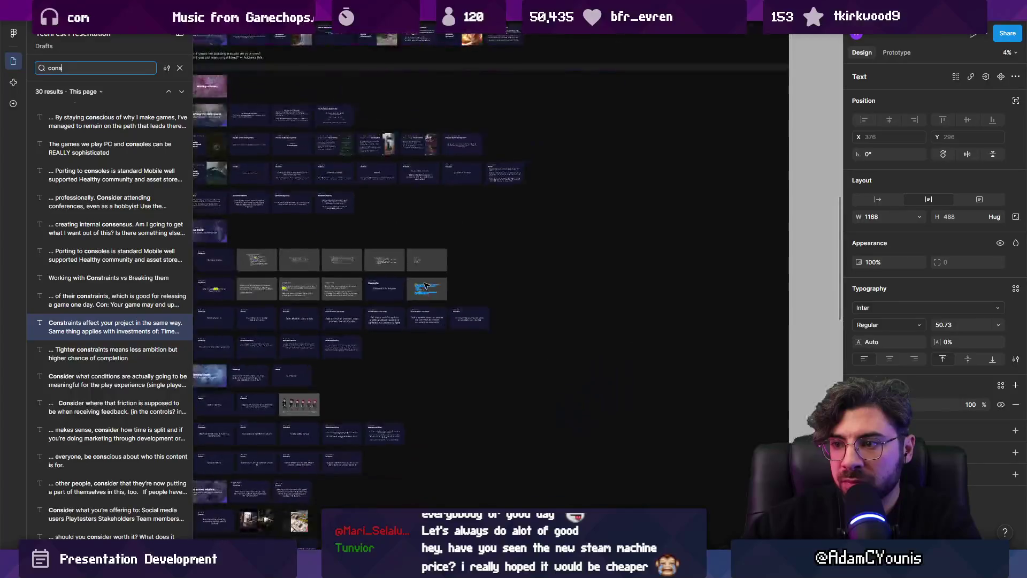
scroll(381, 213, "up", 10)
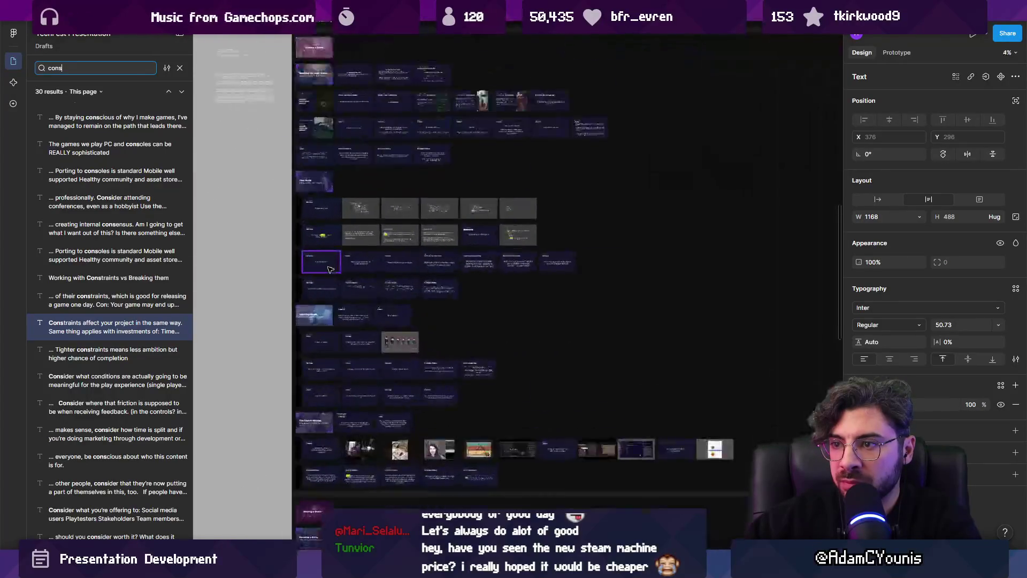
scroll(503, 252, "down", 5)
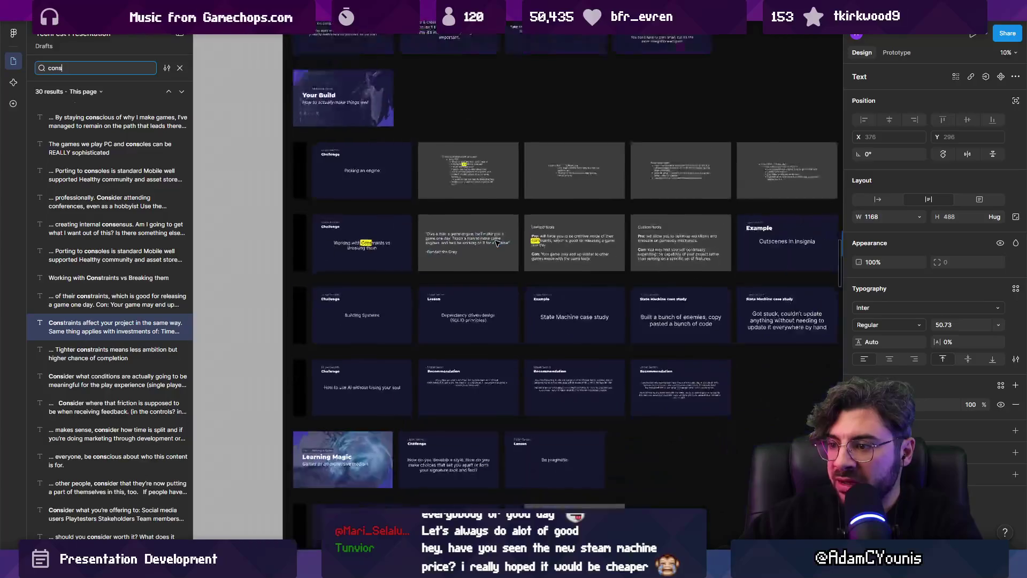
scroll(517, 321, "down", 10)
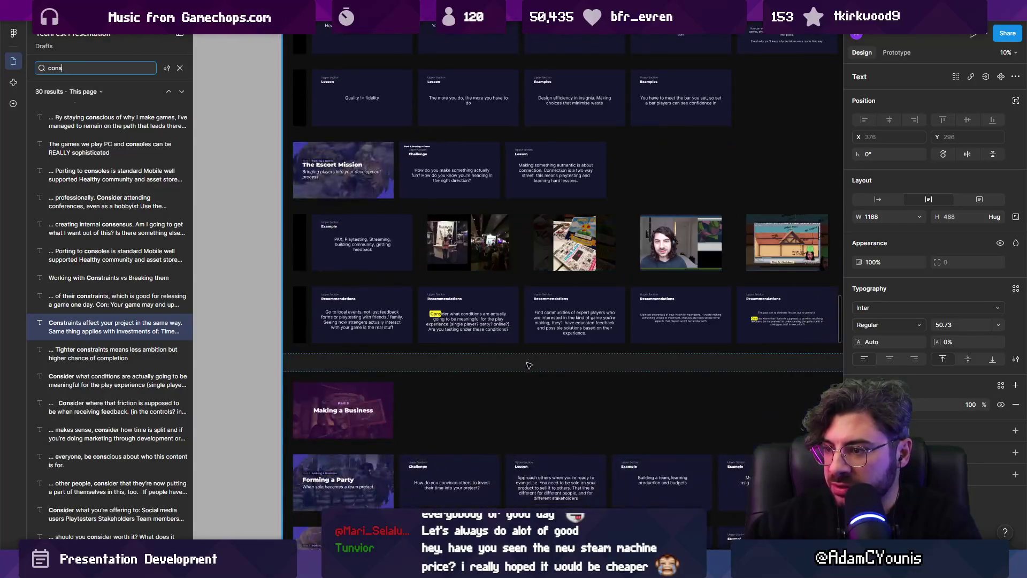
scroll(523, 397, "down", 6)
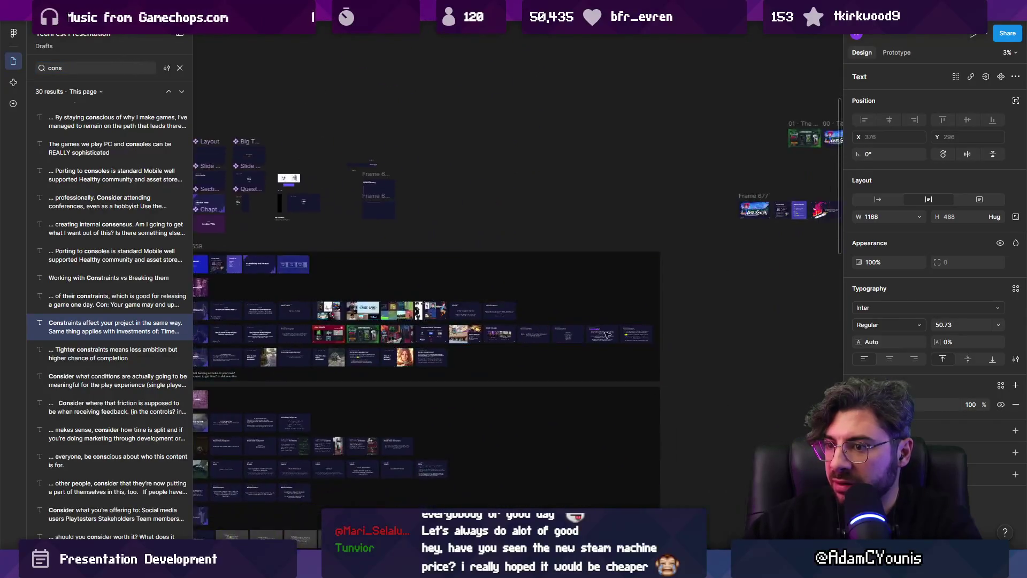
scroll(617, 354, "up", 5)
scroll(403, 269, "down", 4)
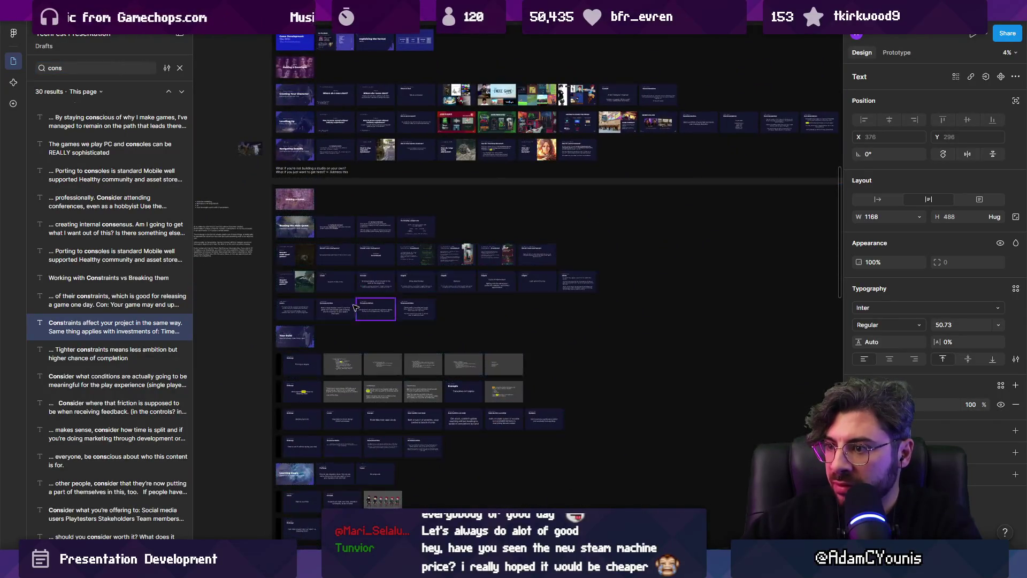
scroll(403, 269, "up", 5)
scroll(586, 171, "right", 8)
scroll(586, 170, "up", 2)
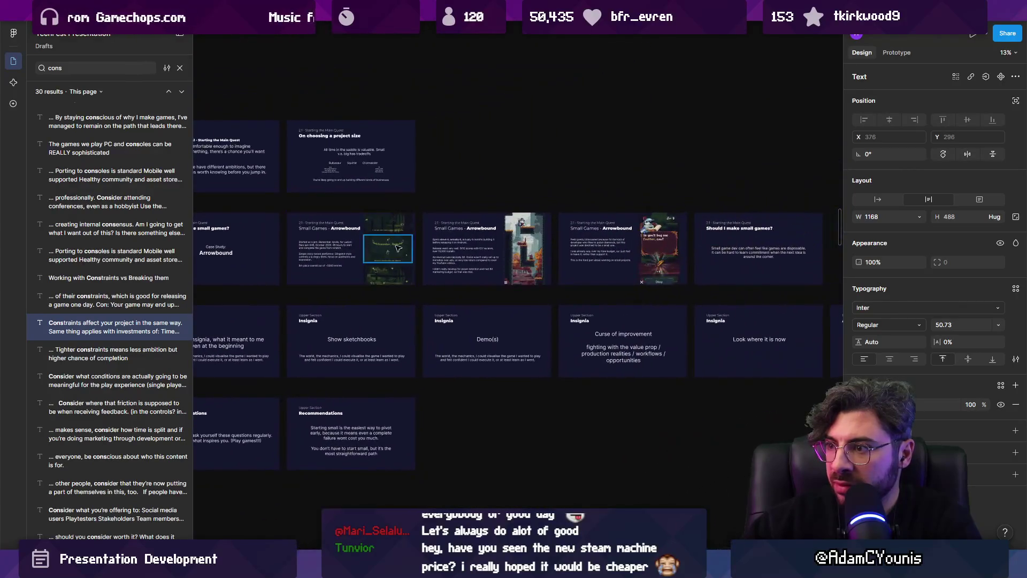
key("Escape")
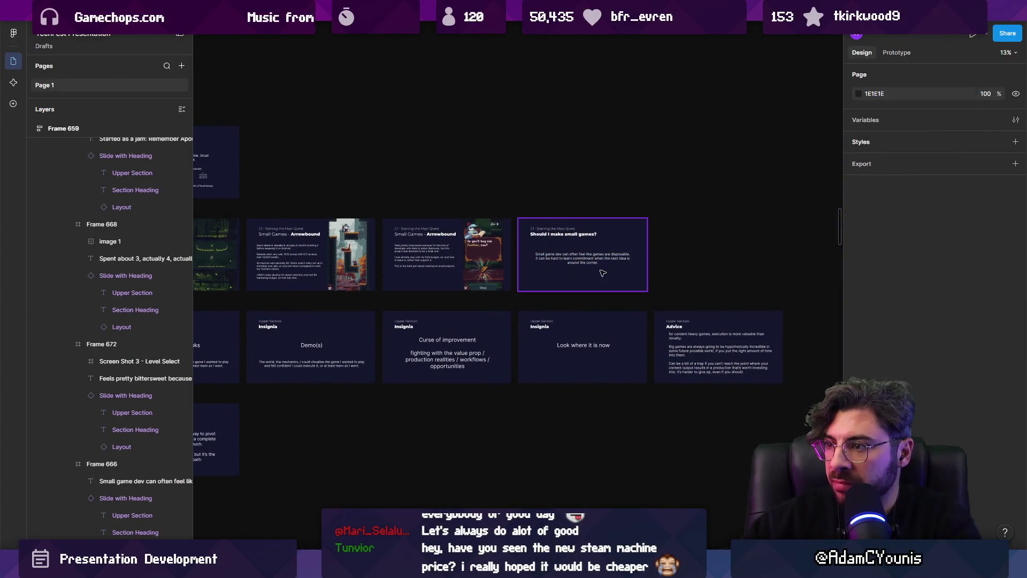
- Append ', which is a double edged sword' after 'disposable', break the paragraph, and left-align the text
scroll(548, 261, "down", 2)
scroll(535, 261, "up", 8)
double_click(431, 259)
left_click(530, 258)
type(", which is a double edged sword. It can be hard to learn")
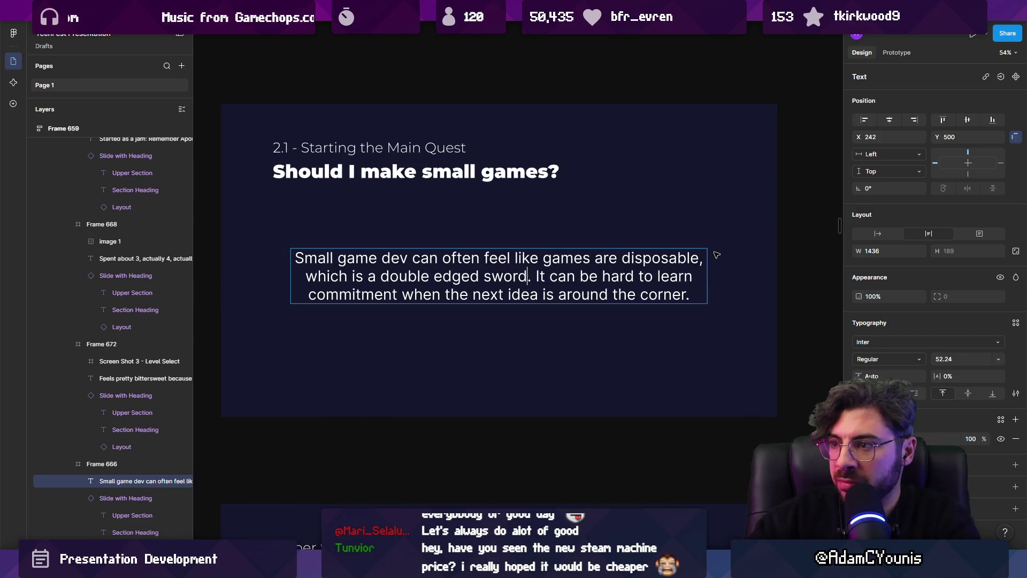
key("Return")
key("Return")
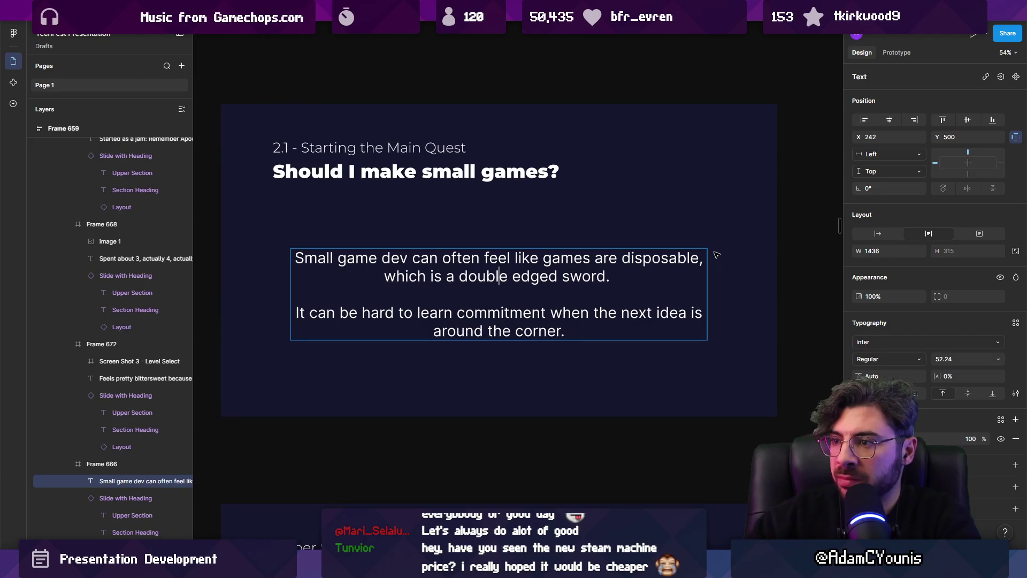
key("ctrl+a")
key("ctrl+alt+l")
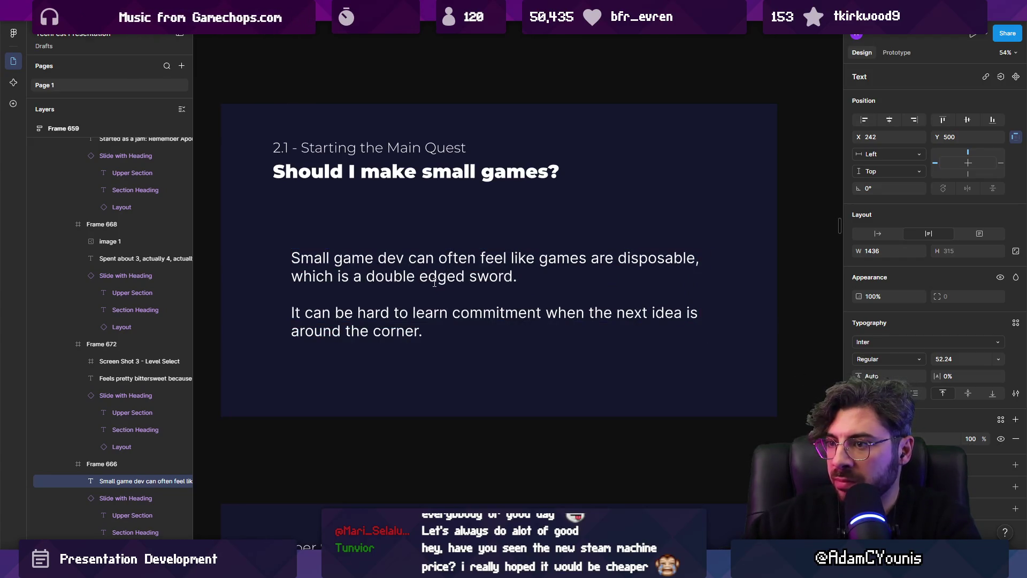
- Hyphenate 'double-edged' and start the second paragraph 'It's easy to start a new one, but…'
double_click(466, 260)
key("Right")
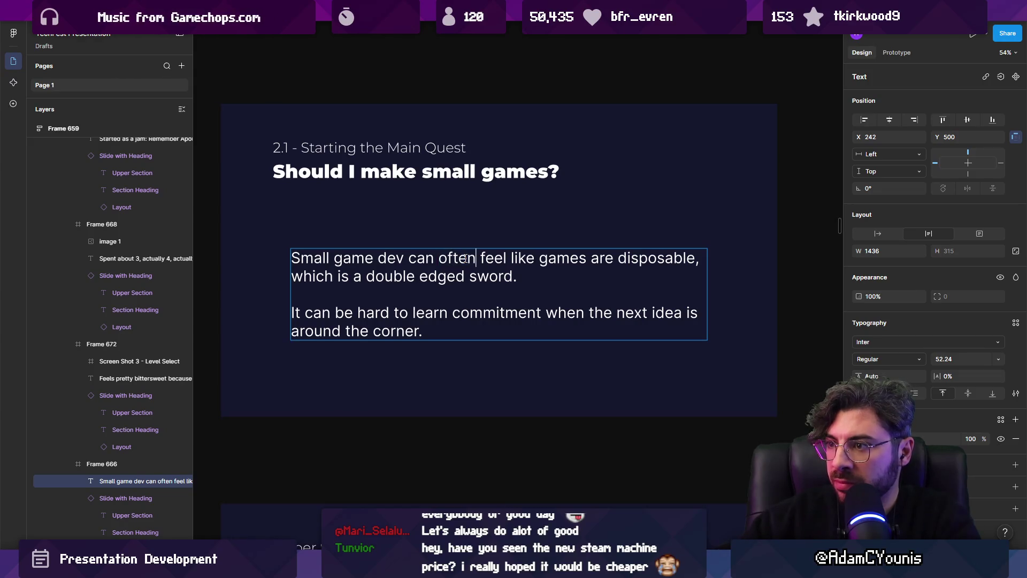
key("ctrl+shift+Right")
key("ctrl+shift+Right")
key("ctrl+shift+Right")
key("Right")
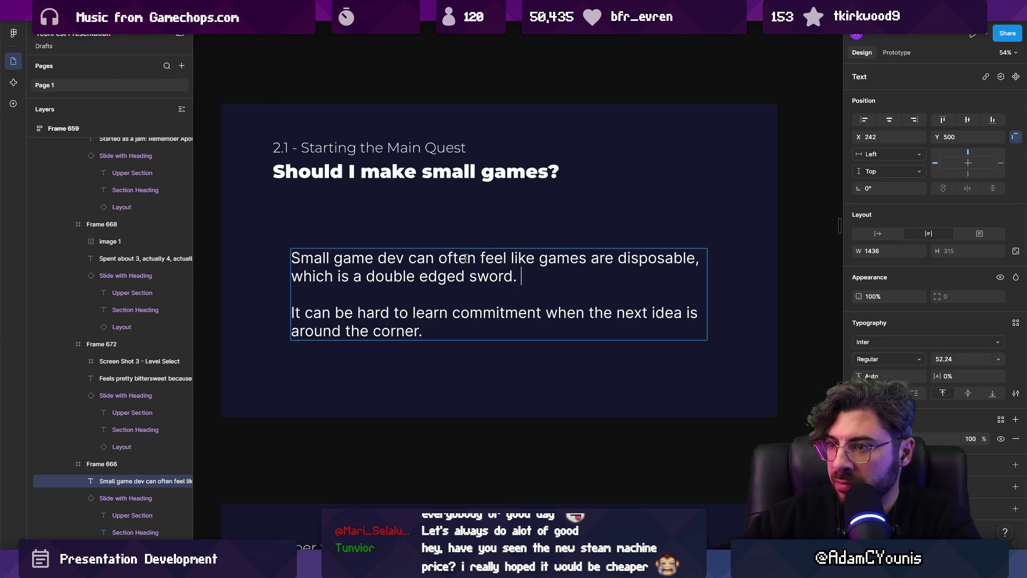
key("Down")
key("ctrl+shift+Left")
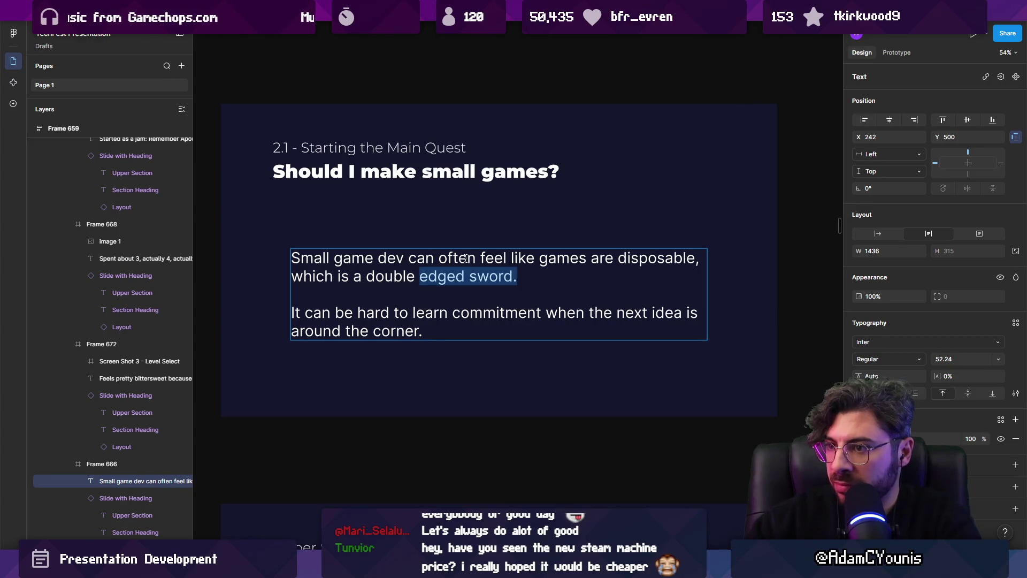
key("ctrl+Left")
key("ctrl+Left")
key("BackSpace")
type("-")
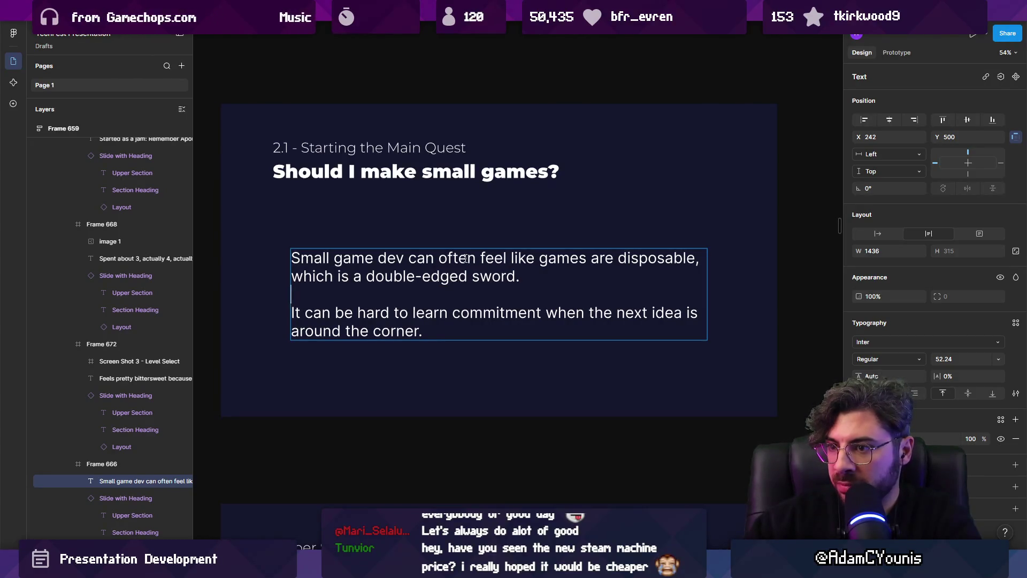
type("It's great to")
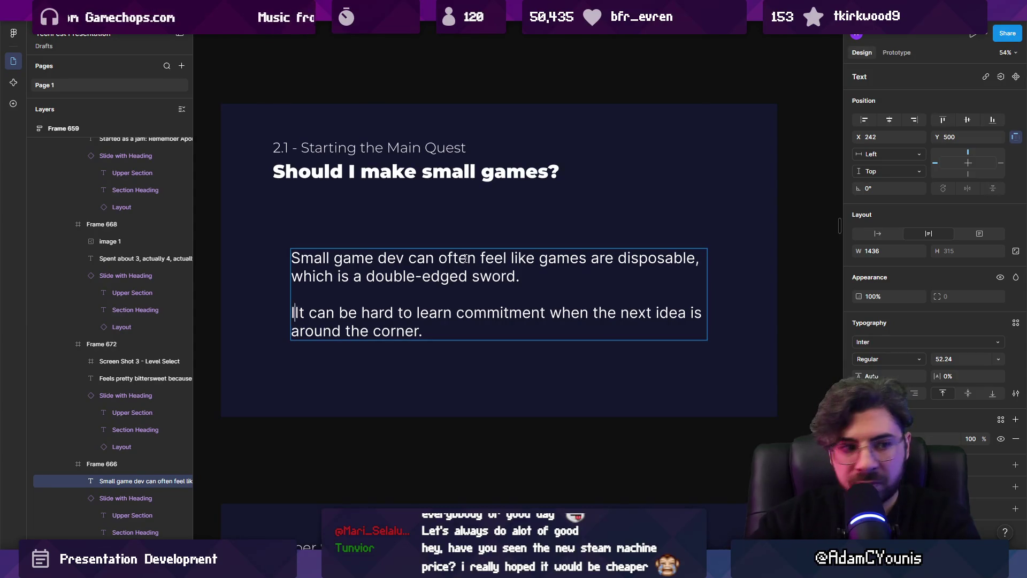
key("BackSpace")
key("BackSpace")
key("BackSpace")
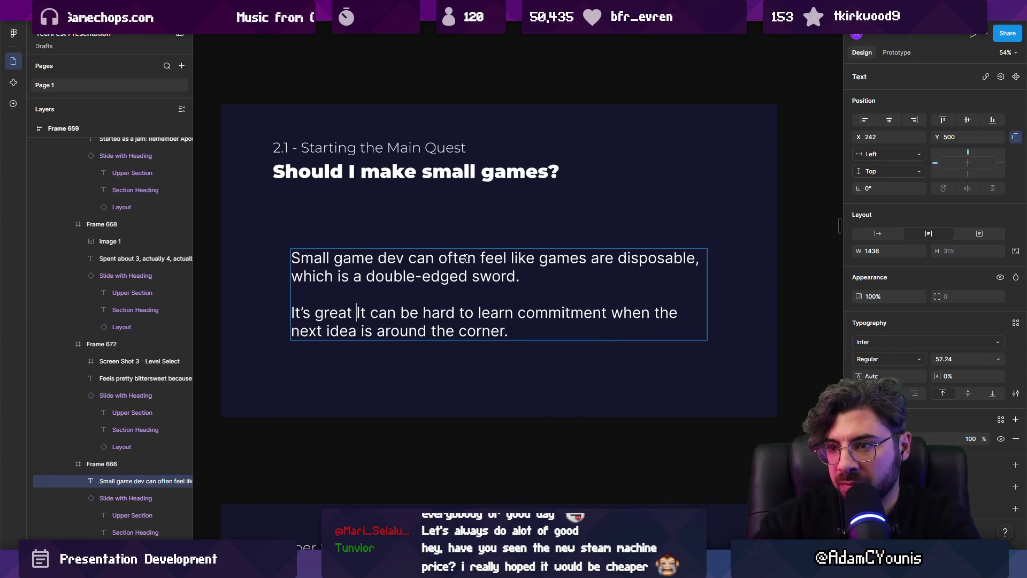
type("easy top s")
key("BackSpace")
key("BackSpace")
key("BackSpace")
type("start a nmew")
key("BackSpace")
key("BackSpace")
key("BackSpace")
type("ew one, but i")
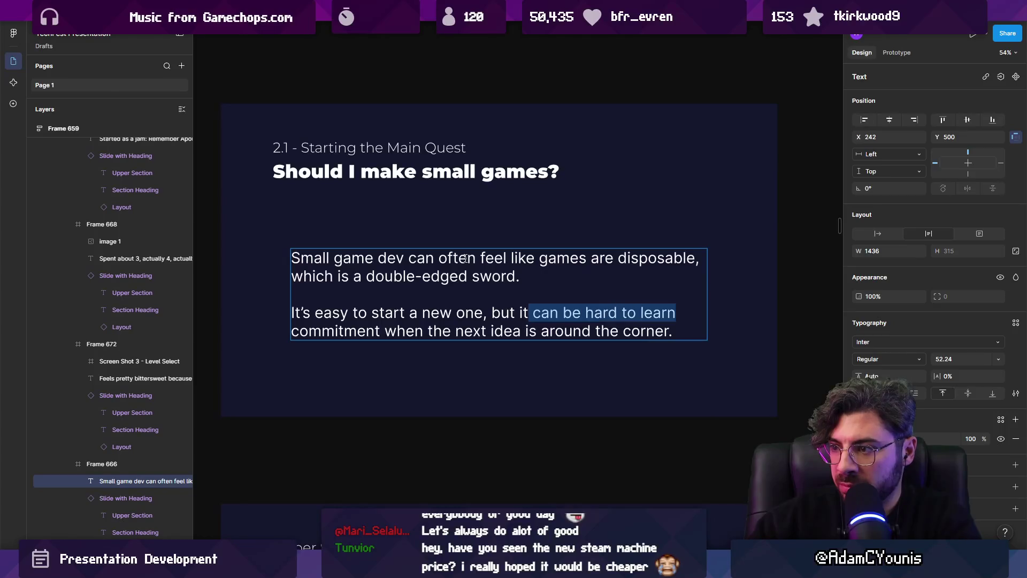
- Finish it with 'hard to commit to something when the next idea is right around the corner.'
key("ctrl+shift+Right")
key("ctrl+shift+Right")
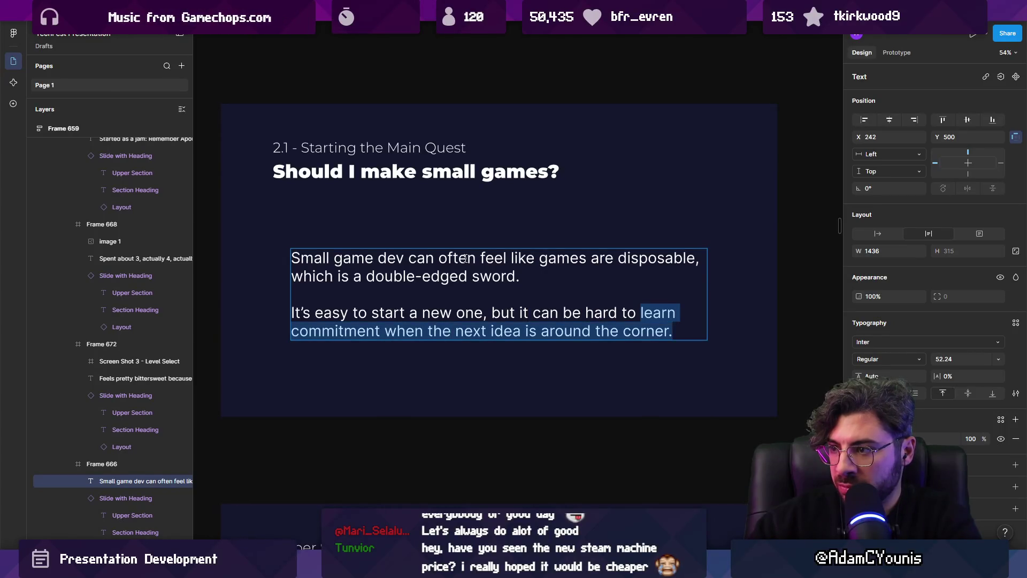
type("commit")
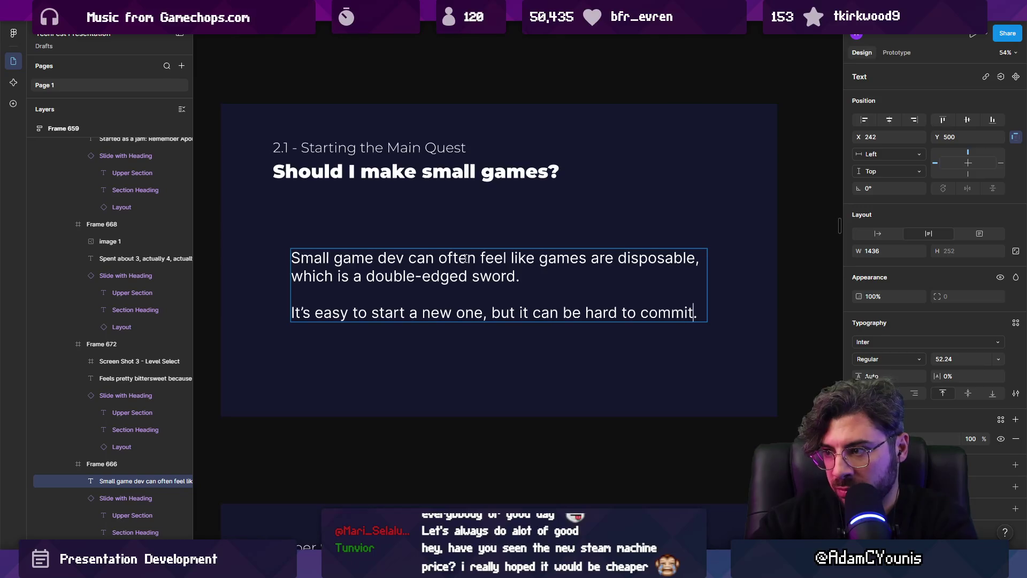
type(" to s")
type("omething when the next idea is rig")
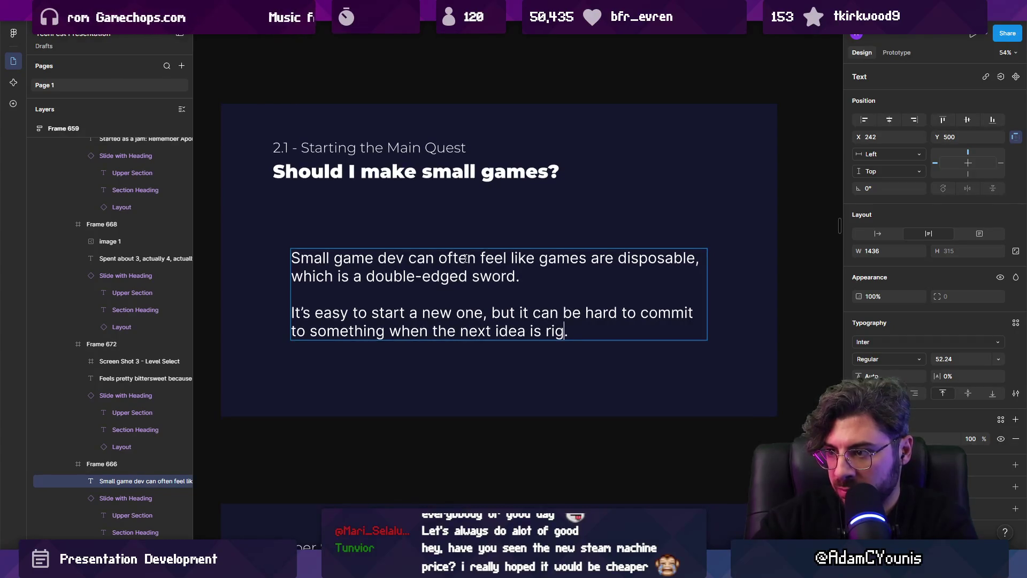
type("ouindf t")
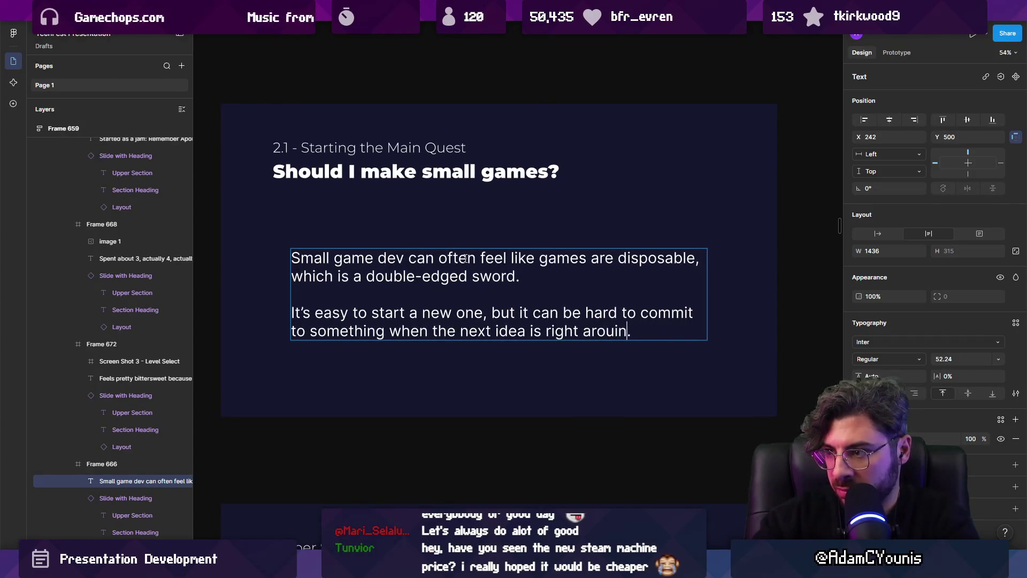
type("orner")
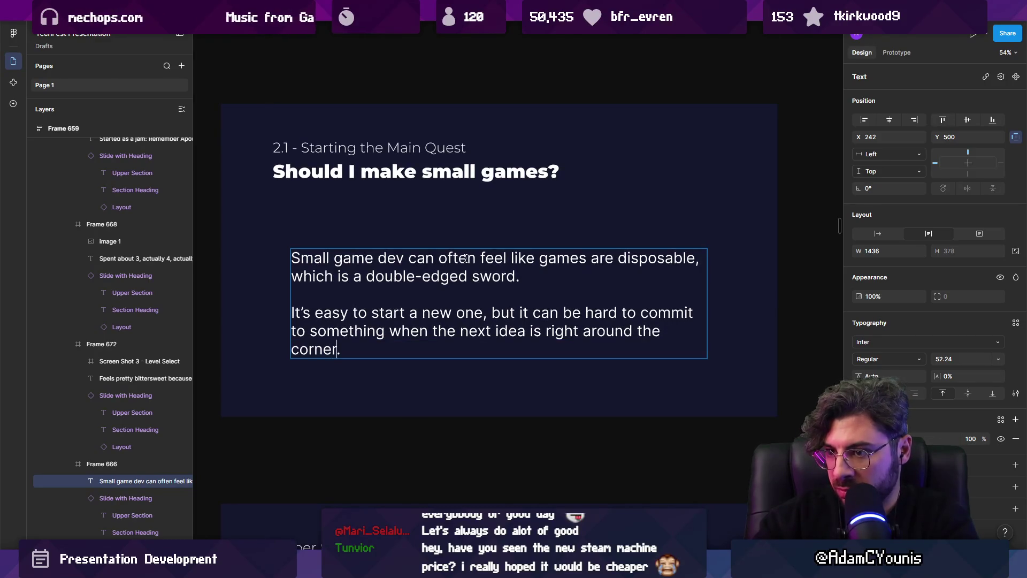
key("Escape")
key("Escape")
scroll(541, 262, "down", 5)
left_click(541, 262)
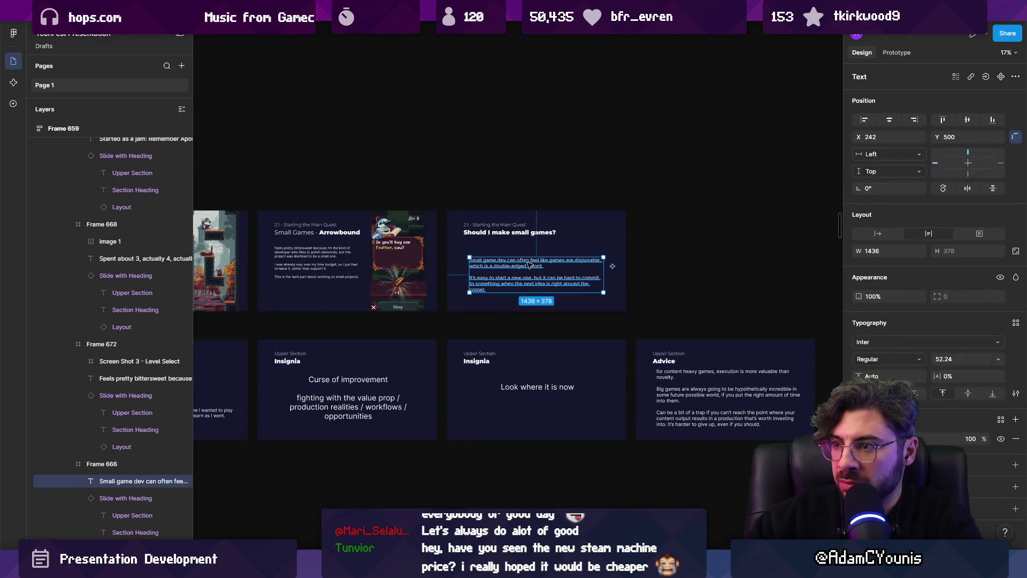
- Centre the body text box vertically and widen it to 1454 × 315 at X 233, Y 459
left_click(967, 120)
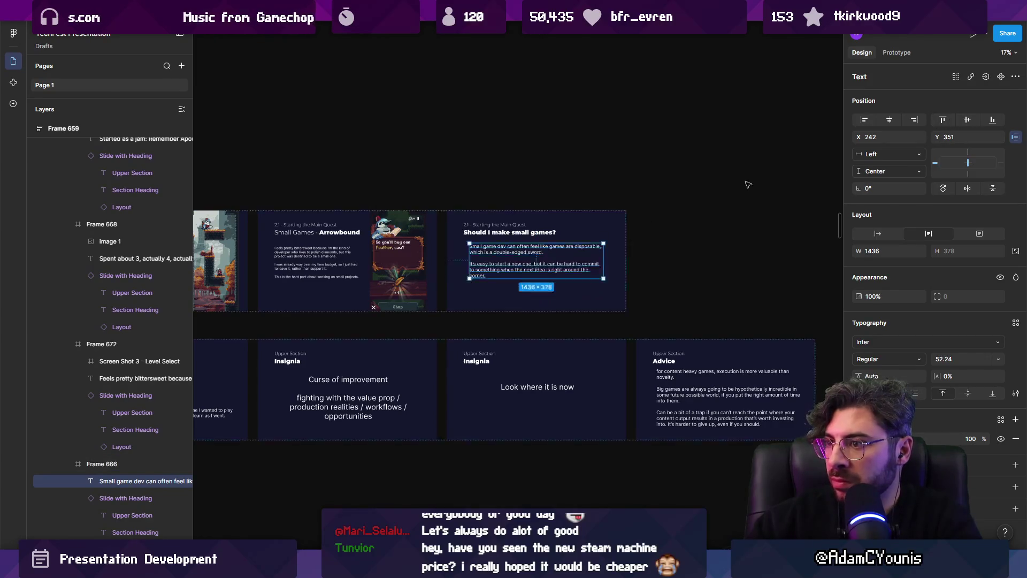
scroll(556, 262, "up", 3)
scroll(558, 262, "down", 3)
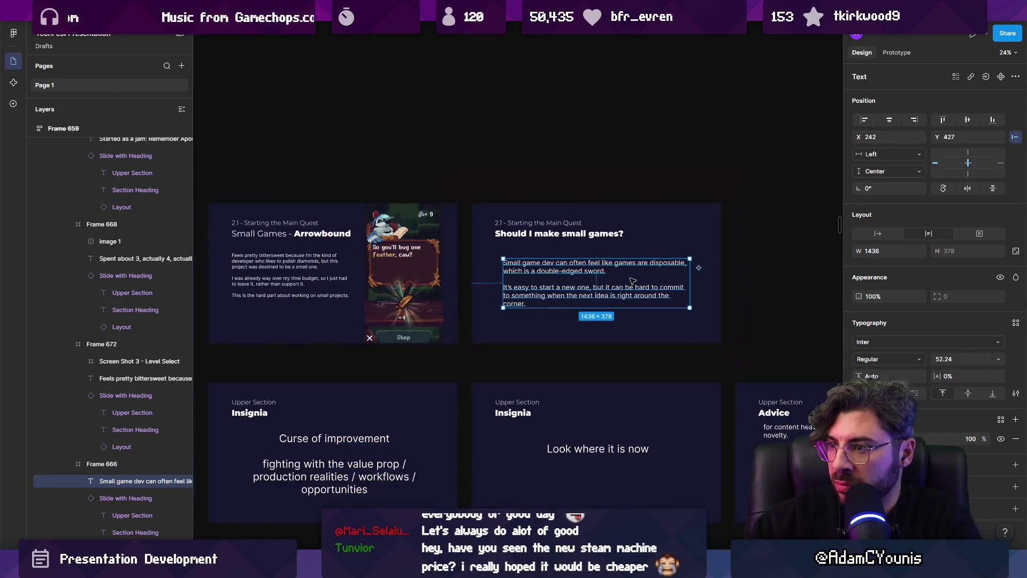
scroll(642, 275, "up", 4)
scroll(649, 277, "down", 2)
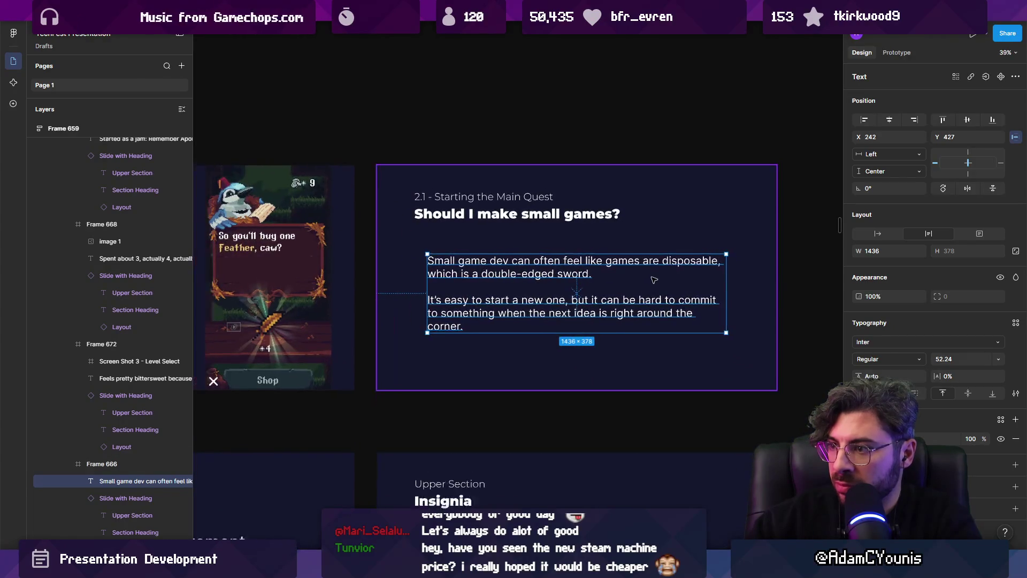
left_click_drag(712, 288, 714, 286)
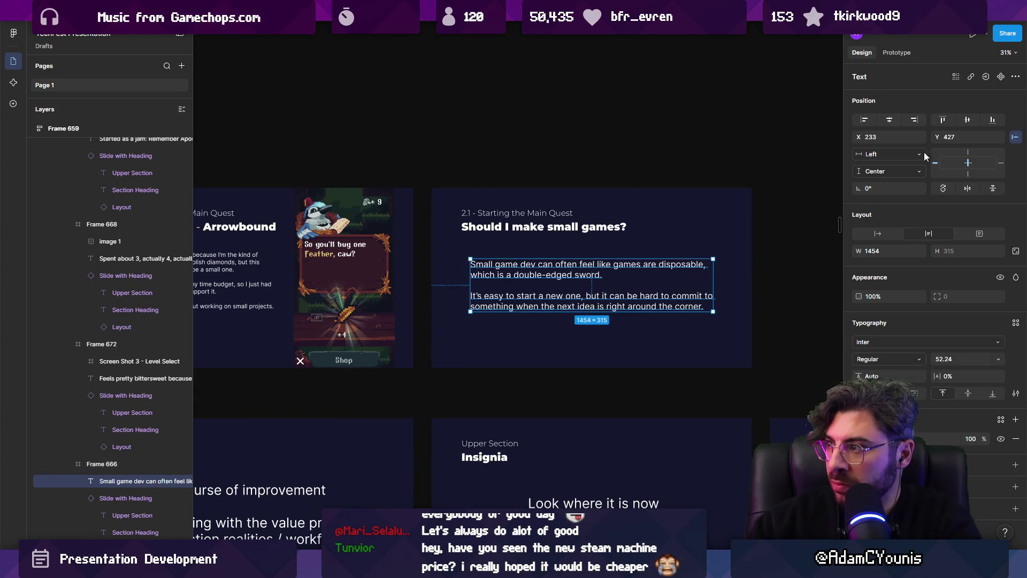
left_click_drag(618, 277, 747, 301)
scroll(619, 278, "down", 5)
scroll(748, 301, "down", 3)
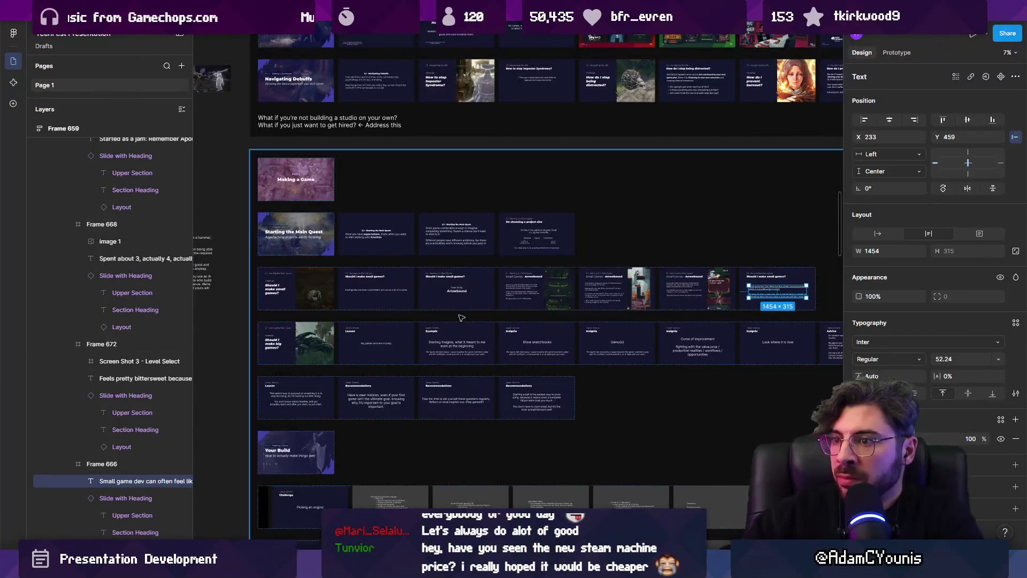
- Zoom to the Arrowbound slide and duplicate its frame with Ctrl+D
scroll(467, 312, "up", 5)
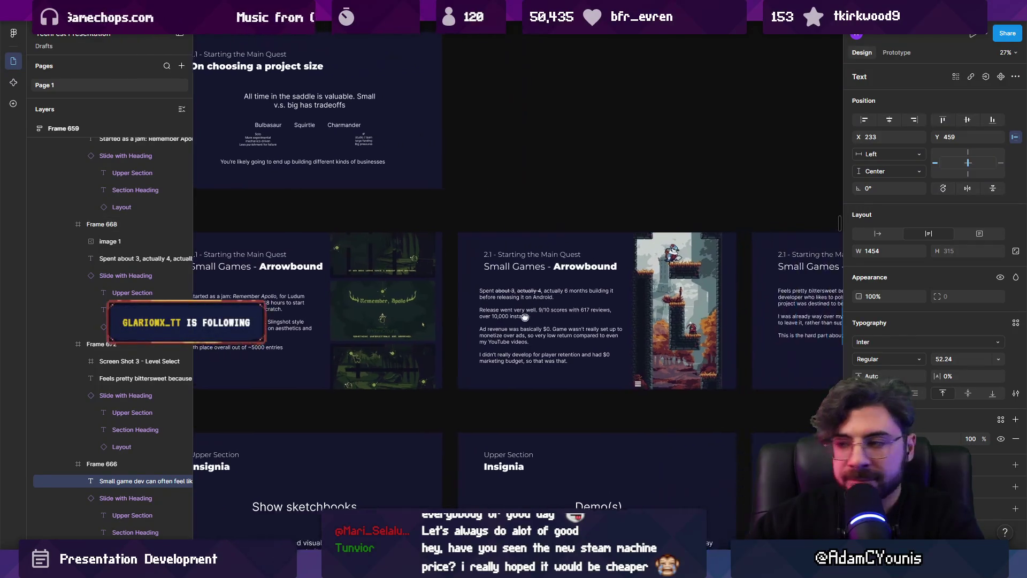
key("shift+2")
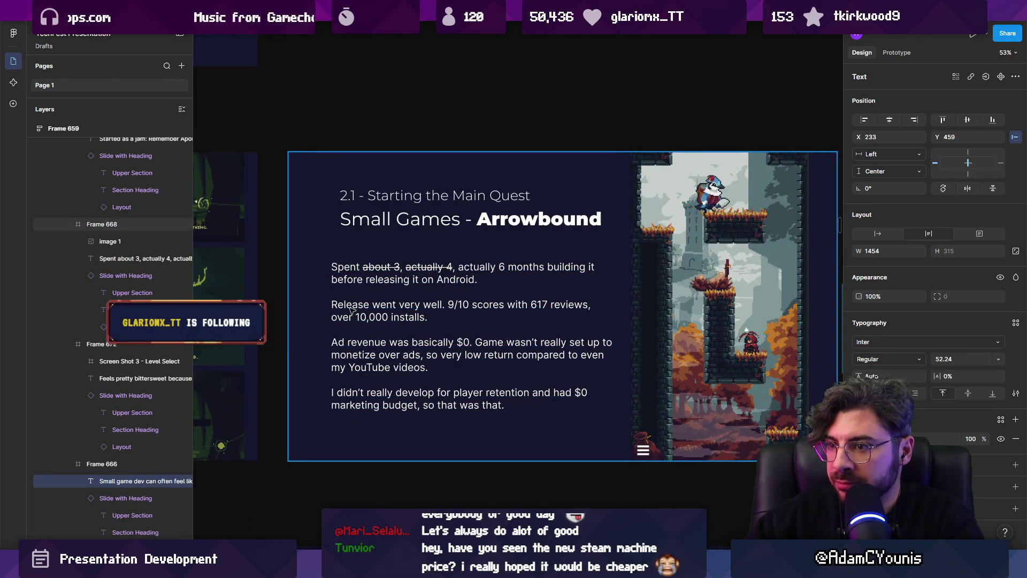
scroll(351, 310, "down", 3)
left_click(594, 303)
key("ctrl+d")
scroll(559, 305, "down", 3)
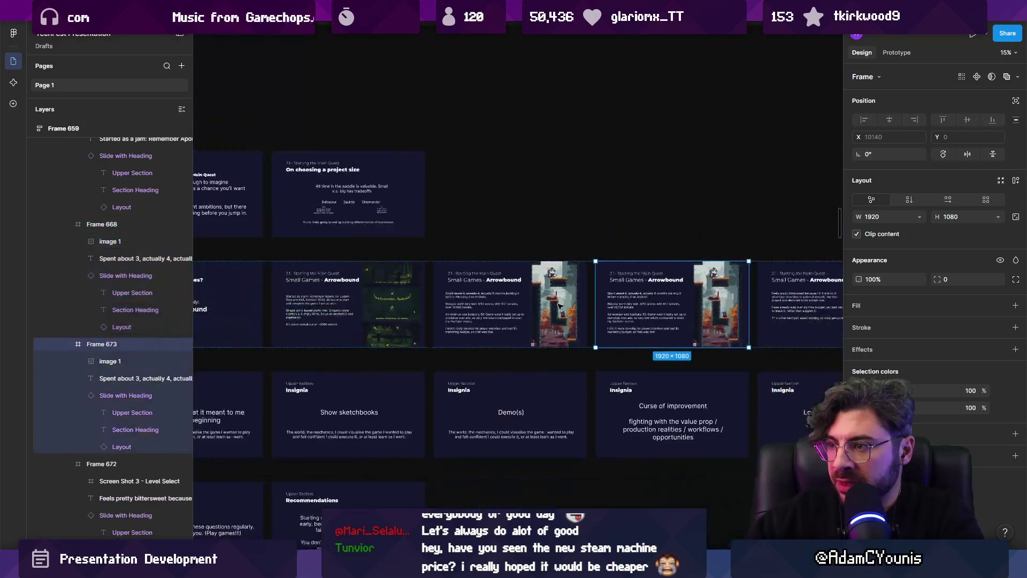
scroll(560, 305, "down", 2)
scroll(481, 321, "up", 3)
scroll(411, 372, "down", 8)
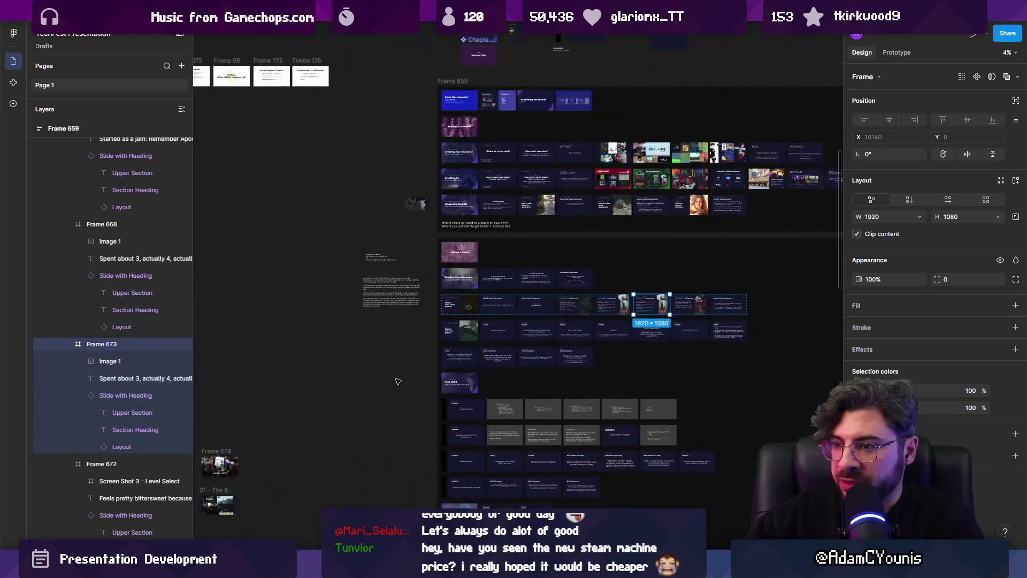
scroll(412, 372, "up", 5)
- Select the Screen Shot 3 - Level Select frame, then the gameplay screenshot on the copied slide
left_click(371, 391)
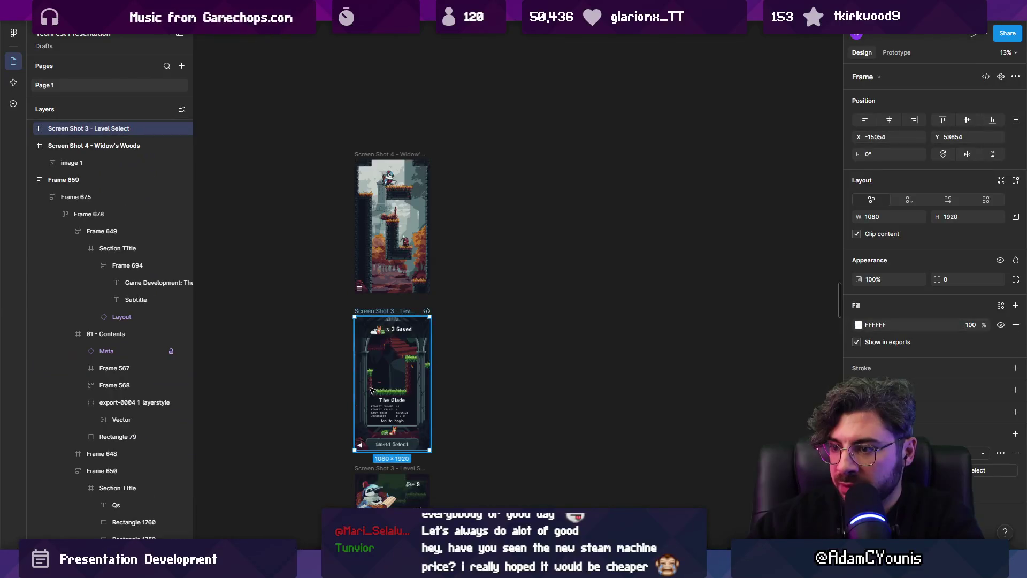
scroll(371, 391, "down", 5)
scroll(421, 265, "up", 4)
scroll(421, 266, "up", 2)
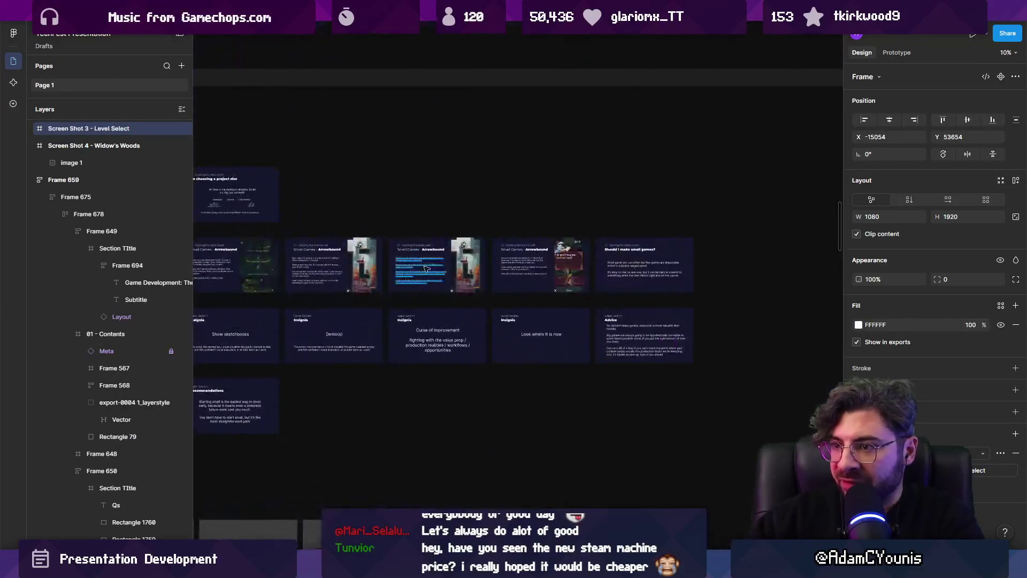
scroll(421, 265, "up", 4)
left_click(494, 256)
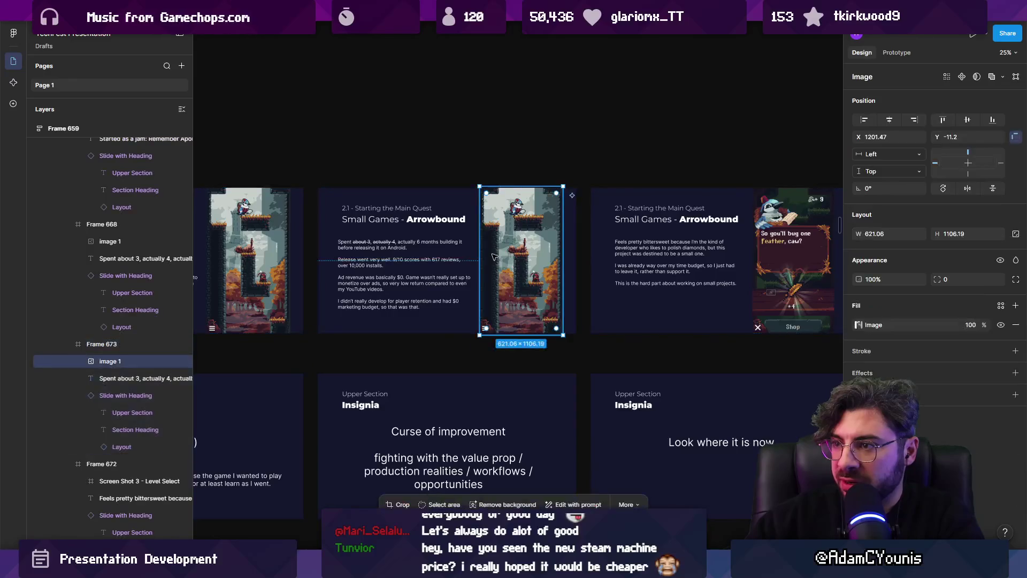
- Replace the copied slide's gameplay screenshot with the pasted level-select screenshot
key("Delete")
key("ctrl+v")
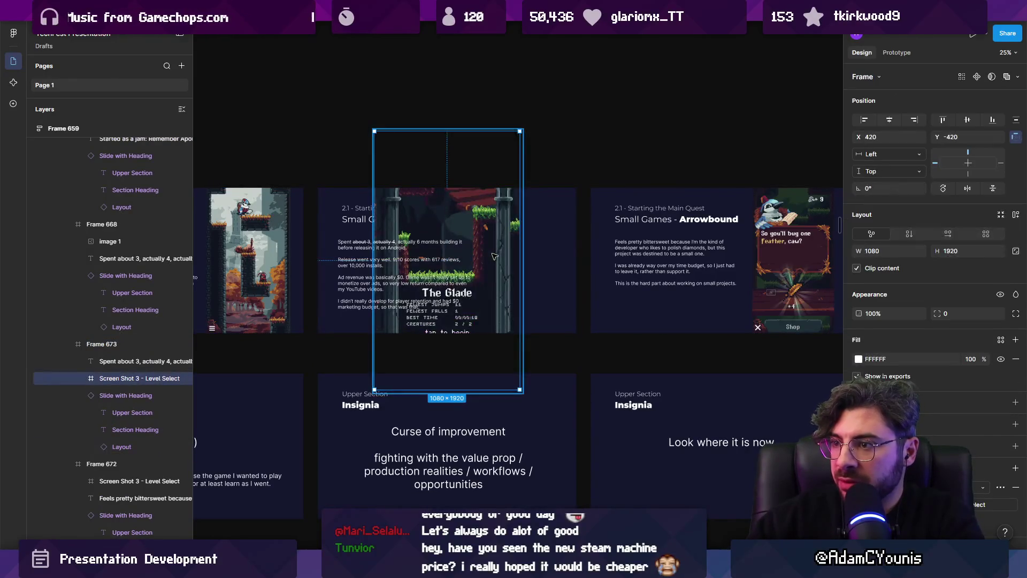
mouse_move(583, 136)
left_mouse_down()
mouse_move(524, 138)
mouse_move(487, 154)
mouse_move(476, 182)
left_mouse_up()
key("ctrl+z")
key("ctrl+z")
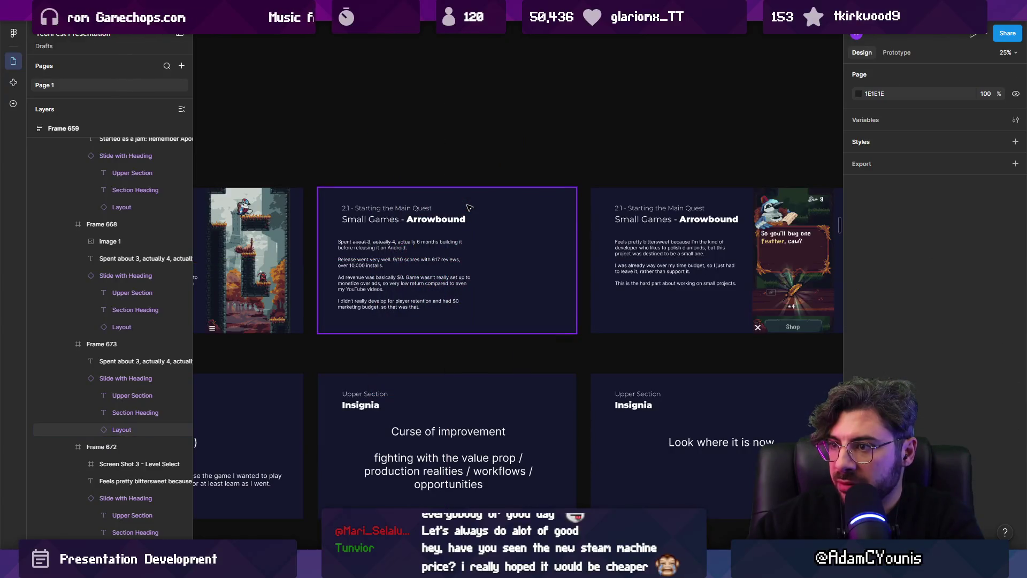
key("ctrl+shift+z")
- Paste a copy of the original slide's gameplay screenshot into the new Arrowbound slide
left_click(277, 250)
left_click(276, 250)
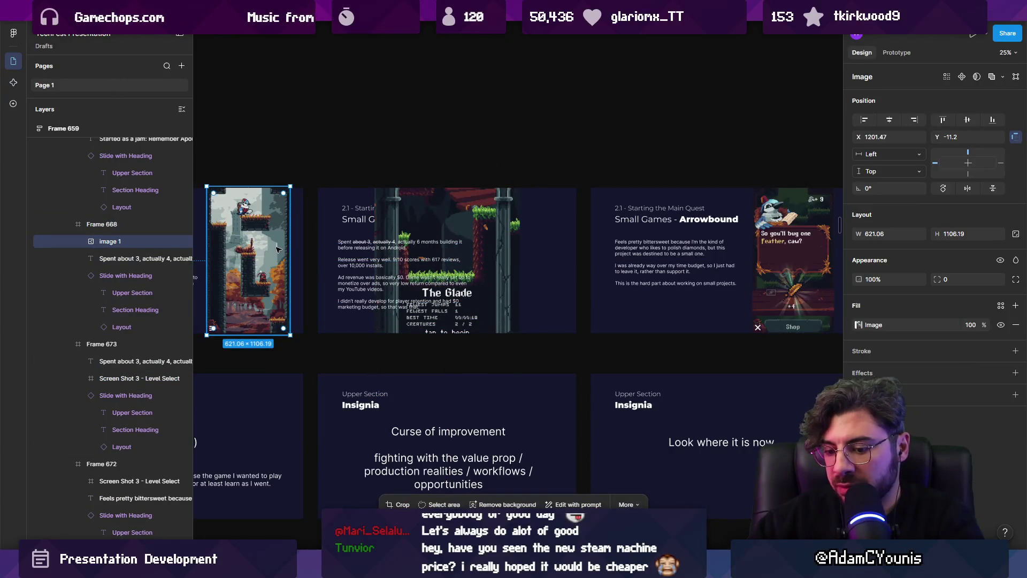
left_click(801, 249)
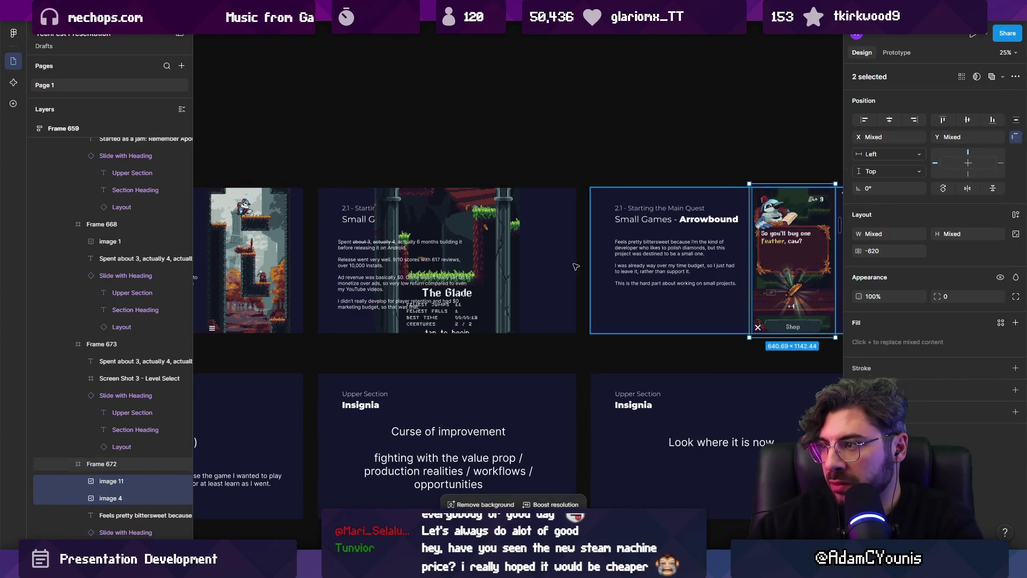
left_click(491, 237)
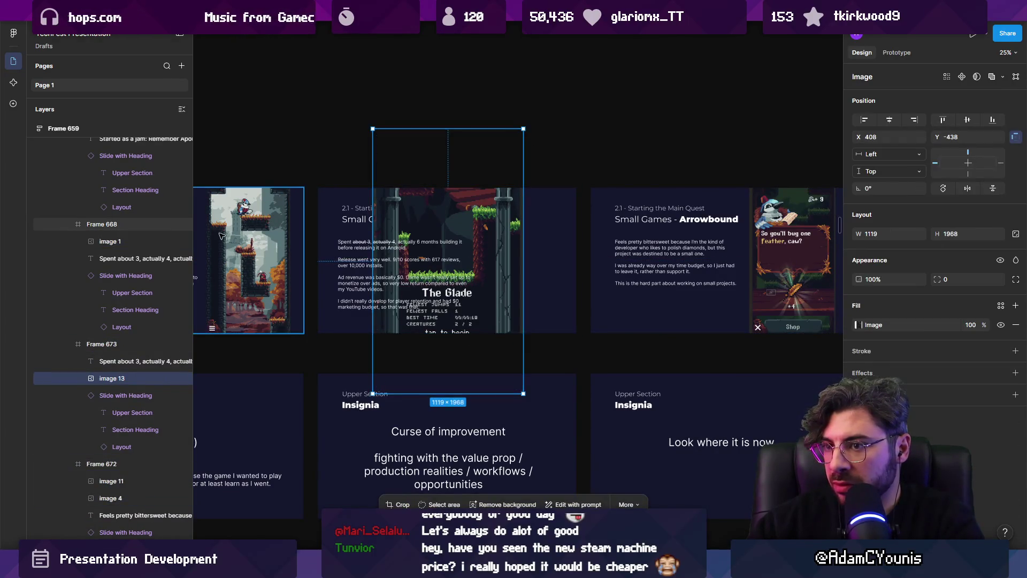
left_click(241, 234)
left_click(241, 234)
left_click(557, 254)
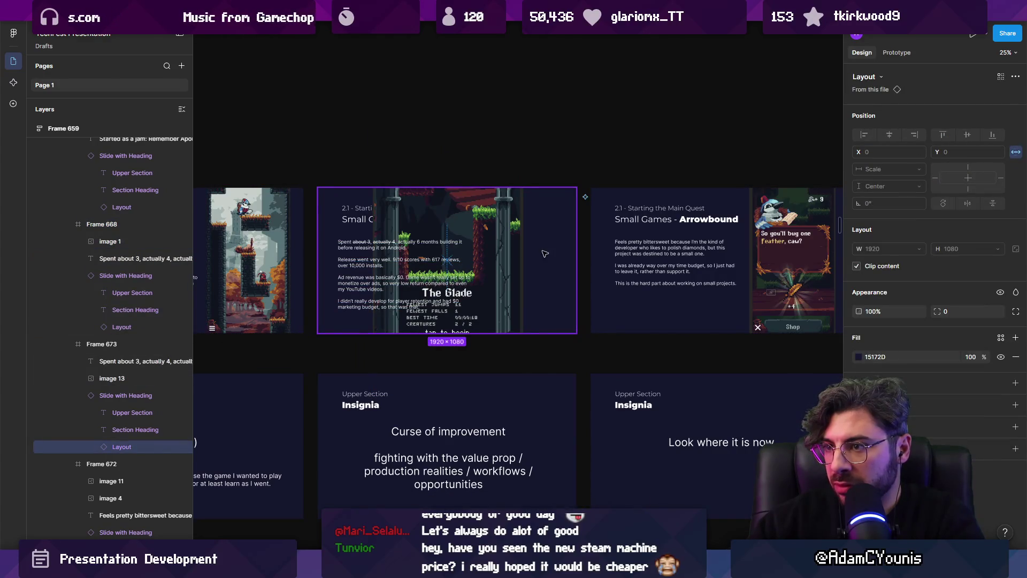
key("ctrl+v")
left_click(516, 252)
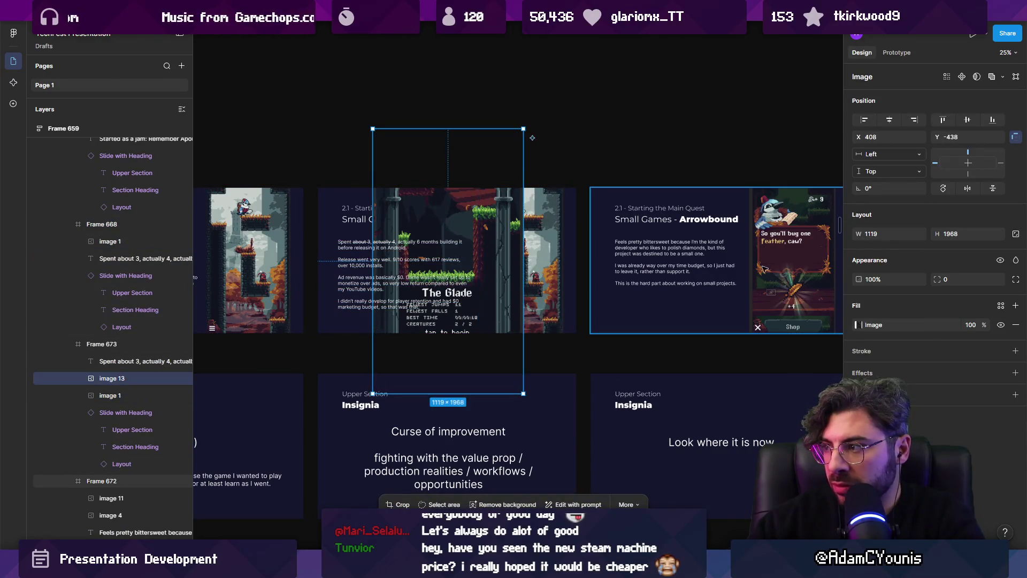
left_click(543, 262)
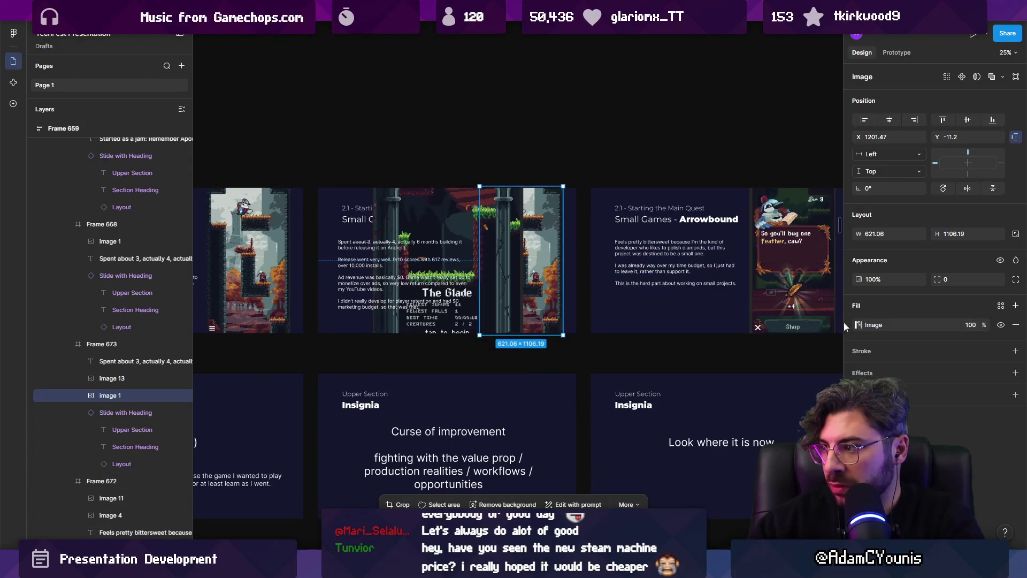
- Delete the oversized duplicate image layer, keeping only the level-select screenshot
left_click(448, 230)
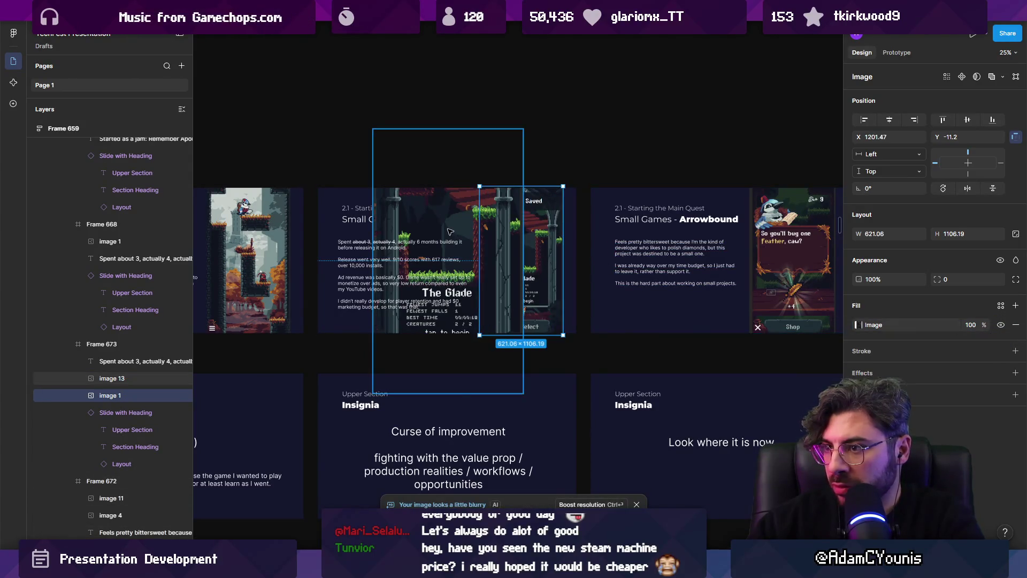
key("Delete")
left_click(448, 230)
key("shift+2")
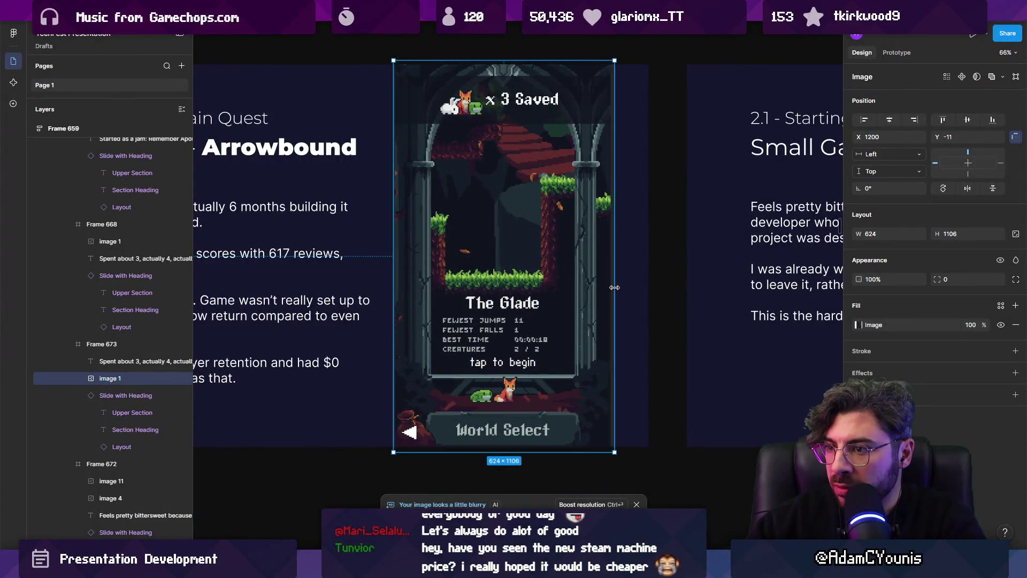
scroll(610, 287, "up", 5)
left_click(709, 287)
left_click(640, 287)
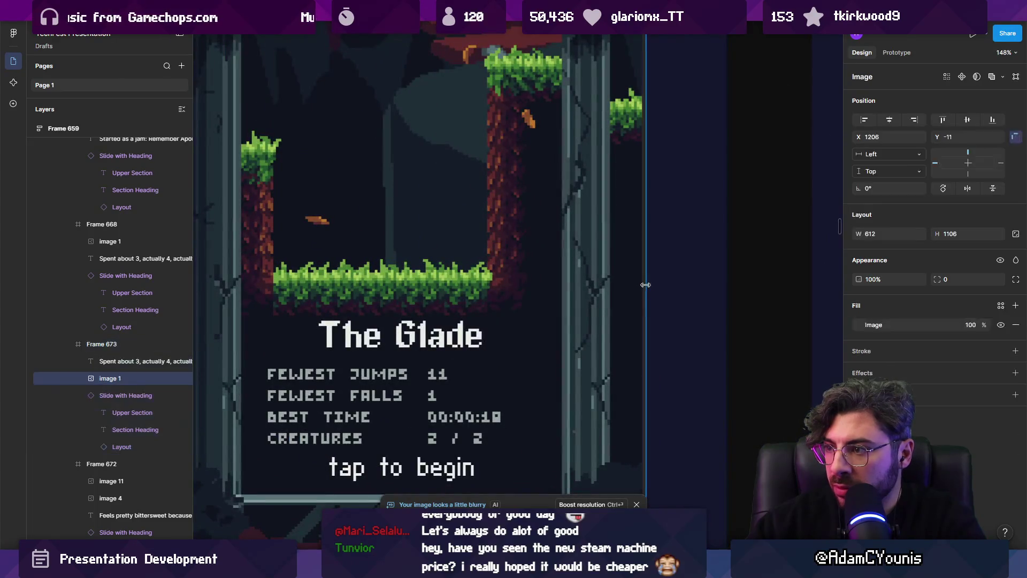
- Trim the previous slide's screenshot to 608 px wide
scroll(637, 293, "down", 5)
scroll(636, 293, "down", 3)
left_click(321, 299)
scroll(430, 270, "up", 6)
scroll(430, 271, "up", 3)
left_click_drag(345, 268, 334, 267)
scroll(334, 267, "down", 5)
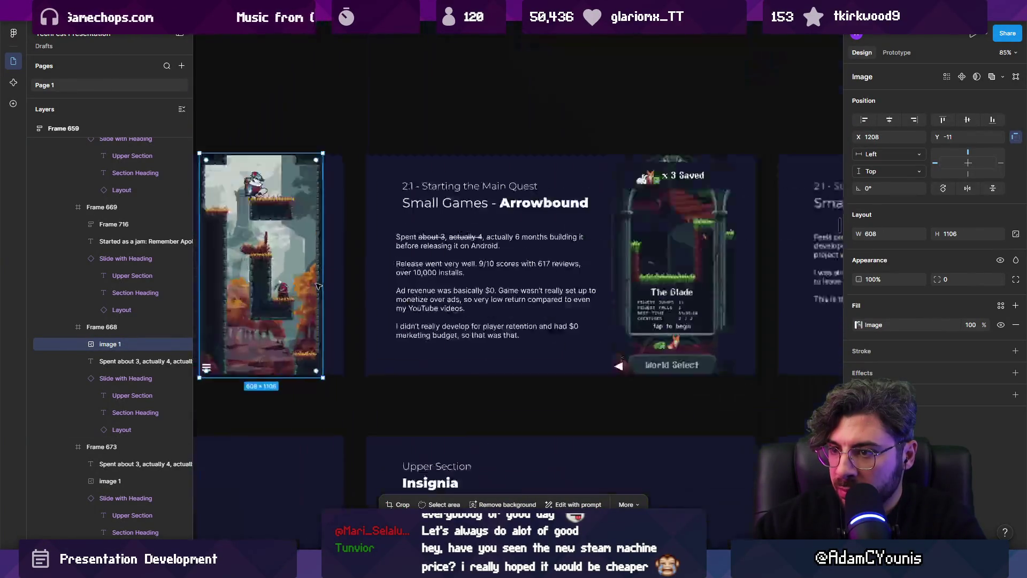
left_click(348, 282)
scroll(348, 282, "up", 4)
scroll(348, 282, "down", 4)
scroll(349, 282, "right", 8)
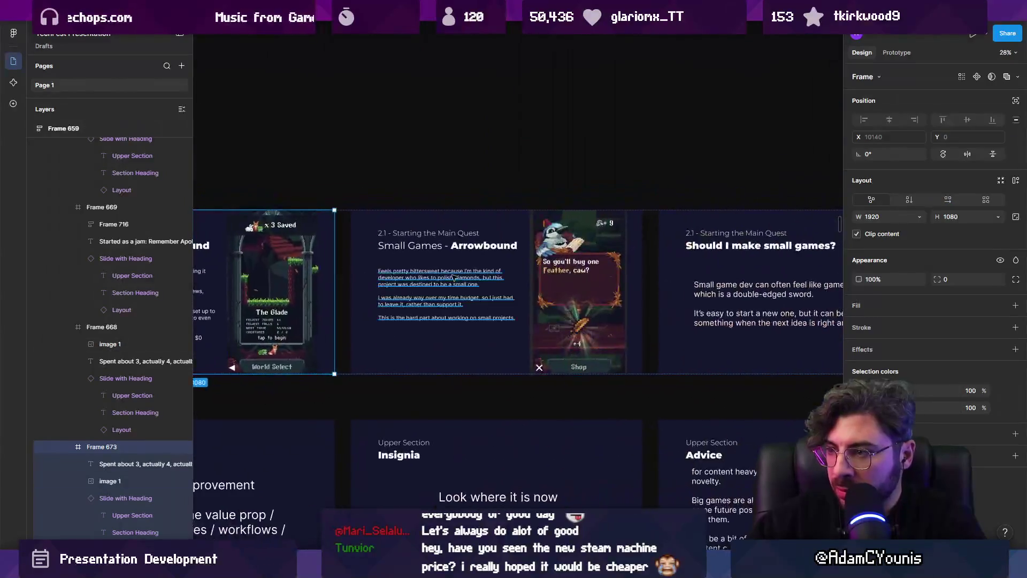
scroll(713, 313, "up", 5)
- Narrow the next slide's feather-shop screenshot to about 611 px wide against the right edge
left_click(714, 313)
scroll(713, 313, "up", 2)
left_click_drag(713, 313, 697, 313)
scroll(352, 289, "down", 3)
left_click_drag(394, 287, 407, 294)
scroll(399, 287, "up", 5)
left_click(413, 293)
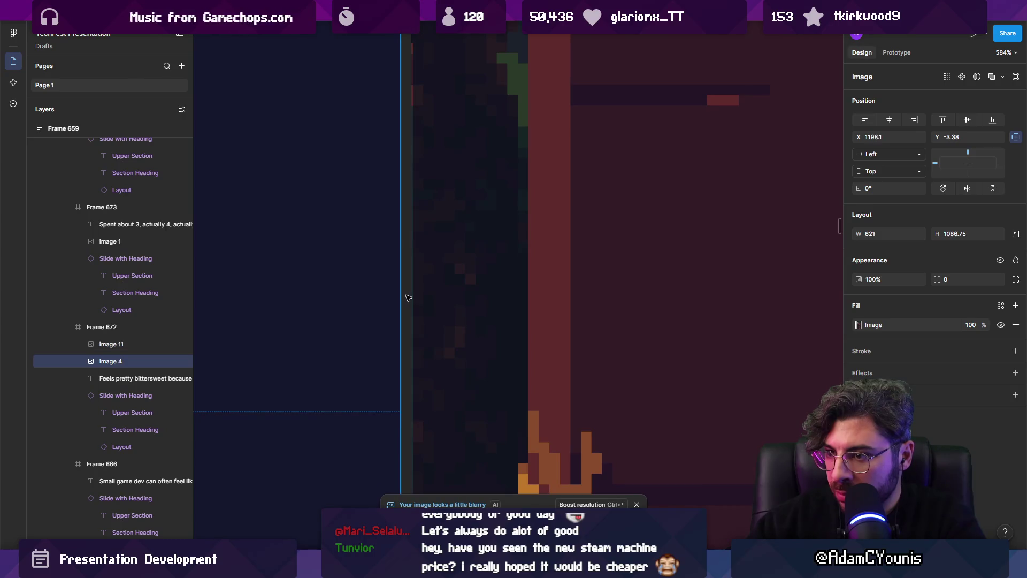
scroll(413, 293, "down", 5)
key("Escape")
scroll(568, 316, "down", 5)
scroll(569, 316, "up", 3)
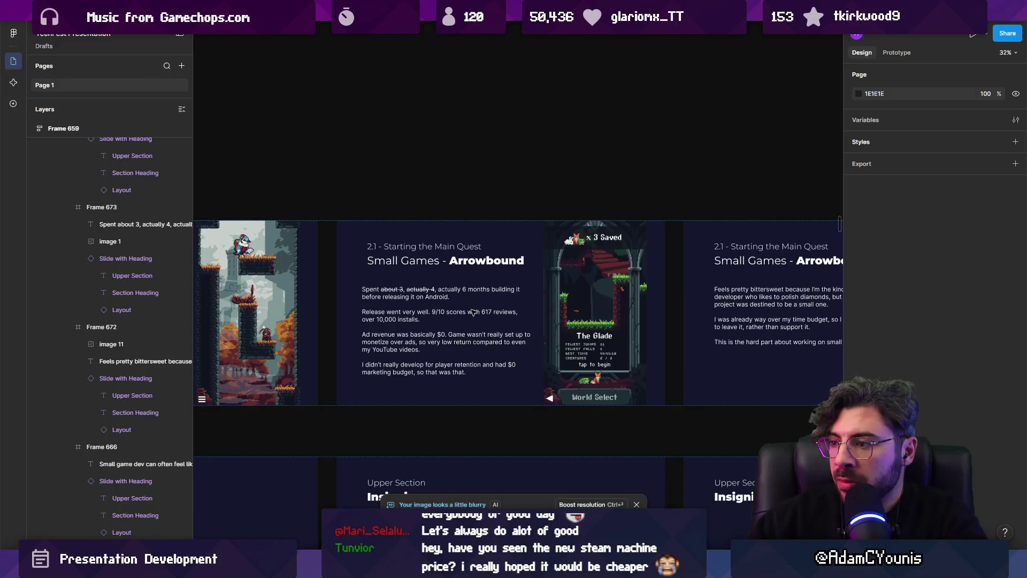
left_click(461, 313)
scroll(461, 314, "up", 3)
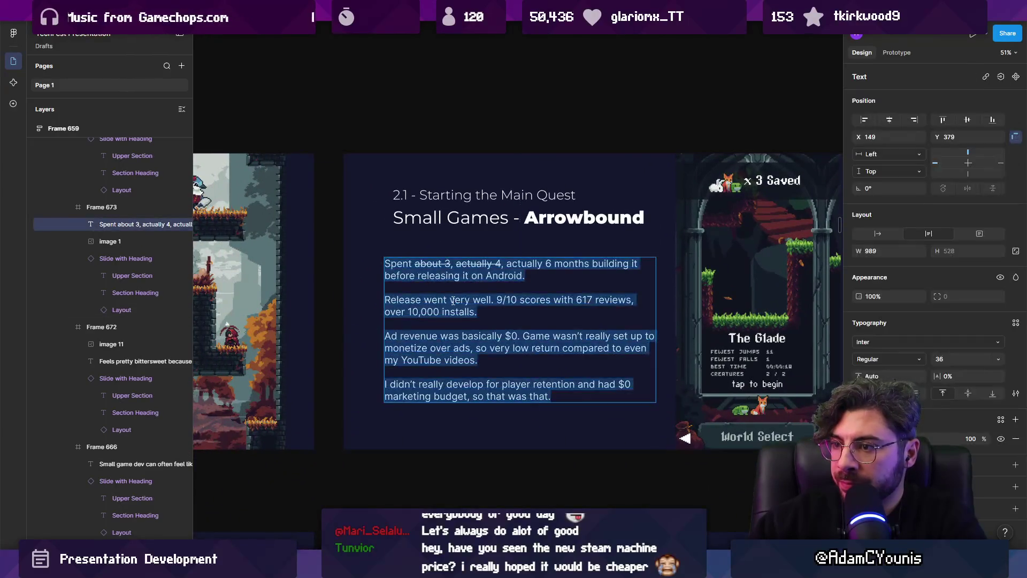
- Replace the body with a paragraph on features planned but never worked into the release
key("BackSpace")
type("To")
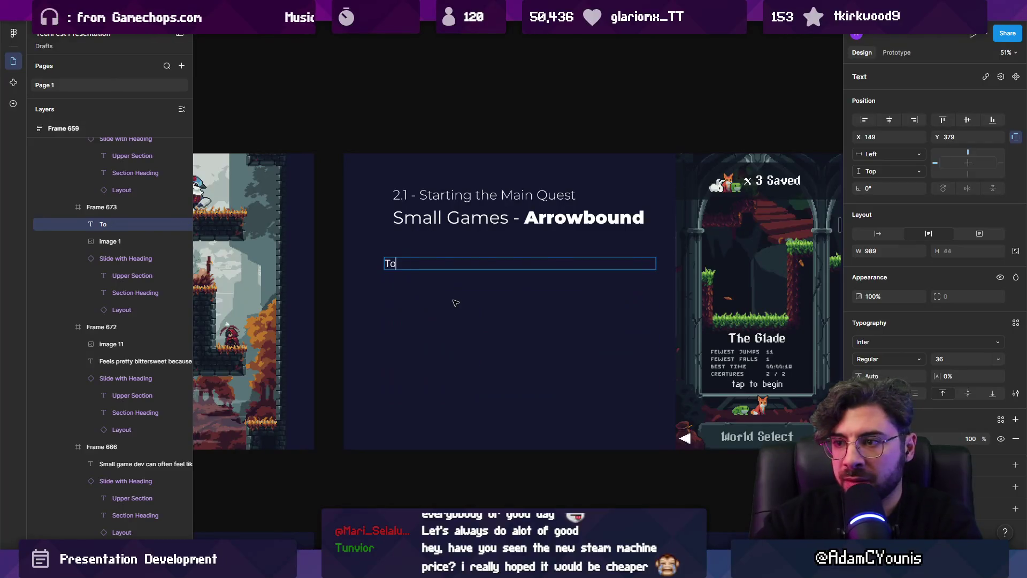
type("Learn")
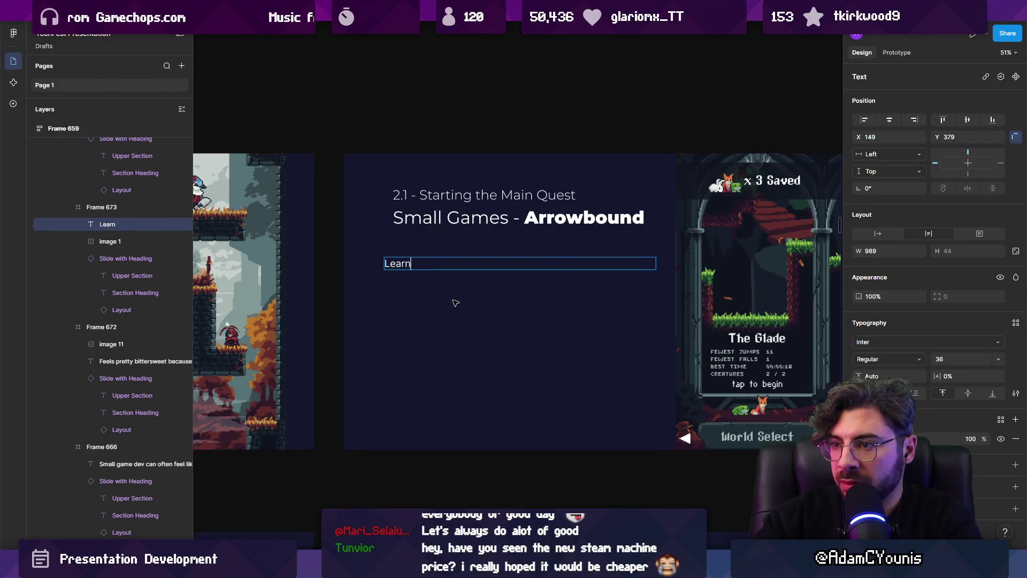
key("BackSpace")
key("BackSpace")
key("BackSpace")
type("I Lea")
key("BackSpace")
key("BackSpace")
key("BackSpace")
type("learned a")
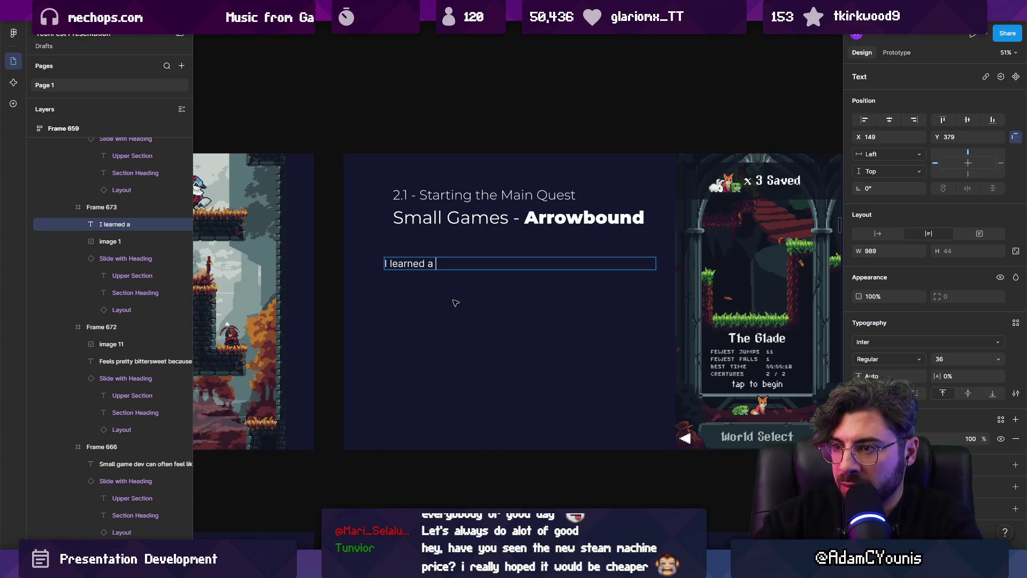
type("ton why")
type("ile working")
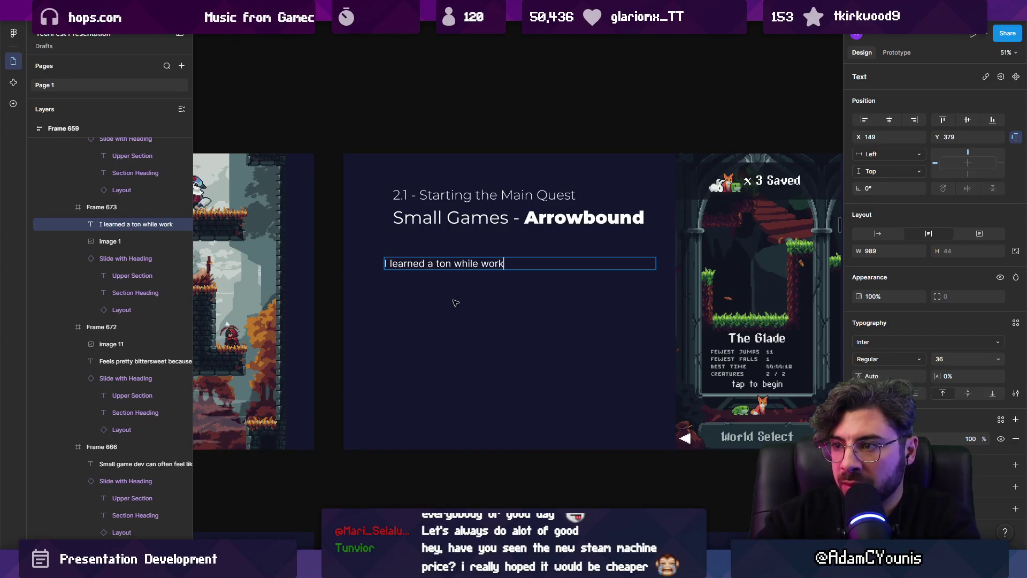
key("BackSpace")
key("BackSpace")
key("BackSpace")
type("ing on the game,")
key("BackSpace")
key("BackSpace")
key("BackSpace")
type("me, and had a lot of fe")
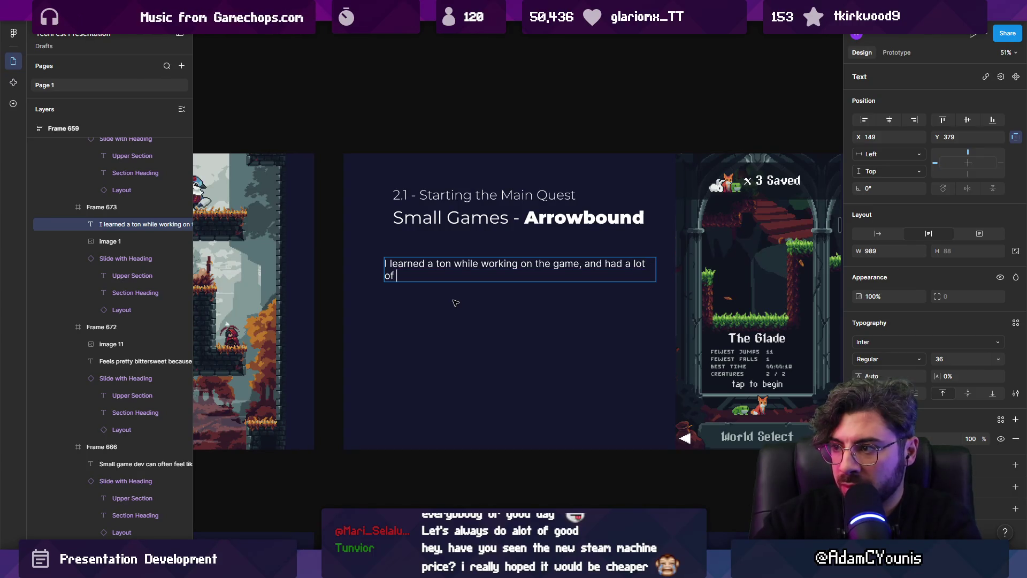
type("atures p")
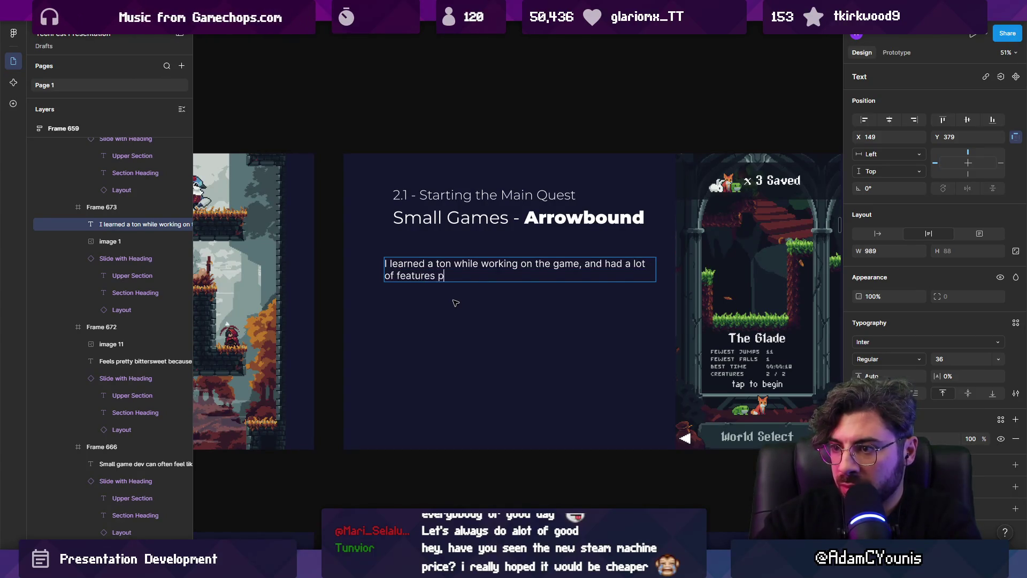
type("lanned that I never got to work into the release")
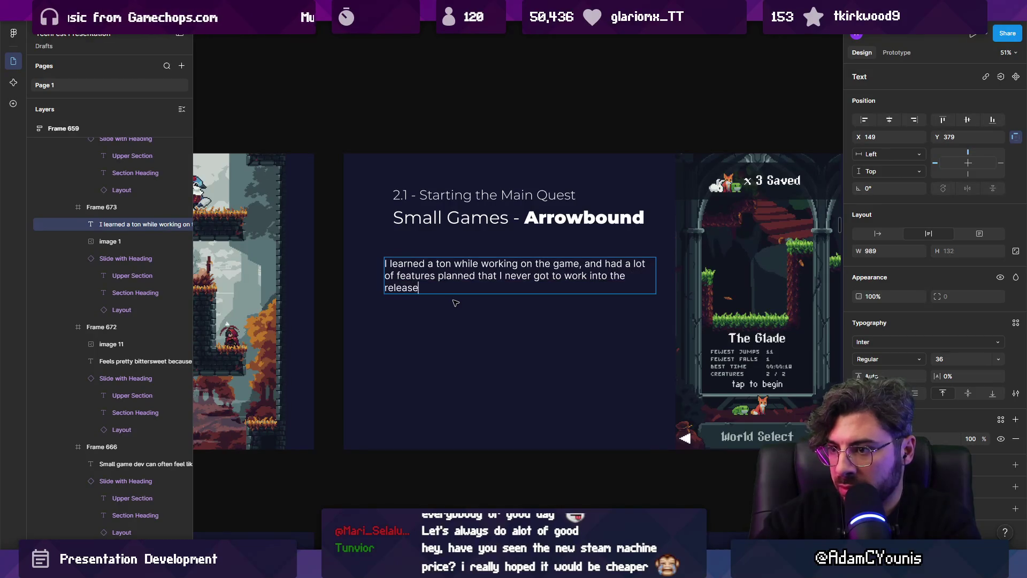
type(". These included:")
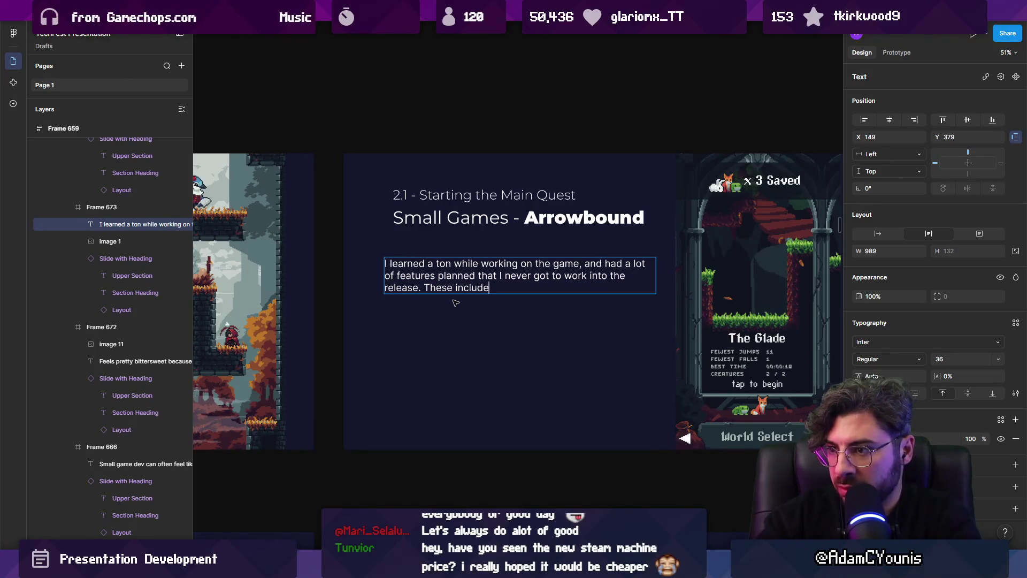
- Add a first bullet: a custom level editor for players to share over QR codes
key("Return")
type("- ")
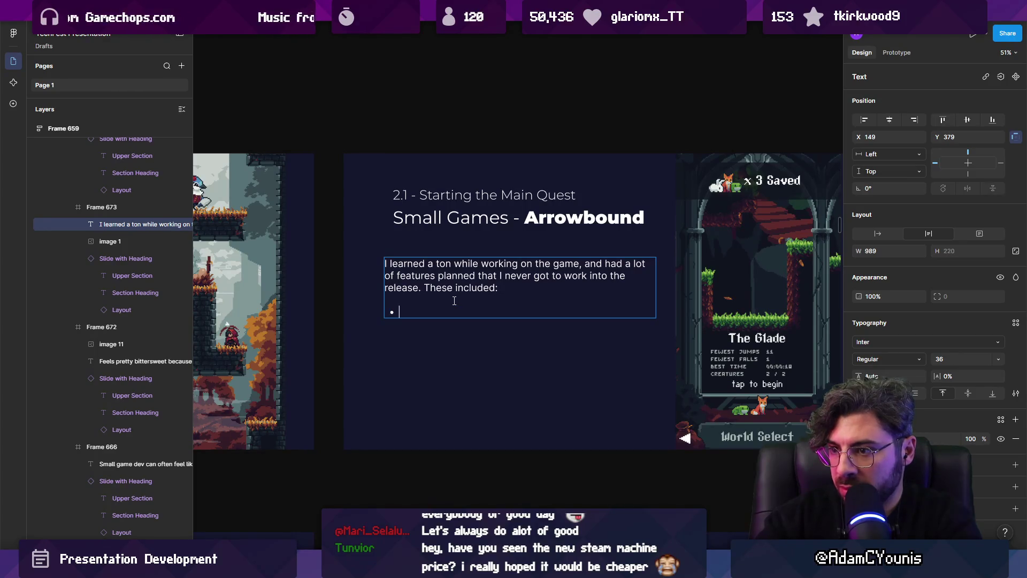
type("player")
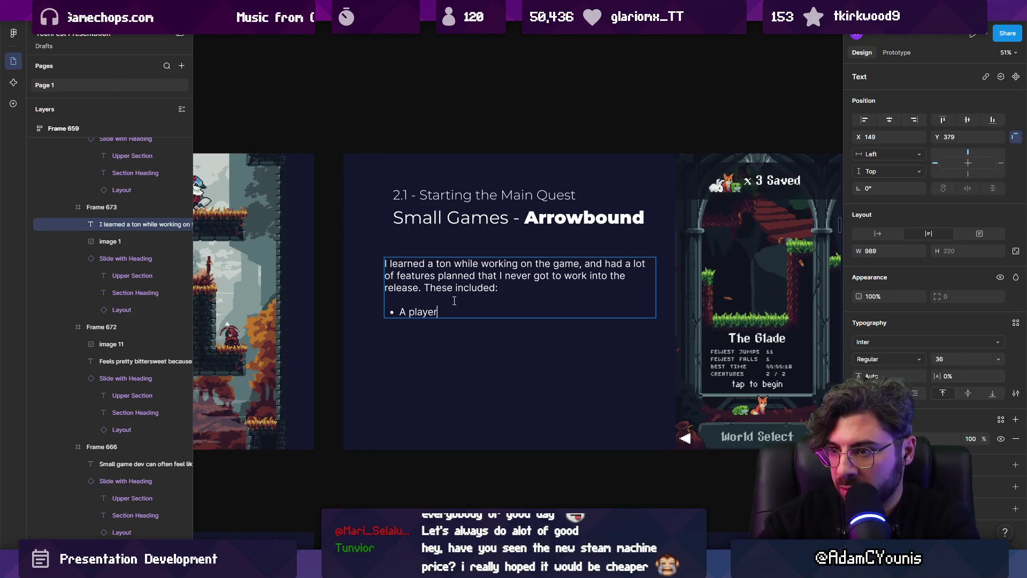
key("BackSpace")
key("BackSpace")
key("BackSpace")
type("ustom leve")
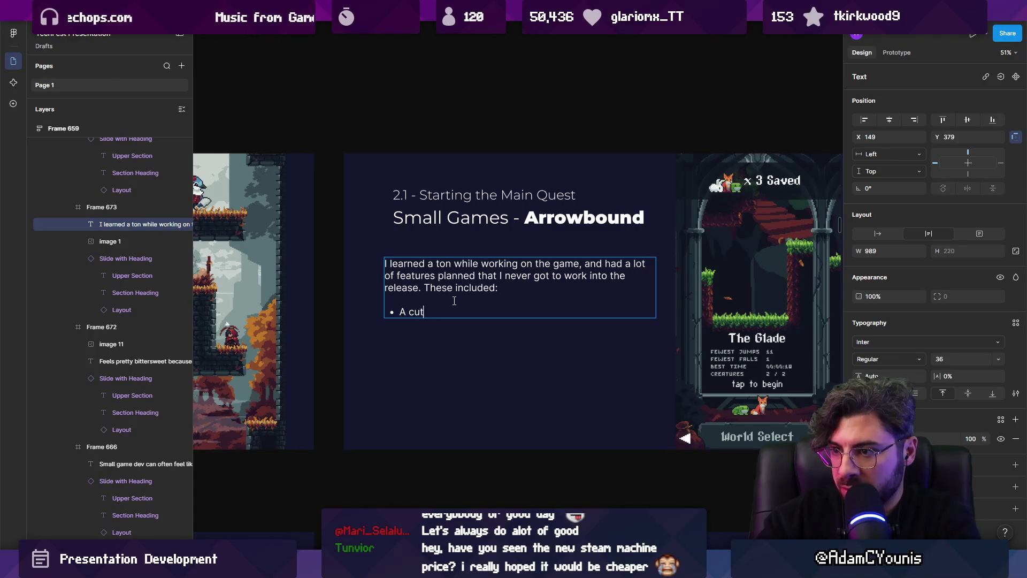
type("tor for players")
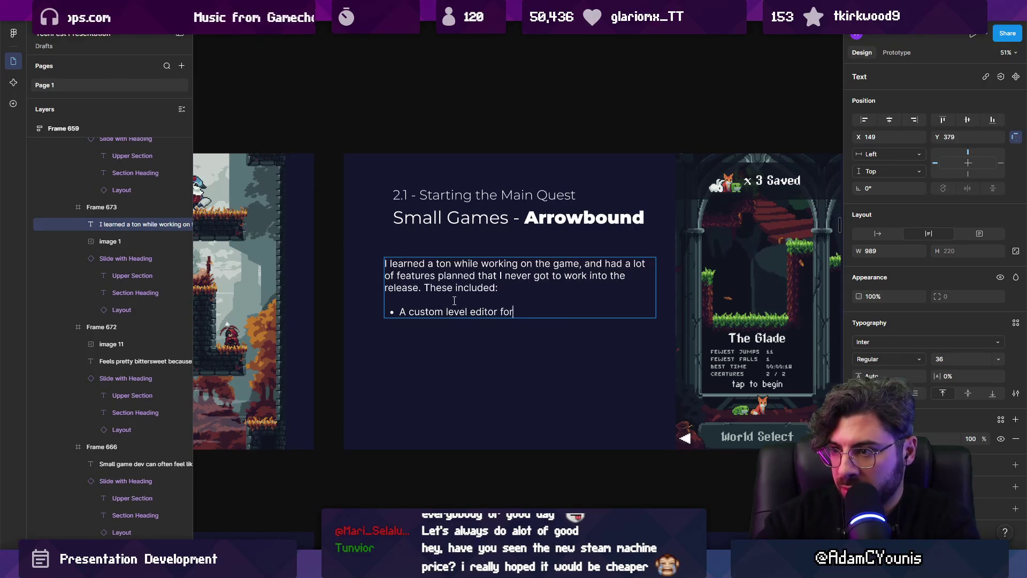
key("BackSpace")
key("BackSpace")
key("BackSpace")
type("ers to share ovewr")
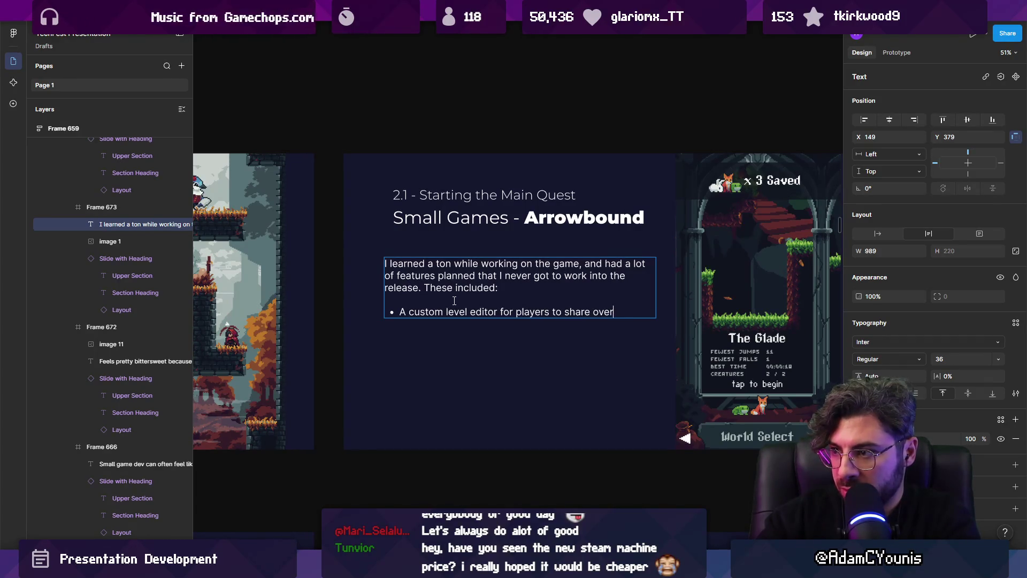
type("codes")
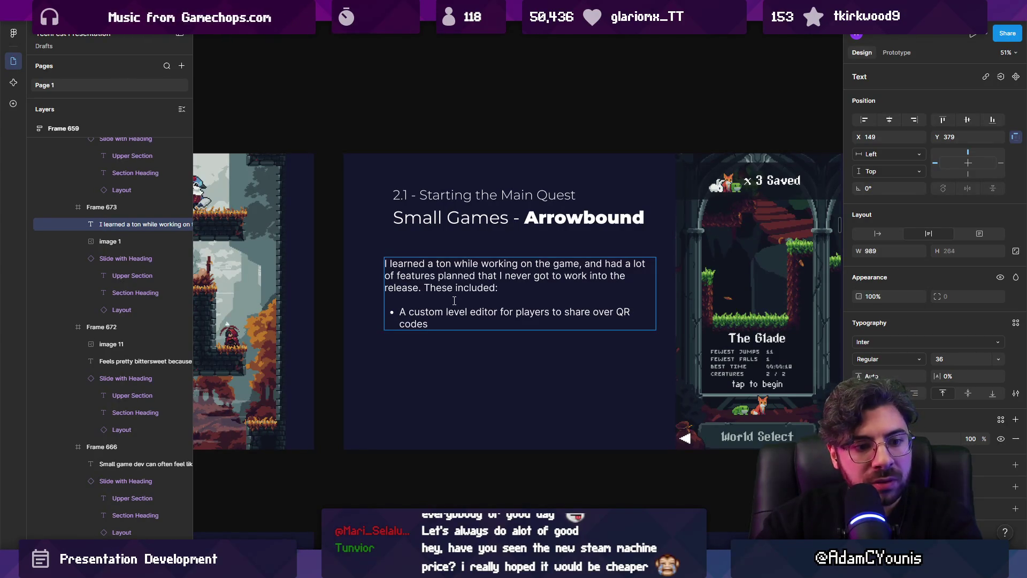
- Add a second bullet for 'app purchases' and start a third bullet line
key("Return")
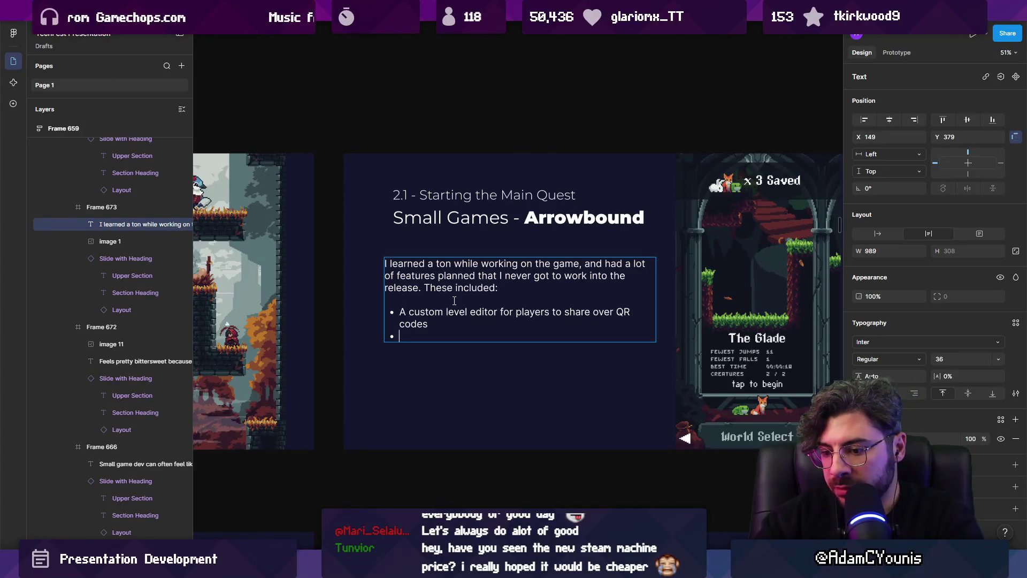
type("Inap purchase")
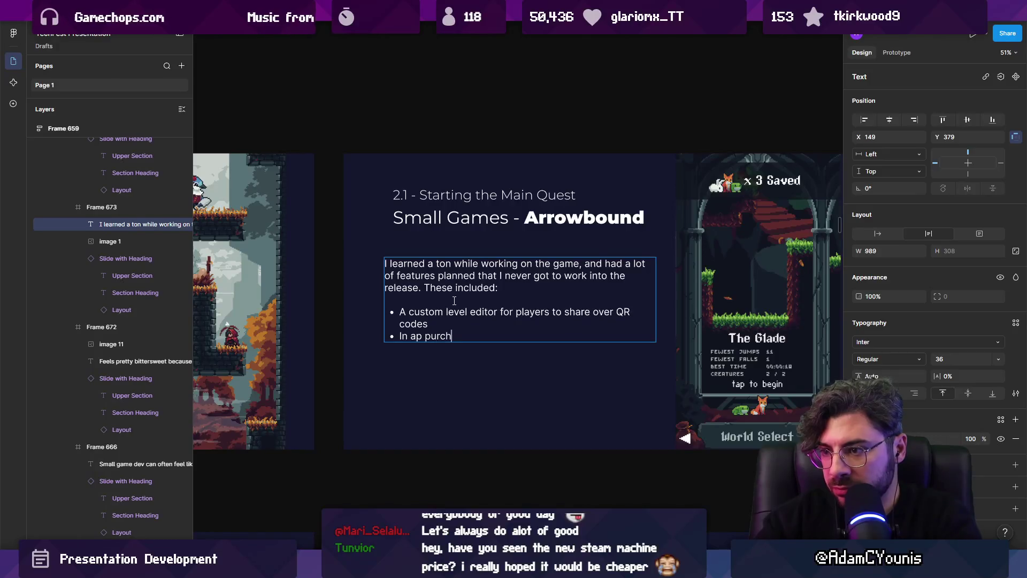
key("Left")
key("Left")
key("Left")
type("p")
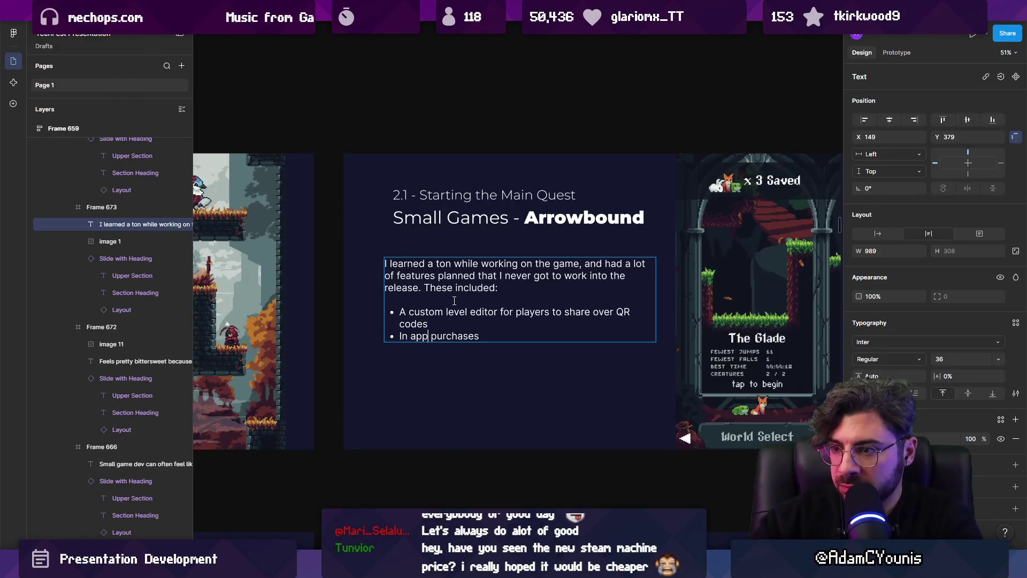
key("Return")
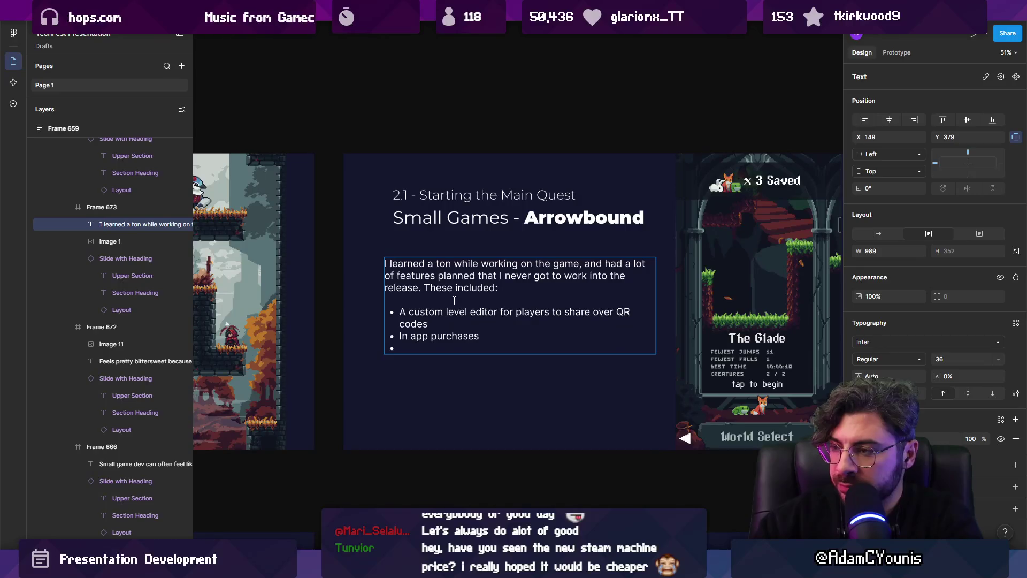